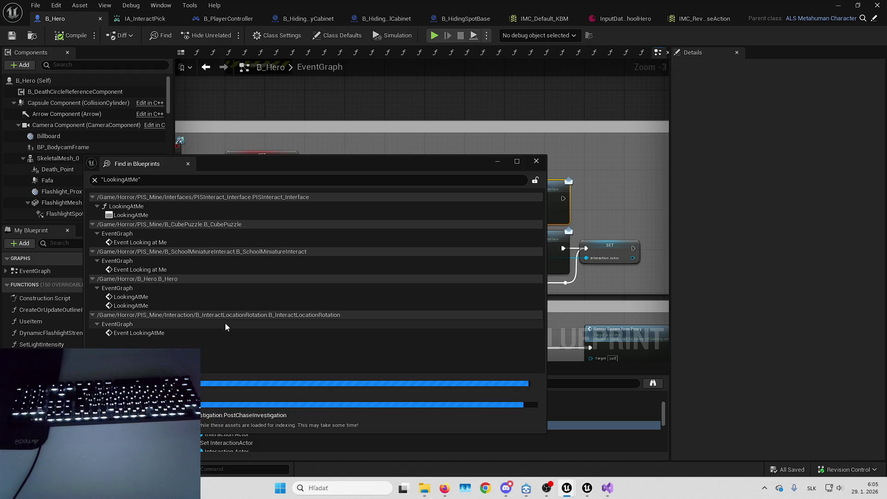
Open the LookingAtMe result in B_InteractLocationRotation and pan around its surrounding nodes
{"action": "left_click", "coordinate": [214, 331]}
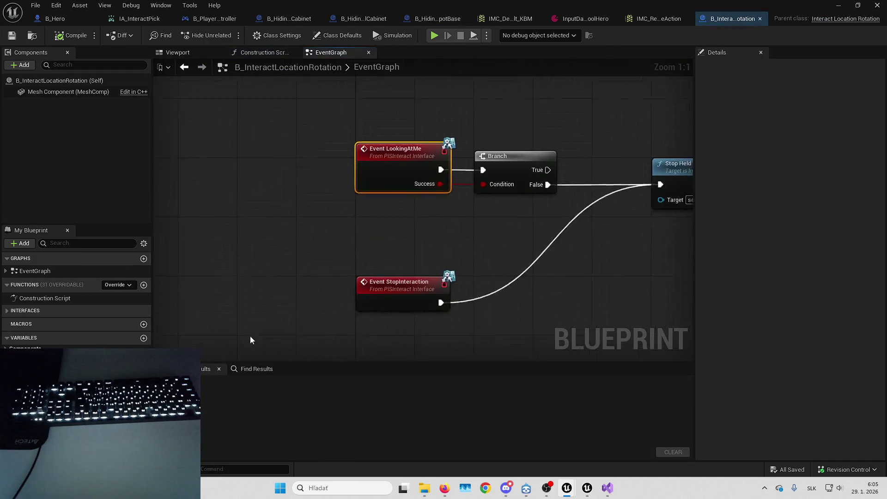
{"action": "scroll", "coordinate": [344, 230], "scroll_direction": "down", "scroll_amount": 2}
{"action": "mouse_move", "coordinate": [382, 232]}
{"action": "left_mouse_down"}
{"action": "mouse_move", "coordinate": [339, 250]}
{"action": "mouse_move", "coordinate": [174, 229]}
{"action": "mouse_move", "coordinate": [206, 232]}
{"action": "mouse_move", "coordinate": [392, 326]}
{"action": "mouse_move", "coordinate": [412, 272]}
{"action": "mouse_move", "coordinate": [639, 235]}
{"action": "mouse_move", "coordinate": [566, 268]}
{"action": "mouse_move", "coordinate": [454, 271]}
{"action": "mouse_move", "coordinate": [518, 225]}
{"action": "mouse_move", "coordinate": [491, 263]}
{"action": "mouse_move", "coordinate": [545, 212]}
{"action": "left_mouse_up"}
{"action": "scroll", "coordinate": [174, 229], "scroll_direction": "down", "scroll_amount": 1}
{"action": "scroll", "coordinate": [392, 323], "scroll_direction": "down", "scroll_amount": 1}
Open B_CubePuzzle's Event Looking at Me result and frame its mapping context nodes
{"action": "left_click", "coordinate": [837, 5]}
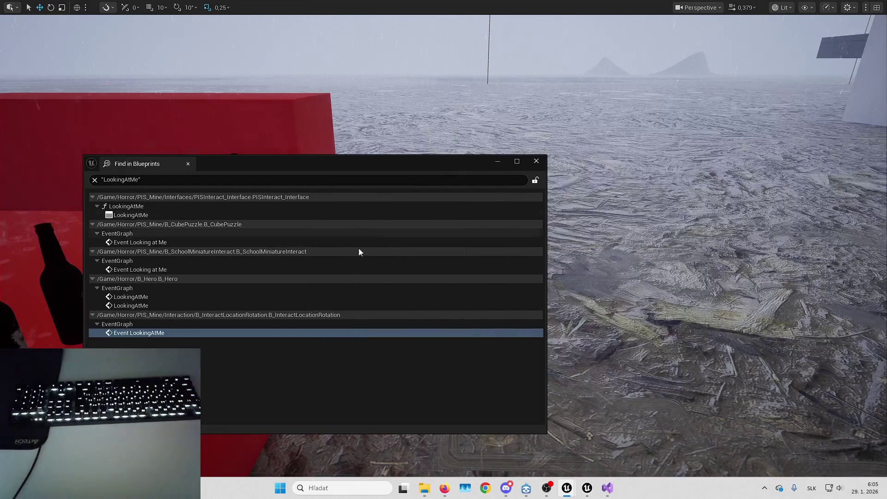
{"action": "left_click", "coordinate": [249, 242]}
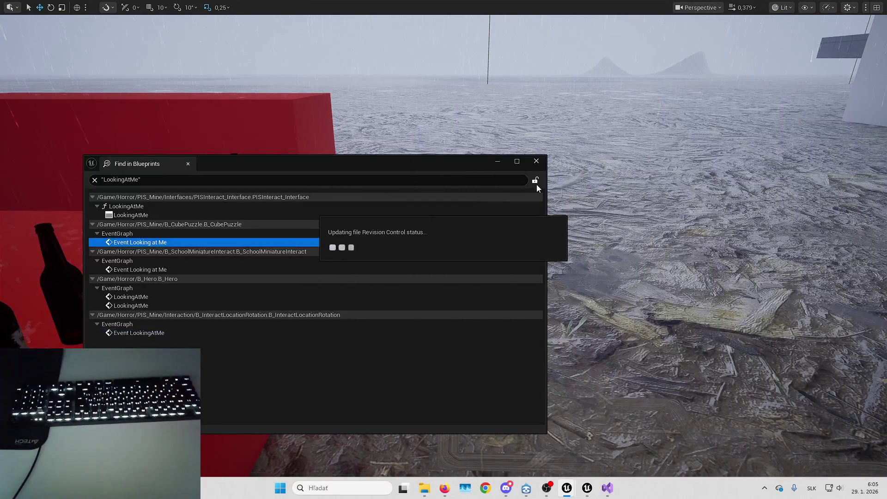
{"action": "left_click", "coordinate": [536, 162]}
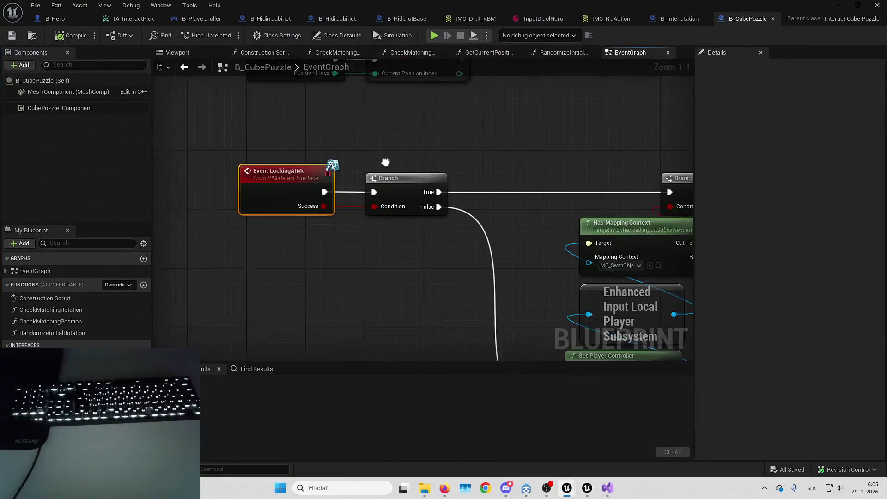
{"action": "scroll", "coordinate": [386, 163], "scroll_direction": "down", "scroll_amount": 1}
{"action": "mouse_move", "coordinate": [386, 162]}
{"action": "left_mouse_down"}
{"action": "mouse_move", "coordinate": [450, 199]}
{"action": "mouse_move", "coordinate": [426, 202]}
{"action": "mouse_move", "coordinate": [485, 188]}
{"action": "mouse_move", "coordinate": [523, 195]}
{"action": "mouse_move", "coordinate": [519, 211]}
{"action": "mouse_move", "coordinate": [555, 185]}
{"action": "left_mouse_up"}
{"action": "scroll", "coordinate": [564, 198], "scroll_direction": "down", "scroll_amount": 1}
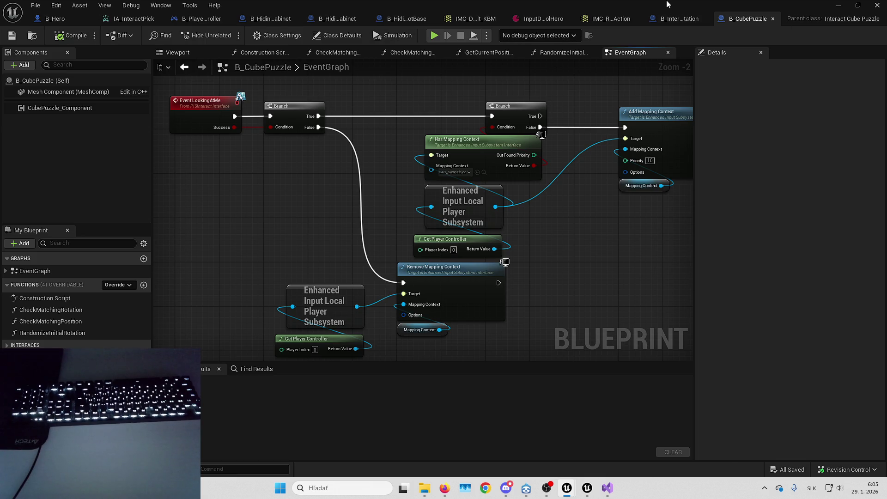
Open a beer bottle's B_BeerBottle Blueprint, then its parent B_HorrorInteractableObject's pick-up logic
{"action": "key", "text": "alt+Tab"}
{"action": "left_click", "coordinate": [340, 258]}
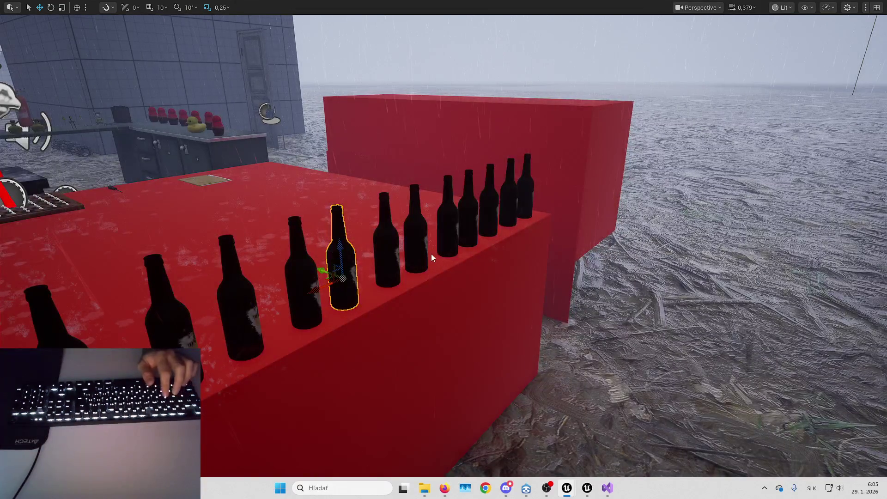
{"action": "key", "text": "alt+Tab"}
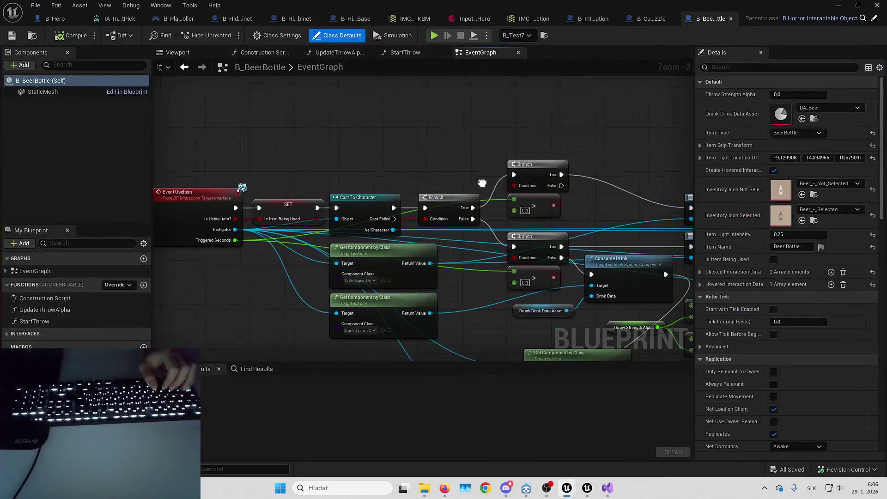
{"action": "left_click", "coordinate": [874, 19]}
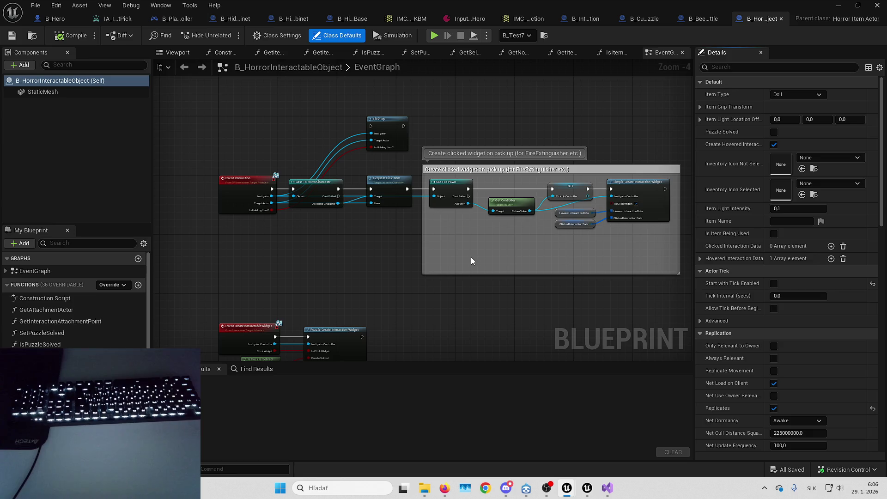
{"action": "mouse_move", "coordinate": [471, 257]}
{"action": "left_mouse_down"}
{"action": "mouse_move", "coordinate": [483, 178]}
{"action": "mouse_move", "coordinate": [462, 296]}
{"action": "mouse_move", "coordinate": [448, 184]}
{"action": "mouse_move", "coordinate": [416, 247]}
{"action": "left_mouse_up"}
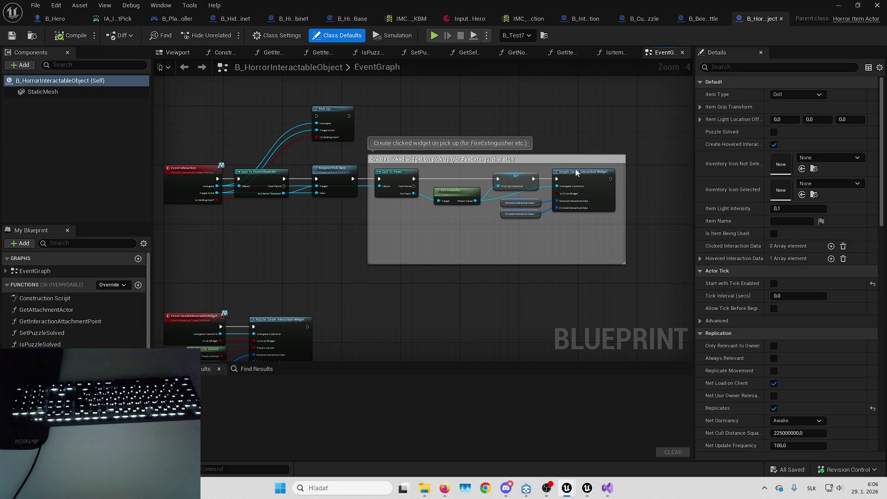
{"action": "mouse_move", "coordinate": [445, 233]}
{"action": "left_mouse_down"}
{"action": "mouse_move", "coordinate": [505, 230]}
{"action": "mouse_move", "coordinate": [493, 220]}
{"action": "mouse_move", "coordinate": [507, 194]}
{"action": "left_mouse_up"}
In B_Hero, frame the IA_InteractPick event and add another IA_InteractPick node via search
{"action": "left_click", "coordinate": [65, 20]}
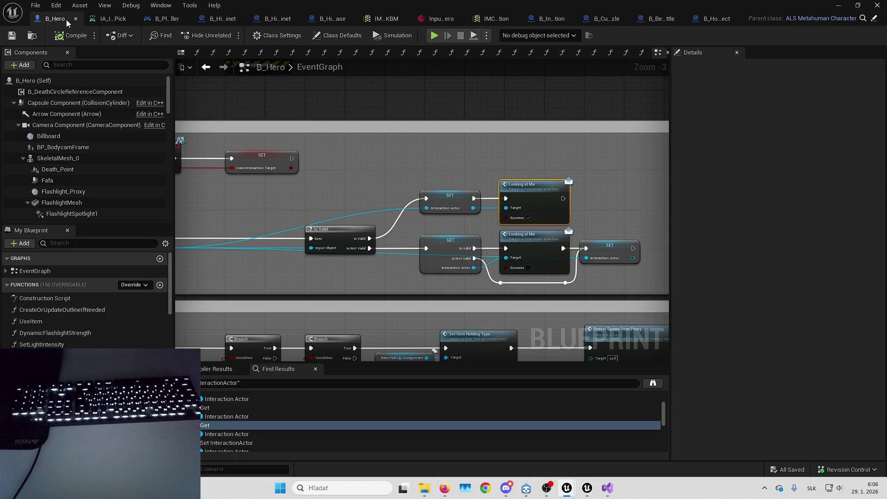
{"action": "scroll", "coordinate": [519, 188], "scroll_direction": "down", "scroll_amount": 4}
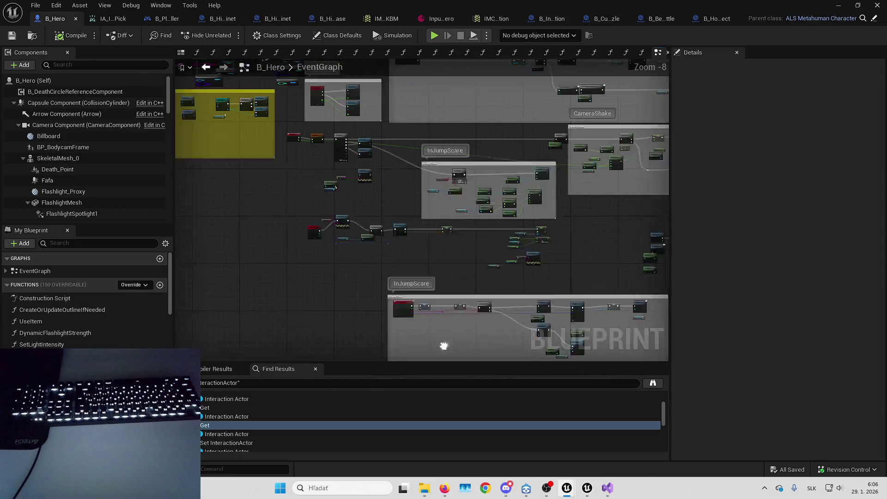
{"action": "scroll", "coordinate": [305, 203], "scroll_direction": "up", "scroll_amount": 6}
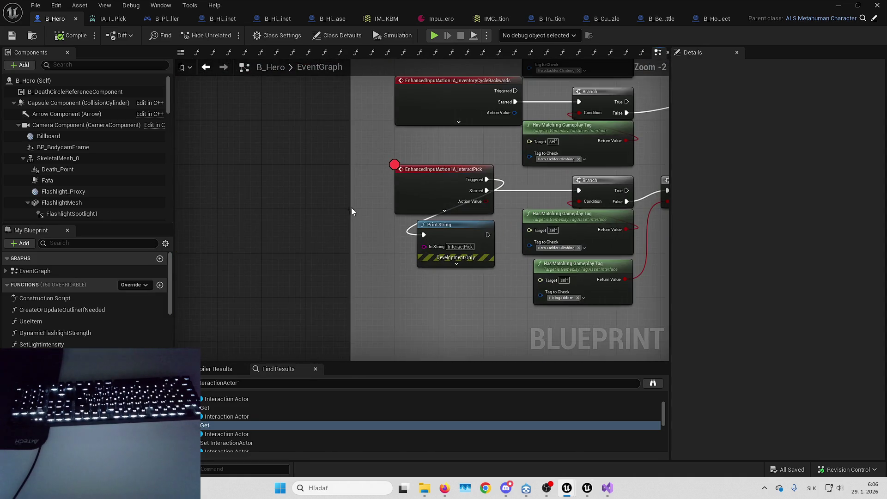
{"action": "left_click_drag", "start_coordinate": [398, 240], "coordinate": [360, 233]}
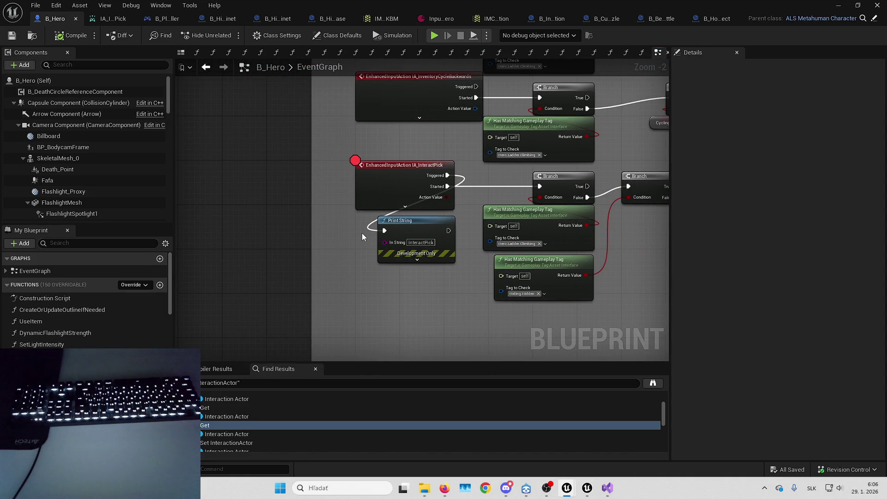
{"action": "right_click", "coordinate": [343, 299]}
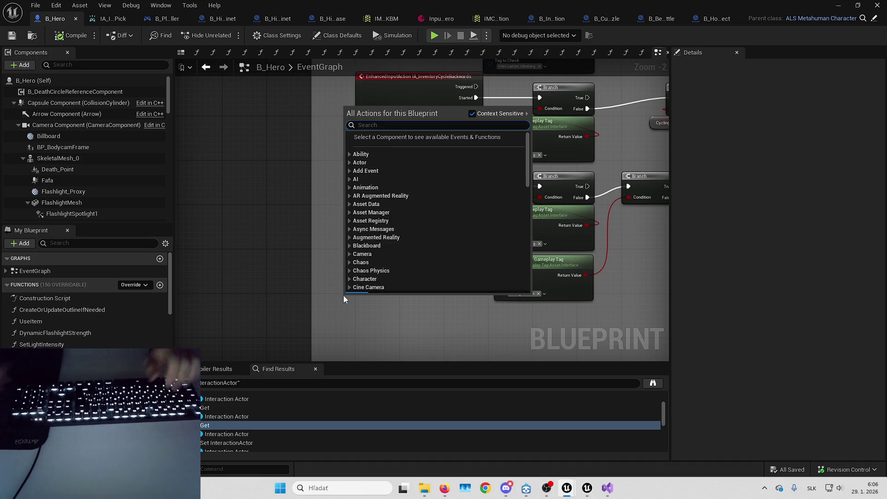
{"action": "type", "text": "ia_interact"}
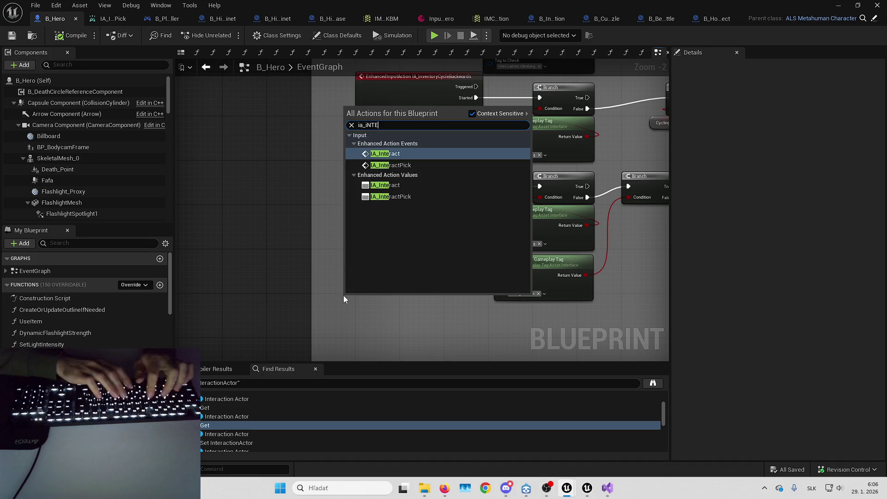
{"action": "key", "text": "Down"}
{"action": "key", "text": "Return"}
{"action": "scroll", "coordinate": [343, 299], "scroll_direction": "up", "scroll_amount": 2}
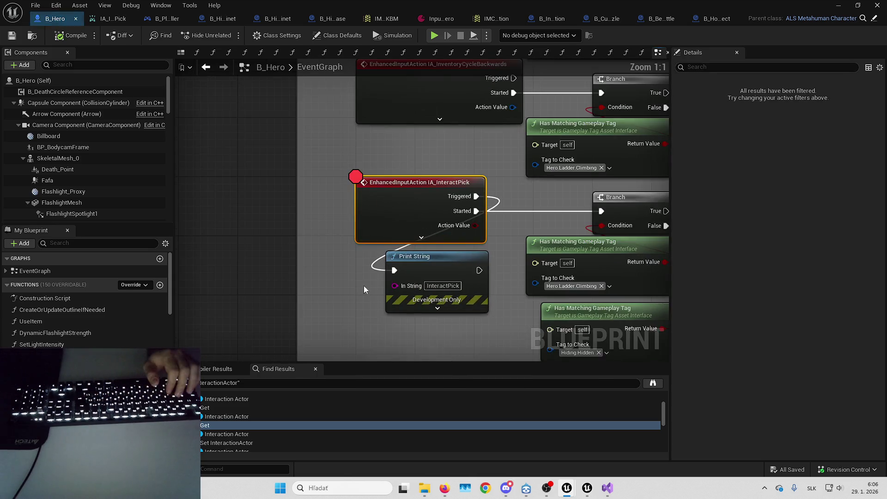
{"action": "left_click_drag", "start_coordinate": [388, 171], "coordinate": [482, 189]}
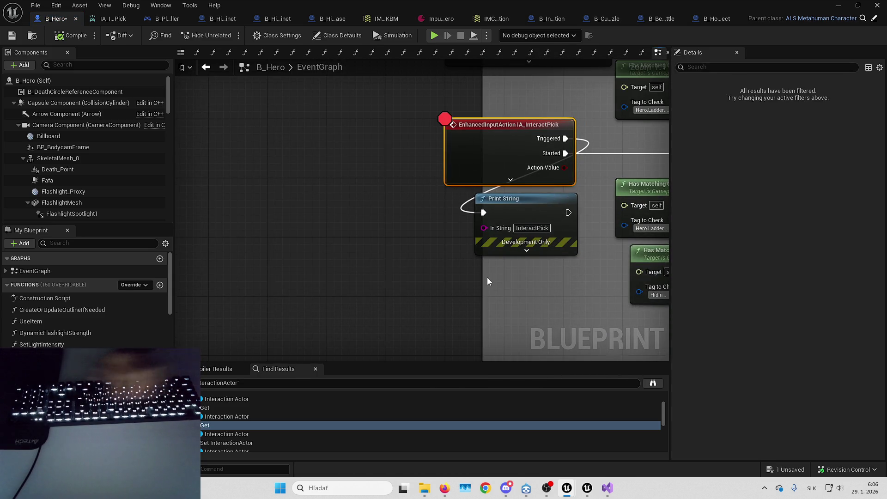
{"action": "key", "text": "ctrl+z"}
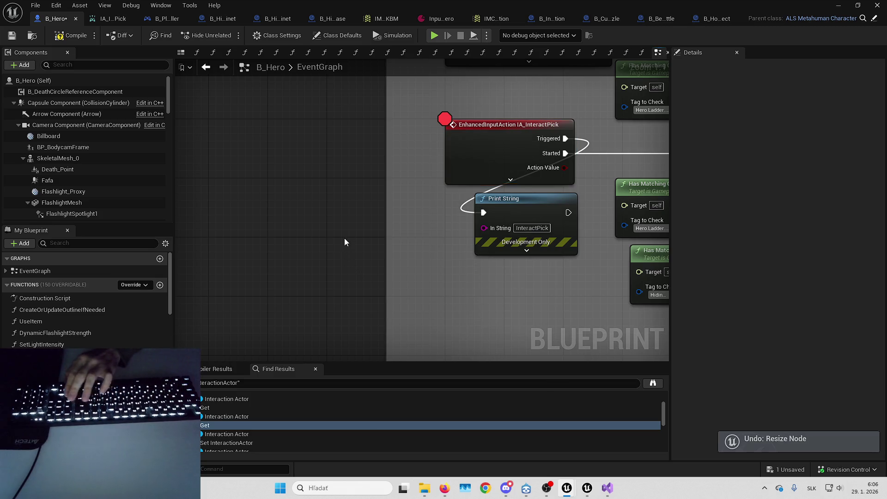
Delete the old IA_InteractPick event and place a fresh IA_InteractPick event node
{"action": "right_click", "coordinate": [344, 238]}
{"action": "key", "text": "Escape"}
{"action": "key", "text": "Delete"}
{"action": "right_click", "coordinate": [419, 224]}
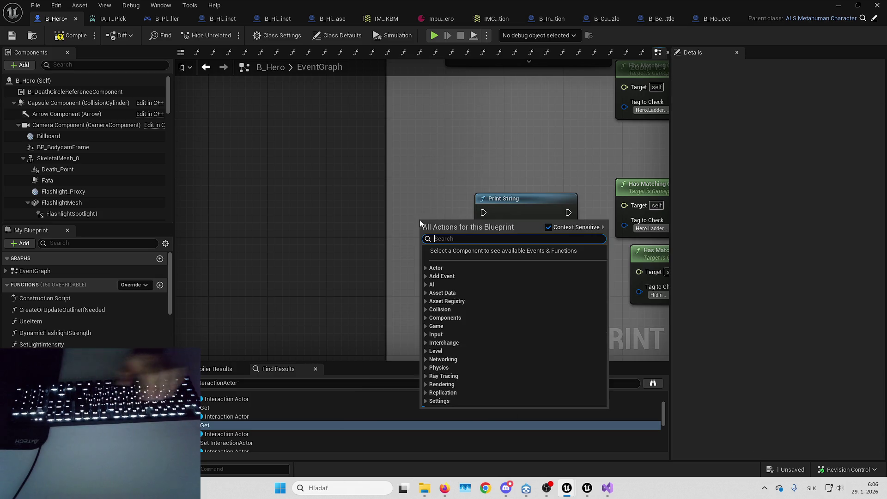
{"action": "type", "text": "IA_ITNERA"}
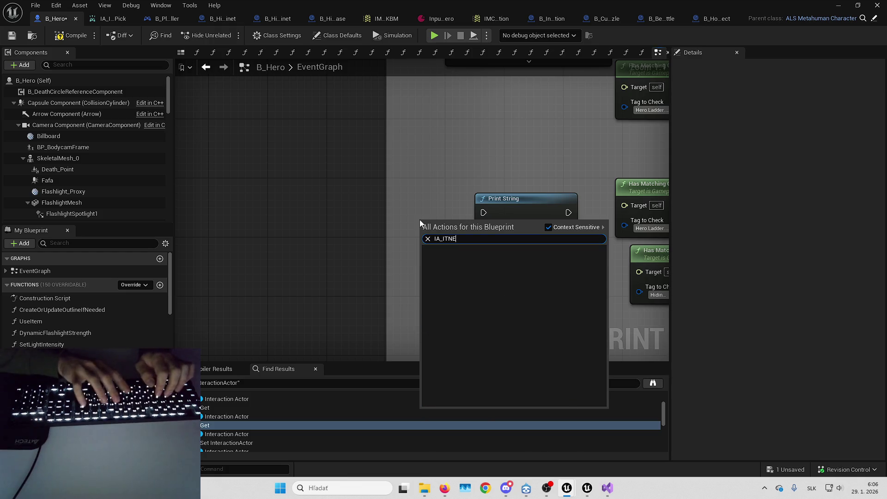
{"action": "key", "text": "BackSpace"}
{"action": "key", "text": "BackSpace"}
{"action": "key", "text": "BackSpace"}
{"action": "type", "text": "NTERA"}
{"action": "key", "text": "Down"}
{"action": "key", "text": "Return"}
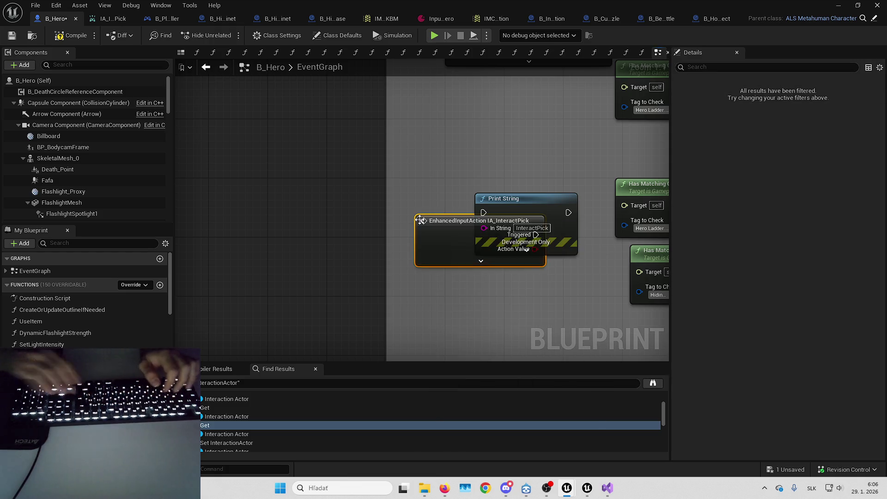
Position the new event, expand it to show all pins, and move Print String beside it
{"action": "mouse_move", "coordinate": [437, 227]}
{"action": "left_mouse_down"}
{"action": "mouse_move", "coordinate": [443, 140]}
{"action": "mouse_move", "coordinate": [487, 164]}
{"action": "mouse_move", "coordinate": [350, 172]}
{"action": "left_mouse_up"}
{"action": "left_click", "coordinate": [489, 172]}
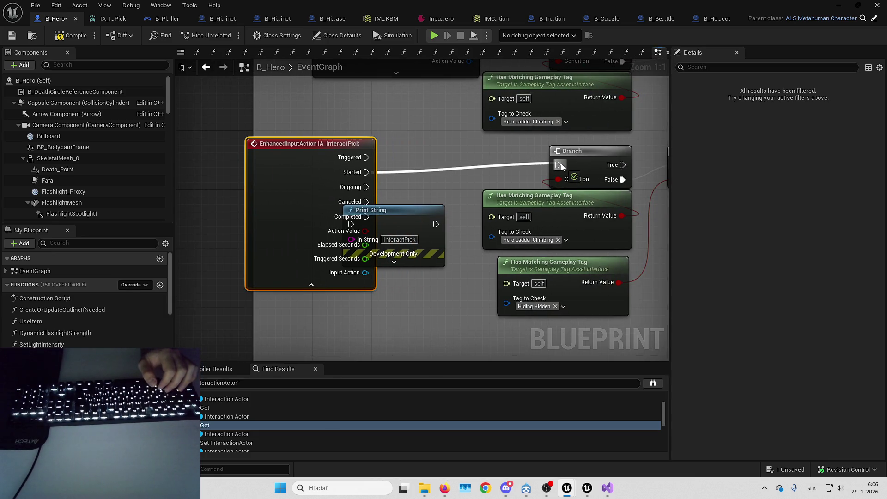
{"action": "left_click_drag", "start_coordinate": [403, 190], "coordinate": [403, 195]}
{"action": "mouse_move", "coordinate": [383, 226]}
{"action": "left_mouse_down"}
{"action": "mouse_move", "coordinate": [426, 202]}
{"action": "mouse_move", "coordinate": [428, 166]}
{"action": "left_mouse_up"}
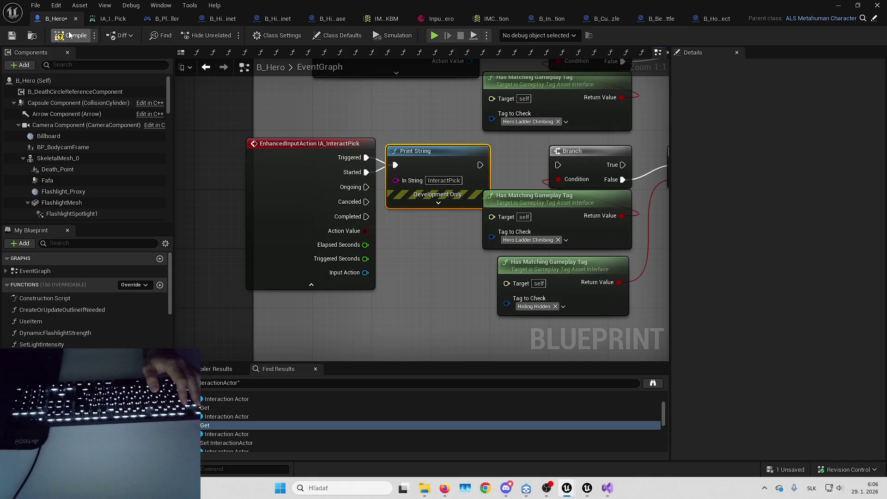
Bring the editor to the B_PlayerController Blueprint and run a brief PIE session
{"action": "left_click", "coordinate": [838, 8]}
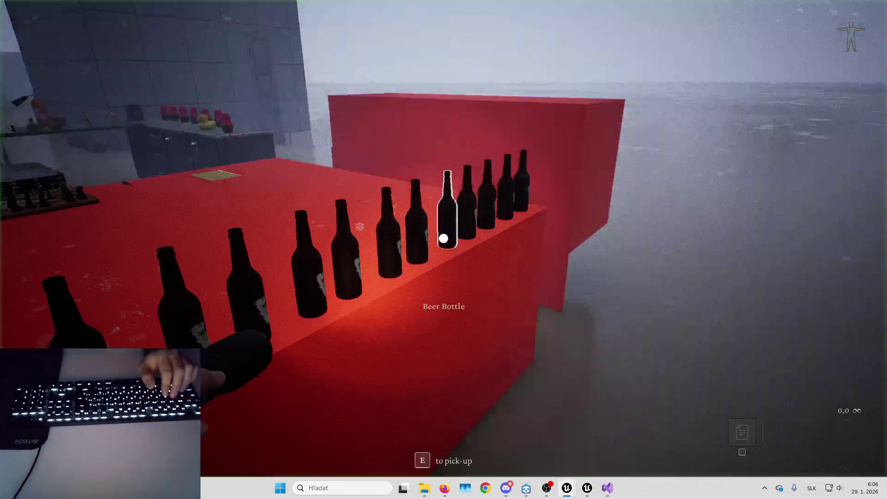
{"action": "left_click", "coordinate": [567, 488]}
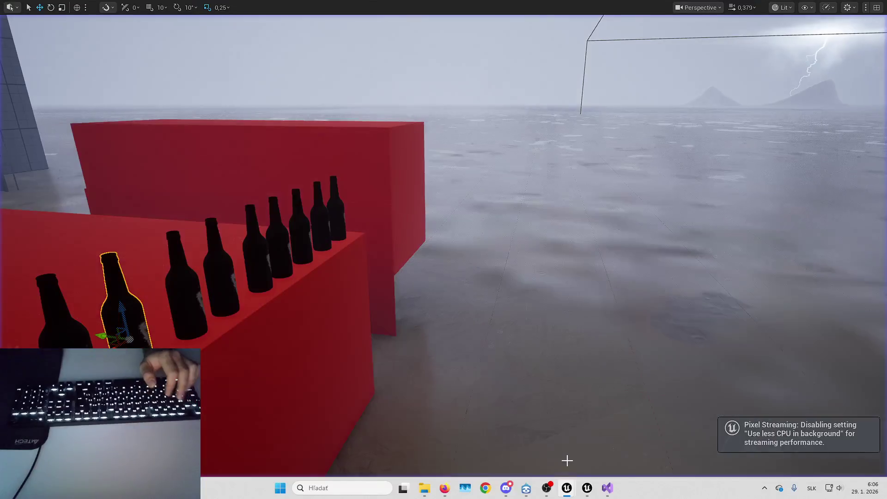
{"action": "mouse_move", "coordinate": [567, 487]}
{"action": "left_click", "coordinate": [606, 442]}
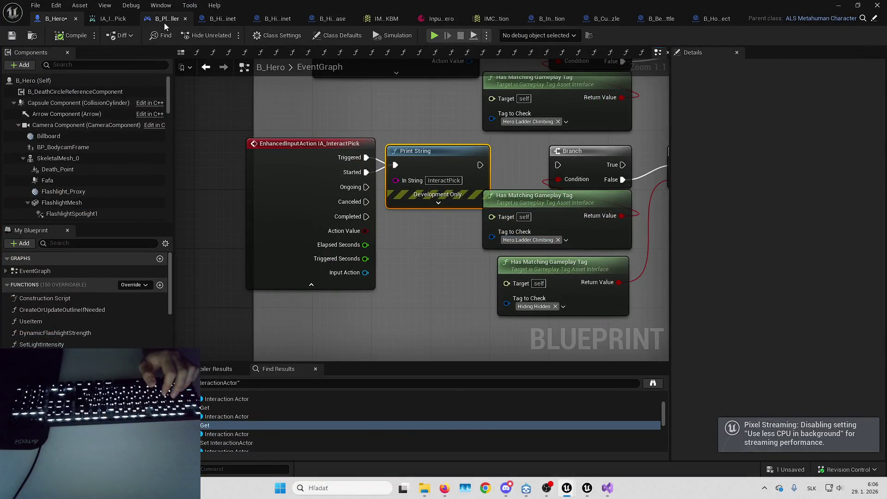
{"action": "left_click", "coordinate": [165, 20]}
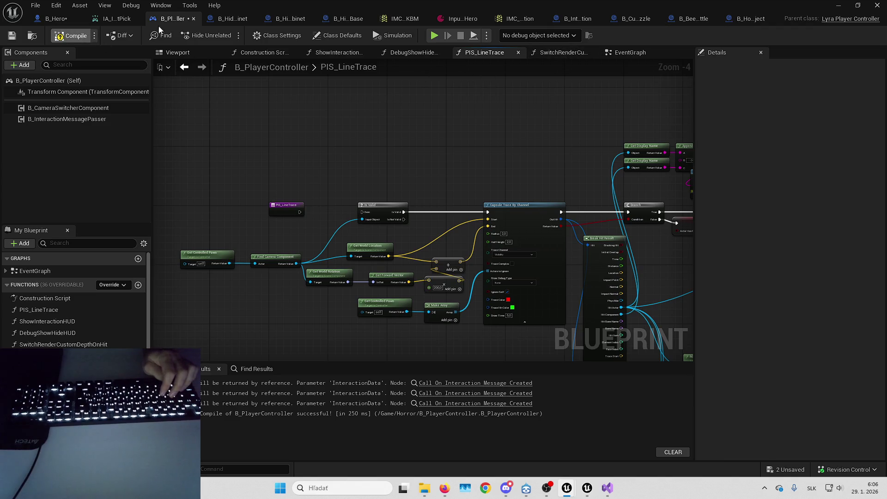
{"action": "key", "text": "alt+p"}
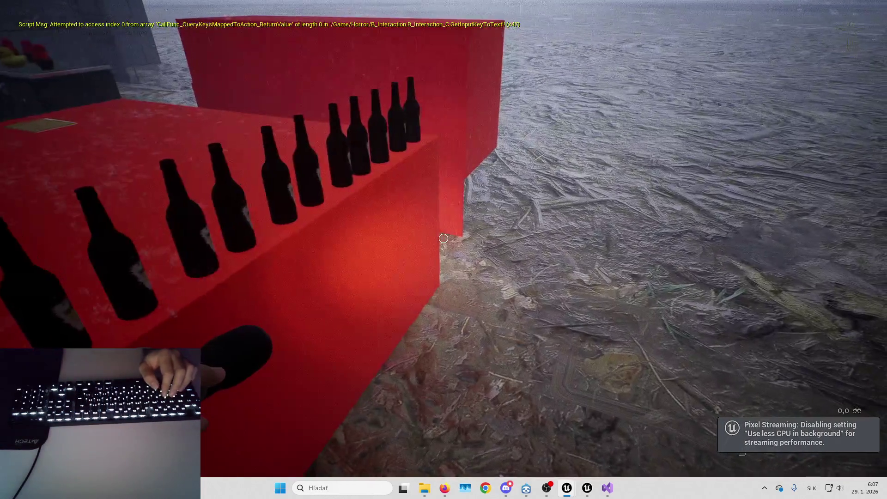
{"action": "key", "text": "Escape"}
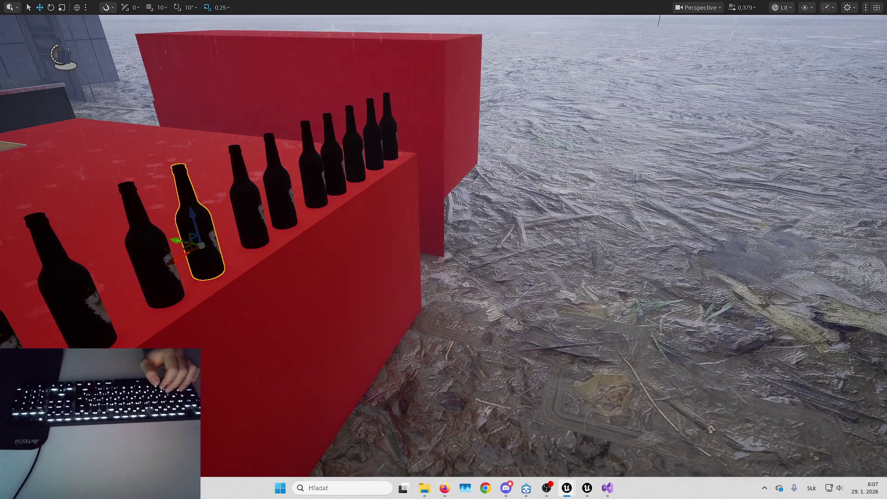
Play the playground level, press E to pick up a beer bottle, then stop
{"action": "key", "text": "alt+Tab"}
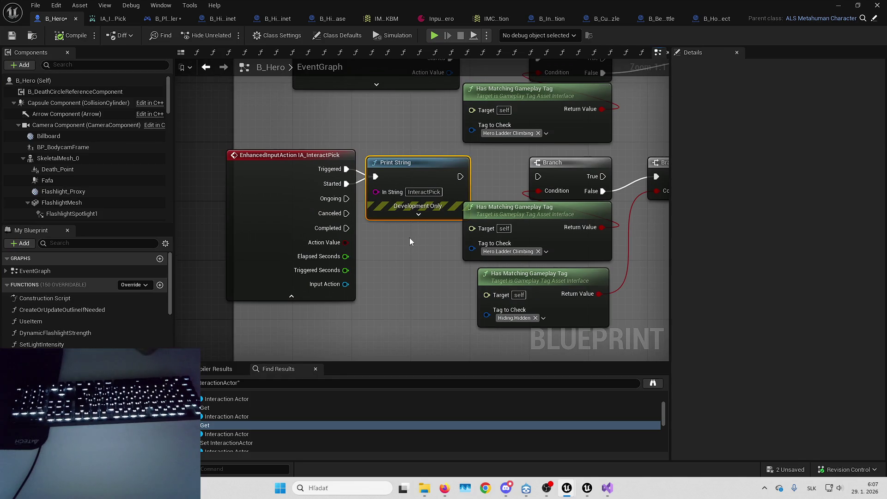
{"action": "key", "text": "alt+Tab"}
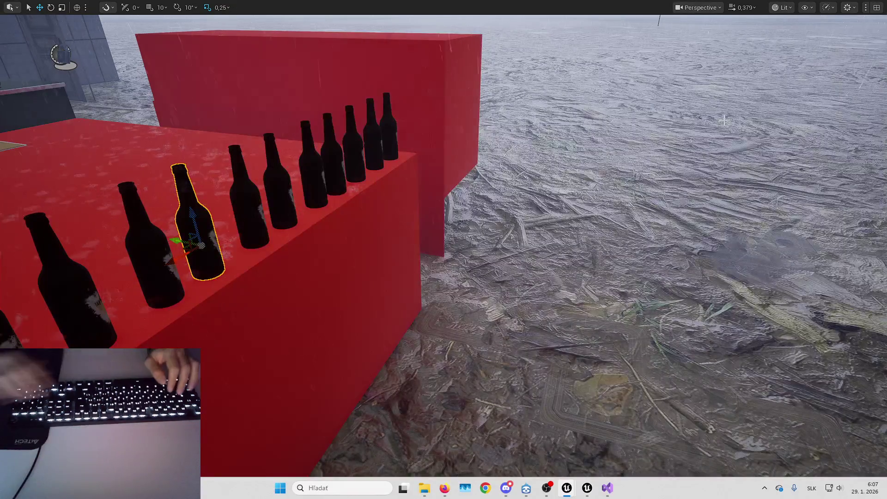
{"action": "key", "text": "alt+p"}
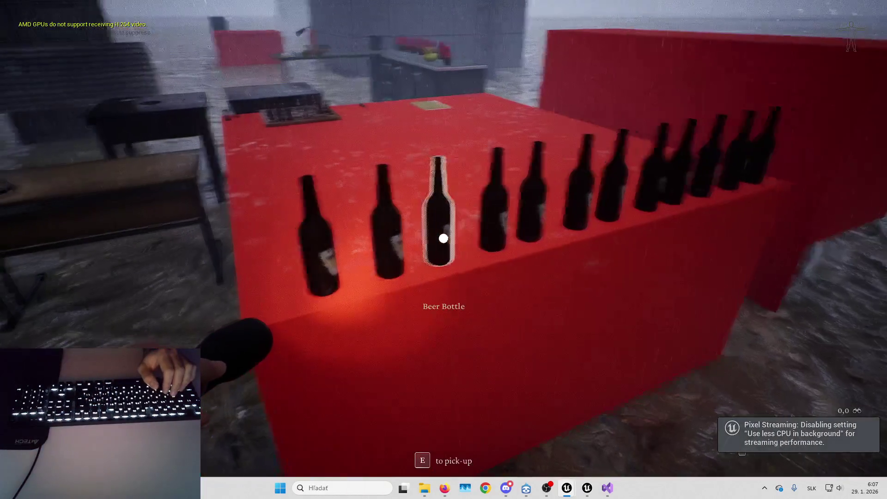
{"action": "key", "text": "e"}
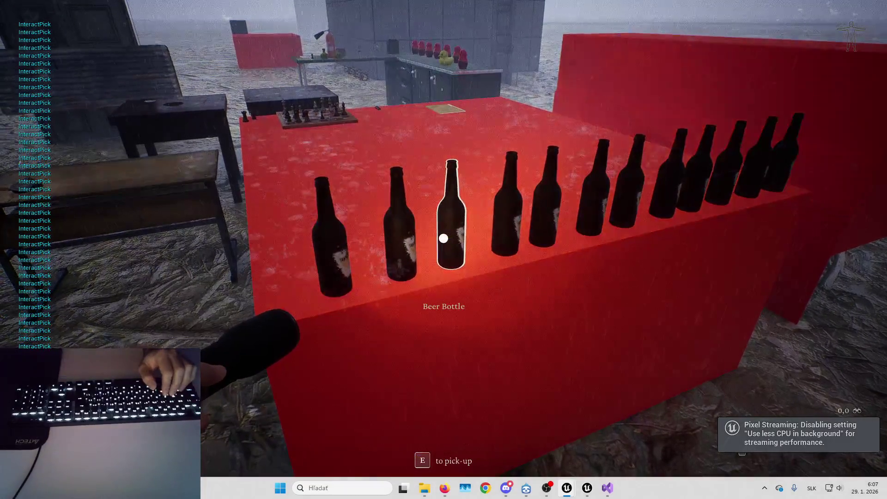
{"action": "key", "text": "w"}
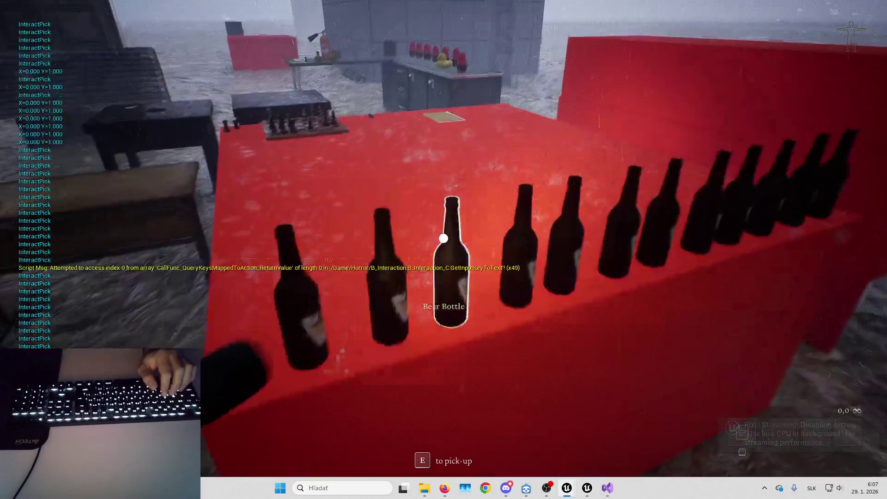
{"action": "key", "text": "s"}
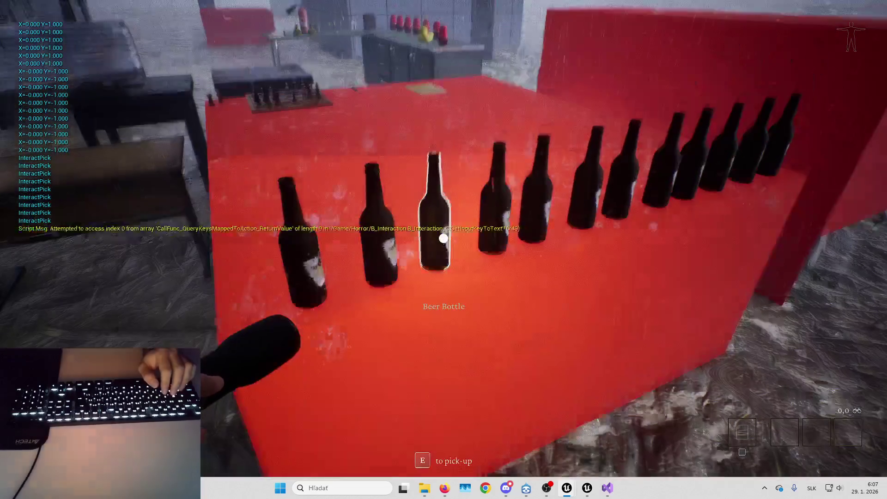
{"action": "key", "text": "Escape"}
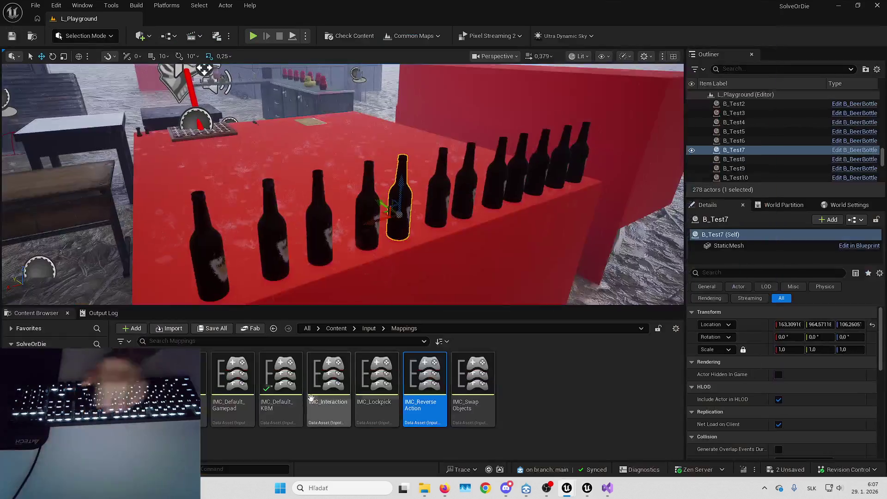
From the Content root, search assets for 'interact' and browse the results
{"action": "left_click", "coordinate": [336, 328]}
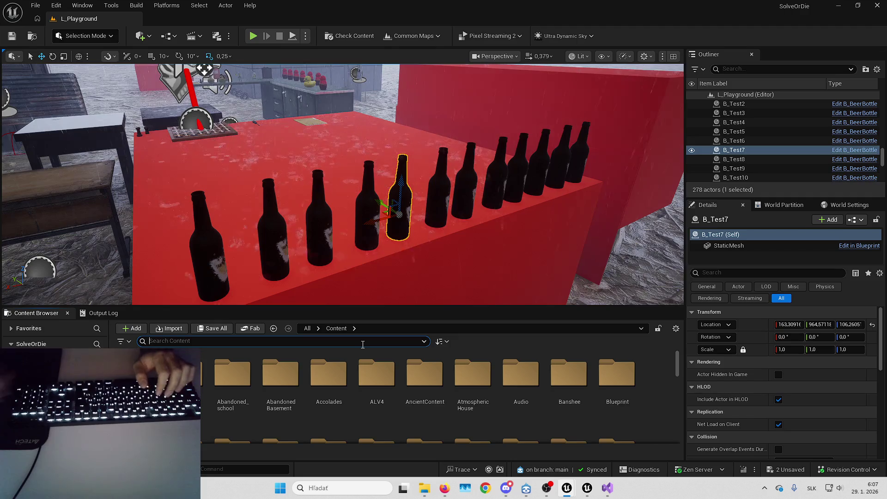
{"action": "type", "text": "interact"}
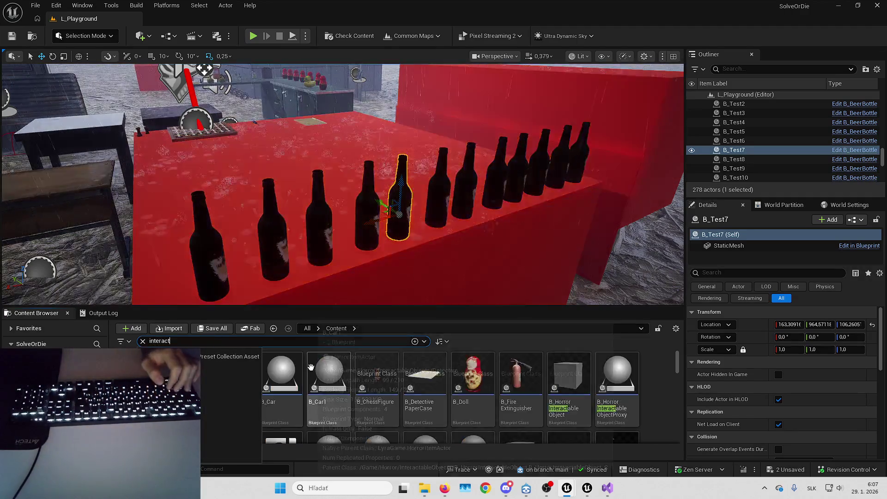
{"action": "scroll", "coordinate": [394, 402], "scroll_direction": "down", "scroll_amount": 6}
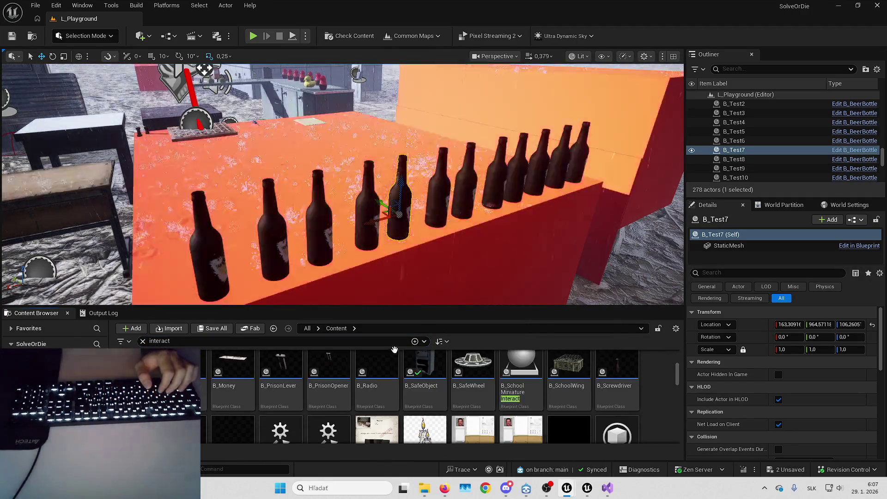
{"action": "left_click_drag", "start_coordinate": [440, 308], "coordinate": [433, 276]}
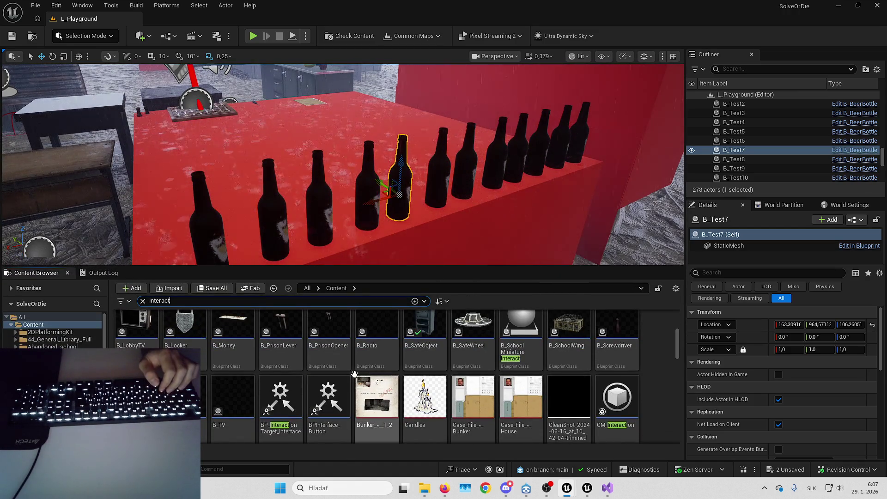
{"action": "scroll", "coordinate": [354, 373], "scroll_direction": "down", "scroll_amount": 5}
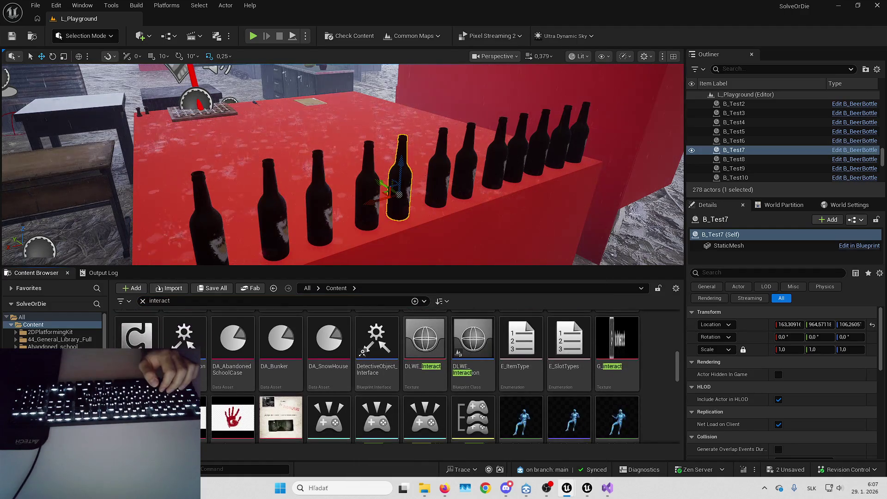
{"action": "scroll", "coordinate": [323, 333], "scroll_direction": "up", "scroll_amount": 2}
Change the asset search to 'cursor' and select the W_Cursor widget Blueprint
{"action": "left_click", "coordinate": [325, 301]}
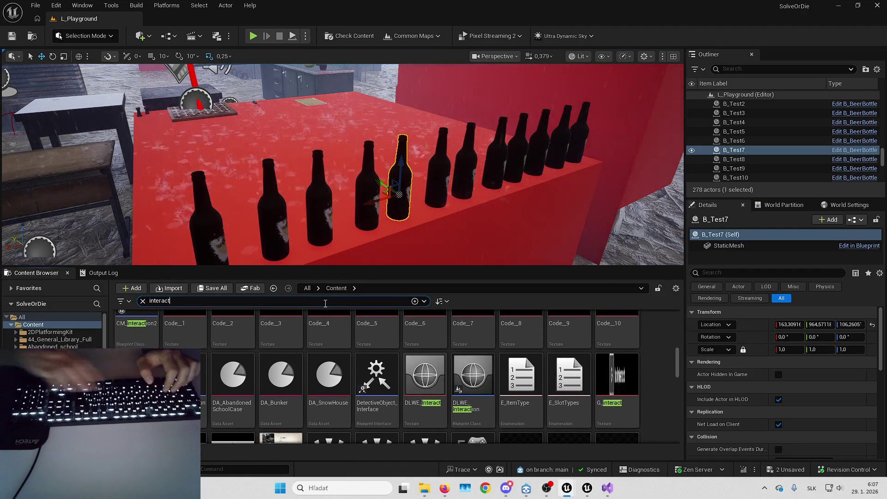
{"action": "key", "text": "ctrl+a"}
{"action": "type", "text": "cursor"}
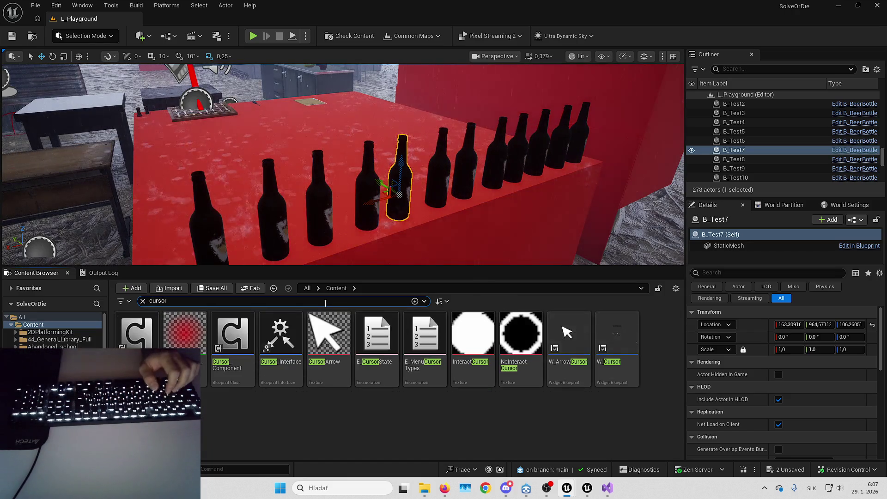
{"action": "left_click", "coordinate": [615, 355]}
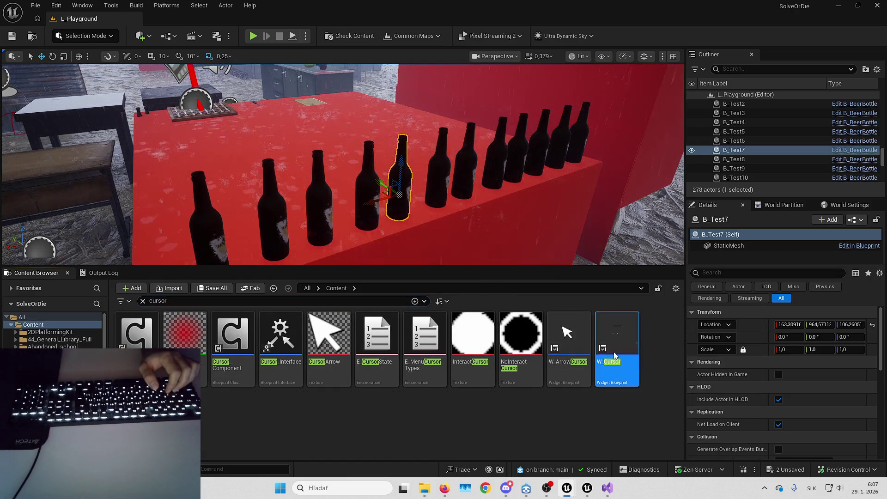
{"action": "key", "text": "ctrl+f"}
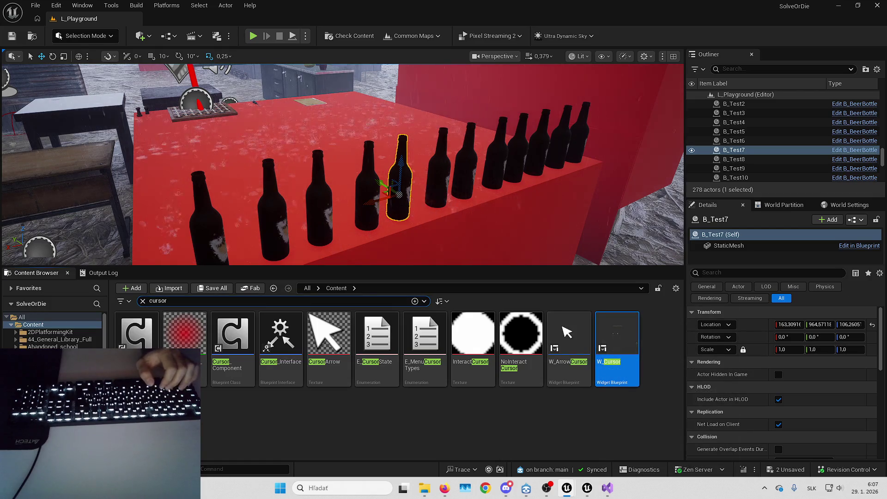
Open W_Cursor and look over its event graph's margin and padding nodes
{"action": "key", "text": "Return"}
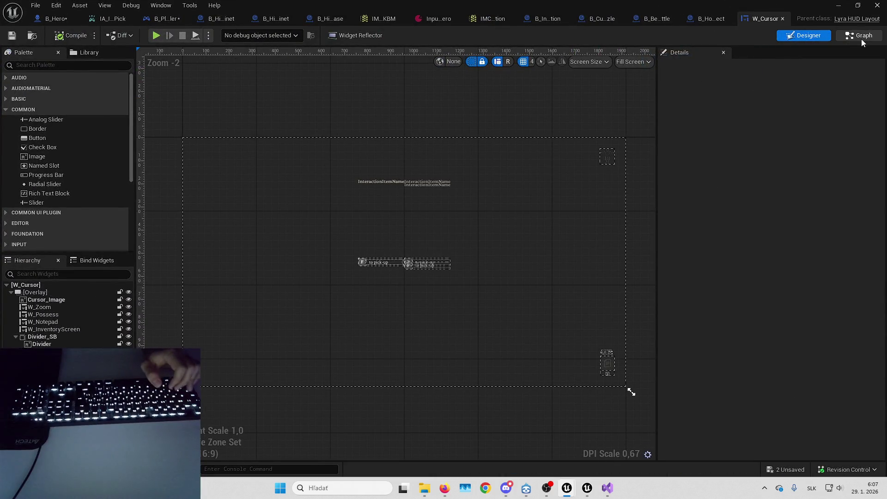
{"action": "left_click", "coordinate": [862, 37]}
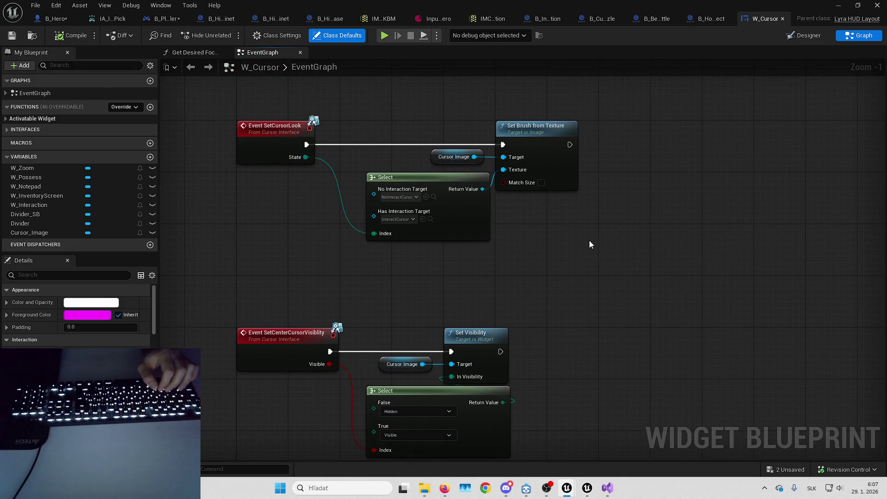
{"action": "scroll", "coordinate": [589, 240], "scroll_direction": "down", "scroll_amount": 2}
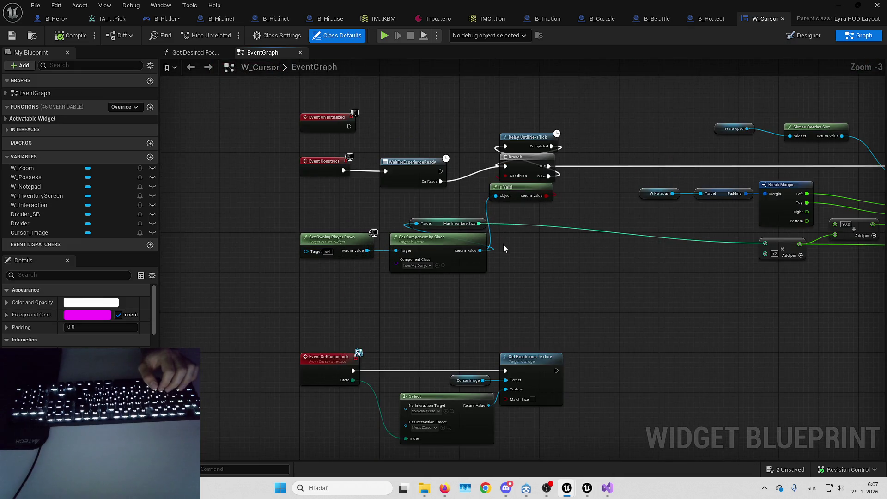
{"action": "mouse_move", "coordinate": [517, 258]}
{"action": "left_mouse_down"}
{"action": "mouse_move", "coordinate": [512, 245]}
{"action": "mouse_move", "coordinate": [460, 290]}
{"action": "mouse_move", "coordinate": [504, 311]}
{"action": "mouse_move", "coordinate": [771, 295]}
{"action": "left_mouse_up"}
{"action": "scroll", "coordinate": [507, 199], "scroll_direction": "down", "scroll_amount": 1}
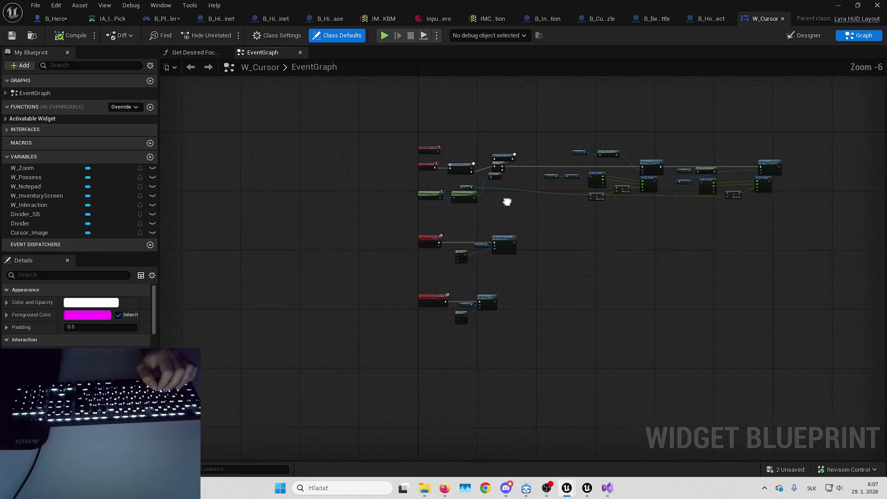
{"action": "left_click_drag", "start_coordinate": [505, 230], "coordinate": [581, 195]}
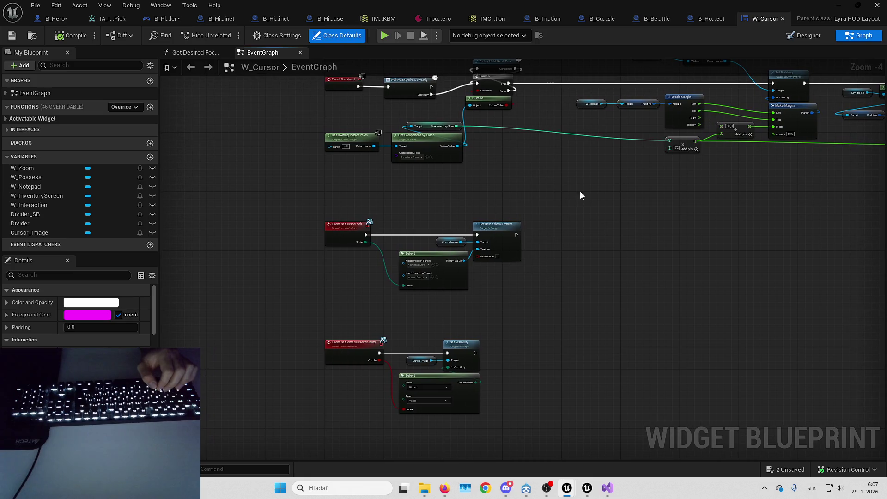
{"action": "left_click", "coordinate": [805, 37]}
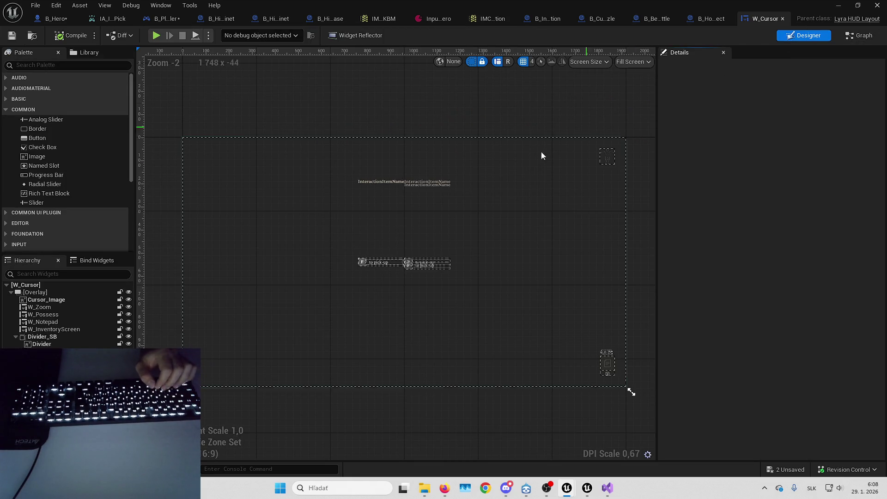
{"action": "scroll", "coordinate": [374, 269], "scroll_direction": "up", "scroll_amount": 2}
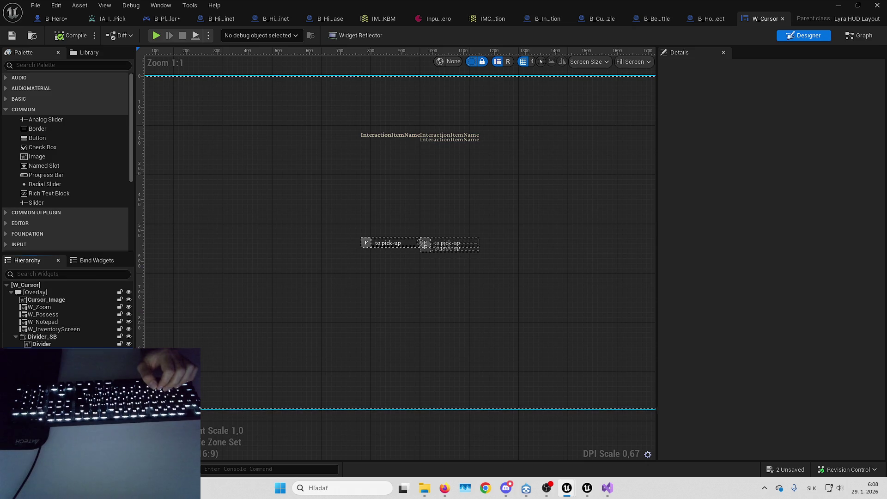
Open the W_Interaction widget Blueprint from the layout and view its event graph
{"action": "left_click", "coordinate": [420, 243]}
{"action": "right_click", "coordinate": [70, 350]}
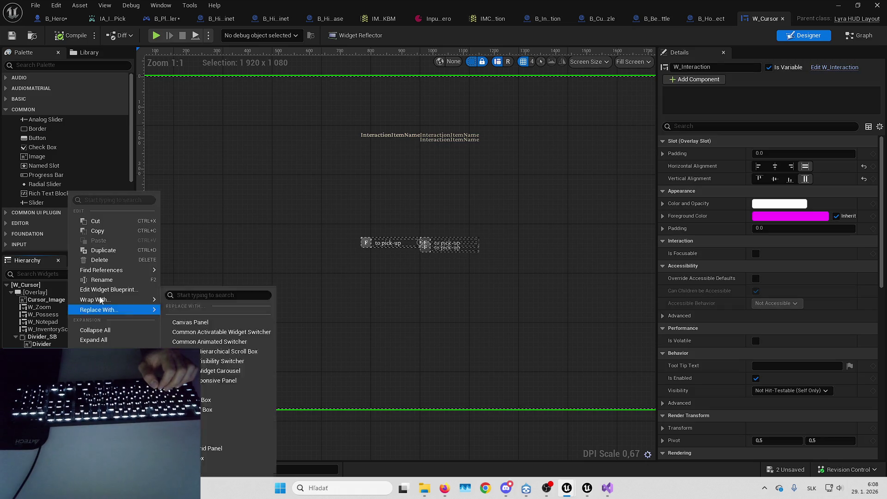
{"action": "left_click", "coordinate": [114, 291]}
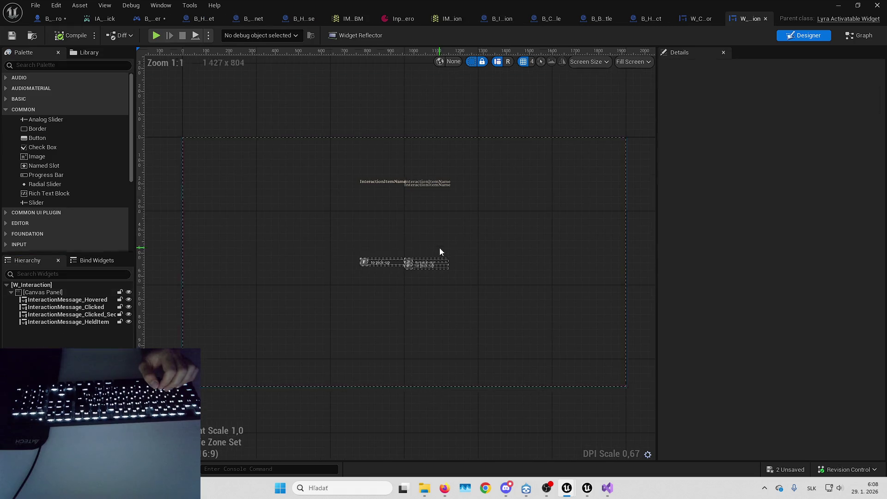
{"action": "left_click", "coordinate": [854, 36]}
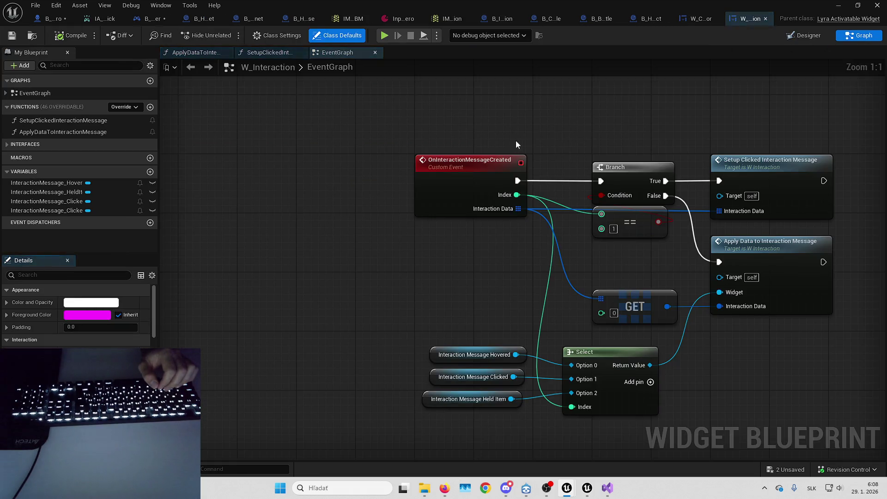
{"action": "scroll", "coordinate": [457, 160], "scroll_direction": "down", "scroll_amount": 1}
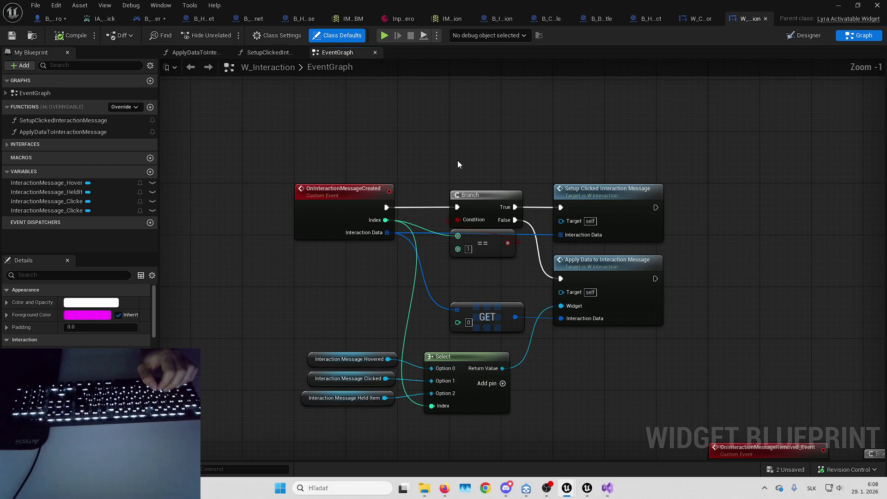
{"action": "left_click_drag", "start_coordinate": [462, 160], "coordinate": [457, 134]}
{"action": "scroll", "coordinate": [384, 289], "scroll_direction": "down", "scroll_amount": 5}
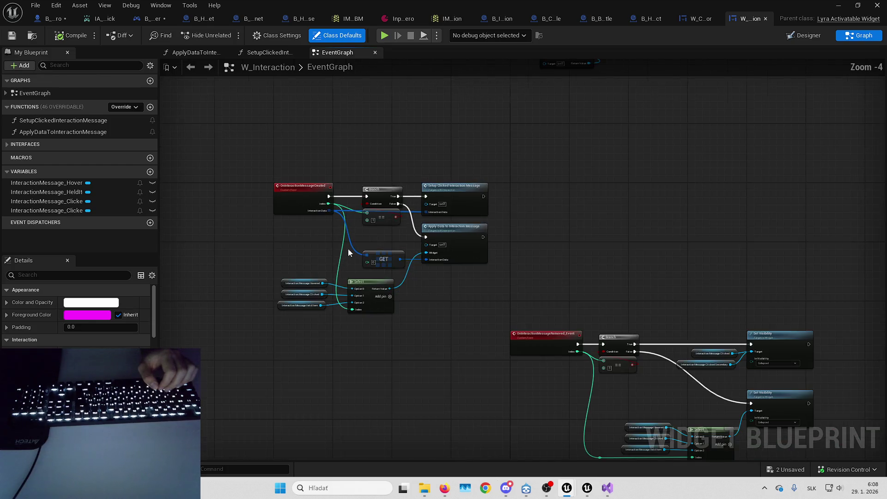
{"action": "scroll", "coordinate": [431, 187], "scroll_direction": "up", "scroll_amount": 4}
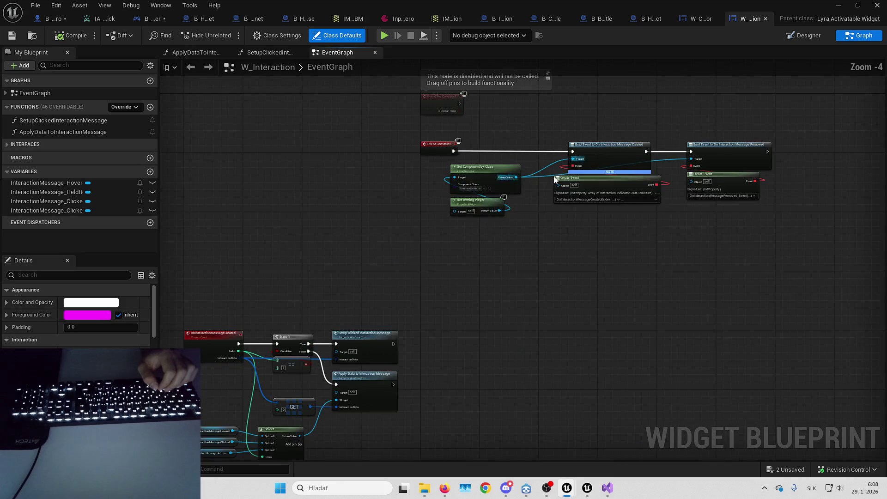
{"action": "scroll", "coordinate": [595, 187], "scroll_direction": "up", "scroll_amount": 2}
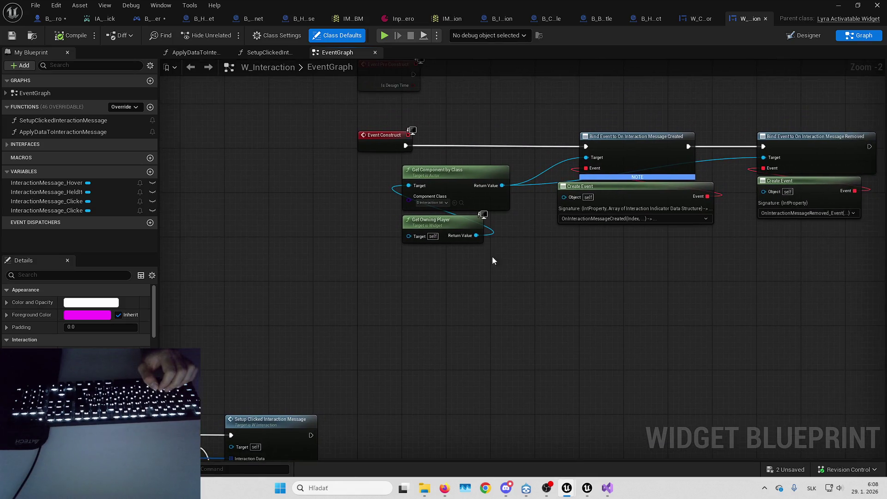
Nudge Get Owning Player slightly upward and review the message-created and removed bindings
{"action": "left_click", "coordinate": [432, 205]}
{"action": "left_click_drag", "start_coordinate": [432, 204], "coordinate": [433, 191]}
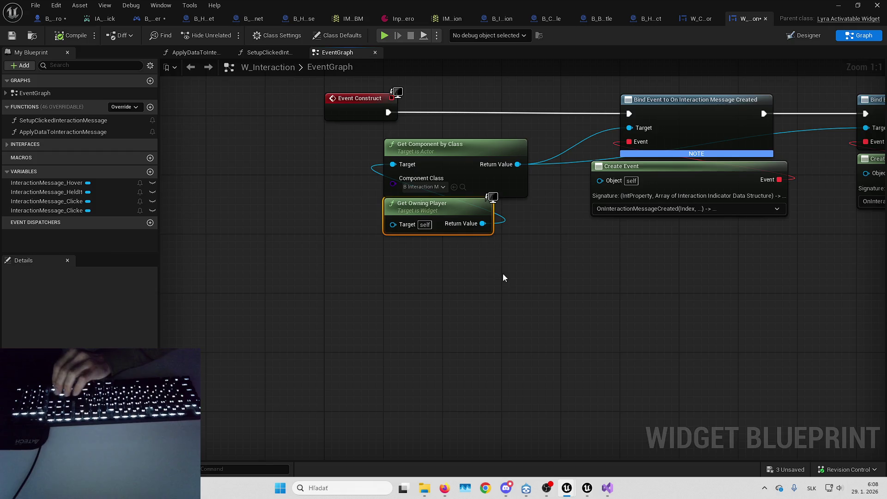
{"action": "left_click_drag", "start_coordinate": [503, 274], "coordinate": [402, 303]}
{"action": "left_click_drag", "start_coordinate": [598, 286], "coordinate": [466, 286]}
{"action": "left_click", "coordinate": [489, 214]}
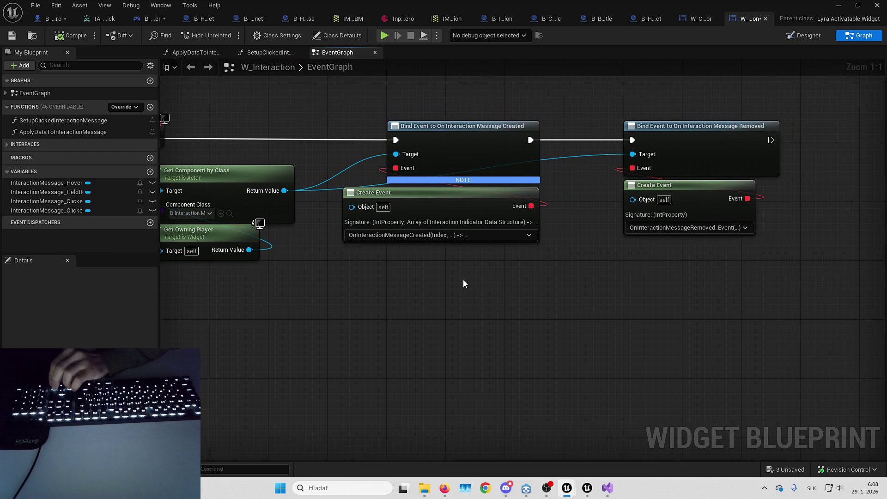
{"action": "scroll", "coordinate": [463, 279], "scroll_direction": "down", "scroll_amount": 5}
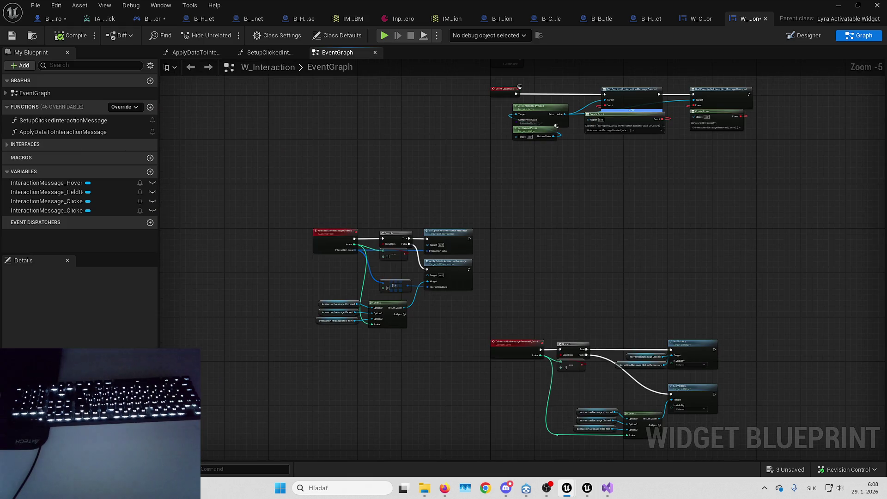
From B_Hero, open the IA_InteractPick asset, browse to it, and show its references
{"action": "left_click", "coordinate": [57, 20]}
{"action": "right_click", "coordinate": [275, 192]}
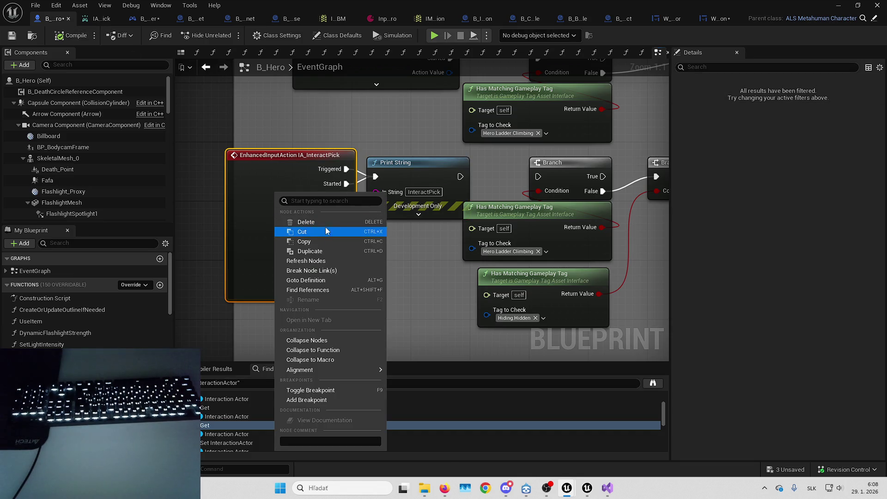
{"action": "left_click", "coordinate": [395, 134]}
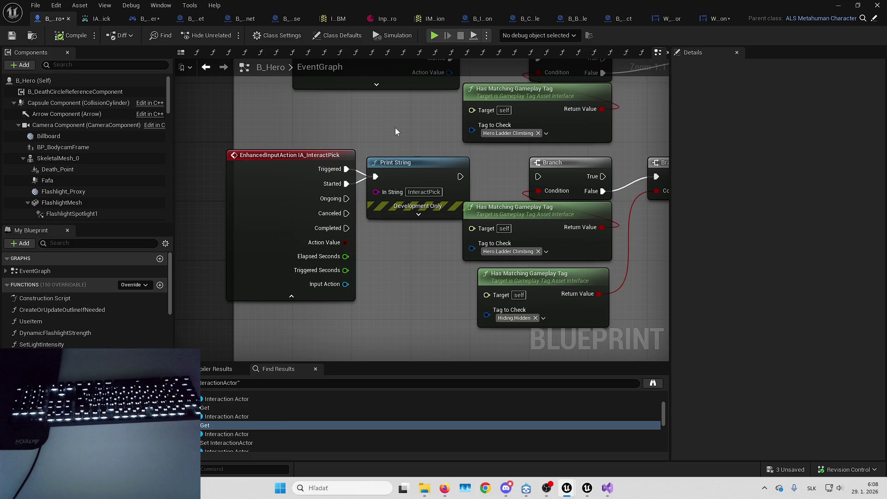
{"action": "left_click", "coordinate": [81, 20]}
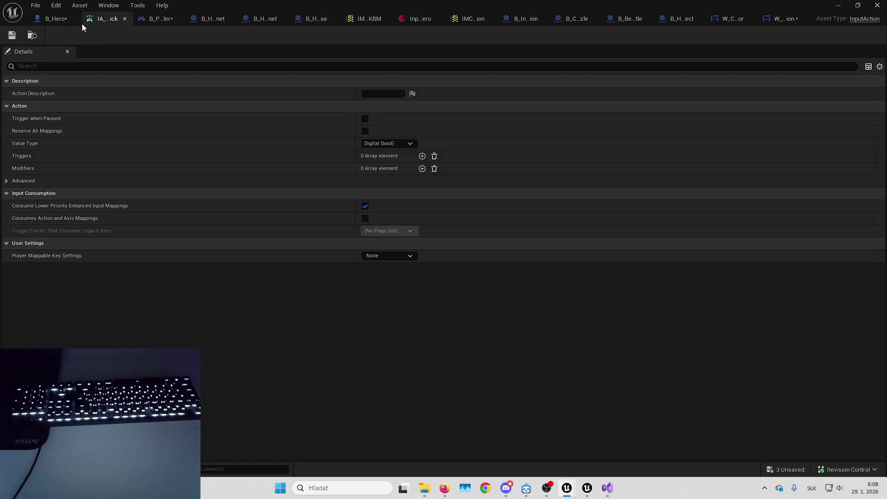
{"action": "left_click", "coordinate": [32, 36]}
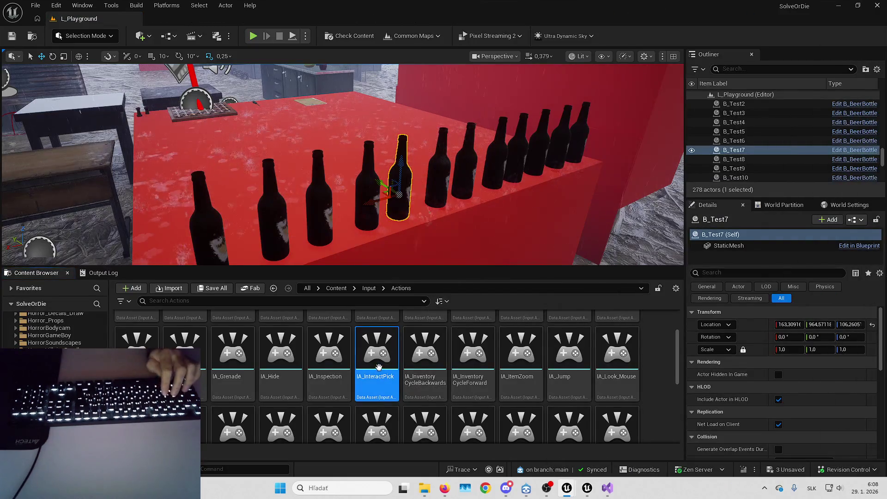
{"action": "key", "text": "alt+shift+r"}
{"action": "left_click_drag", "start_coordinate": [418, 145], "coordinate": [394, 51]}
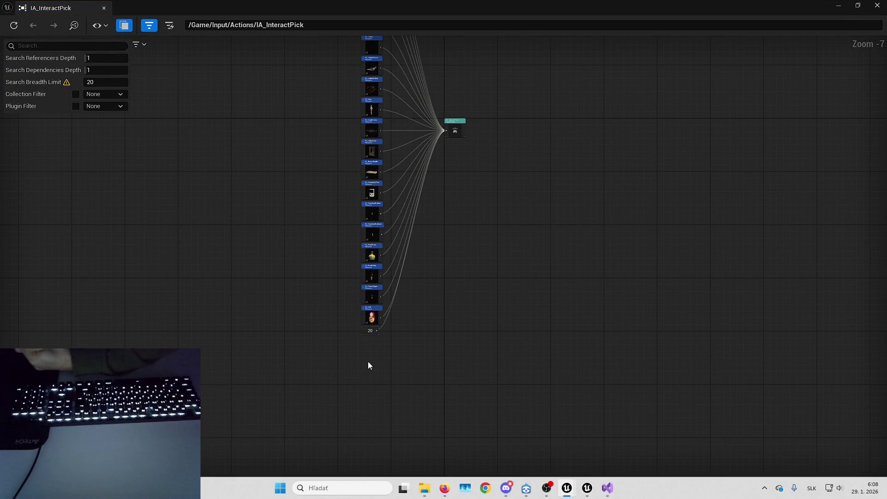
{"action": "left_click_drag", "start_coordinate": [436, 238], "coordinate": [440, 436]}
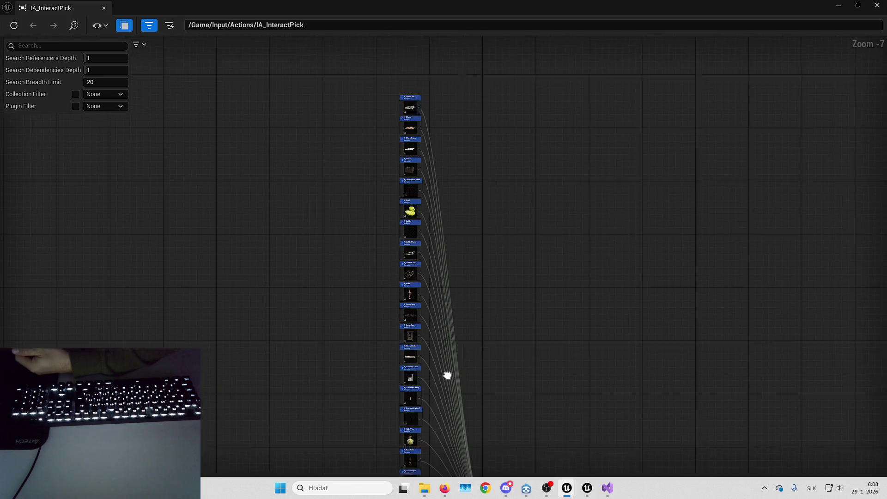
{"action": "scroll", "coordinate": [453, 170], "scroll_direction": "up", "scroll_amount": 2}
{"action": "left_click_drag", "start_coordinate": [453, 170], "coordinate": [454, 281]}
{"action": "scroll", "coordinate": [452, 345], "scroll_direction": "up", "scroll_amount": 2}
{"action": "left_click_drag", "start_coordinate": [444, 376], "coordinate": [465, 243]}
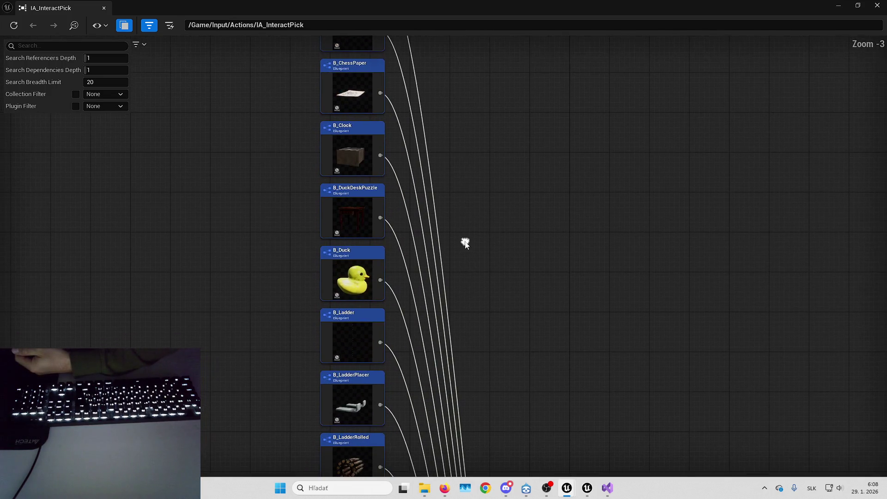
{"action": "left_click_drag", "start_coordinate": [493, 420], "coordinate": [519, 308]}
{"action": "mouse_move", "coordinate": [517, 317]}
{"action": "left_mouse_down"}
{"action": "mouse_move", "coordinate": [531, 326]}
{"action": "mouse_move", "coordinate": [540, 300]}
{"action": "mouse_move", "coordinate": [539, 276]}
{"action": "mouse_move", "coordinate": [514, 231]}
{"action": "mouse_move", "coordinate": [535, 206]}
{"action": "left_mouse_up"}
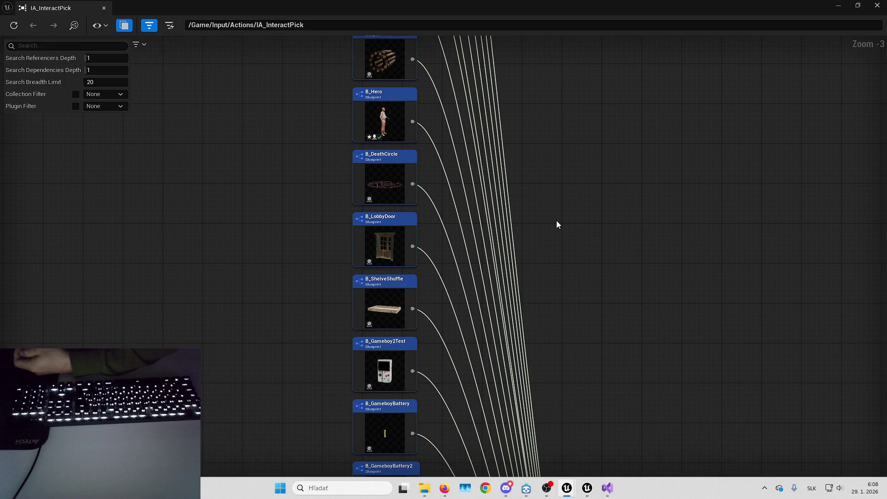
{"action": "left_click_drag", "start_coordinate": [547, 249], "coordinate": [555, 206]}
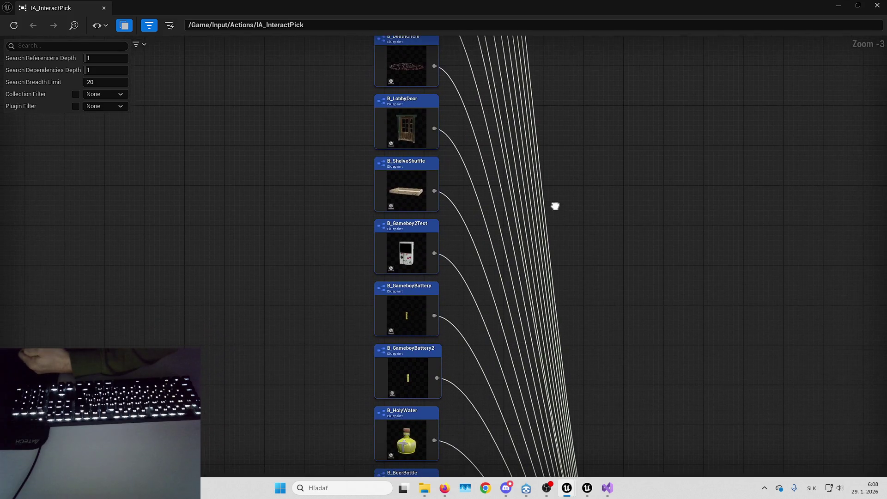
{"action": "mouse_move", "coordinate": [566, 272]}
{"action": "left_mouse_down"}
{"action": "mouse_move", "coordinate": [570, 164]}
{"action": "mouse_move", "coordinate": [578, 190]}
{"action": "mouse_move", "coordinate": [583, 118]}
{"action": "left_mouse_up"}
{"action": "left_click_drag", "start_coordinate": [571, 179], "coordinate": [589, 143]}
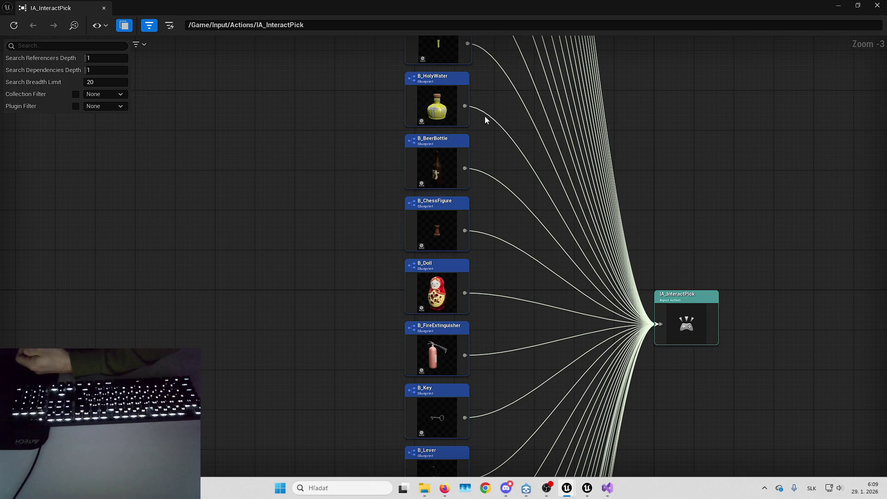
{"action": "left_click_drag", "start_coordinate": [494, 121], "coordinate": [497, 53]}
{"action": "left_click_drag", "start_coordinate": [513, 281], "coordinate": [511, 53]}
{"action": "left_click_drag", "start_coordinate": [536, 175], "coordinate": [537, 36]}
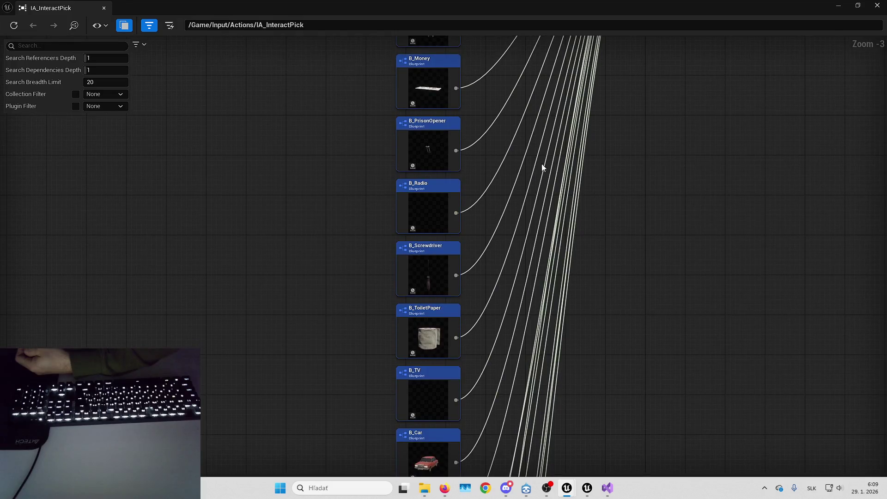
{"action": "left_click_drag", "start_coordinate": [540, 168], "coordinate": [533, 40]}
{"action": "left_click_drag", "start_coordinate": [532, 178], "coordinate": [520, 87]}
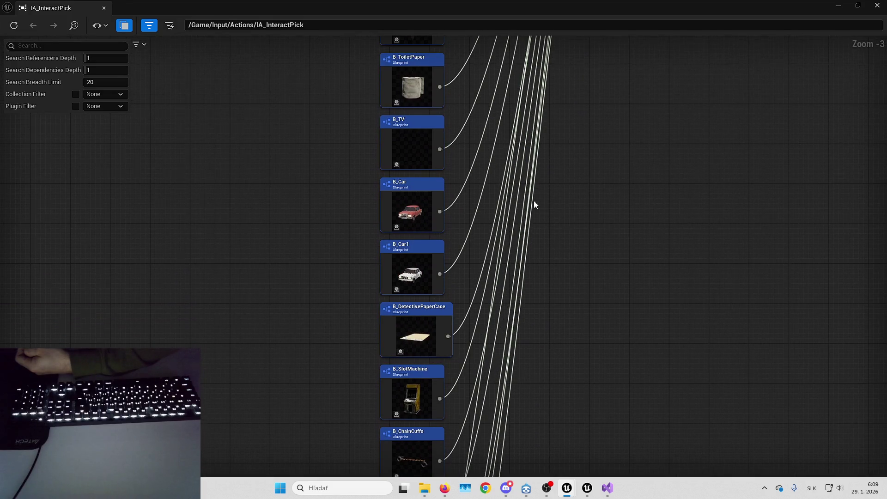
{"action": "mouse_move", "coordinate": [535, 205]}
{"action": "left_mouse_down"}
{"action": "mouse_move", "coordinate": [532, 137]}
{"action": "mouse_move", "coordinate": [549, 97]}
{"action": "mouse_move", "coordinate": [566, 79]}
{"action": "mouse_move", "coordinate": [583, 82]}
{"action": "left_mouse_up"}
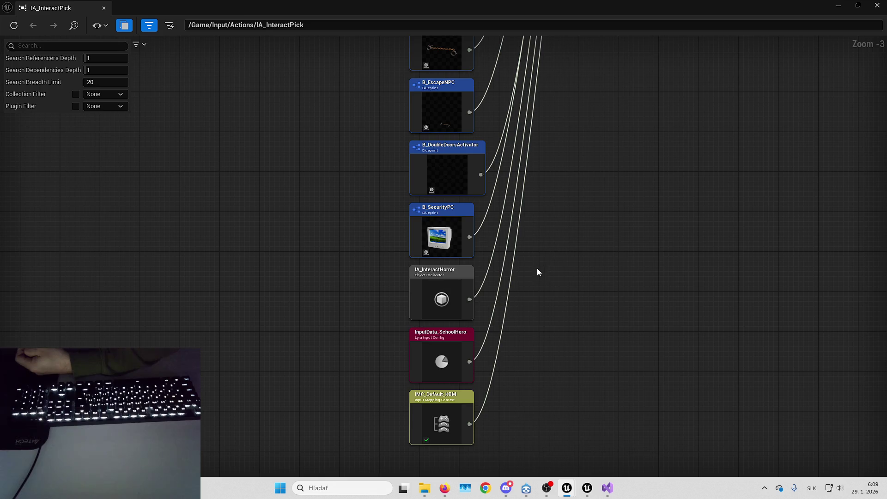
{"action": "left_click", "coordinate": [444, 353]}
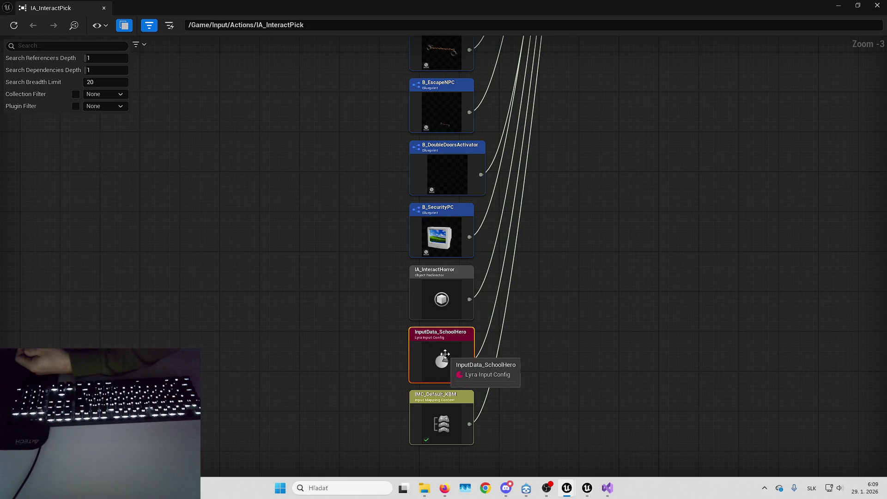
{"action": "left_click_drag", "start_coordinate": [478, 378], "coordinate": [503, 343]}
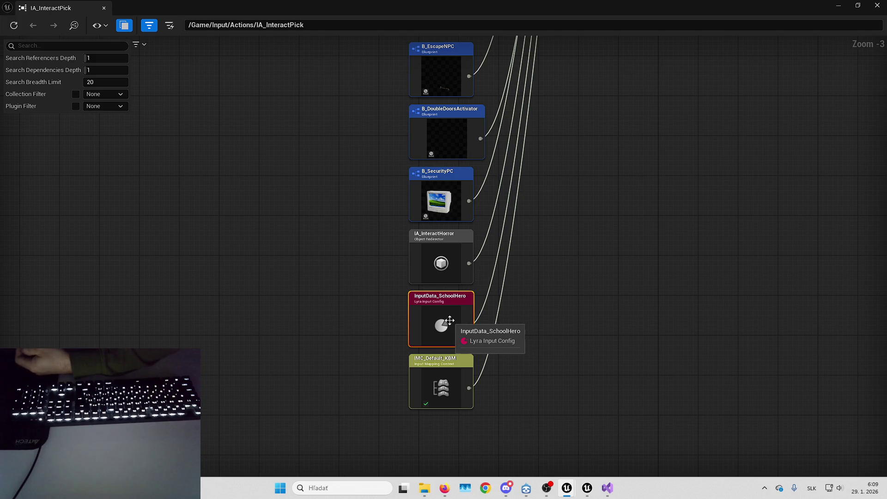
Open InputData_SchoolHero and frame the four assets referencing InputTag.Ability.Interact.Horror
{"action": "right_click", "coordinate": [449, 320]}
{"action": "left_click", "coordinate": [485, 187]}
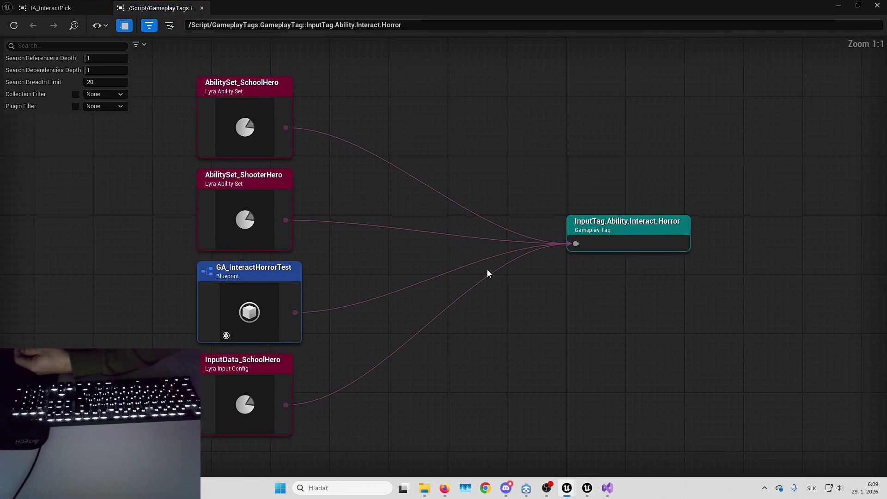
{"action": "left_click_drag", "start_coordinate": [390, 225], "coordinate": [477, 279]}
{"action": "mouse_move", "coordinate": [471, 311]}
{"action": "left_mouse_down"}
{"action": "mouse_move", "coordinate": [469, 252]}
{"action": "mouse_move", "coordinate": [472, 280]}
{"action": "left_mouse_up"}
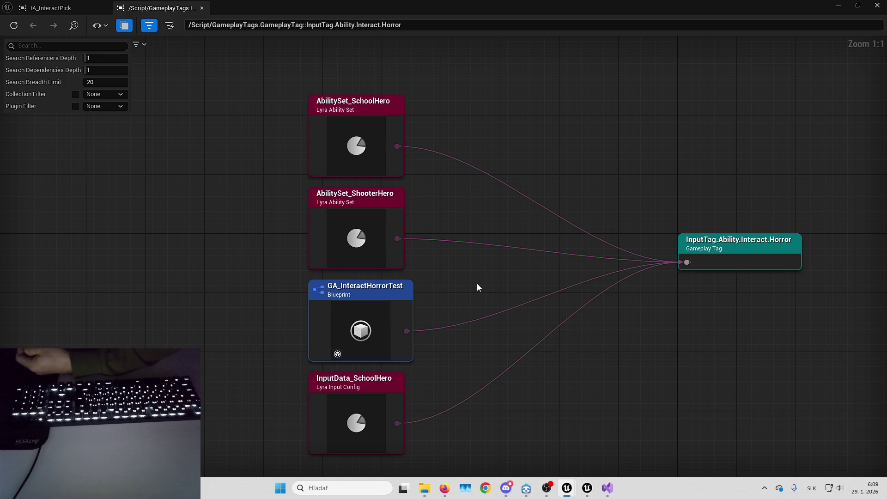
{"action": "left_click_drag", "start_coordinate": [451, 277], "coordinate": [456, 267]}
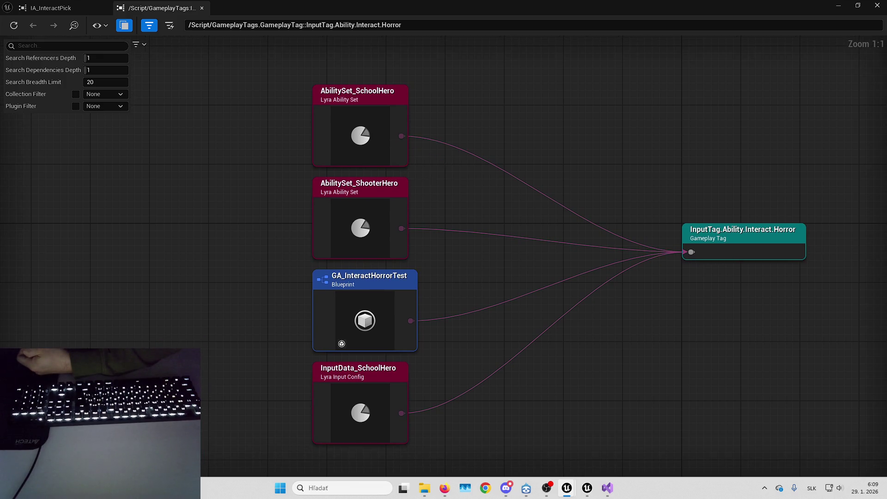
{"action": "left_click_drag", "start_coordinate": [435, 181], "coordinate": [469, 160]}
{"action": "right_click", "coordinate": [406, 370]}
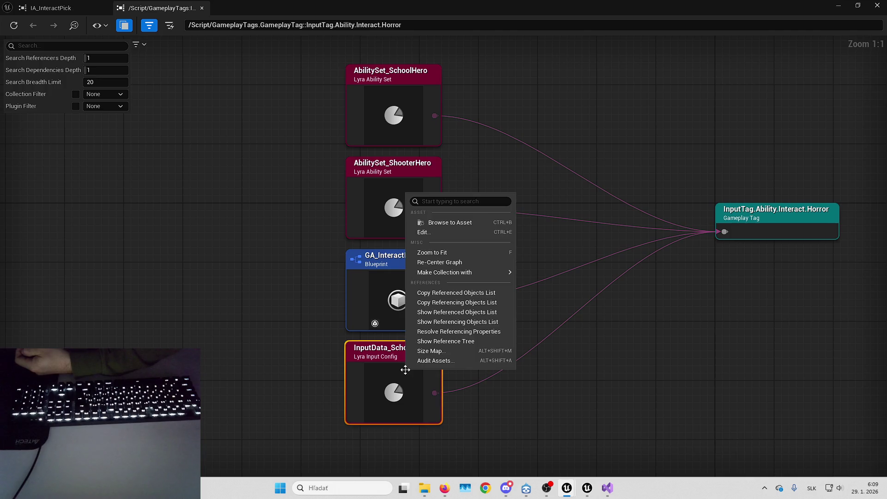
{"action": "left_click", "coordinate": [432, 233]}
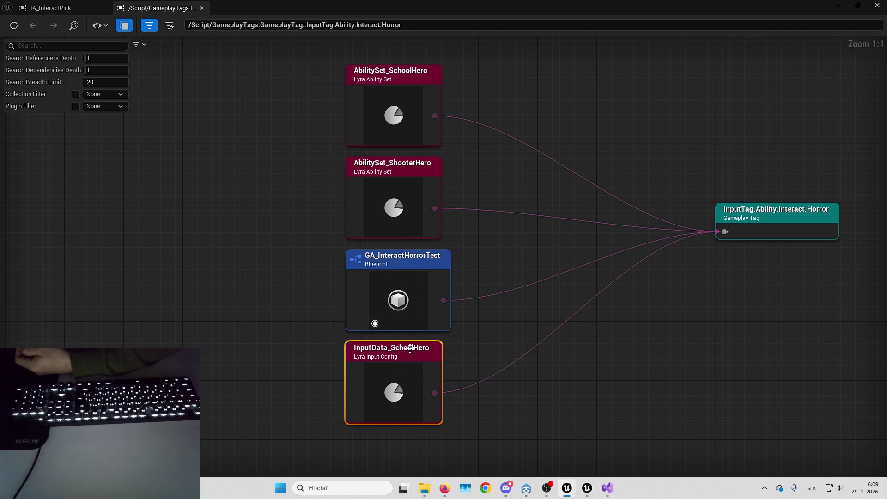
Check AbilitySet_ShooterHero and open AbilitySet_SchoolHero for editing
{"action": "left_click", "coordinate": [418, 193]}
{"action": "left_click", "coordinate": [405, 116]}
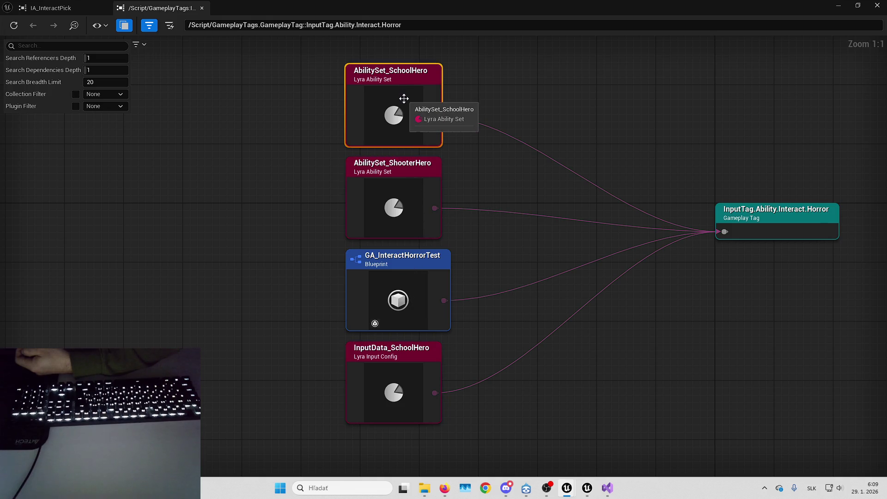
{"action": "right_click", "coordinate": [404, 98]}
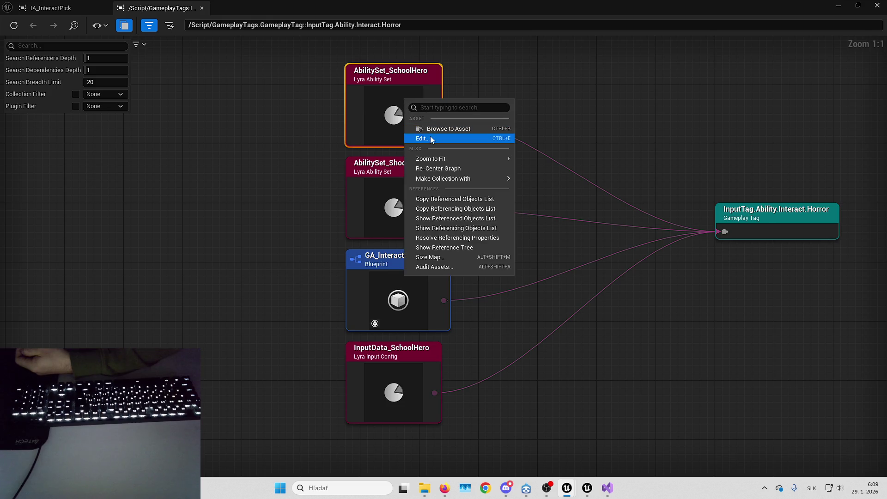
{"action": "left_click", "coordinate": [430, 139]}
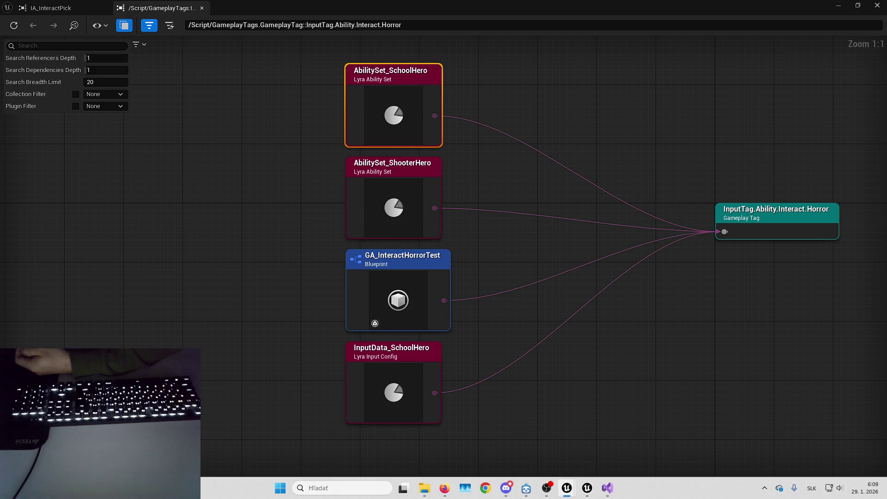
Recentre the reference graph on GA_InteractHorrorTest and open it for editing
{"action": "double_click", "coordinate": [394, 274]}
{"action": "mouse_move", "coordinate": [416, 263]}
{"action": "left_mouse_down"}
{"action": "mouse_move", "coordinate": [597, 238]}
{"action": "mouse_move", "coordinate": [375, 220]}
{"action": "left_mouse_up"}
{"action": "right_click", "coordinate": [376, 219]}
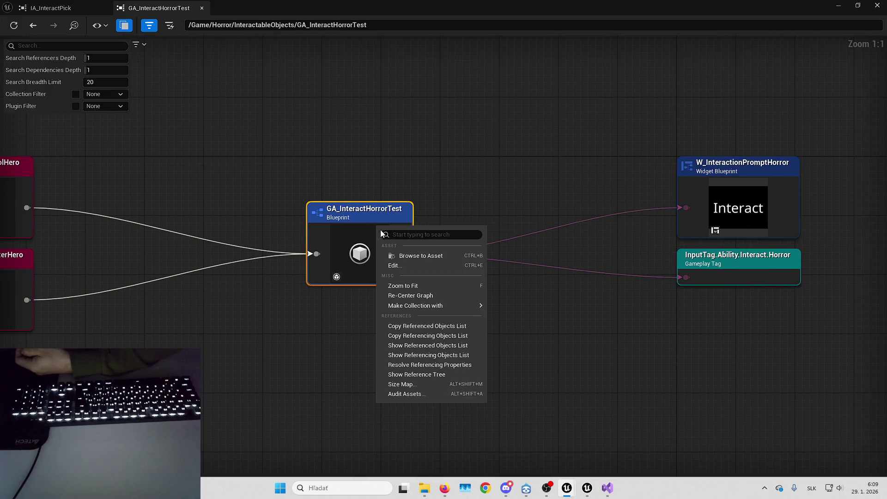
{"action": "left_click", "coordinate": [424, 269]}
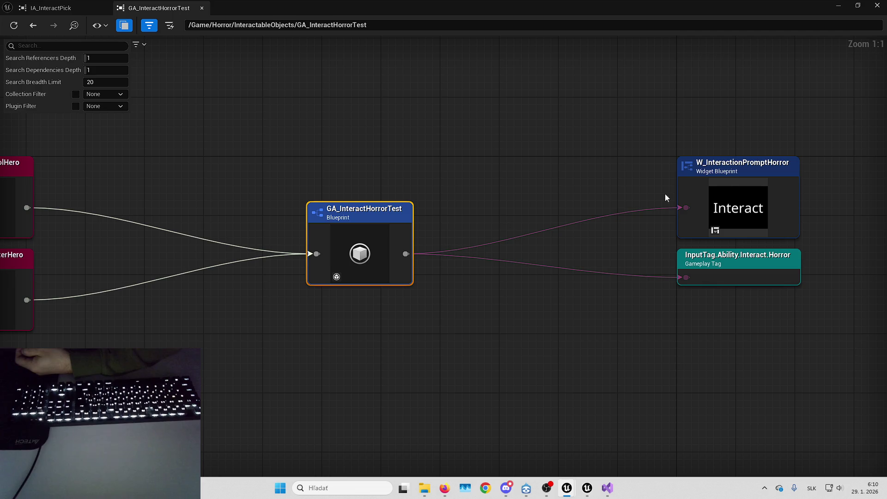
Widen the Details panel and expand Ability Triggers [0] and Ability Activation settings
{"action": "scroll", "coordinate": [557, 151], "scroll_direction": "up", "scroll_amount": 2}
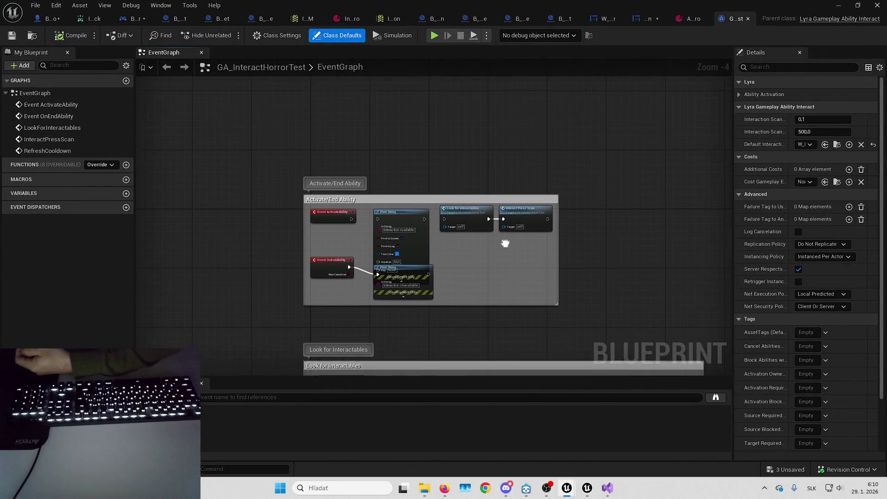
{"action": "mouse_move", "coordinate": [505, 244]}
{"action": "left_mouse_down"}
{"action": "mouse_move", "coordinate": [498, 113]}
{"action": "mouse_move", "coordinate": [497, 167]}
{"action": "mouse_move", "coordinate": [458, 117]}
{"action": "left_mouse_up"}
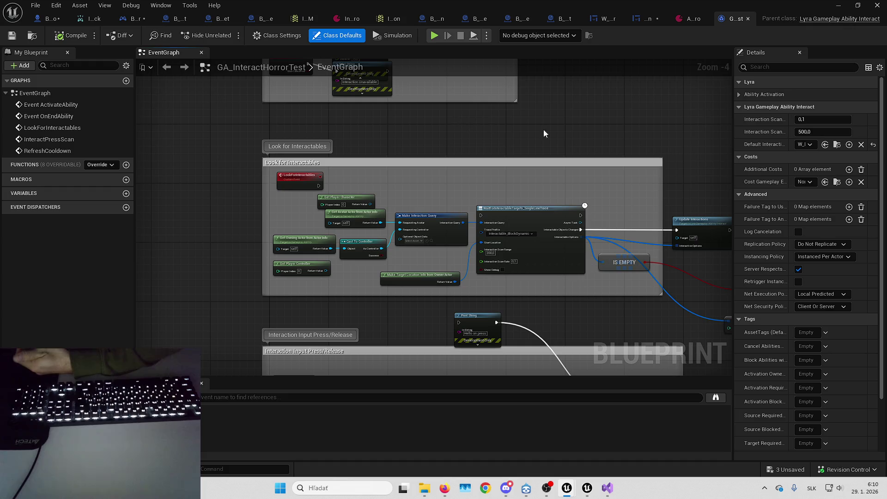
{"action": "left_click_drag", "start_coordinate": [734, 157], "coordinate": [643, 158]}
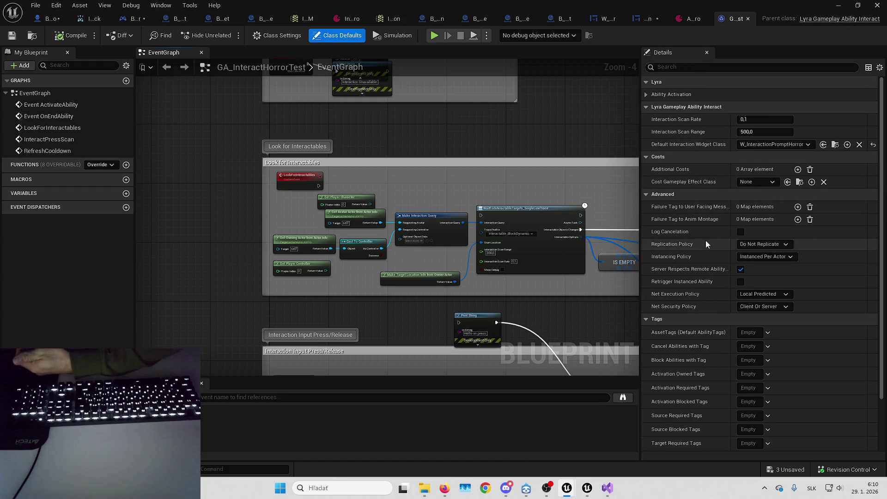
{"action": "scroll", "coordinate": [706, 240], "scroll_direction": "down", "scroll_amount": 3}
{"action": "left_click", "coordinate": [646, 423]}
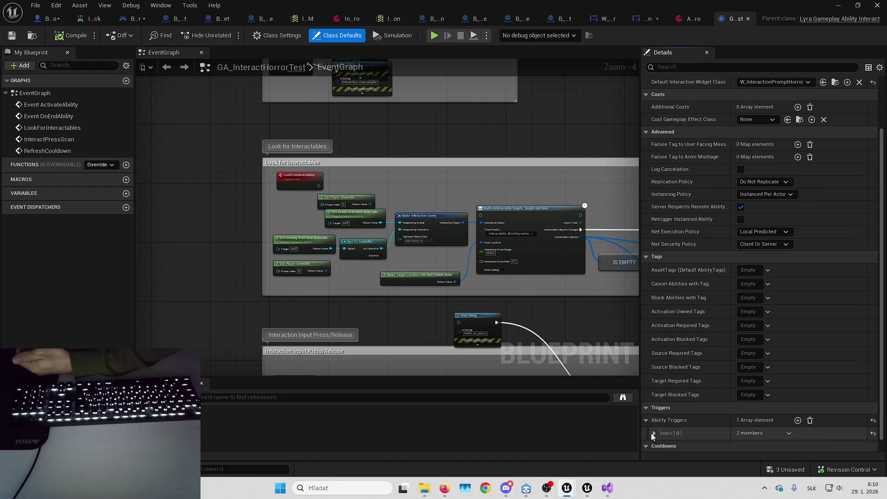
{"action": "left_click", "coordinate": [651, 434]}
{"action": "scroll", "coordinate": [667, 352], "scroll_direction": "down", "scroll_amount": 1}
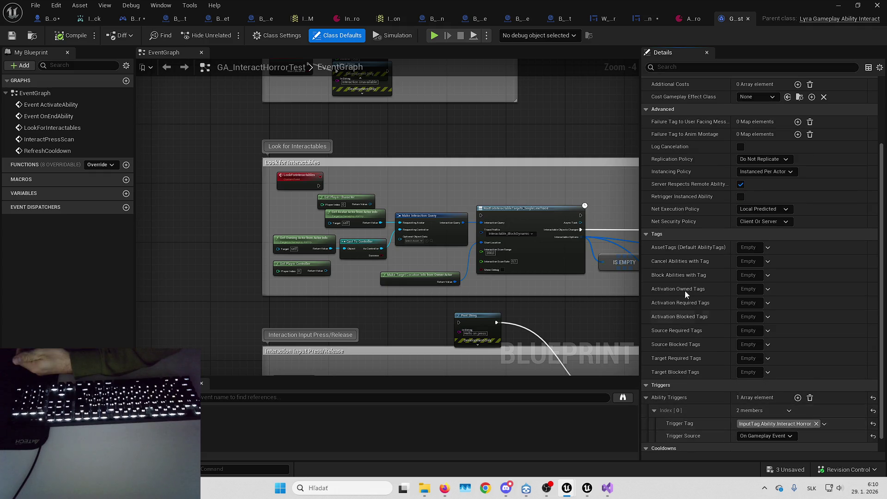
{"action": "scroll", "coordinate": [651, 375], "scroll_direction": "up", "scroll_amount": 5}
{"action": "scroll", "coordinate": [650, 376], "scroll_direction": "down", "scroll_amount": 1}
{"action": "left_click", "coordinate": [649, 93]}
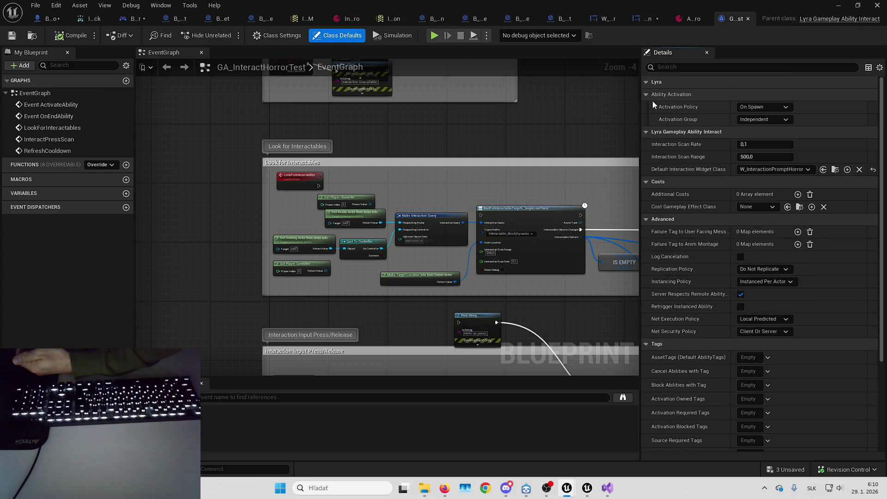
{"action": "scroll", "coordinate": [692, 182], "scroll_direction": "down", "scroll_amount": 5}
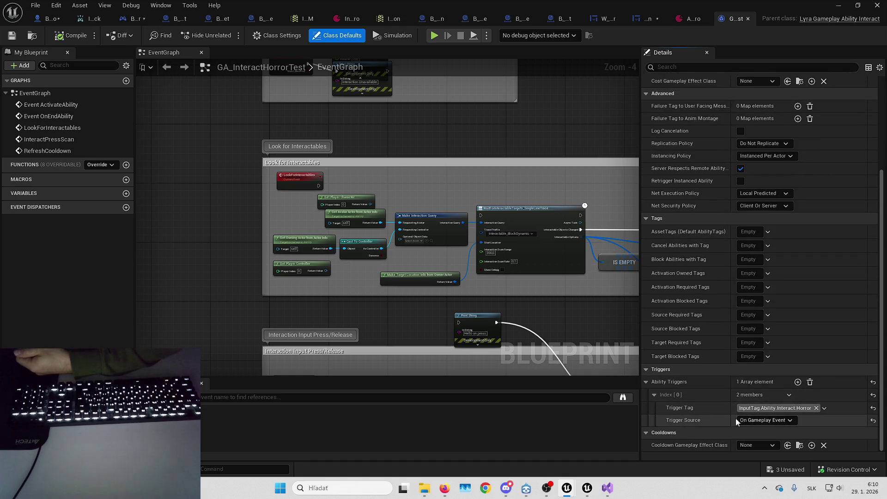
{"action": "mouse_move", "coordinate": [548, 317]}
{"action": "left_mouse_down"}
{"action": "mouse_move", "coordinate": [536, 204]}
{"action": "mouse_move", "coordinate": [478, 99]}
{"action": "mouse_move", "coordinate": [394, 92]}
{"action": "left_mouse_up"}
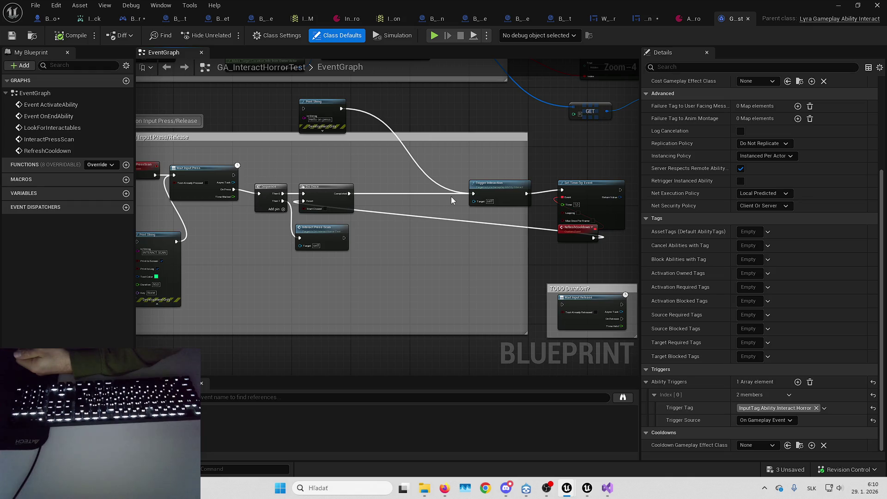
Select Trigger Interaction, survey the Press/Release and Look for Interactables groups, then show references
{"action": "left_click_drag", "start_coordinate": [487, 219], "coordinate": [449, 210]}
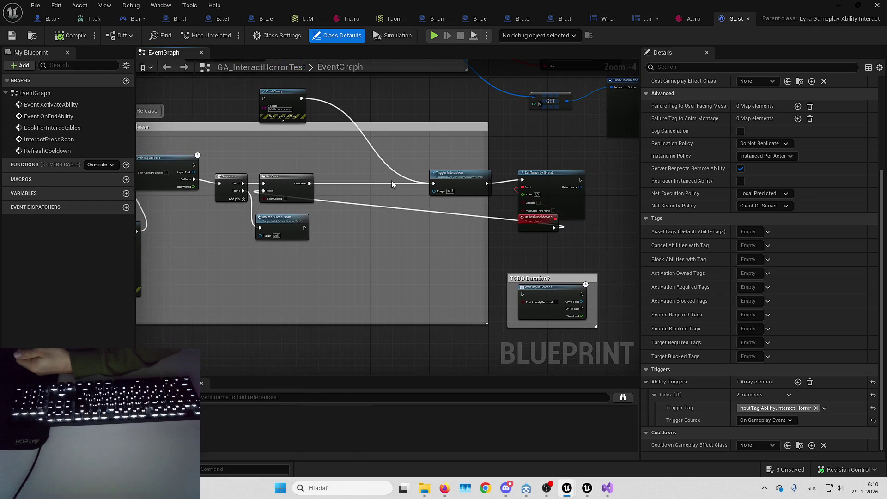
{"action": "left_click", "coordinate": [482, 171]}
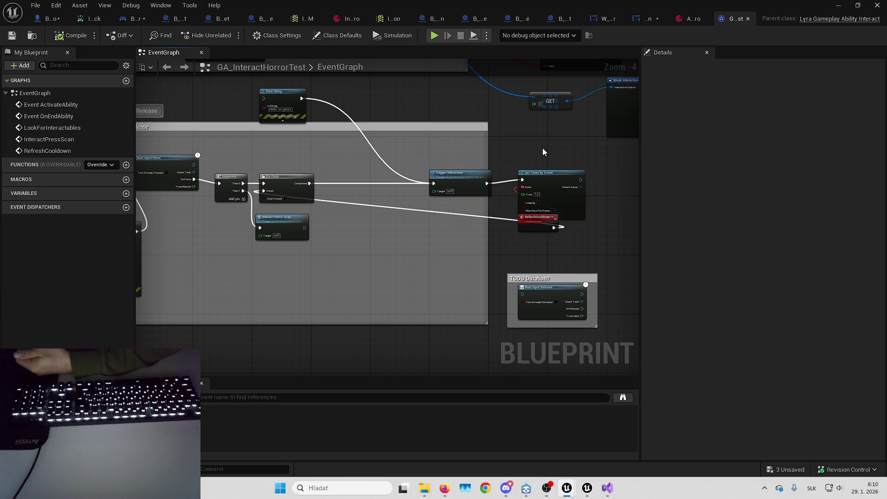
{"action": "left_click_drag", "start_coordinate": [544, 152], "coordinate": [540, 130]}
{"action": "left_click_drag", "start_coordinate": [518, 213], "coordinate": [595, 241]}
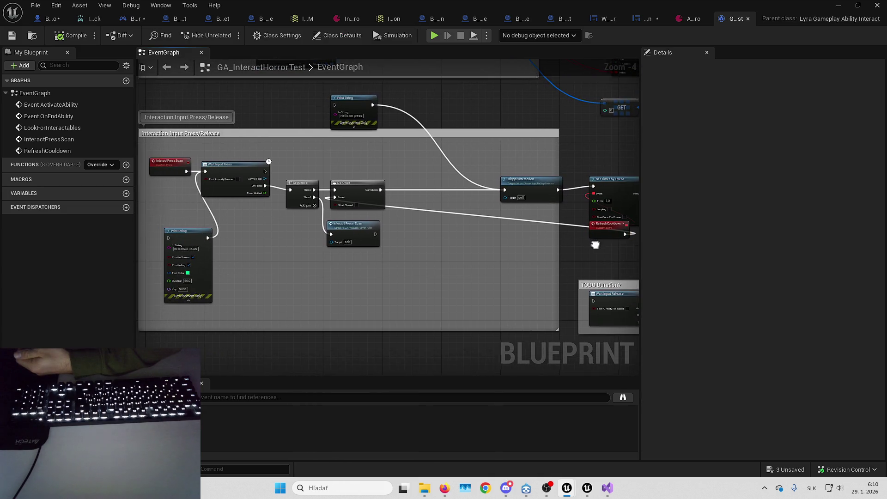
{"action": "mouse_move", "coordinate": [639, 148]}
{"action": "left_mouse_down"}
{"action": "mouse_move", "coordinate": [664, 144]}
{"action": "mouse_move", "coordinate": [574, 179]}
{"action": "left_mouse_up"}
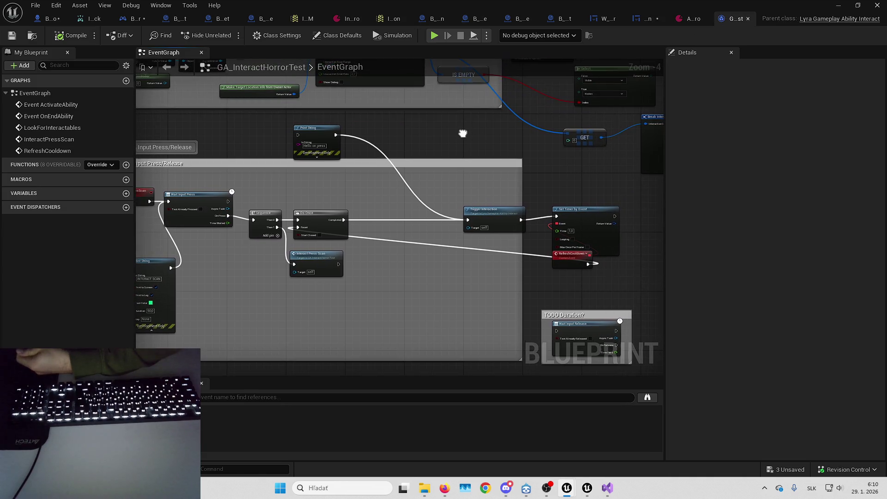
{"action": "mouse_move", "coordinate": [462, 134]}
{"action": "left_mouse_down"}
{"action": "mouse_move", "coordinate": [505, 158]}
{"action": "mouse_move", "coordinate": [521, 218]}
{"action": "mouse_move", "coordinate": [514, 236]}
{"action": "left_mouse_up"}
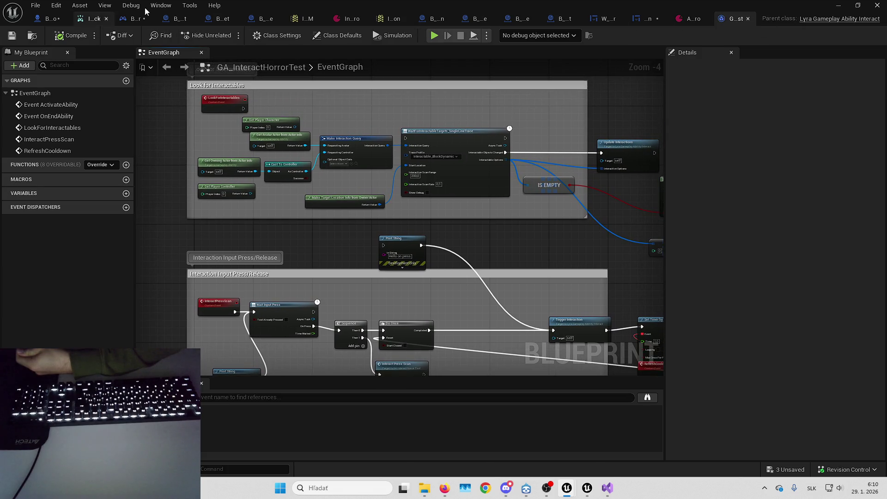
{"action": "key", "text": "alt+shift+r"}
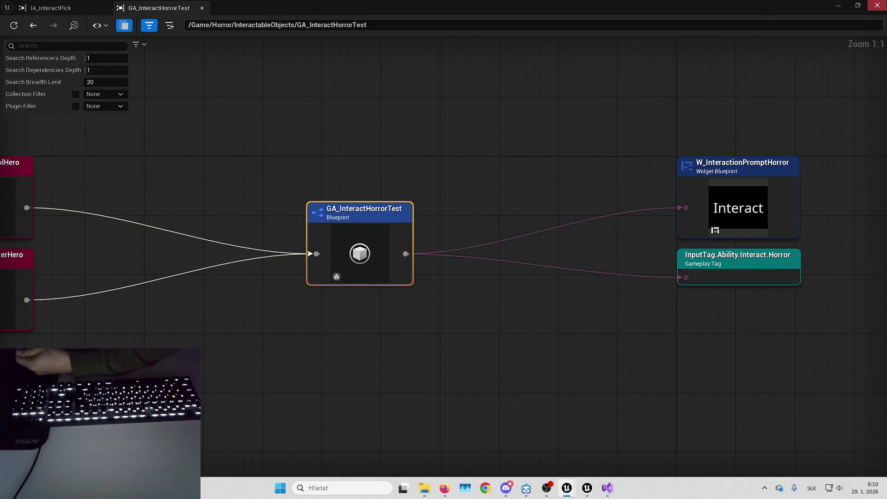
Open B_Playground_Experience from World Settings, then its InputData_ShooterGame_AddOns input config
{"action": "left_click", "coordinate": [877, 5]}
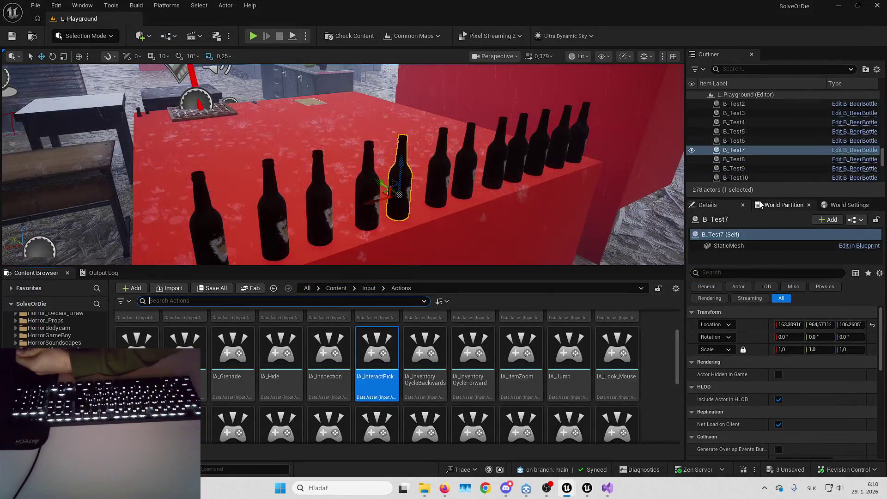
{"action": "left_click", "coordinate": [845, 205]}
{"action": "left_click", "coordinate": [837, 272]}
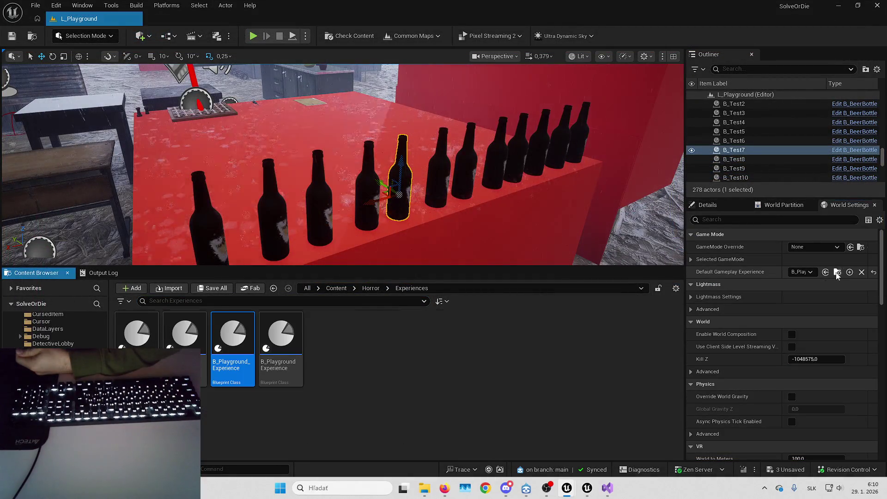
{"action": "double_click", "coordinate": [233, 335]}
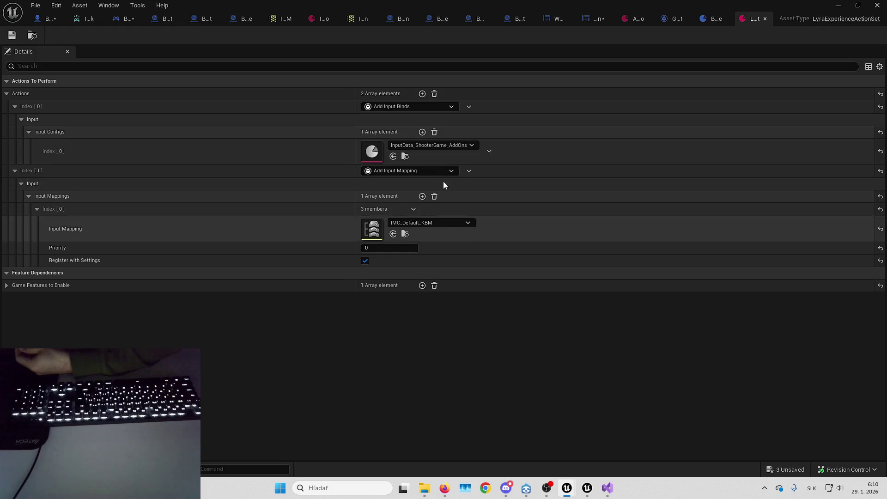
{"action": "double_click", "coordinate": [363, 152]}
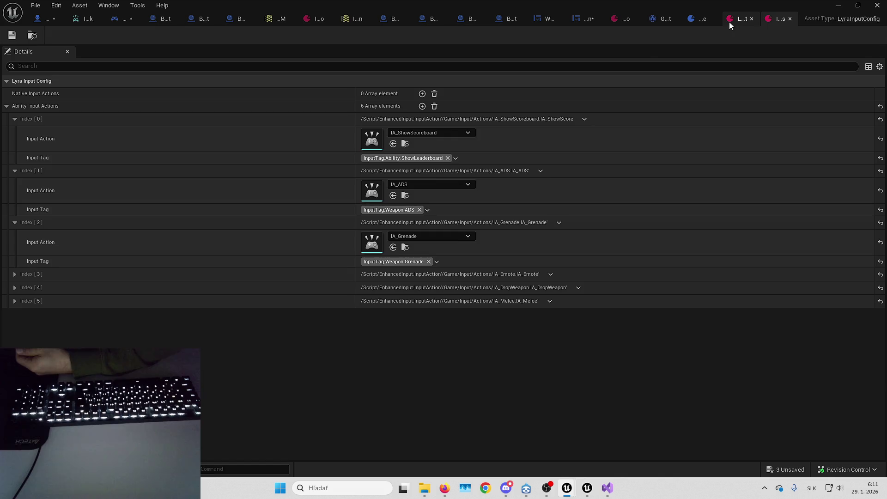
Open HeroData_School from the experience definition, then its InputData_SchoolHero input config
{"action": "left_click", "coordinate": [698, 18]}
{"action": "double_click", "coordinate": [372, 115]}
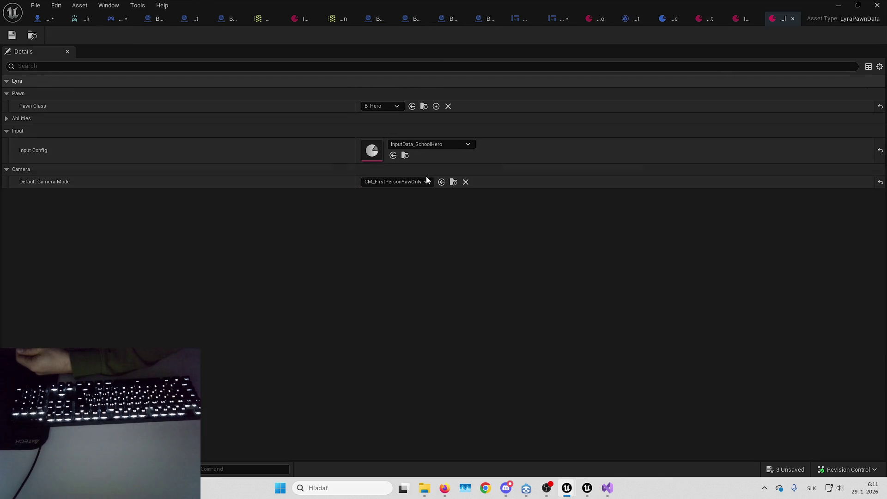
{"action": "double_click", "coordinate": [369, 151]}
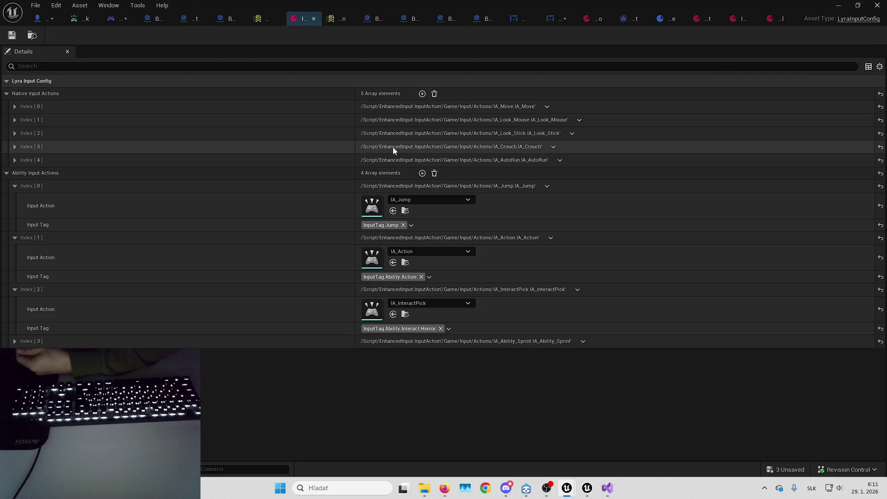
Delete the IA_InteractPick entry, save all assets, and return to the running playtest
{"action": "left_click", "coordinate": [578, 290]}
{"action": "left_click", "coordinate": [591, 316]}
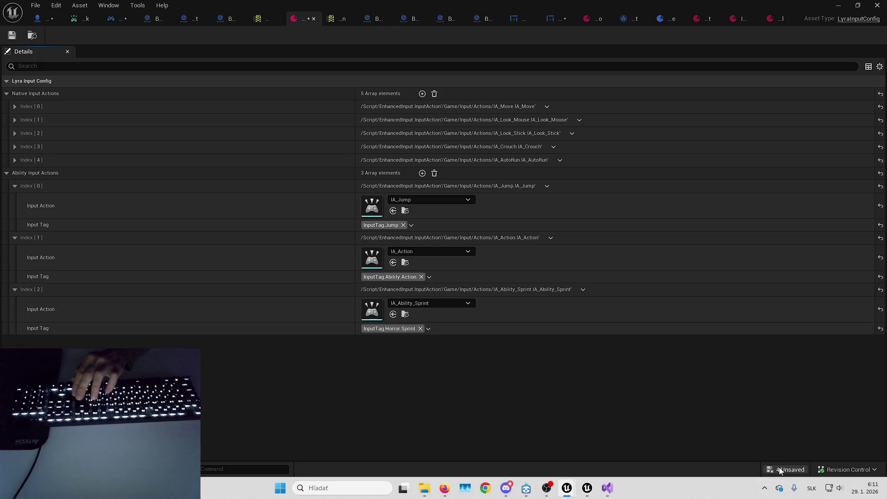
{"action": "key", "text": "ctrl+shift+s"}
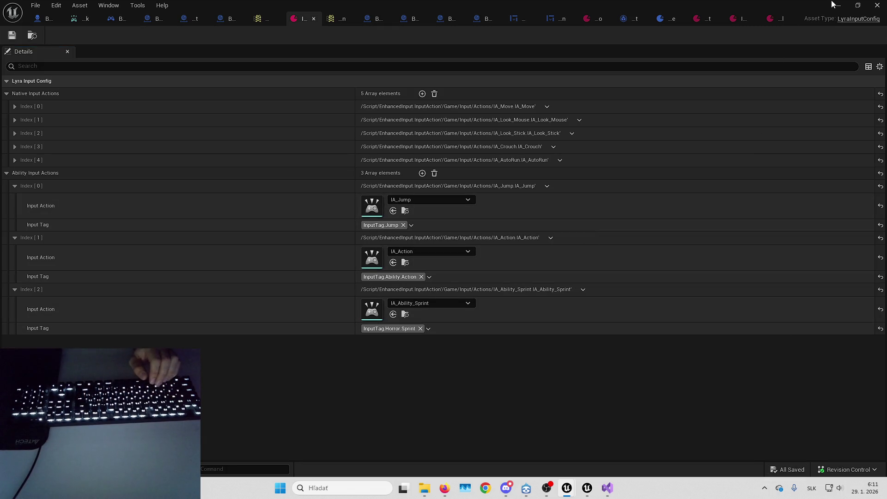
{"action": "left_click", "coordinate": [837, 5]}
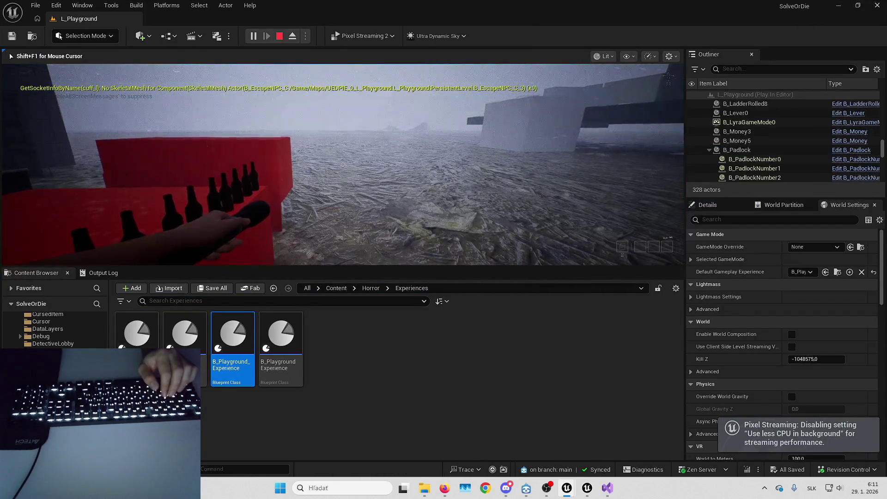
Circle the beer bottle table in the playtest to check the pick-up prompt, then leave
{"action": "mouse_move", "coordinate": [342, 164]}
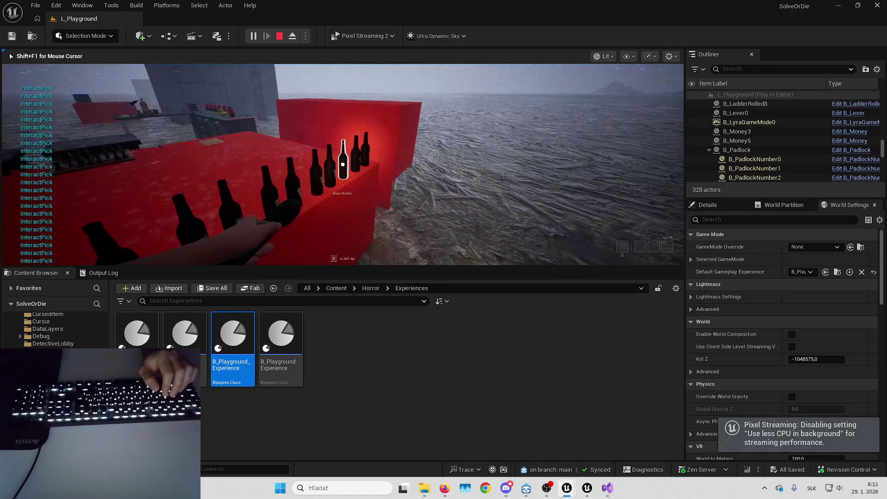
{"action": "key", "text": "d"}
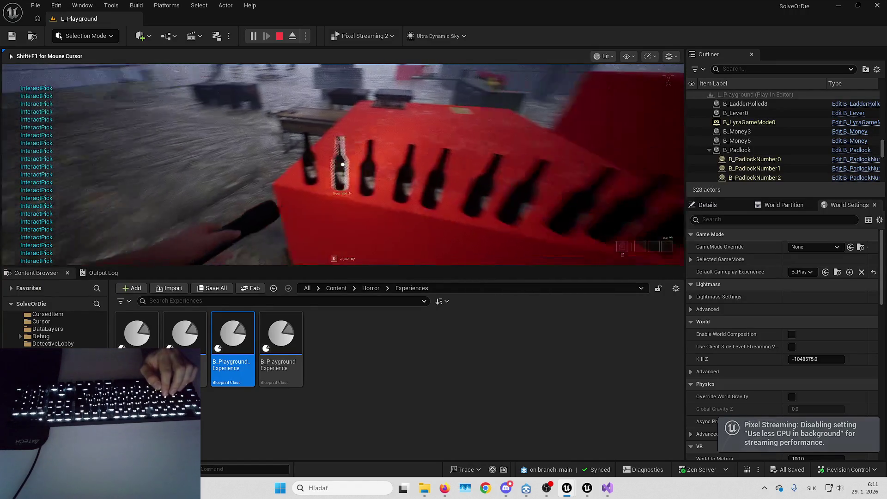
{"action": "key", "text": "d"}
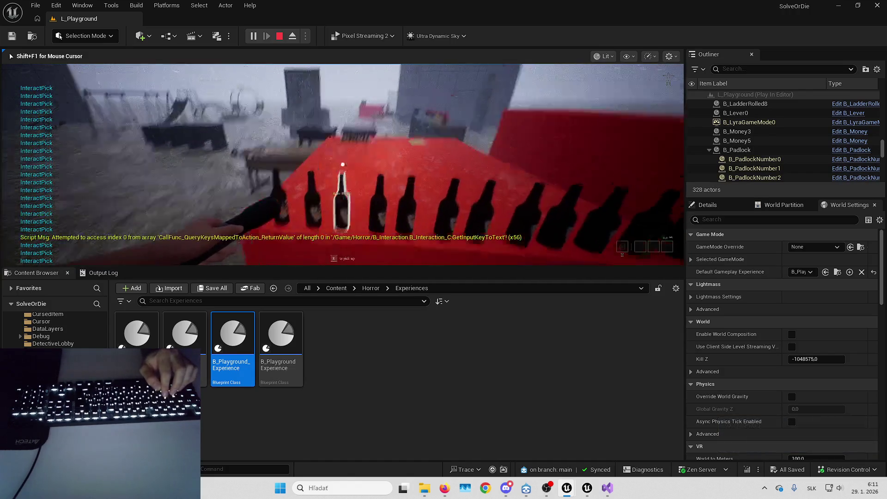
{"action": "key", "text": "s"}
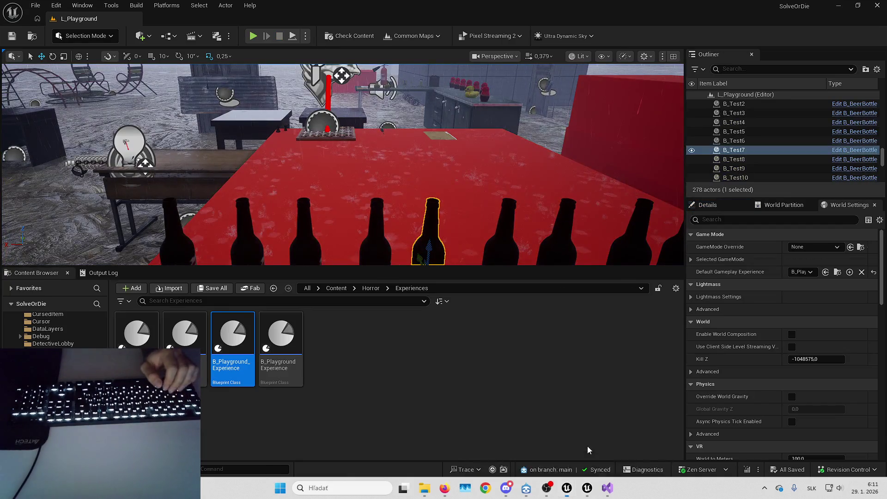
{"action": "key", "text": "alt+Tab"}
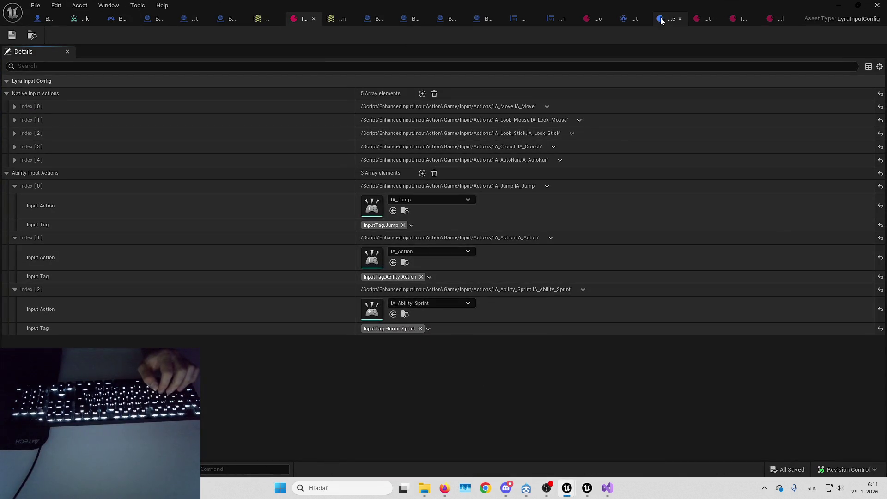
Inspect GA_InteractHorrorTest's class defaults and its interaction press/release logic
{"action": "left_click", "coordinate": [628, 20]}
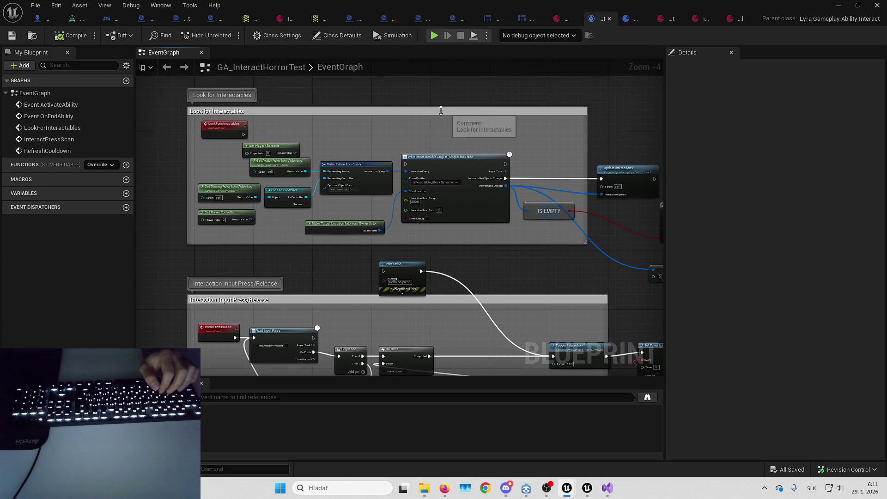
{"action": "left_click", "coordinate": [342, 40]}
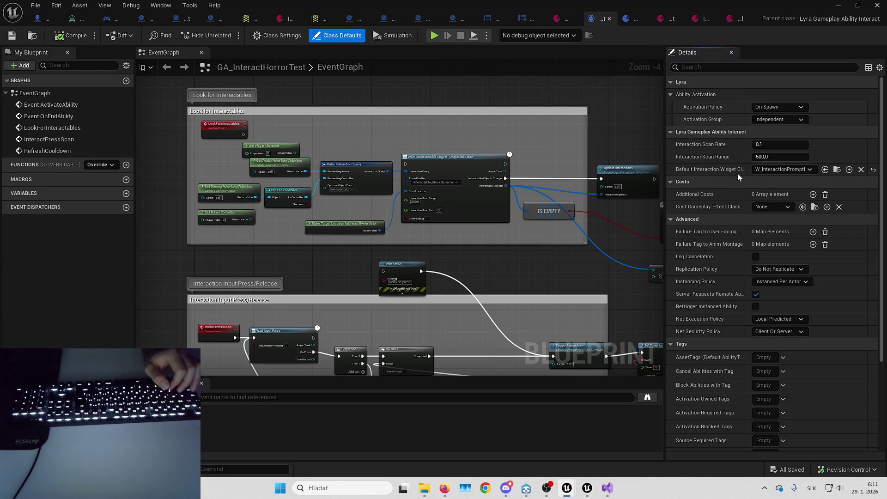
{"action": "scroll", "coordinate": [734, 183], "scroll_direction": "down", "scroll_amount": 5}
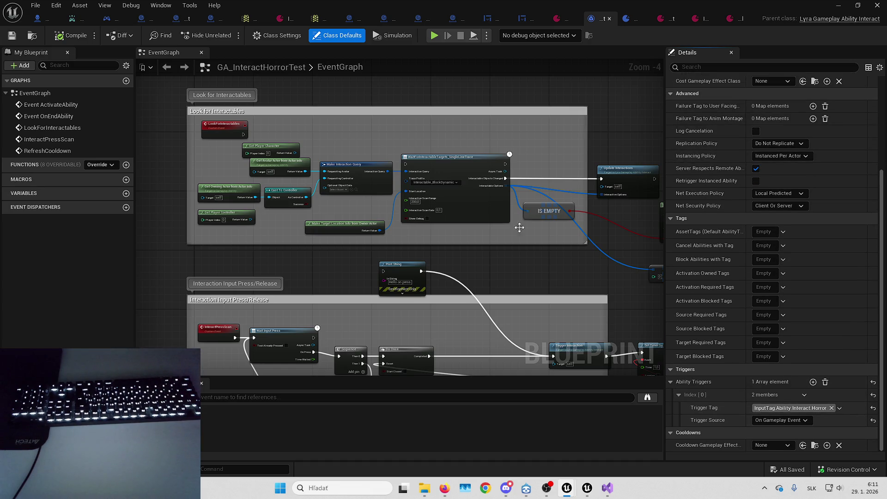
{"action": "mouse_move", "coordinate": [460, 345]}
{"action": "left_mouse_down"}
{"action": "mouse_move", "coordinate": [451, 210]}
{"action": "mouse_move", "coordinate": [420, 195]}
{"action": "mouse_move", "coordinate": [418, 246]}
{"action": "mouse_move", "coordinate": [522, 270]}
{"action": "mouse_move", "coordinate": [519, 276]}
{"action": "left_mouse_up"}
Review IA_InteractPick's mapping in IMC_Default_KBM, then return to the L_Playground level editor
{"action": "left_click", "coordinate": [253, 18]}
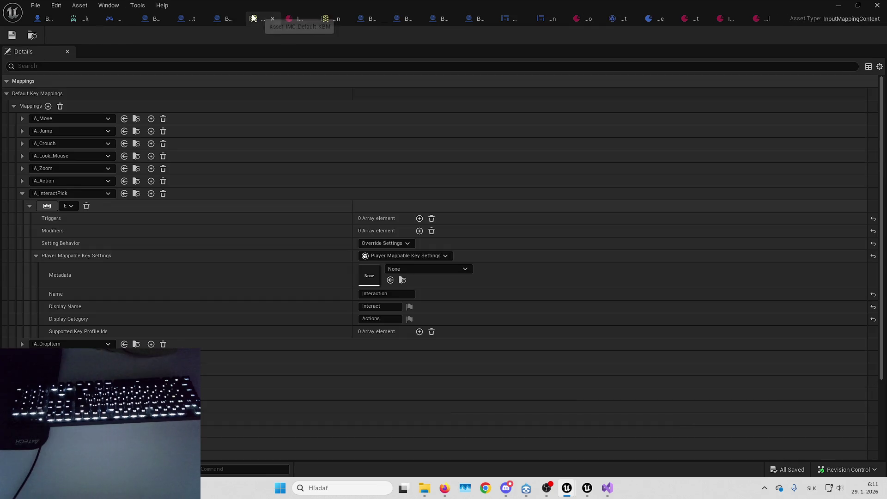
{"action": "scroll", "coordinate": [291, 184], "scroll_direction": "down", "scroll_amount": 2}
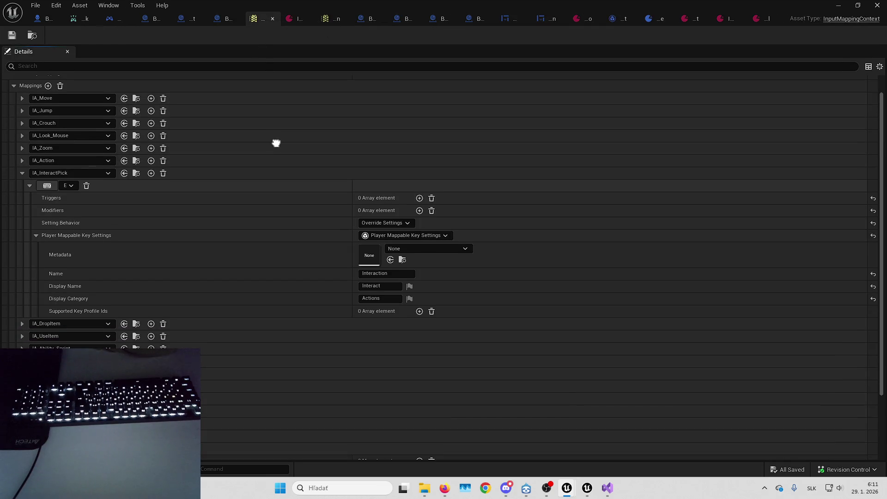
{"action": "scroll", "coordinate": [276, 143], "scroll_direction": "down", "scroll_amount": 3}
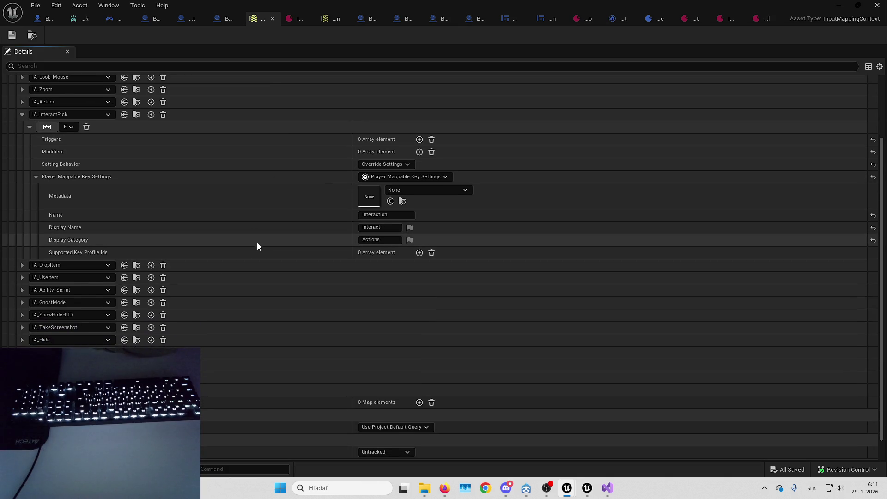
{"action": "key", "text": "alt+Tab"}
Start a Play in Editor session and open the in-game Options screen
{"action": "key", "text": "alt+p"}
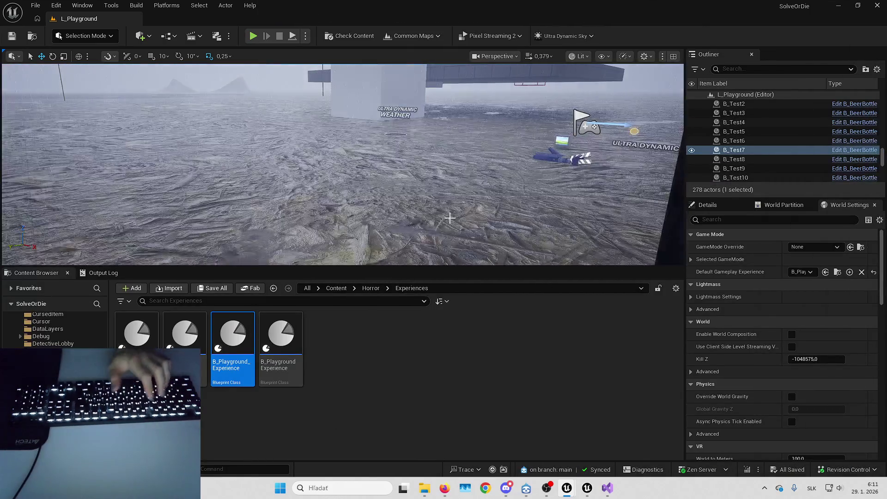
{"action": "key", "text": "F11"}
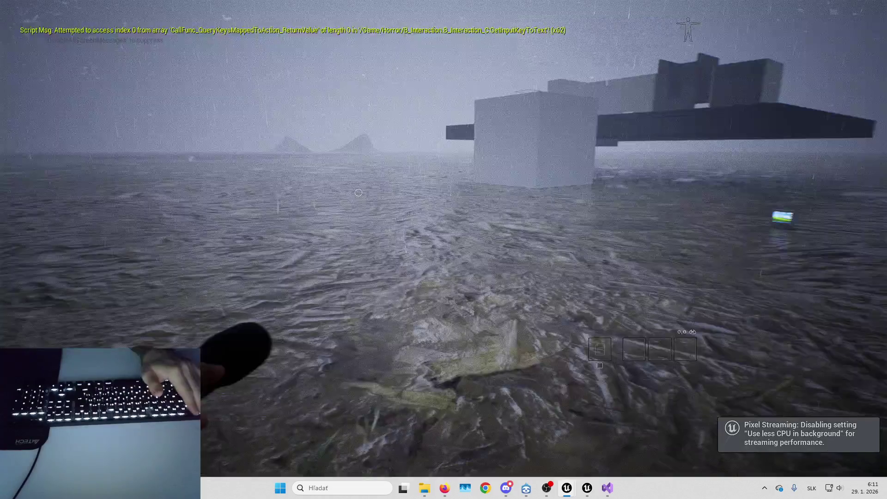
{"action": "key", "text": "Escape"}
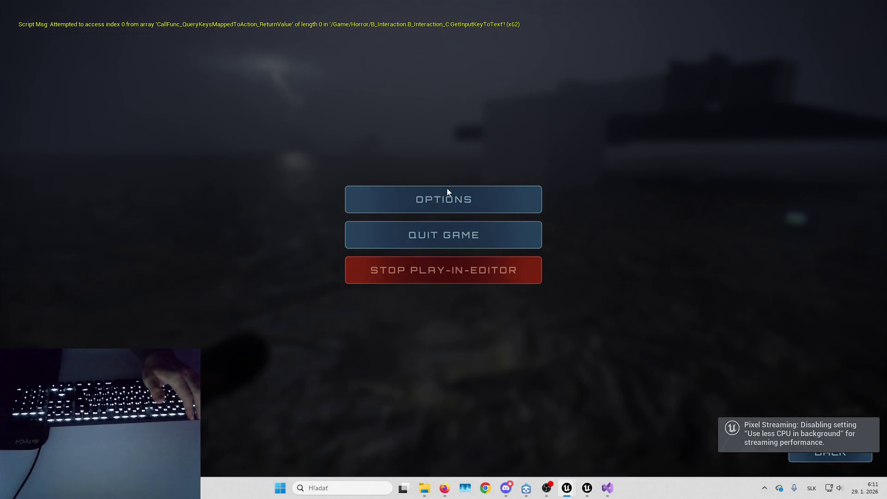
{"action": "left_click", "coordinate": [453, 190]}
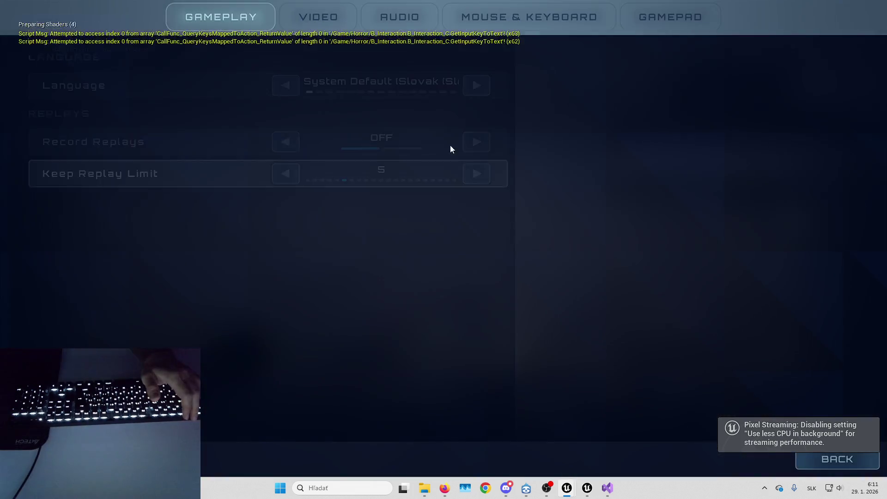
Find Interact in the Mouse & Keyboard bindings and begin rebinding it
{"action": "left_click", "coordinate": [497, 25]}
{"action": "scroll", "coordinate": [212, 176], "scroll_direction": "down", "scroll_amount": 6}
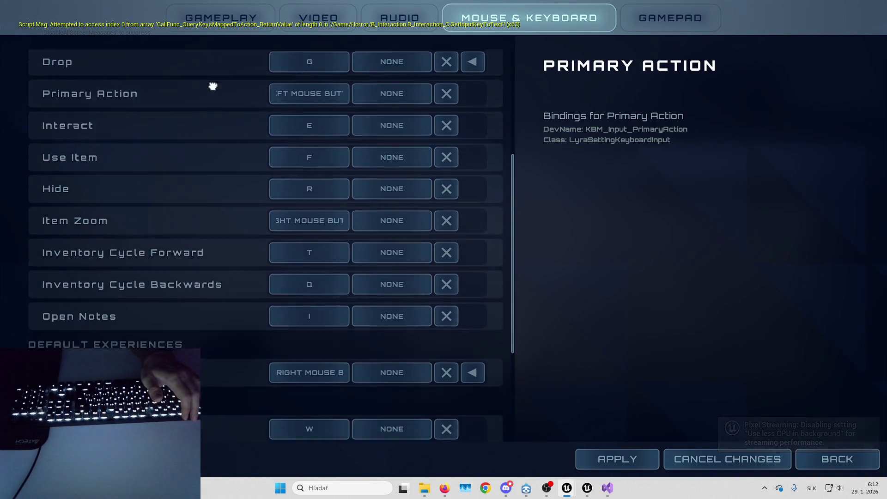
{"action": "scroll", "coordinate": [213, 100], "scroll_direction": "down", "scroll_amount": 3}
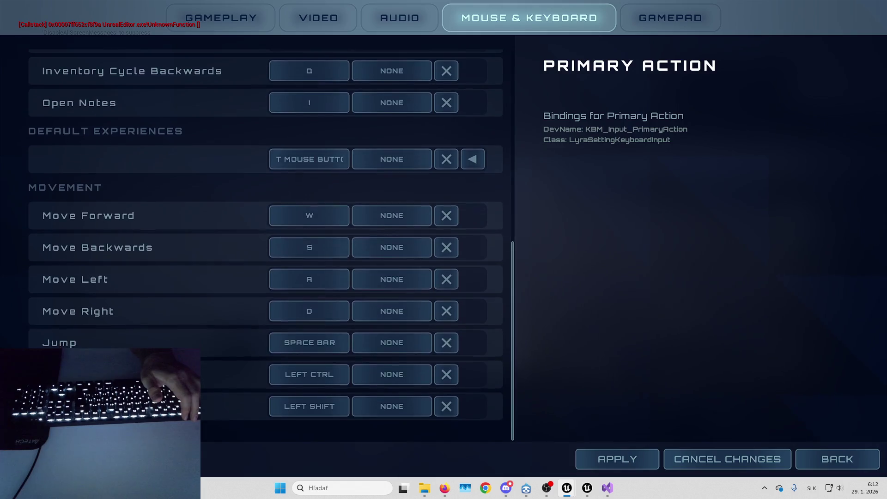
{"action": "scroll", "coordinate": [213, 100], "scroll_direction": "up", "scroll_amount": 6}
{"action": "scroll", "coordinate": [212, 100], "scroll_direction": "up", "scroll_amount": 1}
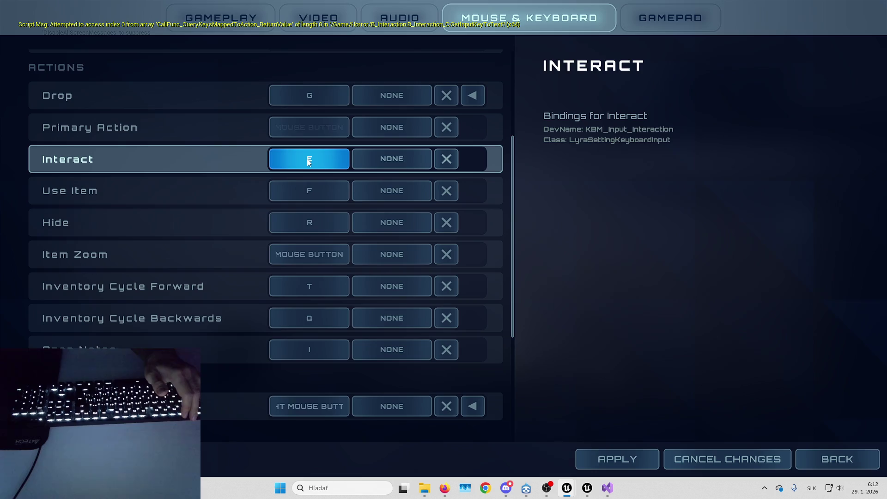
{"action": "scroll", "coordinate": [293, 73], "scroll_direction": "down", "scroll_amount": 5}
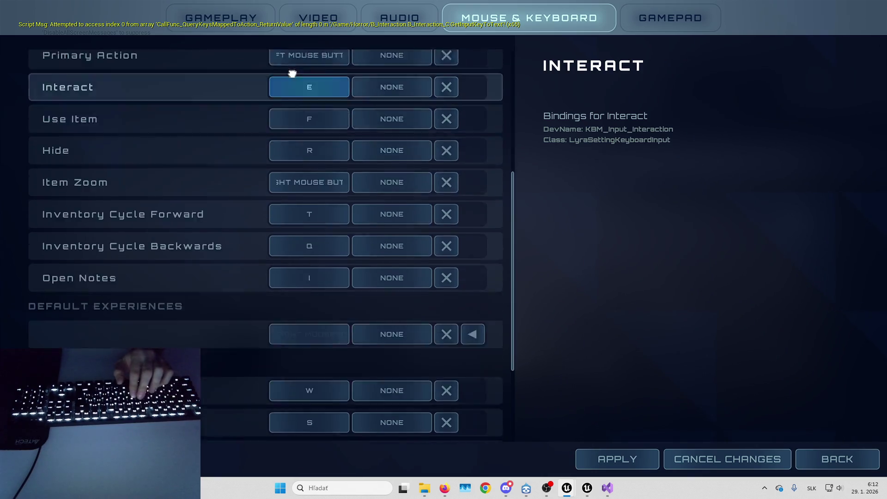
{"action": "scroll", "coordinate": [292, 49], "scroll_direction": "up", "scroll_amount": 3}
{"action": "scroll", "coordinate": [309, 124], "scroll_direction": "up", "scroll_amount": 2}
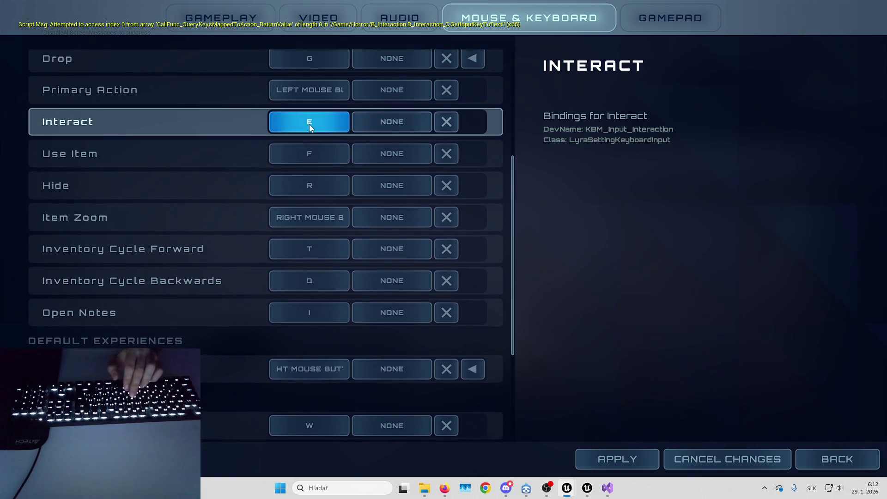
{"action": "left_click", "coordinate": [309, 123]}
Bind Interact to U, apply, and walk toward the red bottle shelf
{"action": "key", "text": "u"}
{"action": "left_click", "coordinate": [618, 459]}
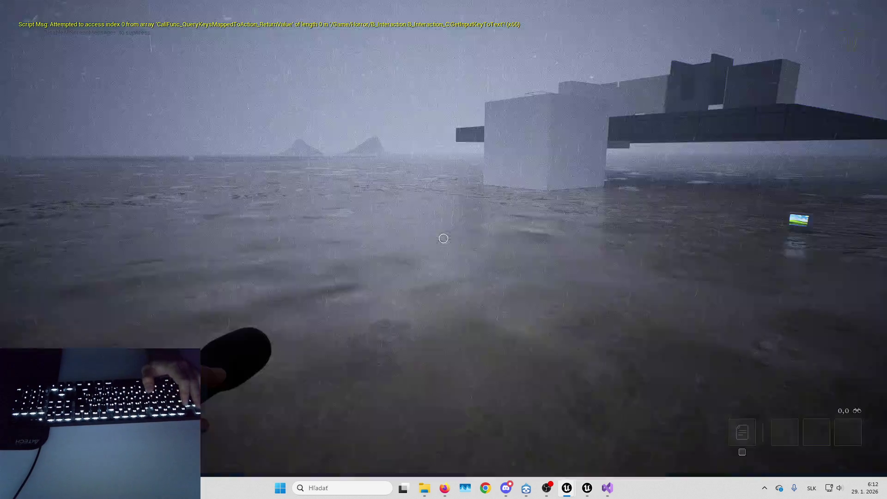
{"action": "key", "text": "w"}
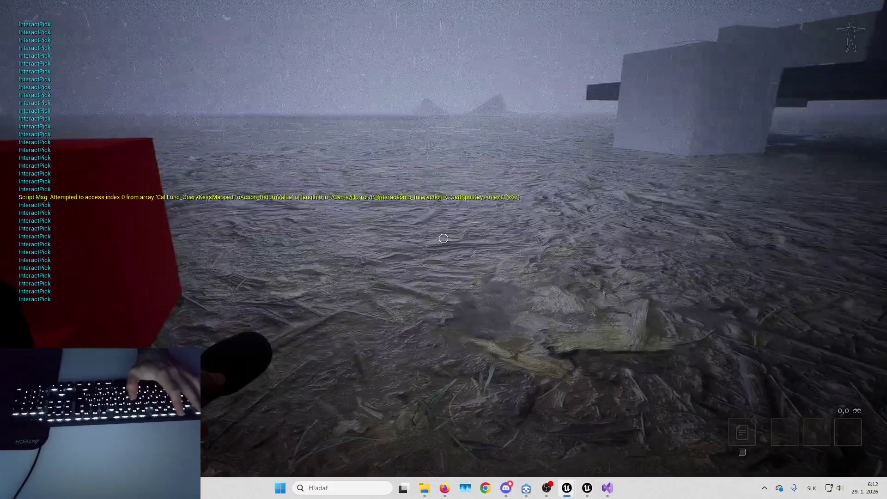
{"action": "key", "text": "s"}
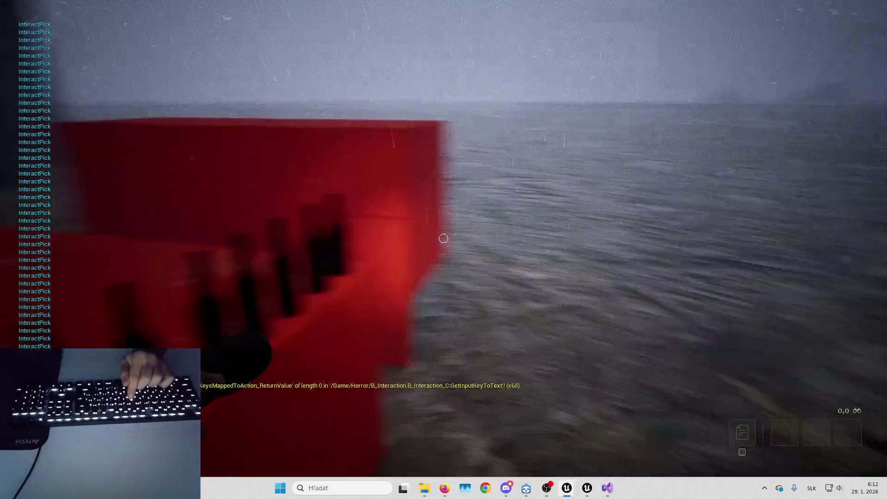
Try interacting with E at the bottle shelf, then reopen the game's Options screen
{"action": "key", "text": "e"}
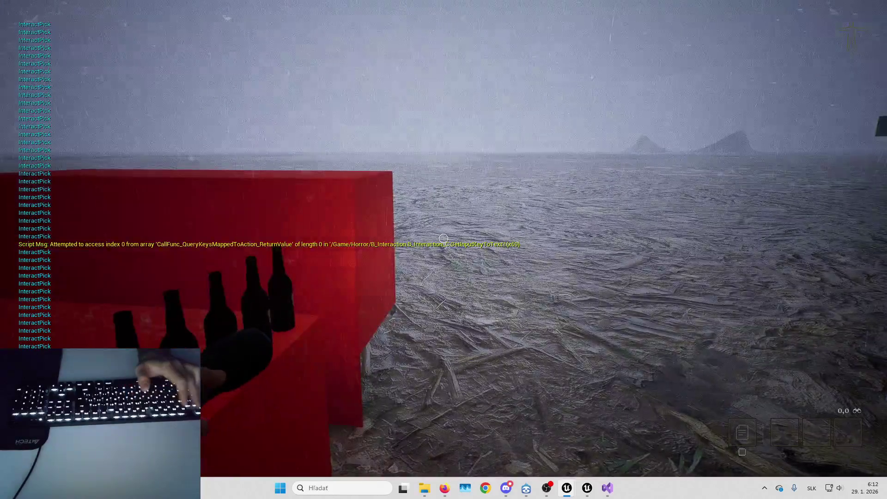
{"action": "key", "text": "Escape"}
{"action": "left_click", "coordinate": [448, 199]}
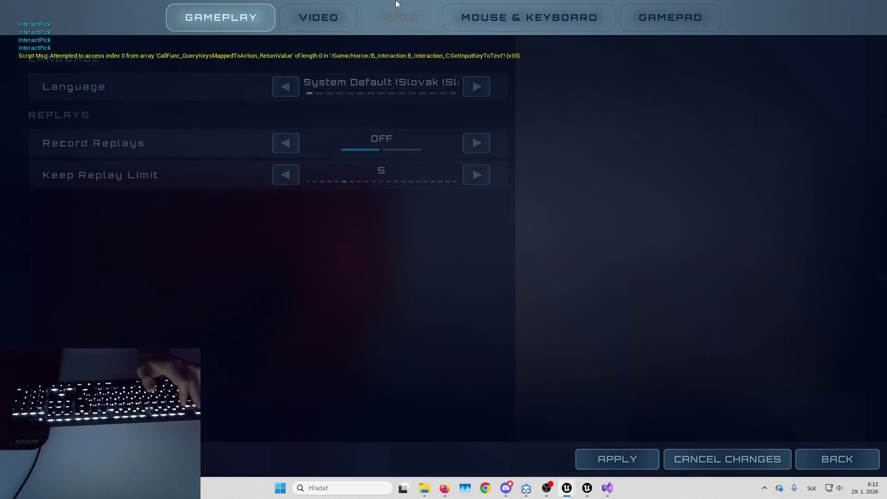
Rebind Interact to E under Mouse & Keyboard, apply, and resume the game
{"action": "left_click", "coordinate": [459, 15]}
{"action": "left_click", "coordinate": [312, 334]}
{"action": "key", "text": "e"}
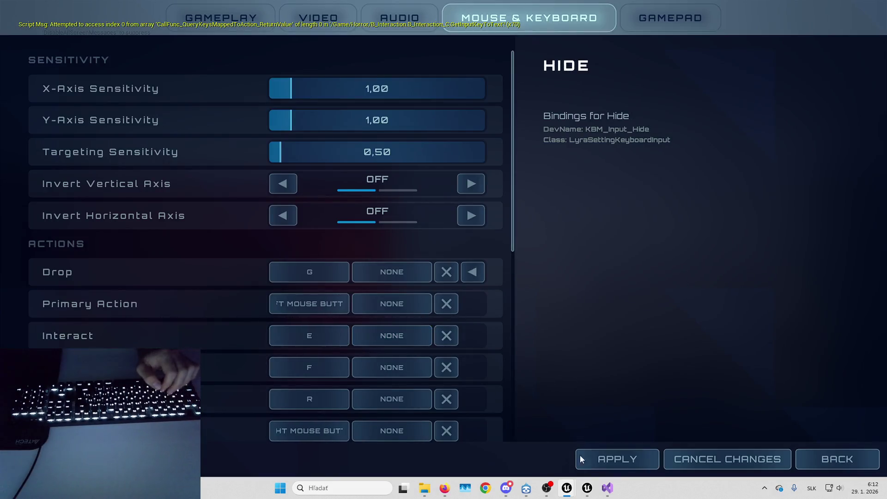
{"action": "left_click", "coordinate": [596, 456]}
{"action": "key", "text": "Escape"}
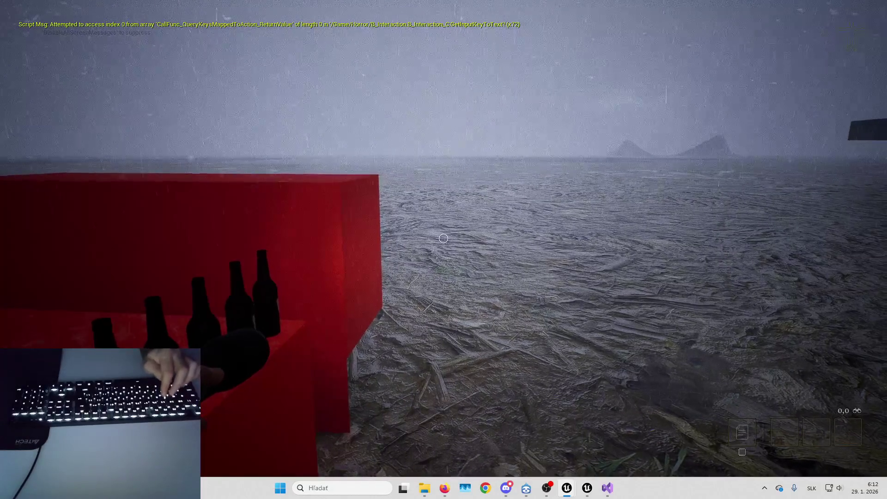
Reopen Options to check the Mouse & Keyboard bindings, then end the play session
{"action": "key", "text": "Escape"}
{"action": "left_click", "coordinate": [444, 199]}
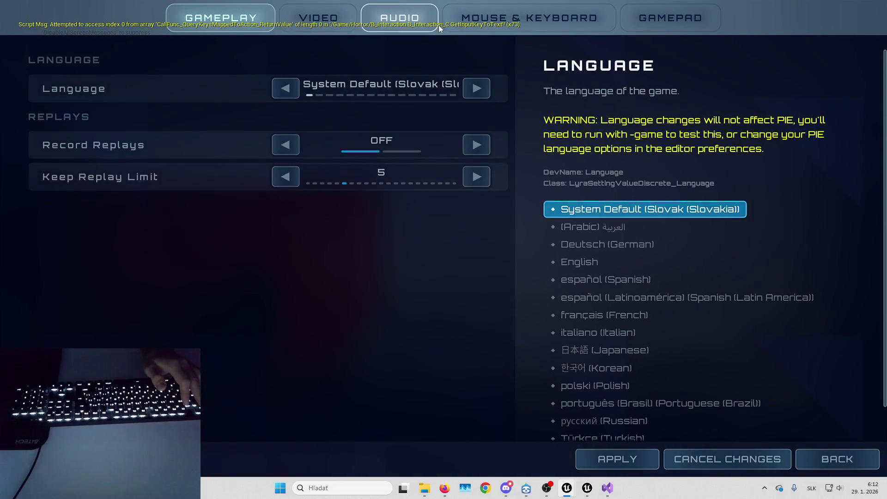
{"action": "left_click", "coordinate": [529, 18]}
{"action": "scroll", "coordinate": [380, 151], "scroll_direction": "down", "scroll_amount": 3}
{"action": "scroll", "coordinate": [397, 74], "scroll_direction": "down", "scroll_amount": 6}
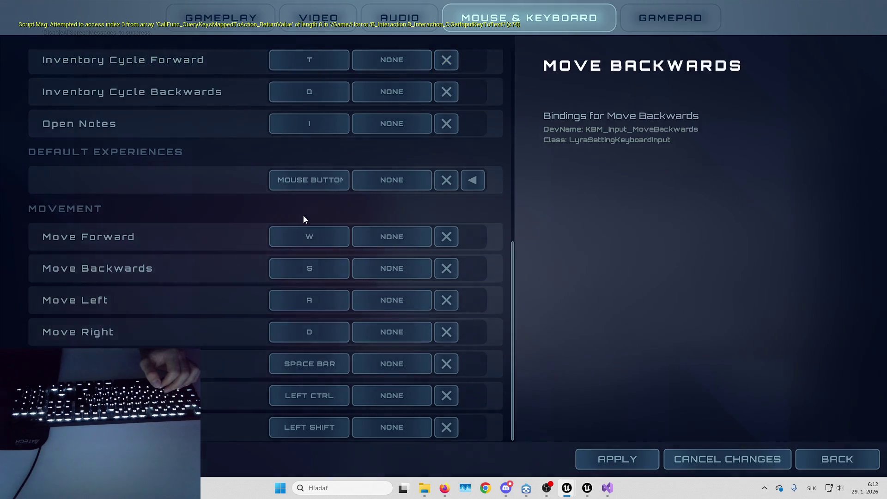
{"action": "scroll", "coordinate": [303, 300], "scroll_direction": "up", "scroll_amount": 5}
{"action": "key", "text": "Escape"}
{"action": "key", "text": "Escape"}
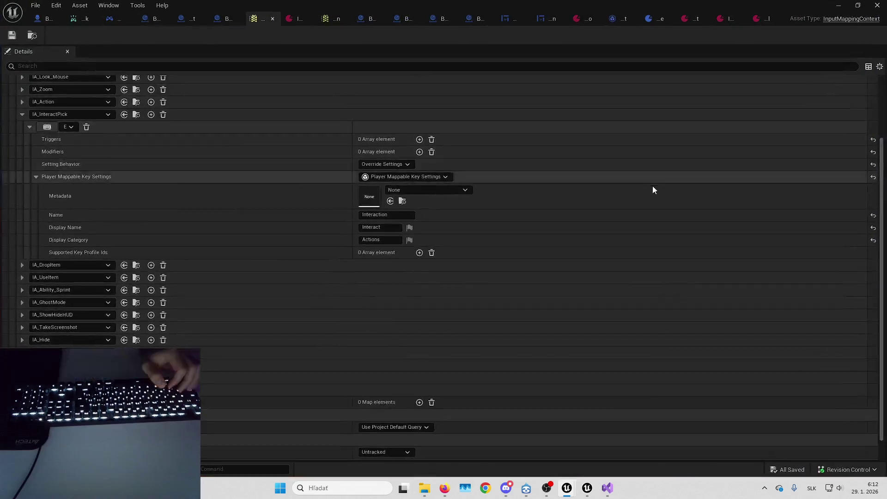
Open LAS_ShooterGame_SharedInput and its InputData_ShooterGame_AddOns input config
{"action": "scroll", "coordinate": [430, 272], "scroll_direction": "down", "scroll_amount": 2}
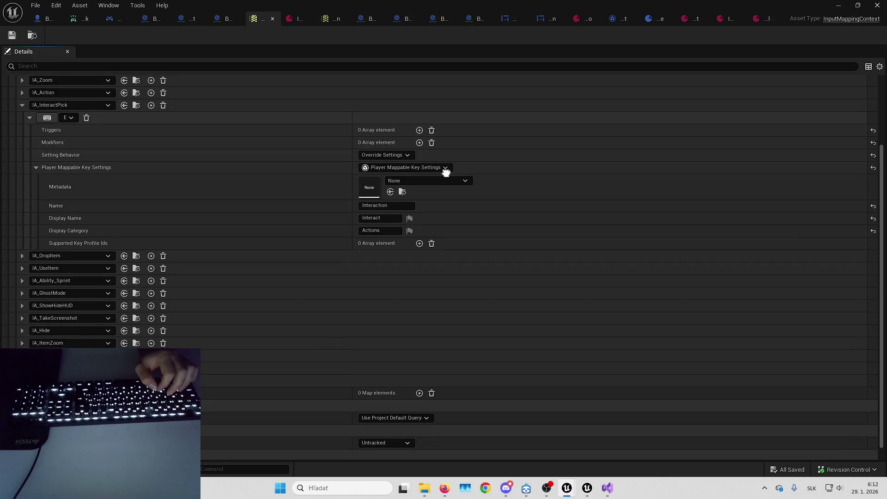
{"action": "scroll", "coordinate": [446, 362], "scroll_direction": "up", "scroll_amount": 6}
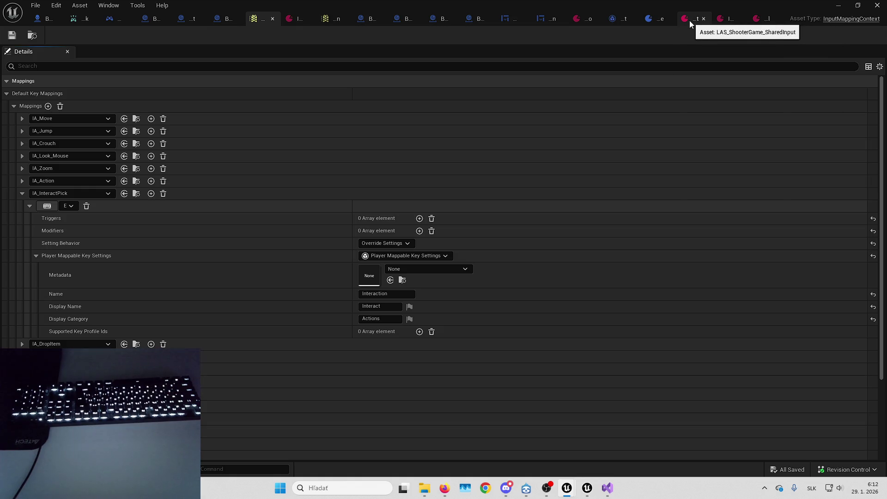
{"action": "left_click", "coordinate": [653, 18]}
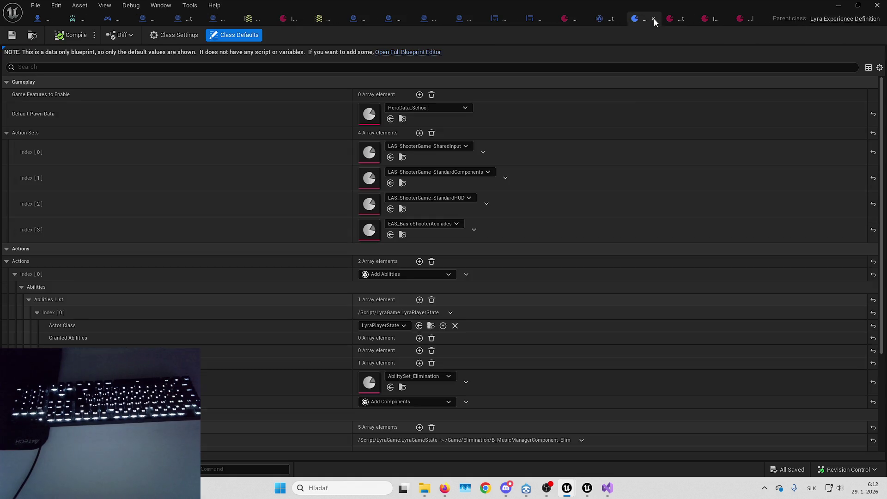
{"action": "double_click", "coordinate": [372, 153]}
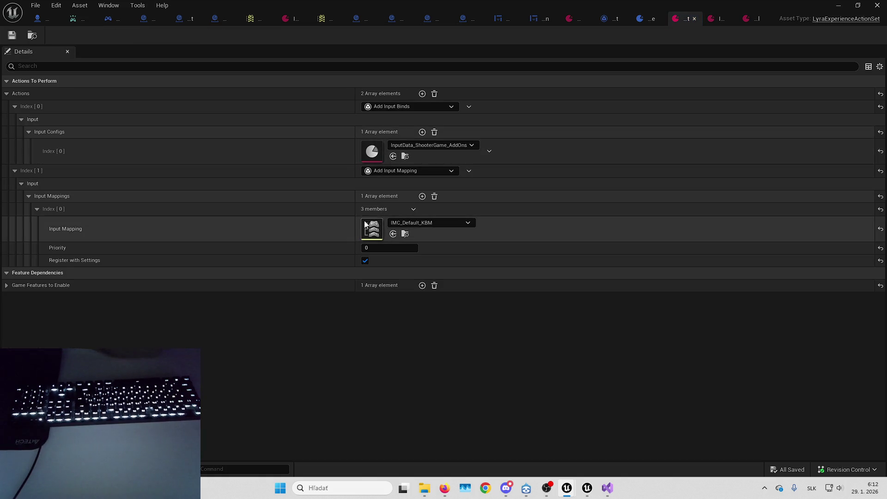
{"action": "double_click", "coordinate": [372, 156]}
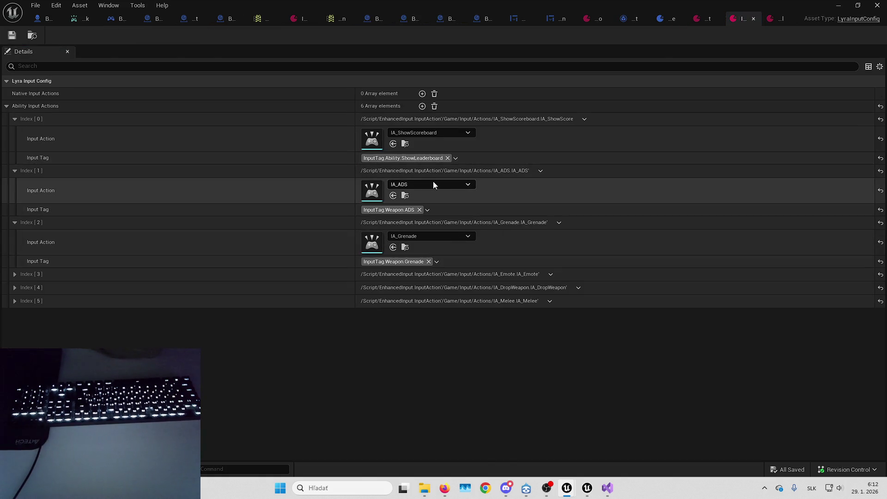
Delete the IA_Melee, IA_DropWeapon and IA_Emote entries from the add-ons input config
{"action": "left_click", "coordinate": [517, 303]}
{"action": "left_click", "coordinate": [516, 301]}
{"action": "left_click", "coordinate": [549, 301]}
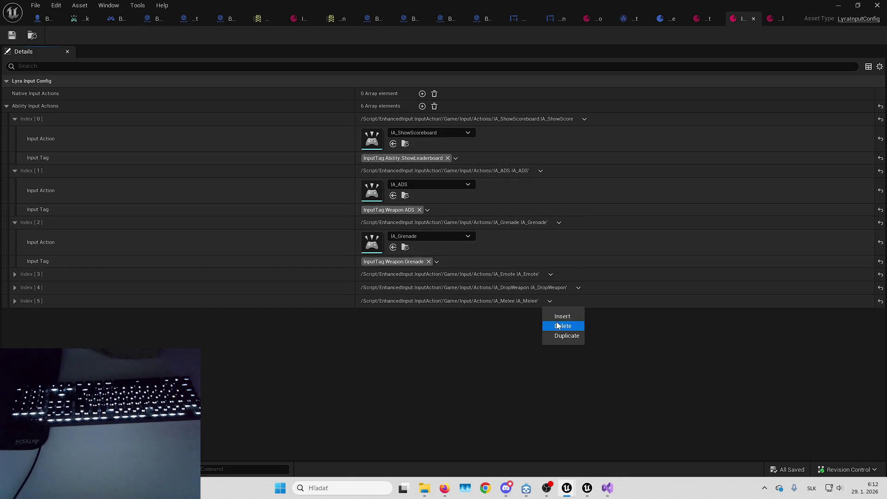
{"action": "left_click", "coordinate": [560, 325]}
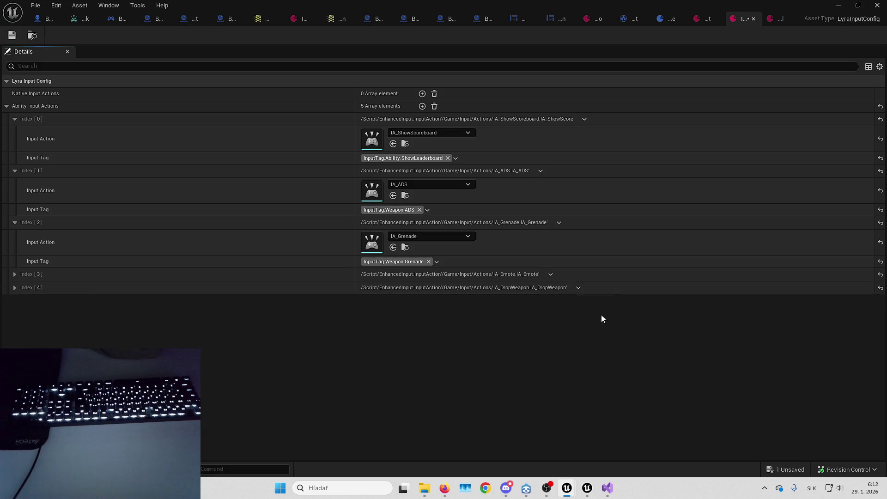
{"action": "left_click", "coordinate": [550, 275]}
{"action": "left_click", "coordinate": [560, 298]}
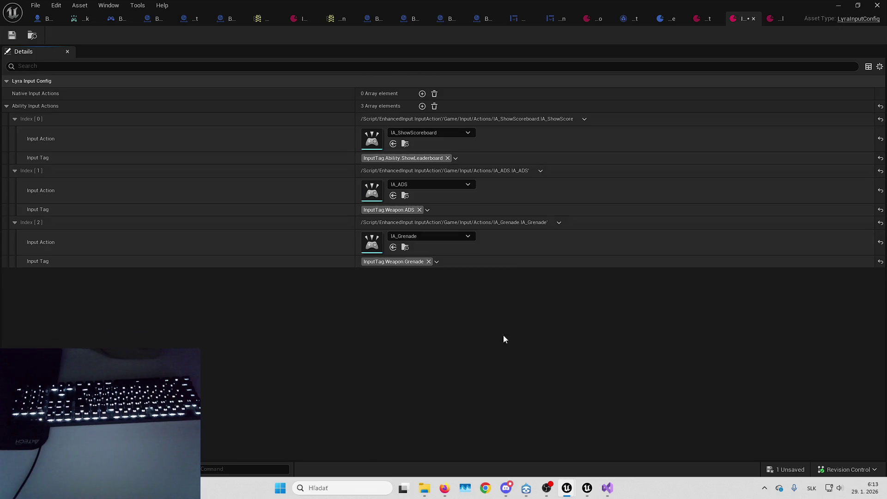
Undo to restore the deleted ability input actions, then return to the level editor
{"action": "left_click", "coordinate": [557, 223]}
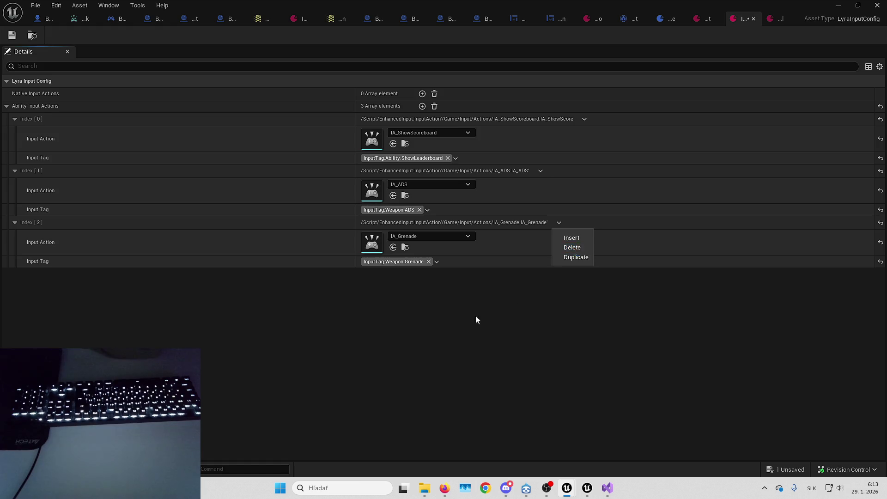
{"action": "left_click", "coordinate": [504, 352]}
{"action": "key", "text": "ctrl+z"}
{"action": "key", "text": "ctrl+z"}
{"action": "key", "text": "ctrl+z"}
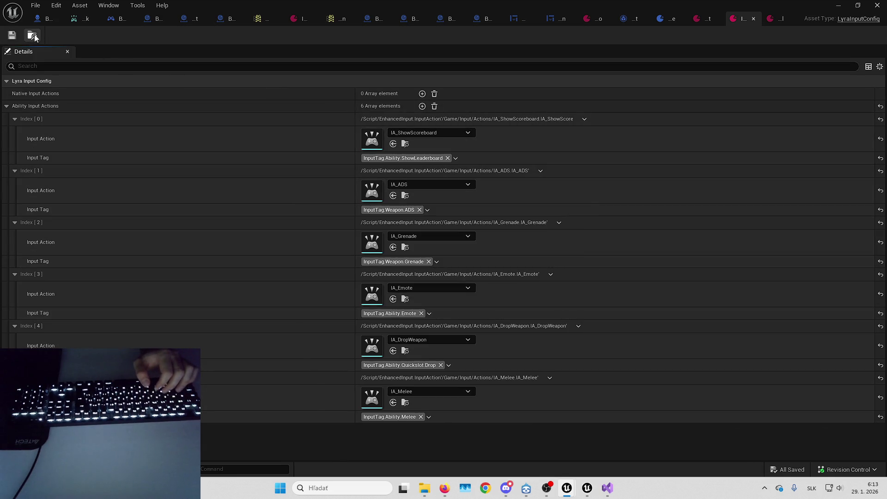
{"action": "left_click", "coordinate": [700, 18]}
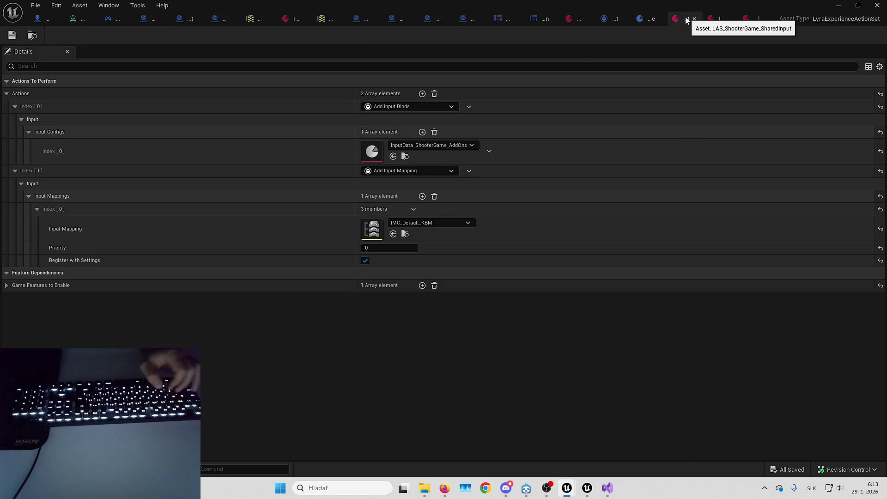
{"action": "left_click", "coordinate": [33, 36]}
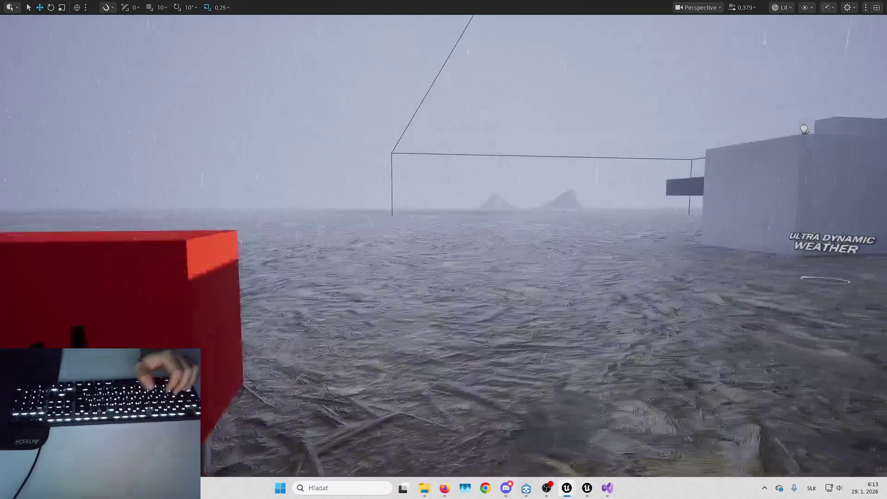
Open LAS_School_SharedInput and expand its input mapping entry, after cancelling a duplicate
{"action": "key", "text": "ctrl+d"}
{"action": "type", "text": "LAS_"}
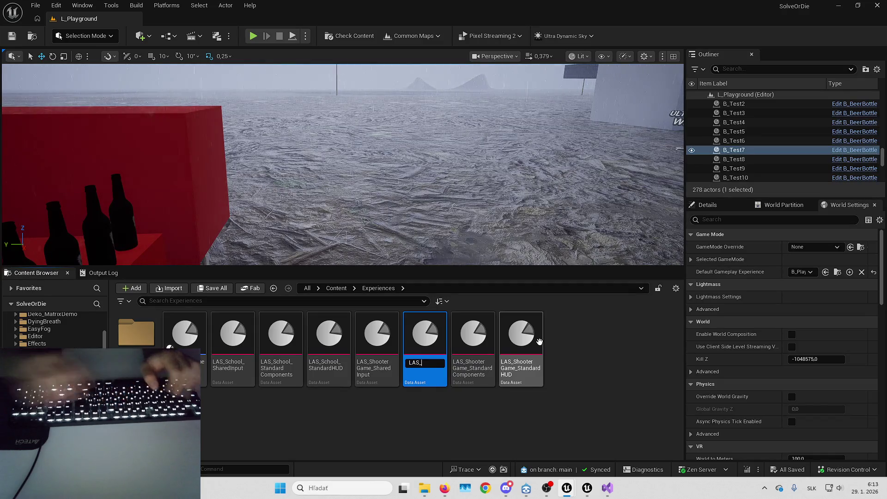
{"action": "key", "text": "Escape"}
{"action": "left_click", "coordinate": [245, 346]}
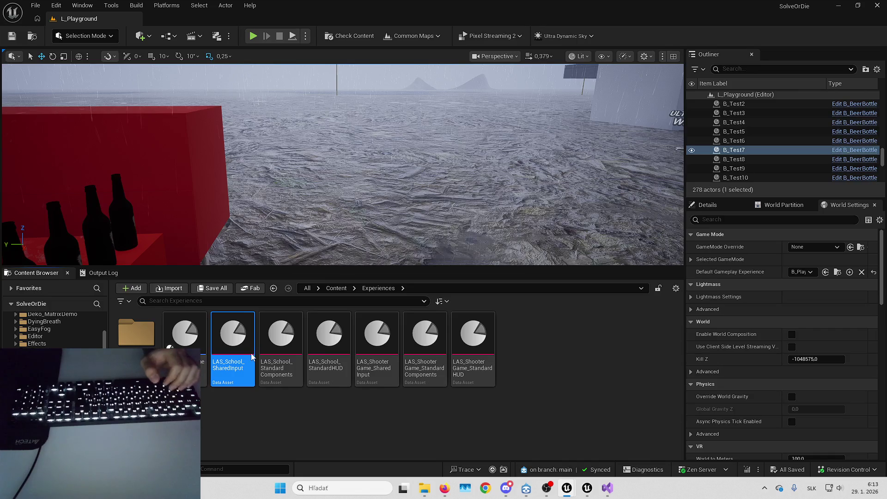
{"action": "double_click", "coordinate": [246, 346]}
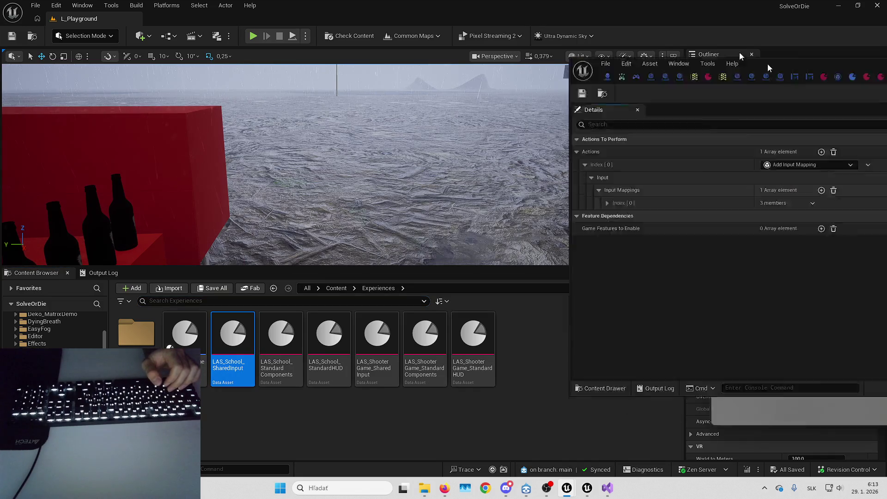
{"action": "left_click", "coordinate": [273, 146]}
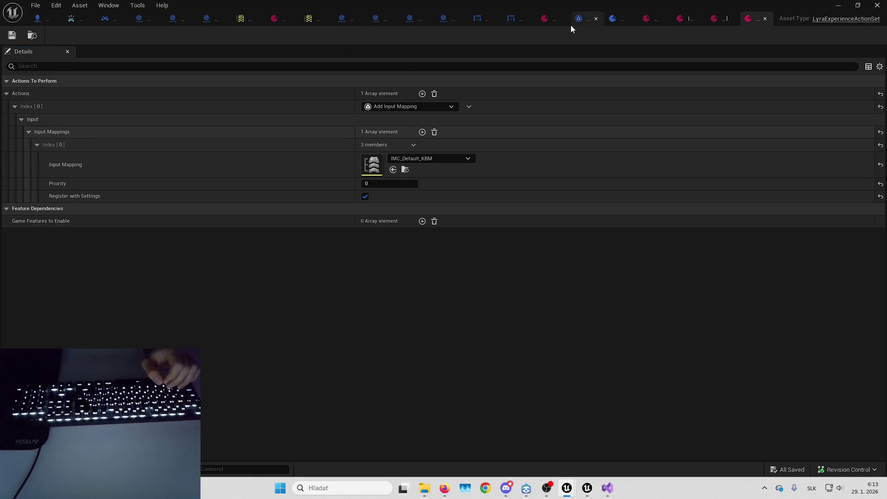
Open InputData_SchoolHero via B_Playground_Experience and HeroData_School, save it, and close the editor
{"action": "left_click", "coordinate": [618, 22]}
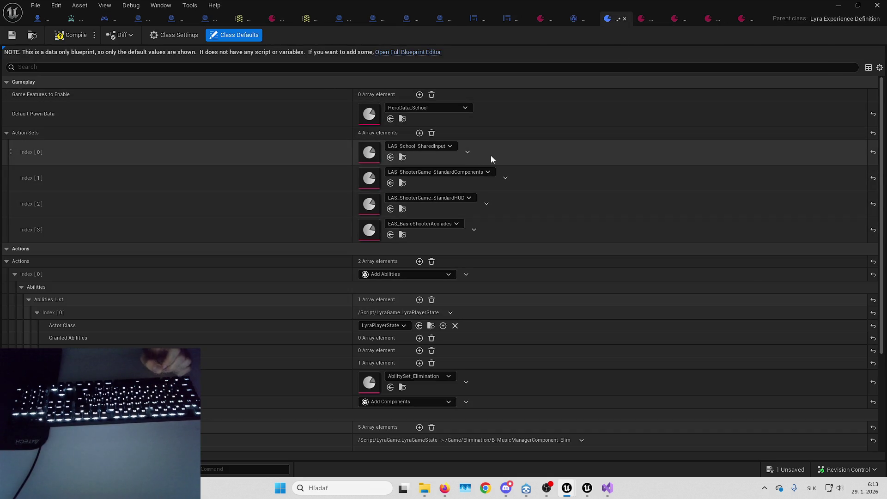
{"action": "double_click", "coordinate": [365, 112]}
{"action": "double_click", "coordinate": [363, 153]}
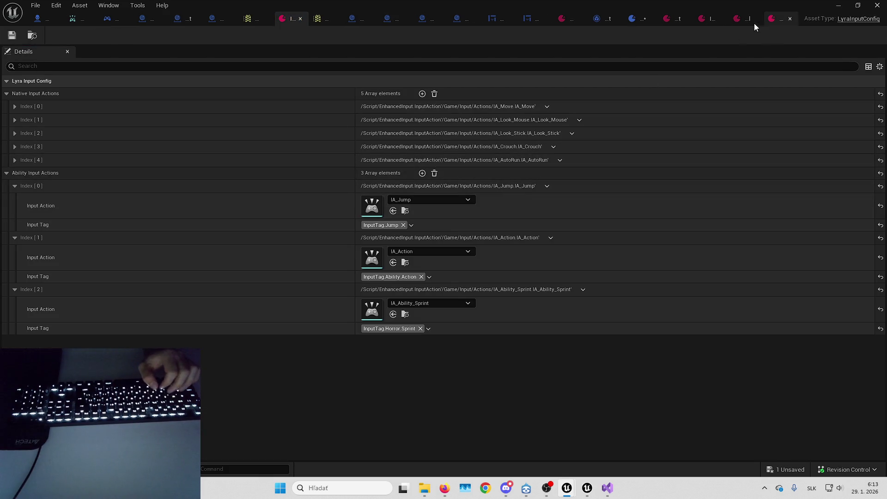
{"action": "key", "text": "super+Down"}
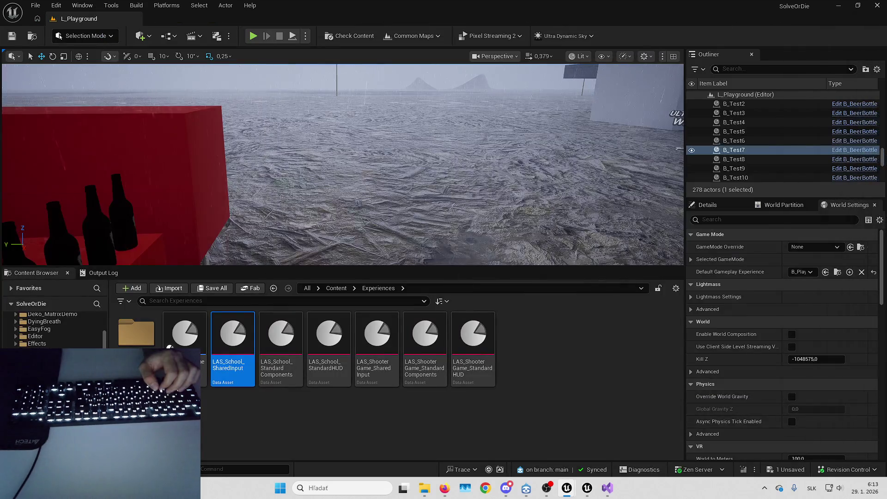
{"action": "key", "text": "alt+Tab"}
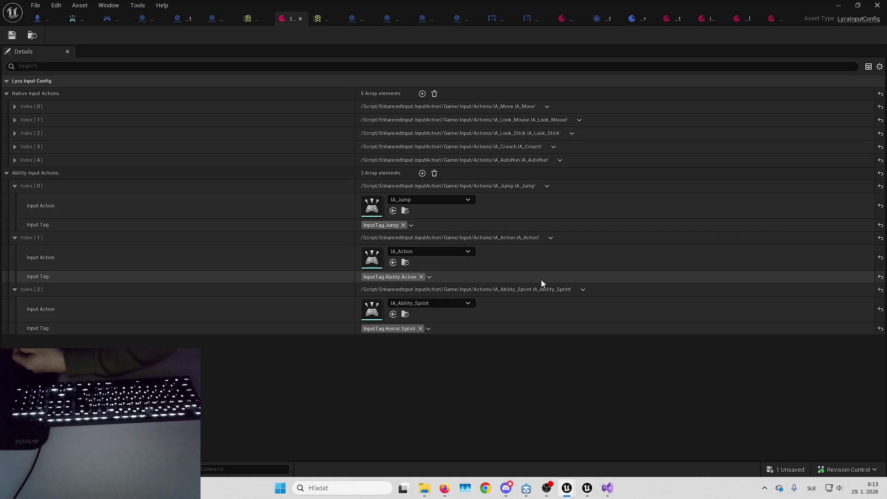
{"action": "left_click", "coordinate": [12, 35]}
{"action": "left_click", "coordinate": [877, 5]}
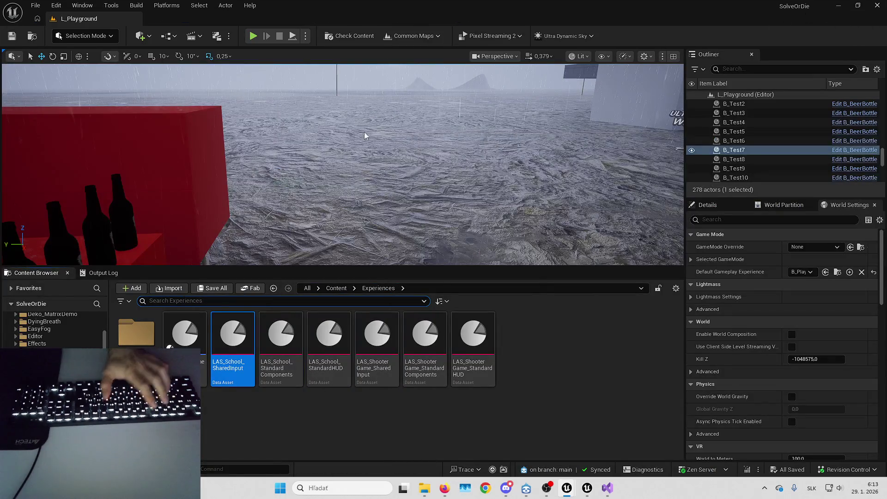
Play the level and bind Interact to C in the in-game options
{"action": "key", "text": "alt+p"}
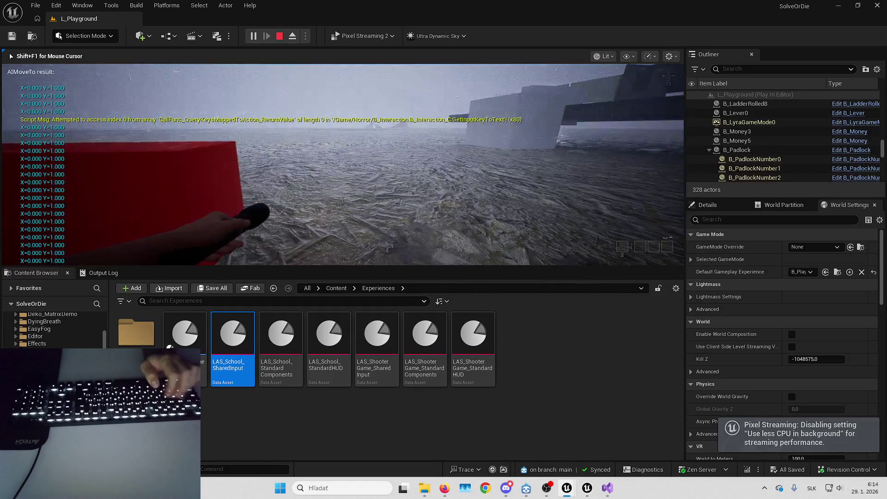
{"action": "key", "text": "Escape"}
{"action": "left_click", "coordinate": [356, 148]}
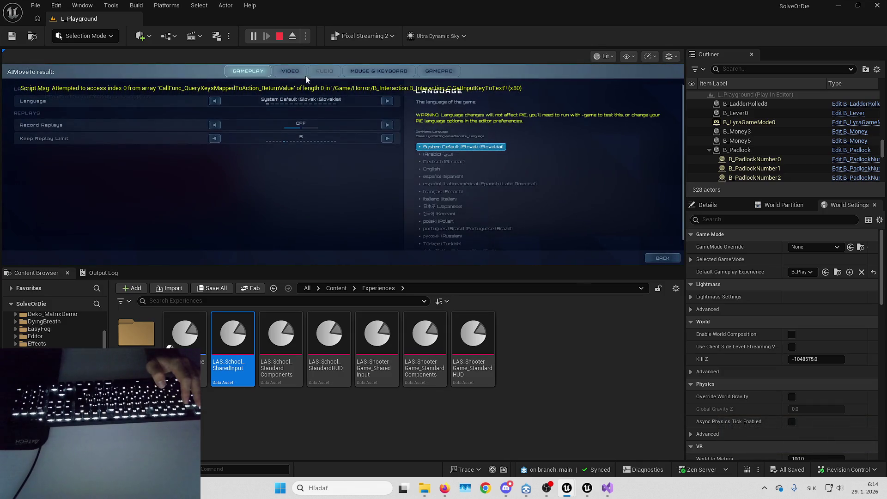
{"action": "left_click", "coordinate": [258, 193]}
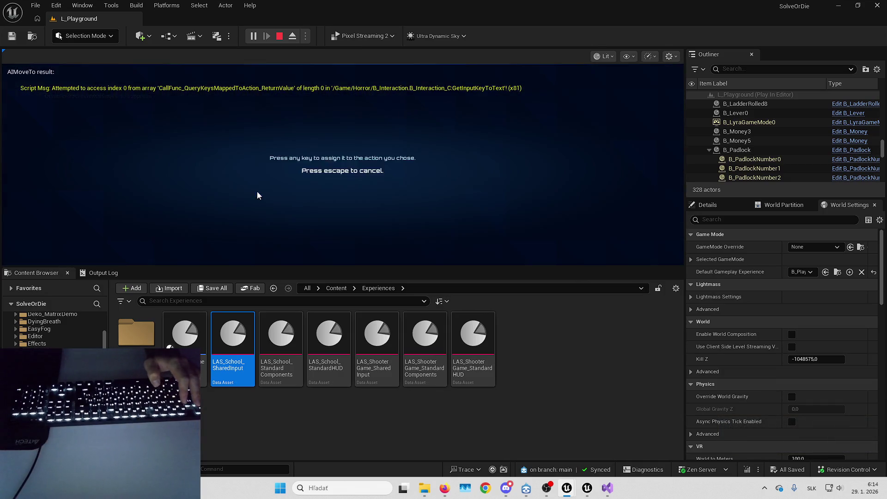
{"action": "key", "text": "c"}
{"action": "key", "text": "Escape"}
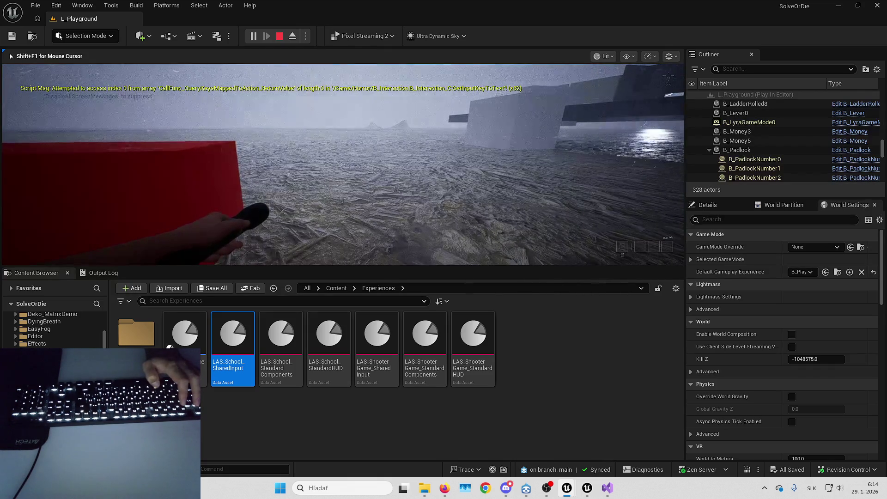
Rebind Interact to U in the options, resume, then stop the play session
{"action": "key", "text": "Escape"}
{"action": "left_click", "coordinate": [356, 149]}
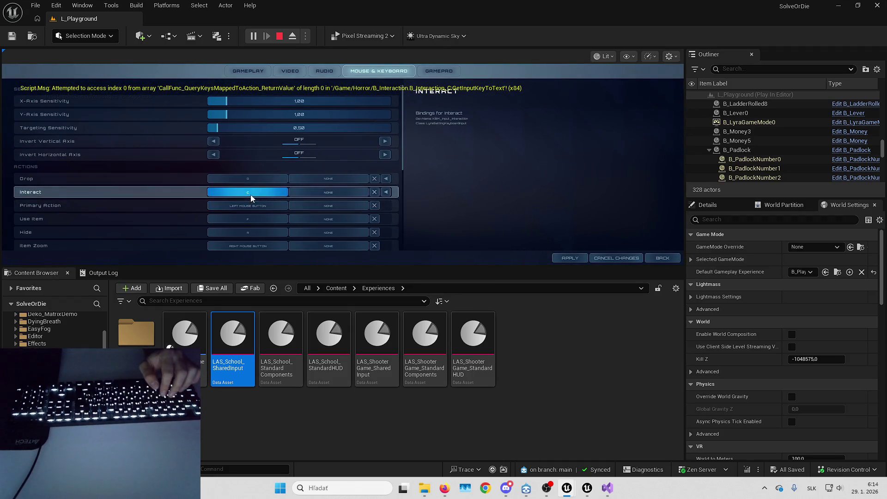
{"action": "left_click", "coordinate": [251, 193]}
{"action": "key", "text": "u"}
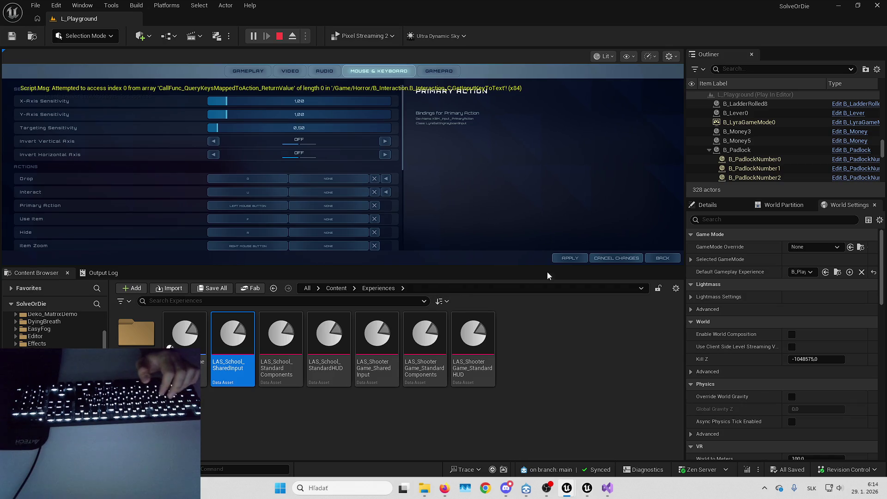
{"action": "key", "text": "Escape"}
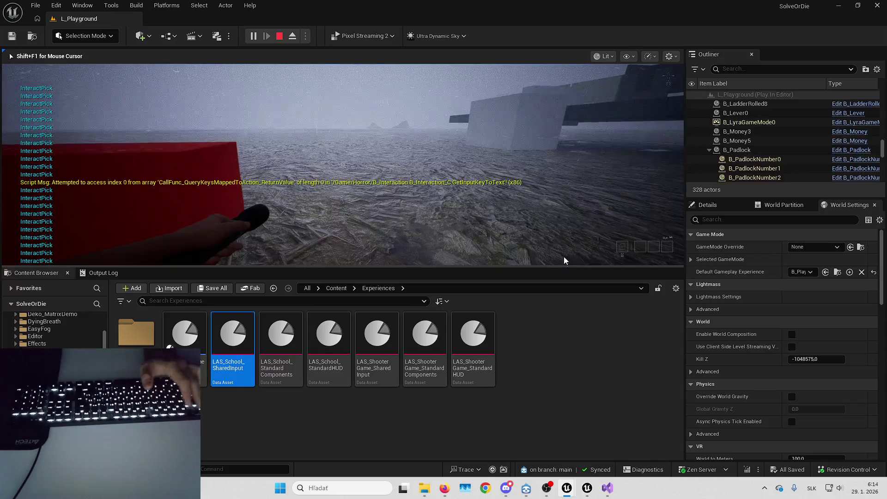
{"action": "key", "text": "Escape"}
Inspect the experience's AbilitySet_Elimination and LAS_ShooterGame_StandardHUD sets
{"action": "left_click", "coordinate": [840, 271]}
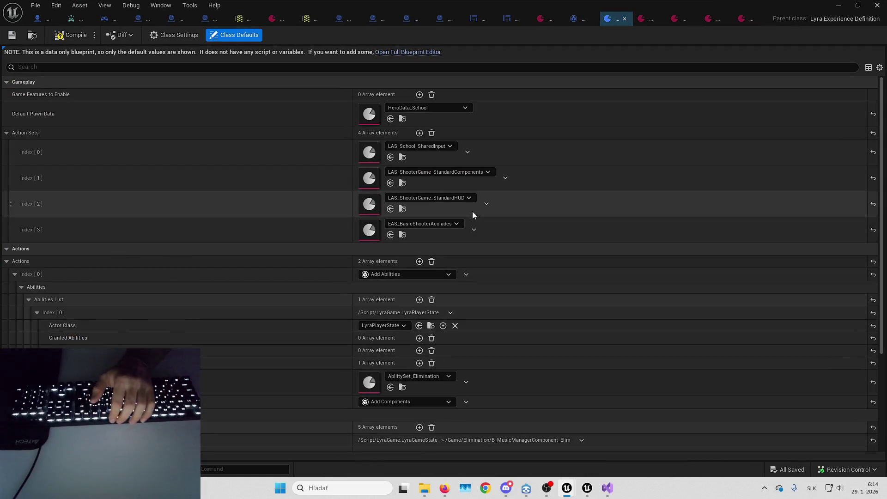
{"action": "scroll", "coordinate": [294, 259], "scroll_direction": "down", "scroll_amount": 2}
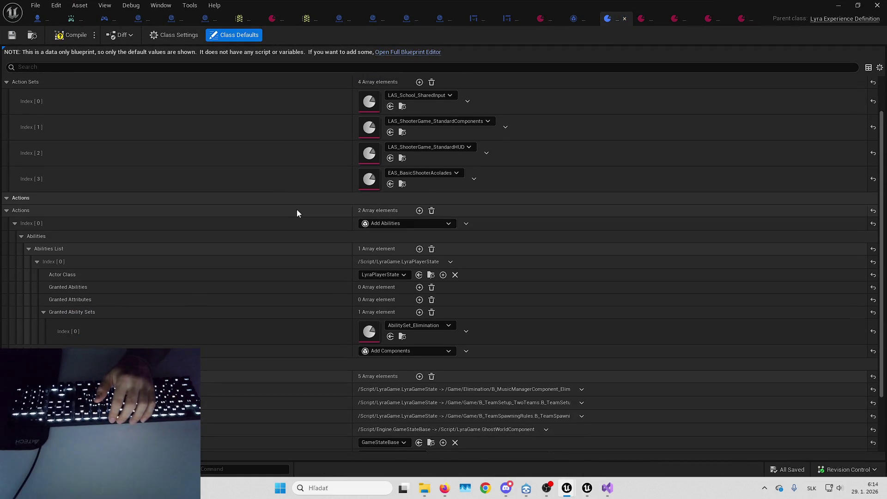
{"action": "double_click", "coordinate": [370, 337]}
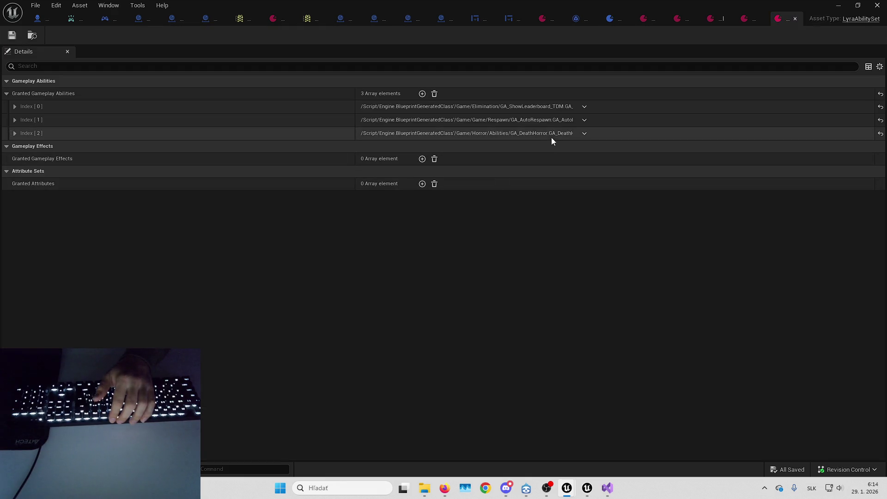
{"action": "left_click", "coordinate": [613, 17]}
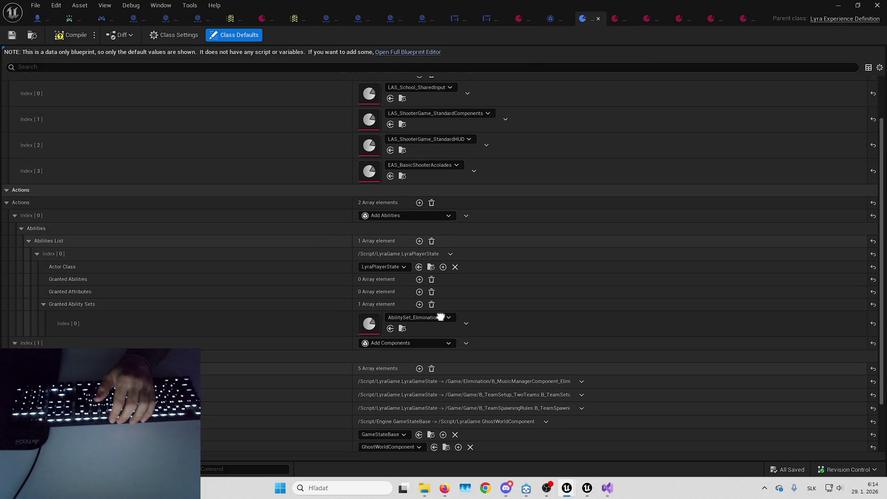
{"action": "scroll", "coordinate": [440, 317], "scroll_direction": "up", "scroll_amount": 3}
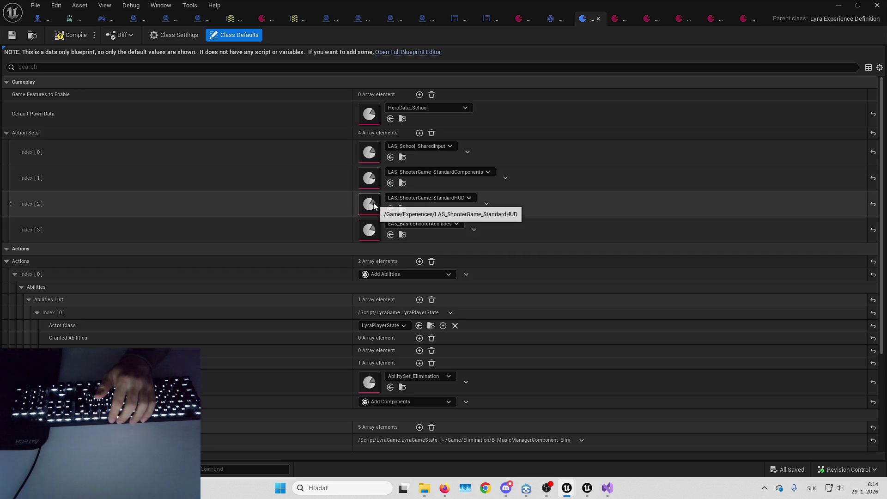
{"action": "double_click", "coordinate": [376, 205]}
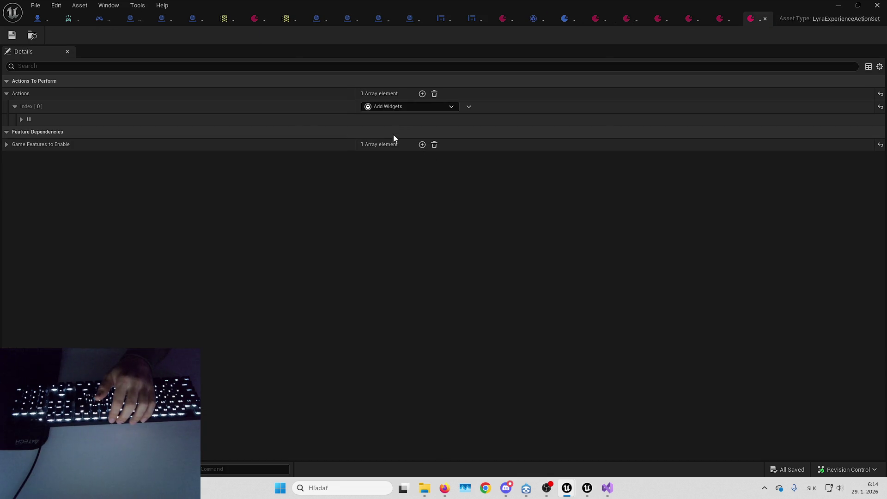
{"action": "left_click", "coordinate": [563, 19]}
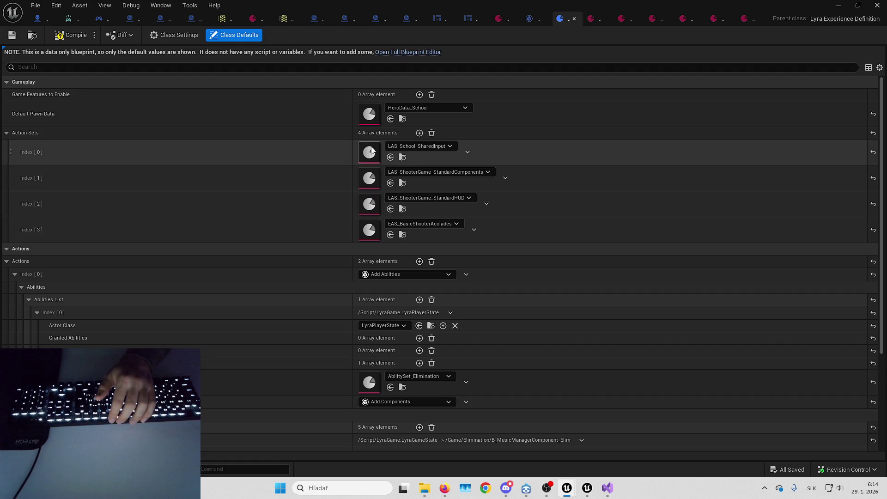
Review LAS_ShooterGame_StandardComponents' five components and the school pawn data's AbilitySet_SchoolHero
{"action": "double_click", "coordinate": [372, 182]}
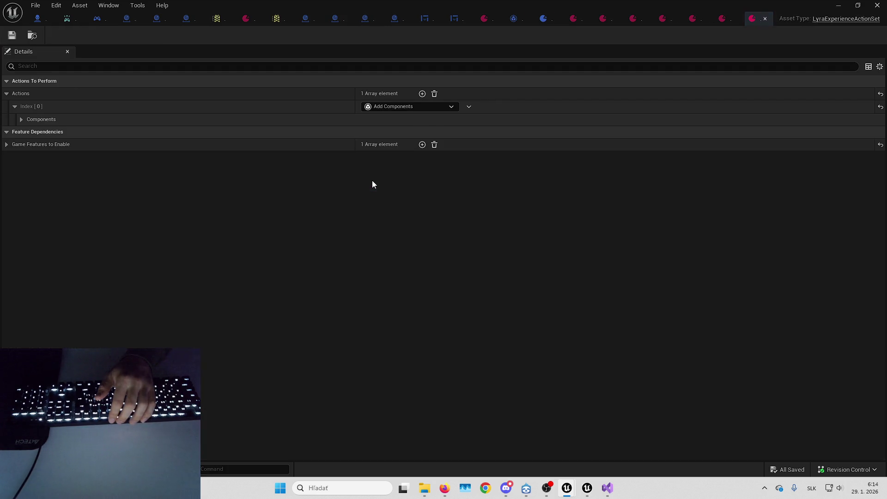
{"action": "left_click", "coordinate": [379, 119]}
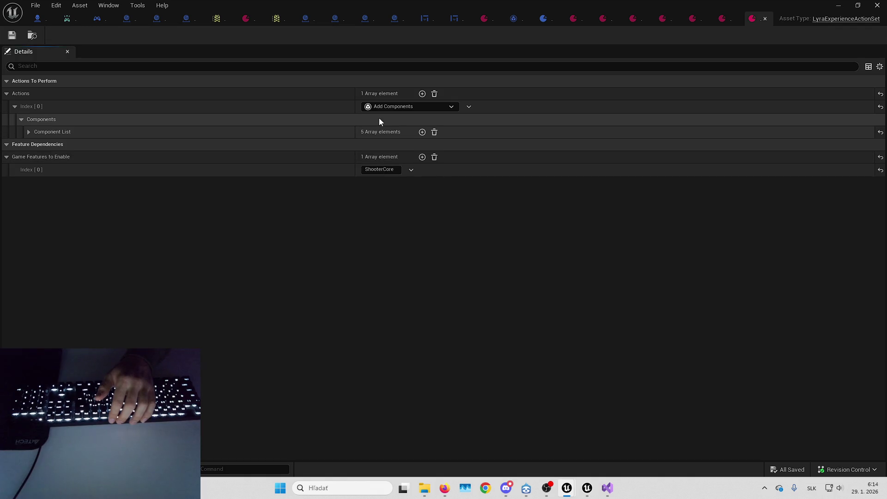
{"action": "left_click", "coordinate": [379, 133]}
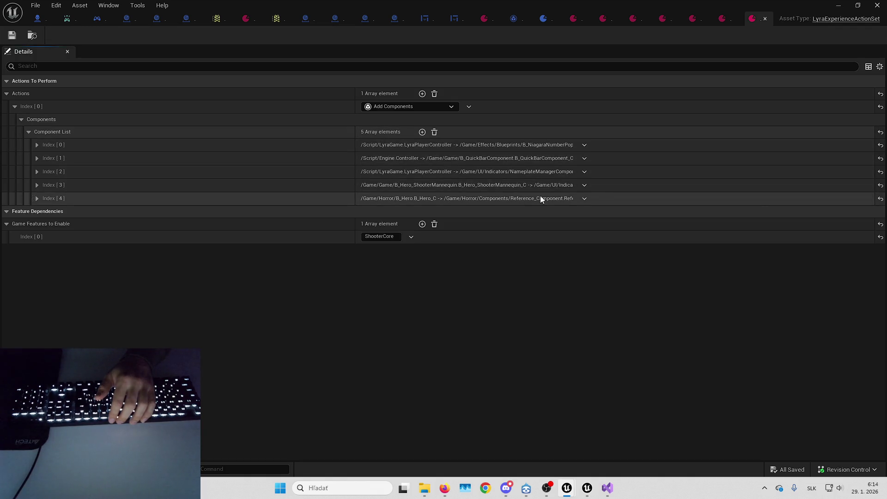
{"action": "left_click", "coordinate": [573, 18]}
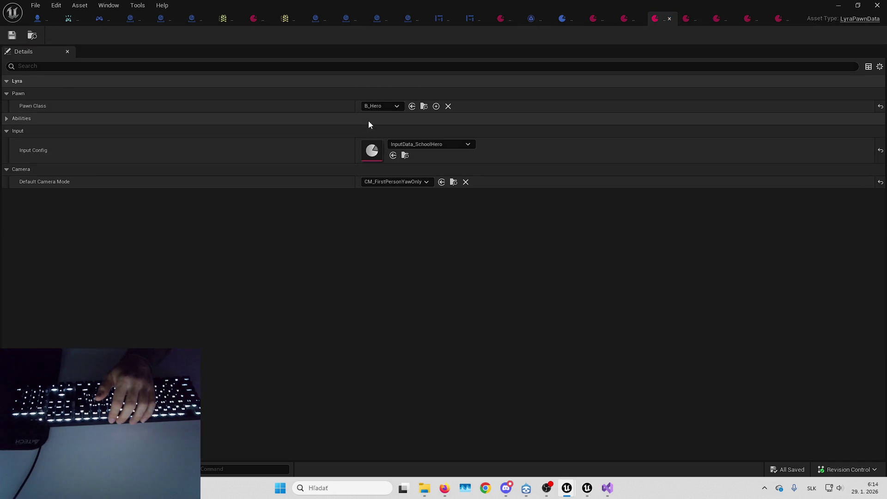
{"action": "left_click", "coordinate": [368, 121]}
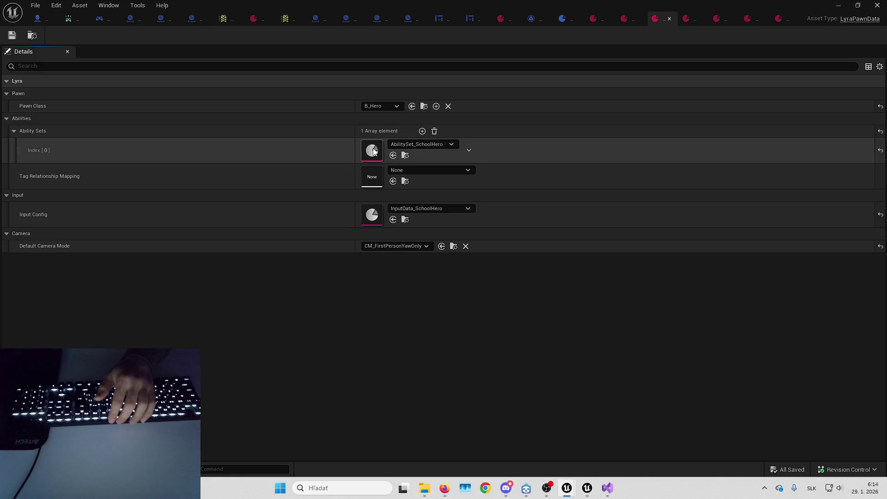
{"action": "double_click", "coordinate": [374, 150]}
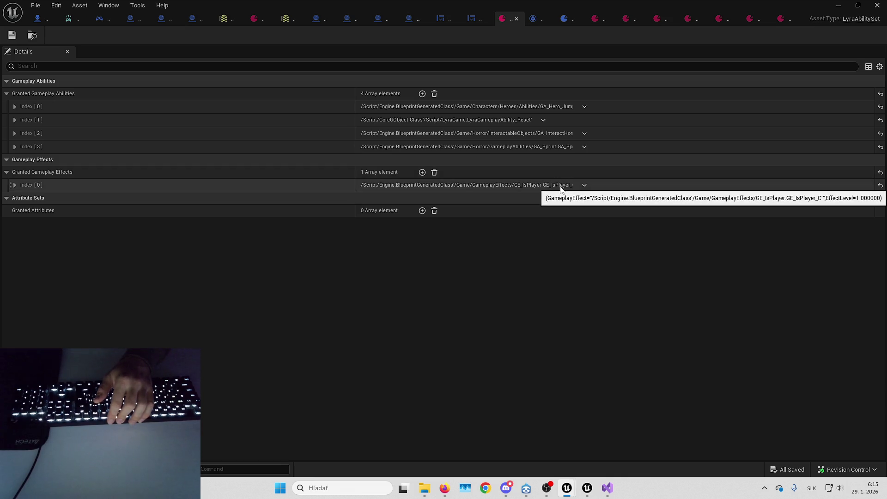
From B_Playground_Experience's Action Sets, open LAS_School_SharedInput
{"action": "left_click", "coordinate": [565, 20]}
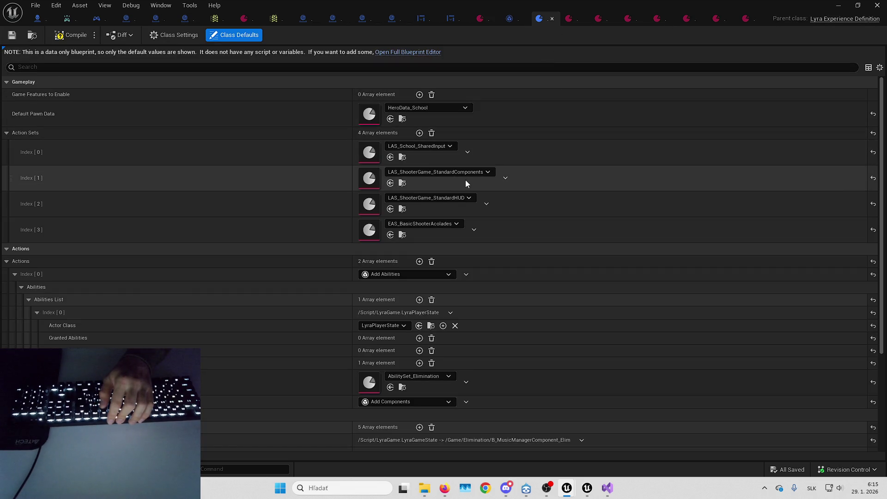
{"action": "scroll", "coordinate": [464, 179], "scroll_direction": "down", "scroll_amount": 5}
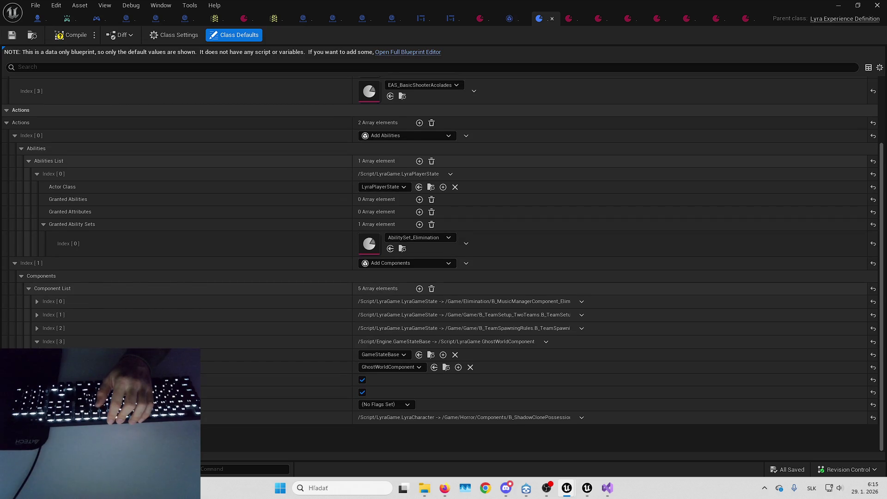
{"action": "scroll", "coordinate": [490, 155], "scroll_direction": "up", "scroll_amount": 4}
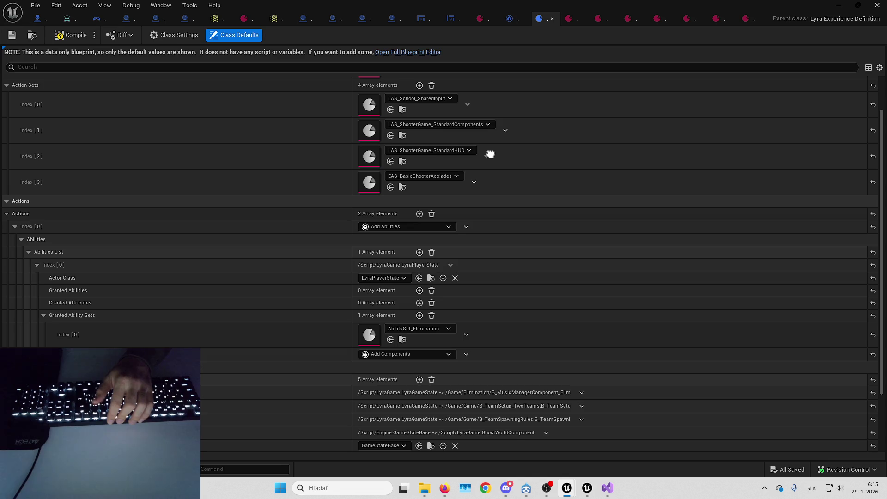
{"action": "scroll", "coordinate": [490, 154], "scroll_direction": "up", "scroll_amount": 2}
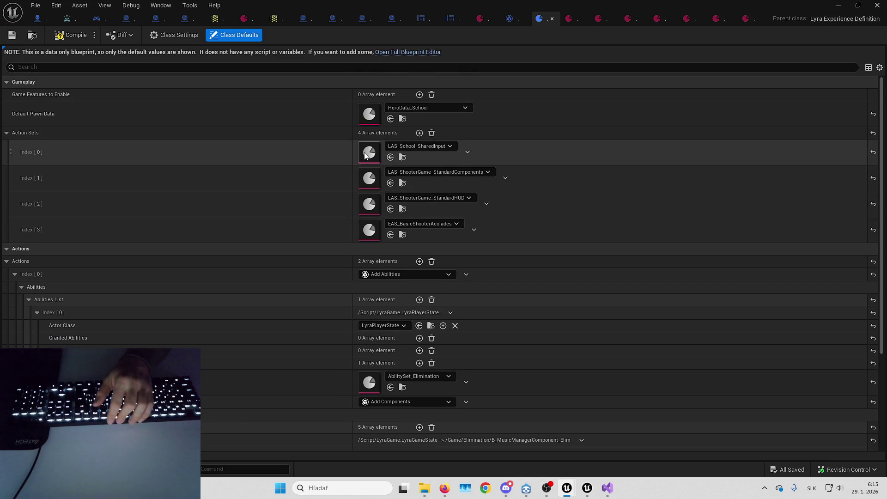
{"action": "double_click", "coordinate": [369, 152]}
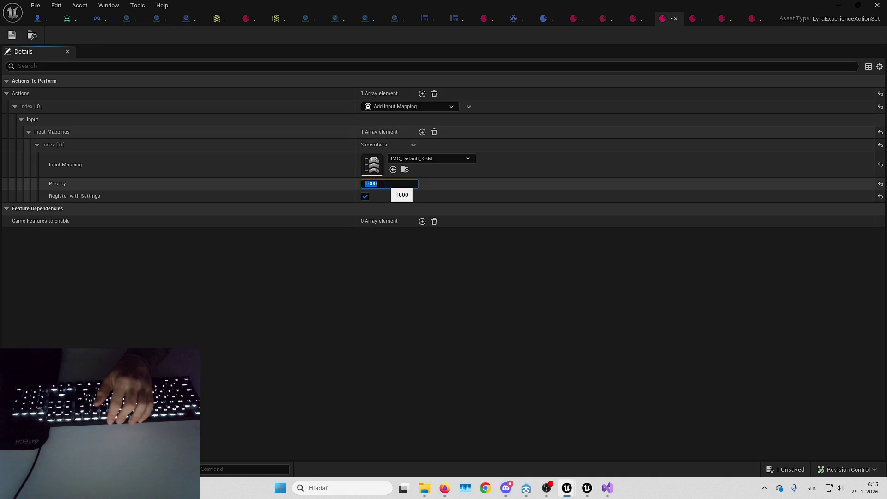
During Play in Editor, rebind Interact to E in the Mouse & Keyboard settings
{"action": "left_click_drag", "start_coordinate": [421, 4], "coordinate": [697, 70]}
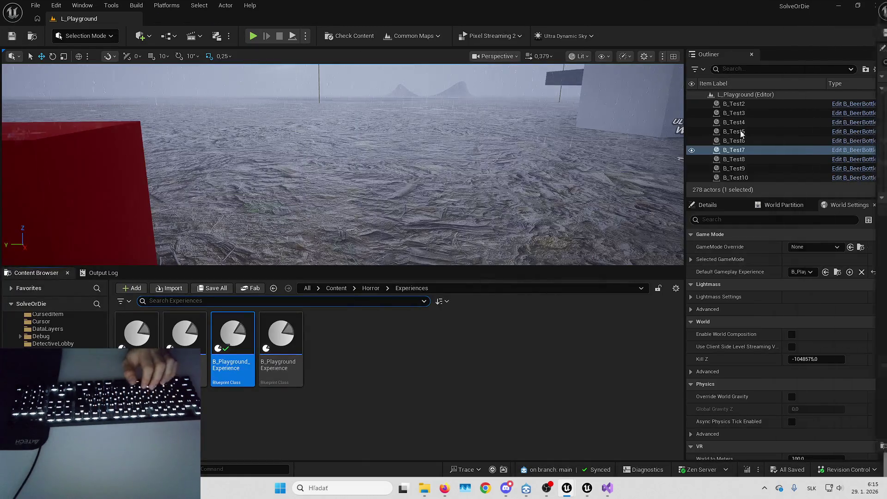
{"action": "key", "text": "alt+p"}
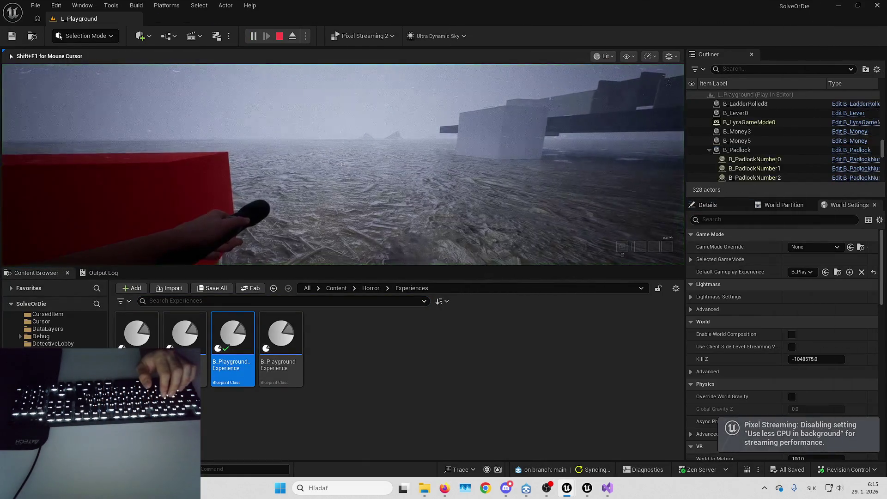
{"action": "key", "text": "Escape"}
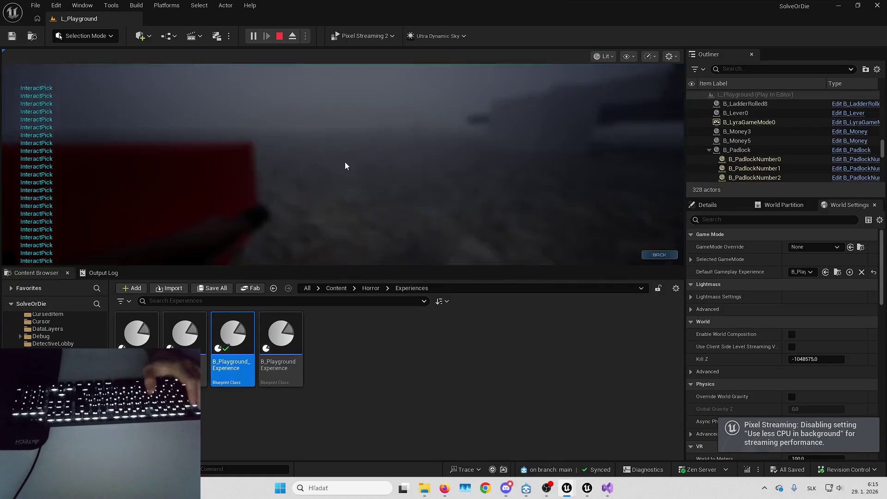
{"action": "left_click", "coordinate": [346, 148]}
{"action": "left_click", "coordinate": [348, 72]}
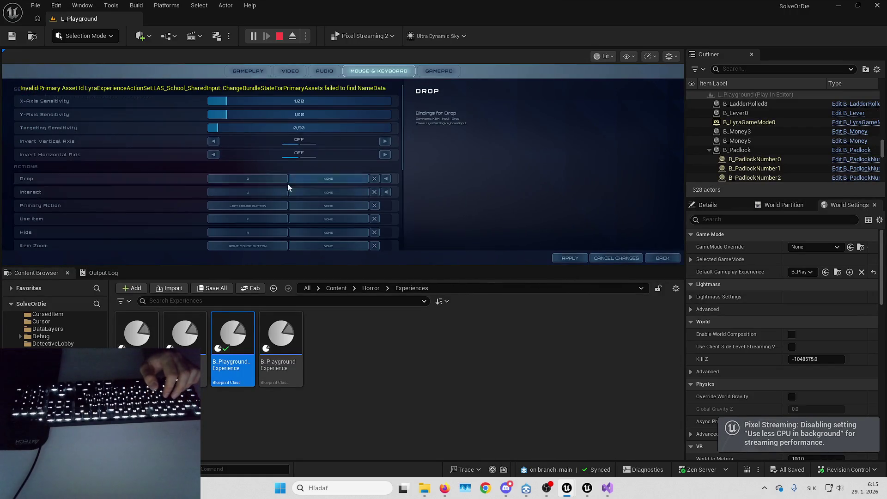
{"action": "left_click", "coordinate": [271, 196]}
{"action": "key", "text": "e"}
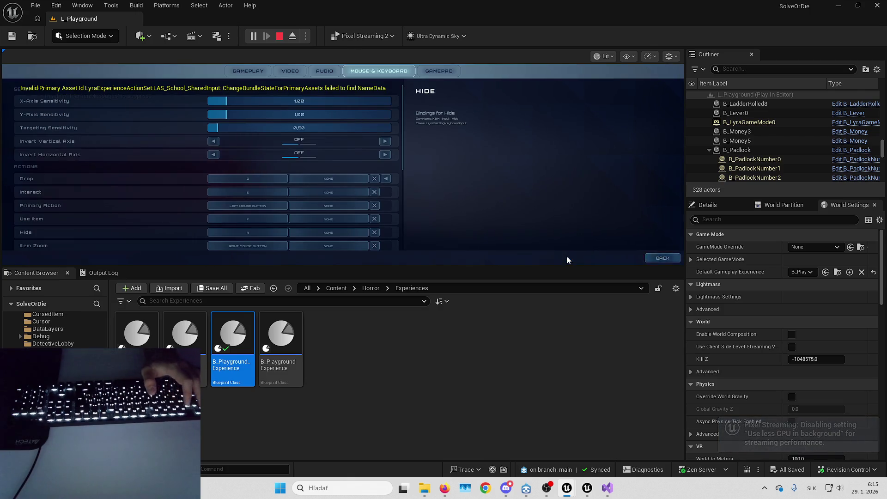
{"action": "key", "text": "Escape"}
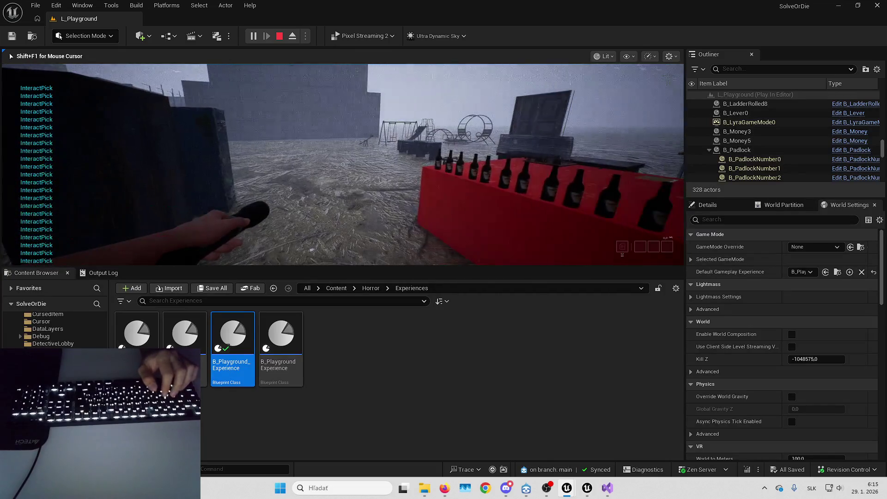
{"action": "key", "text": "Escape"}
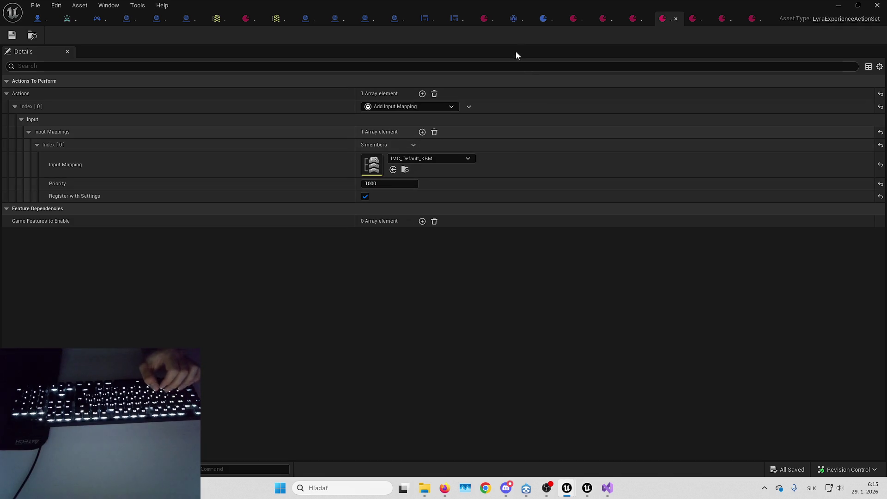
{"action": "left_click", "coordinate": [548, 20]}
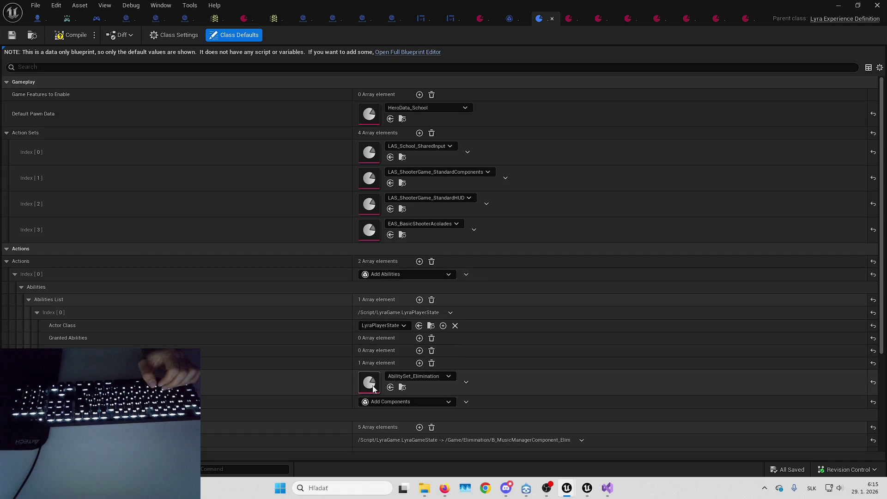
Search the project for _shooter, view IMC_ShooterGame's references, and edit LAS_ShooterGame_SharedInput
{"action": "key", "text": "alt+Tab"}
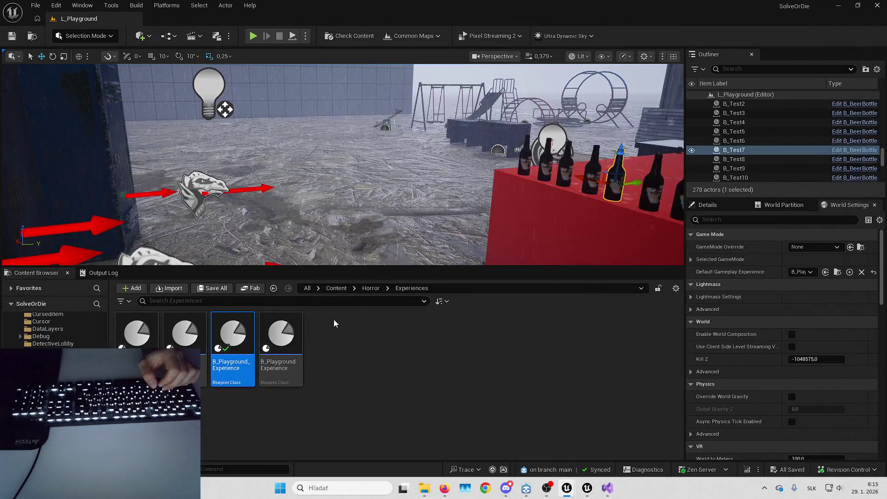
{"action": "left_click", "coordinate": [308, 289]}
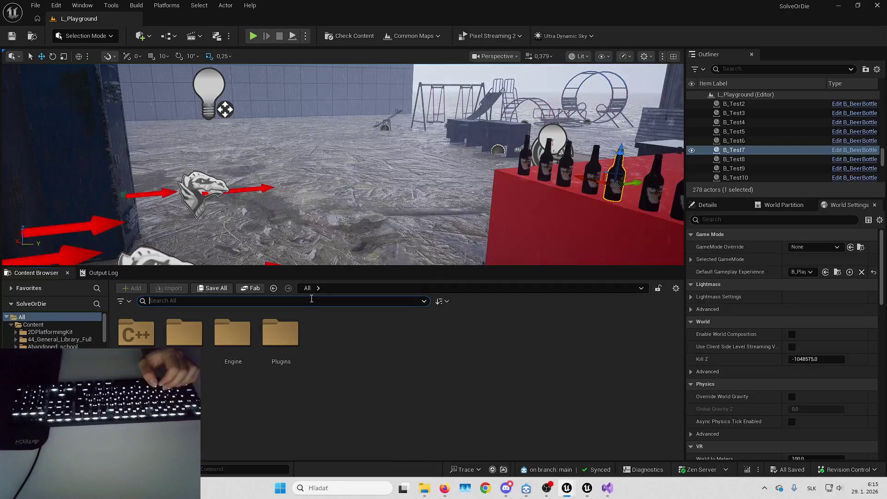
{"action": "type", "text": "imc_sho"}
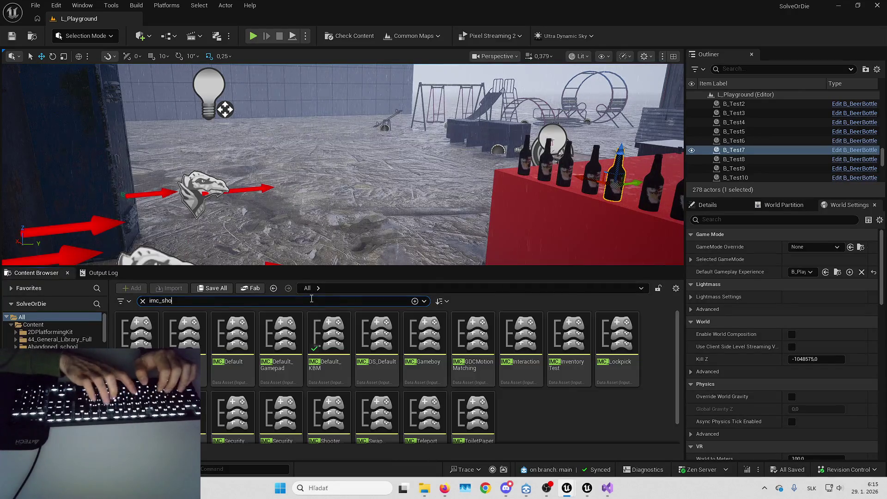
{"action": "type", "text": "oter"}
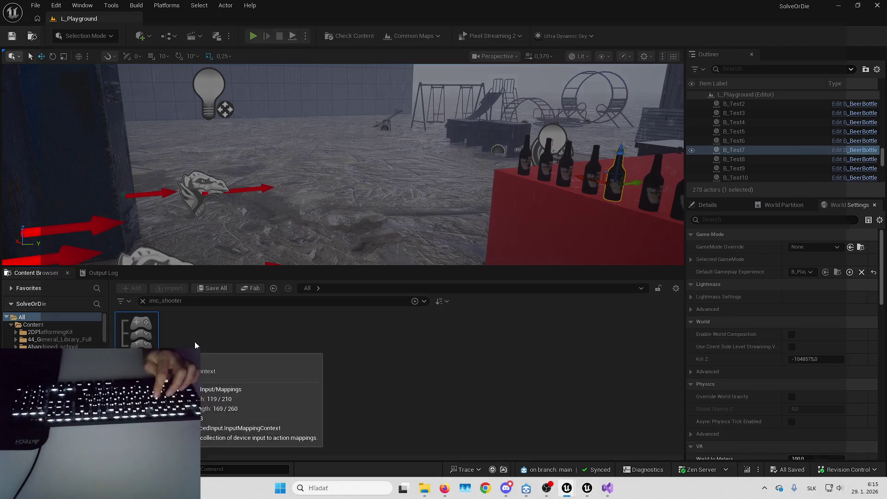
{"action": "key", "text": "alt+shift+r"}
{"action": "scroll", "coordinate": [297, 236], "scroll_direction": "up", "scroll_amount": 4}
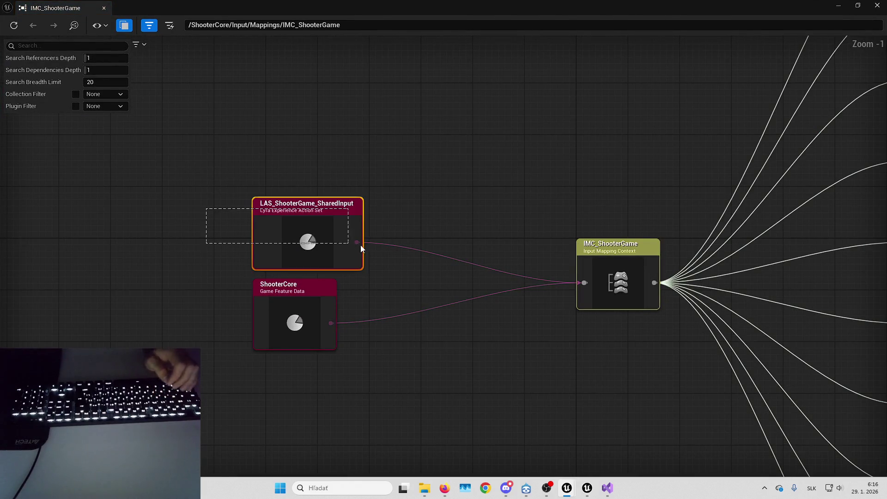
{"action": "left_click_drag", "start_coordinate": [315, 222], "coordinate": [377, 211]}
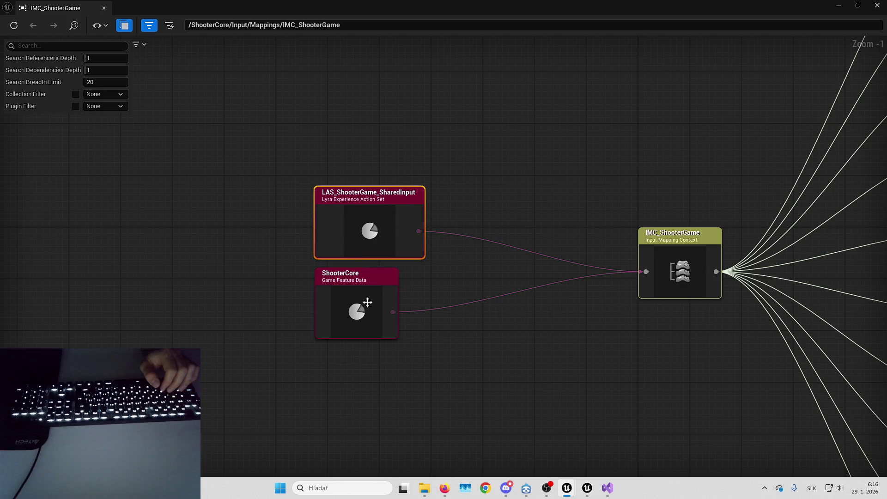
{"action": "right_click", "coordinate": [381, 229]}
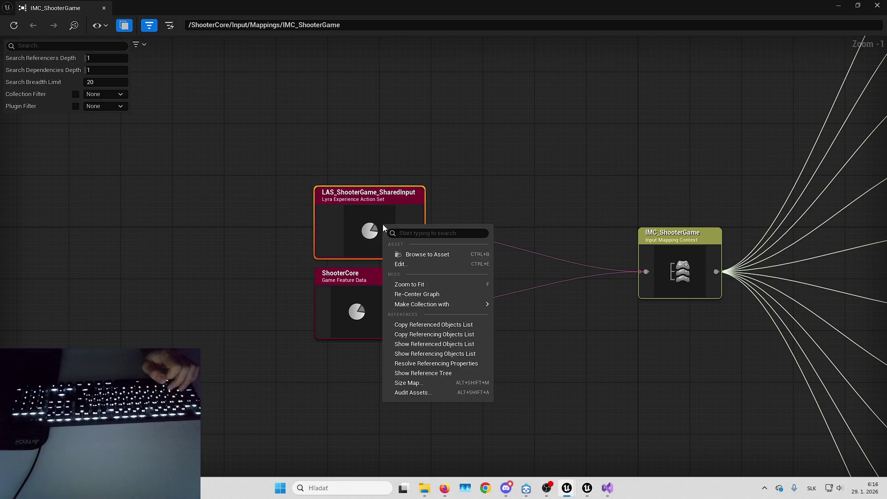
{"action": "left_click", "coordinate": [417, 264]}
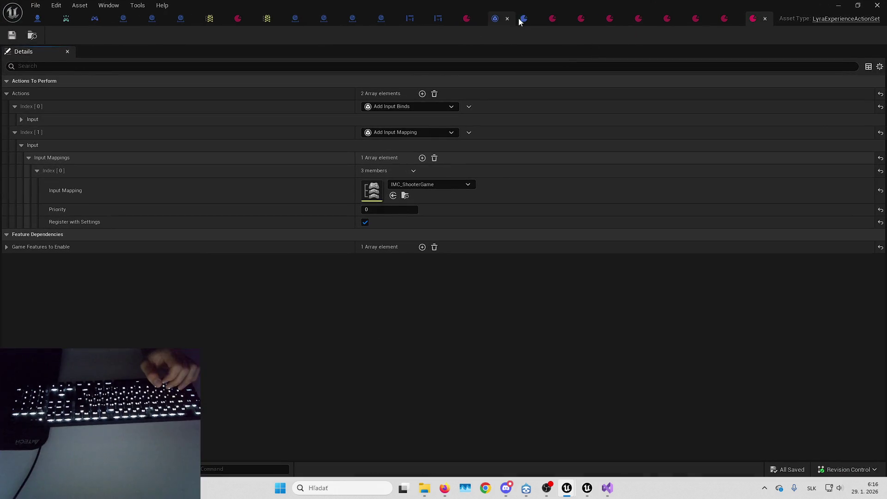
{"action": "left_click", "coordinate": [520, 18]}
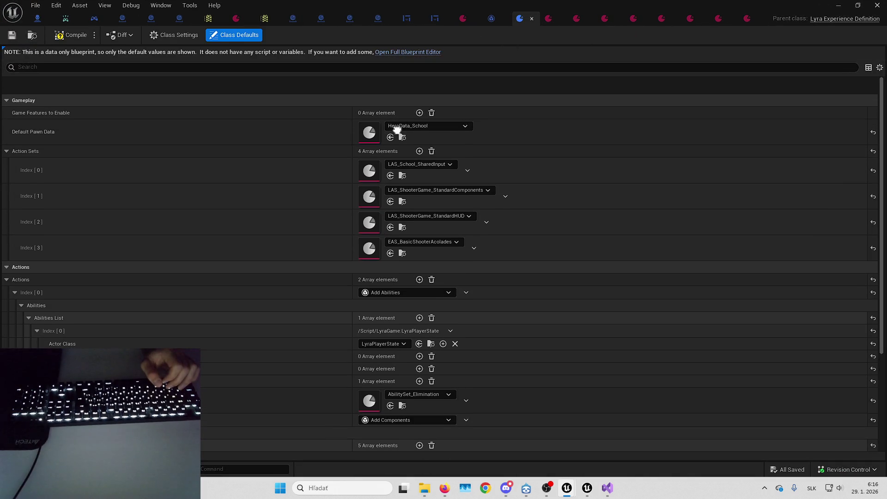
Inspect HeroData_School, AbilitySet_Elimination and the GA_InteractHorrorTest ability
{"action": "scroll", "coordinate": [397, 131], "scroll_direction": "down", "scroll_amount": 4}
{"action": "scroll", "coordinate": [458, 228], "scroll_direction": "up", "scroll_amount": 3}
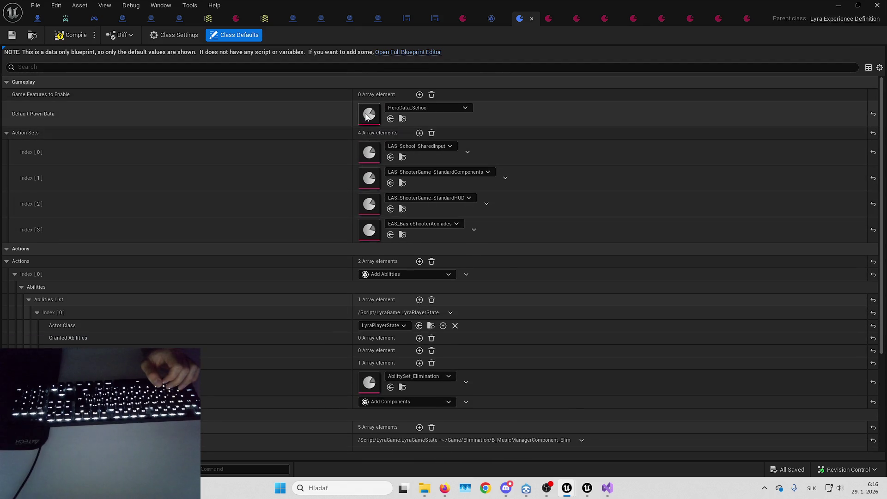
{"action": "double_click", "coordinate": [368, 114]}
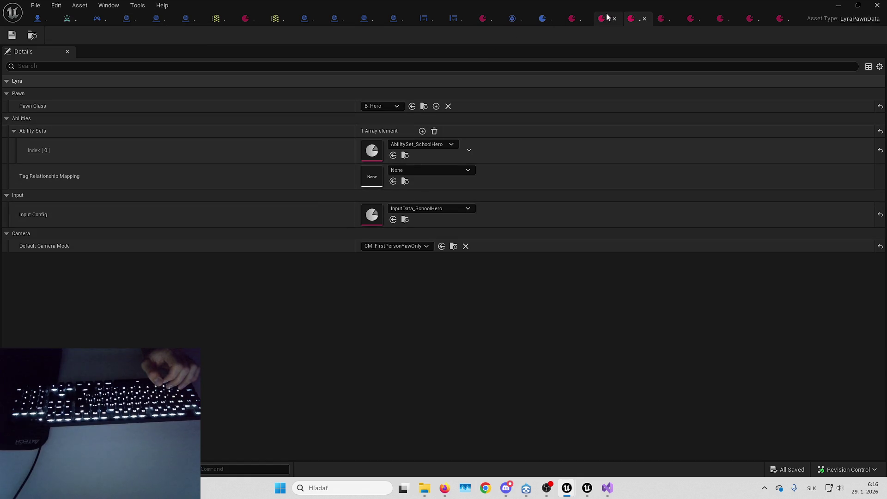
{"action": "left_click", "coordinate": [554, 19]}
{"action": "scroll", "coordinate": [351, 92], "scroll_direction": "down", "scroll_amount": 6}
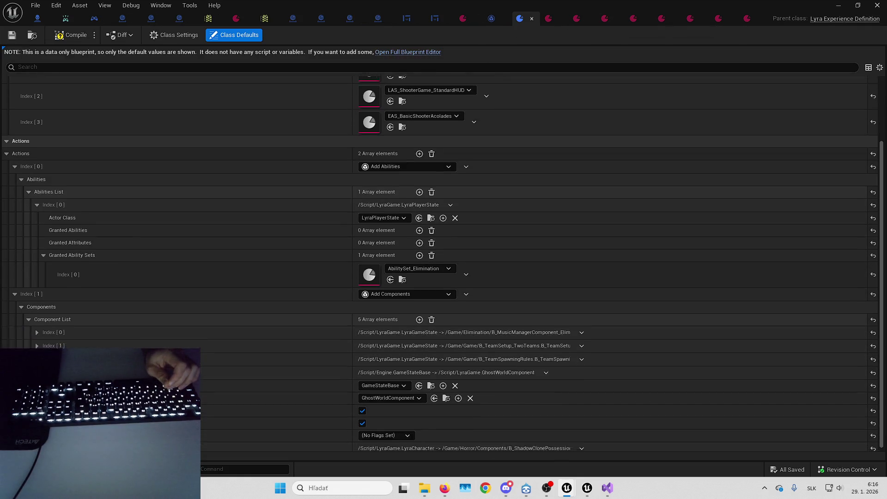
{"action": "double_click", "coordinate": [368, 270]}
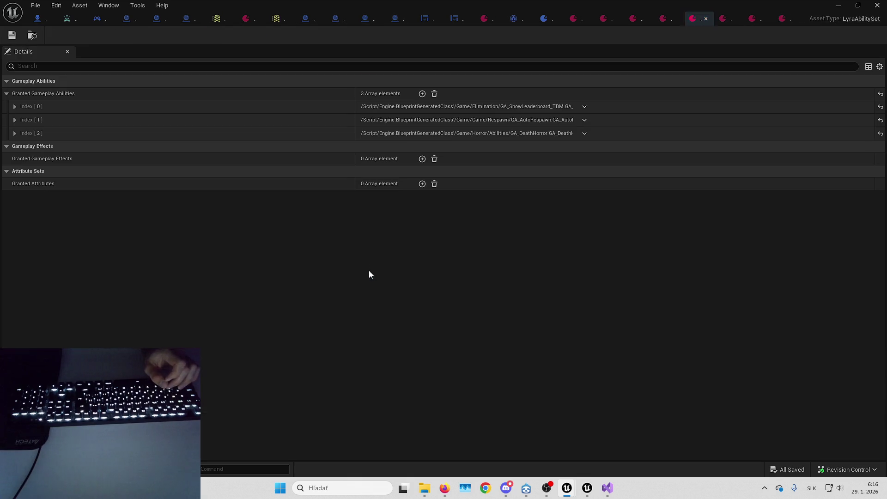
{"action": "left_click", "coordinate": [544, 20]}
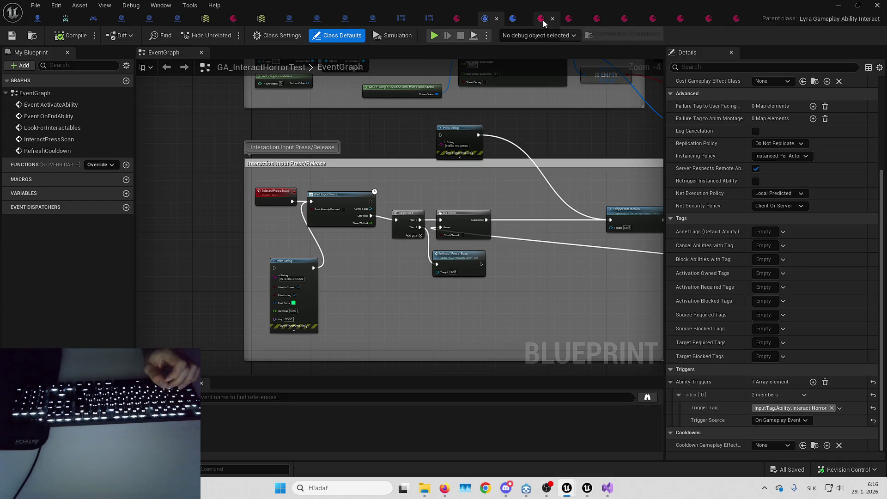
{"action": "left_click", "coordinate": [513, 19]}
Look through EAS_BasicShooterAccolades and the UI-widget action set's enabled game features
{"action": "scroll", "coordinate": [374, 210], "scroll_direction": "up", "scroll_amount": 8}
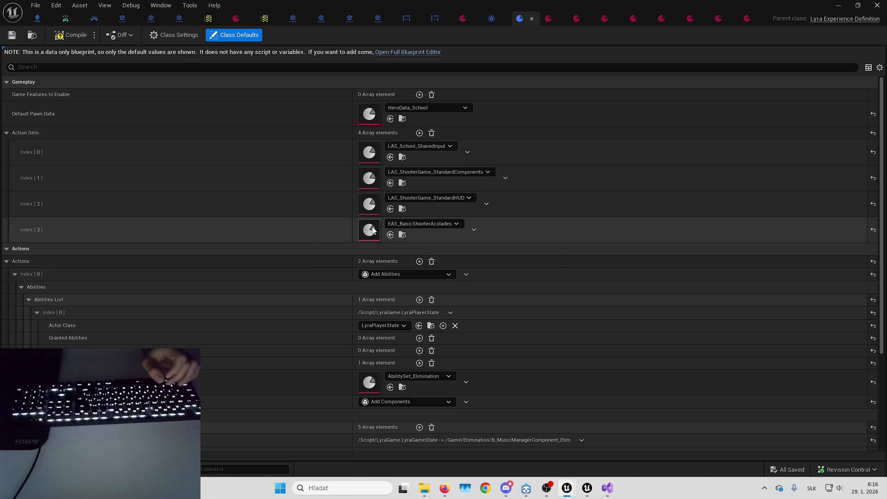
{"action": "double_click", "coordinate": [373, 230]}
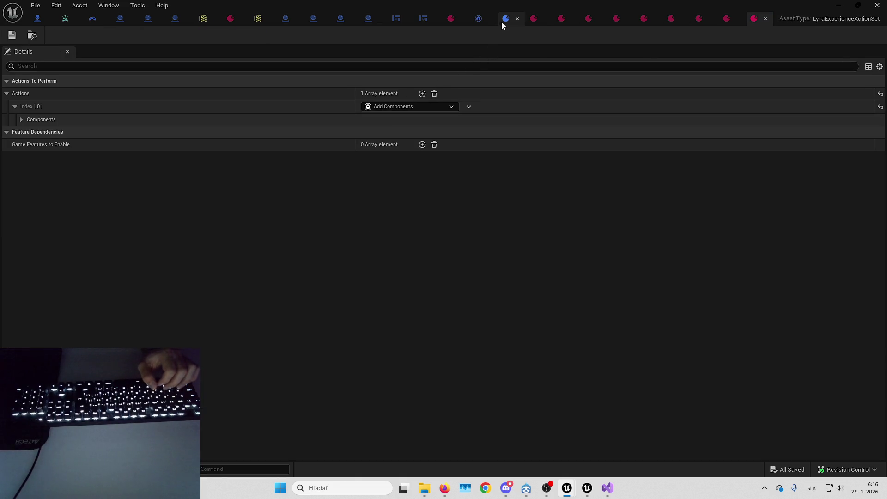
{"action": "left_click", "coordinate": [502, 23]}
{"action": "double_click", "coordinate": [373, 210]}
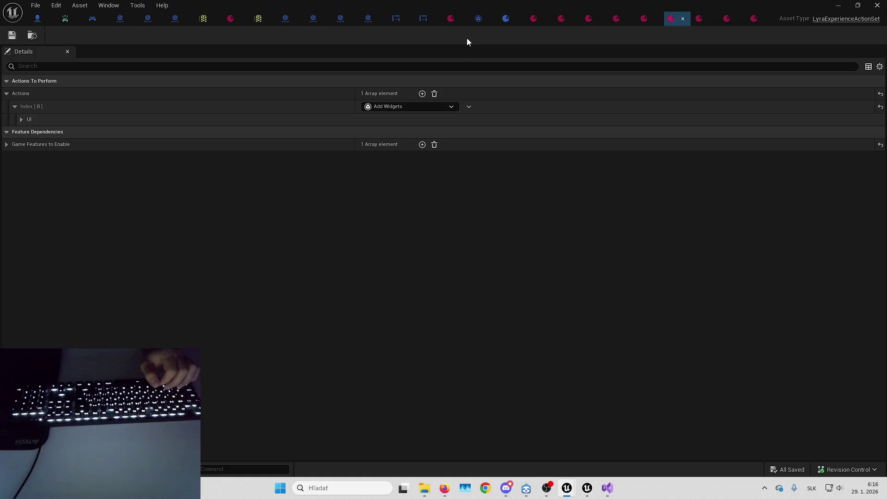
{"action": "left_click", "coordinate": [397, 144]}
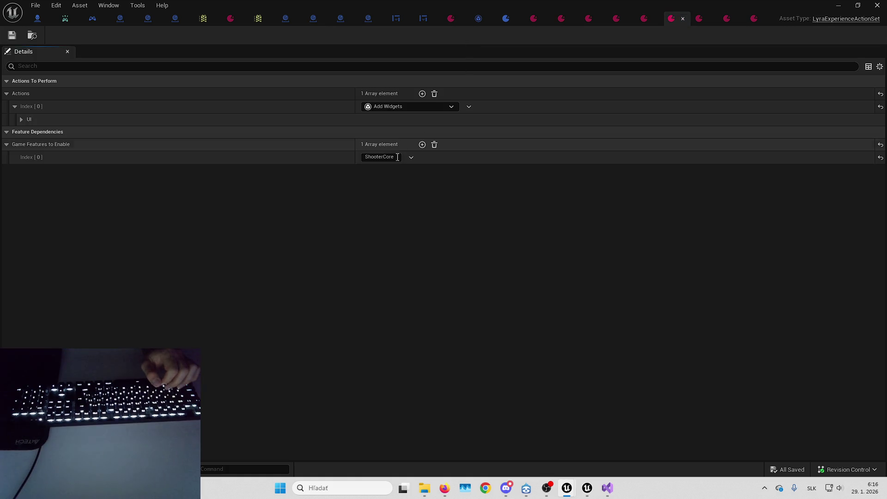
{"action": "left_click", "coordinate": [502, 21]}
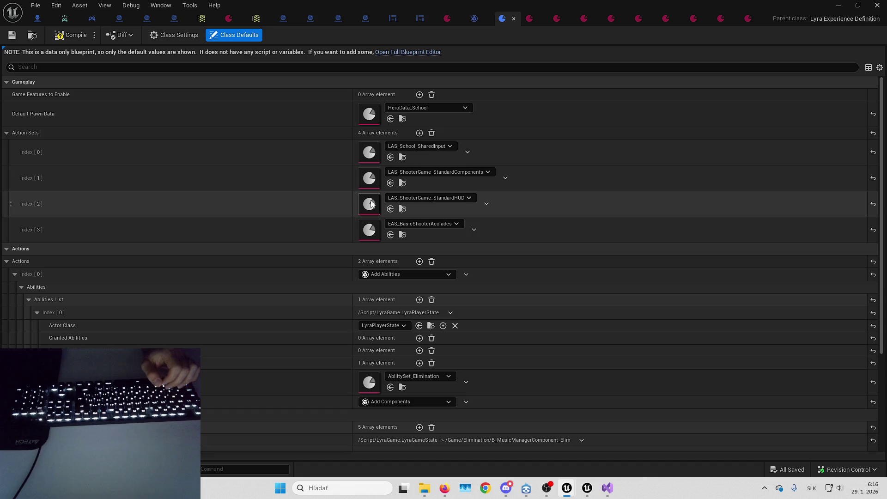
{"action": "double_click", "coordinate": [375, 229]}
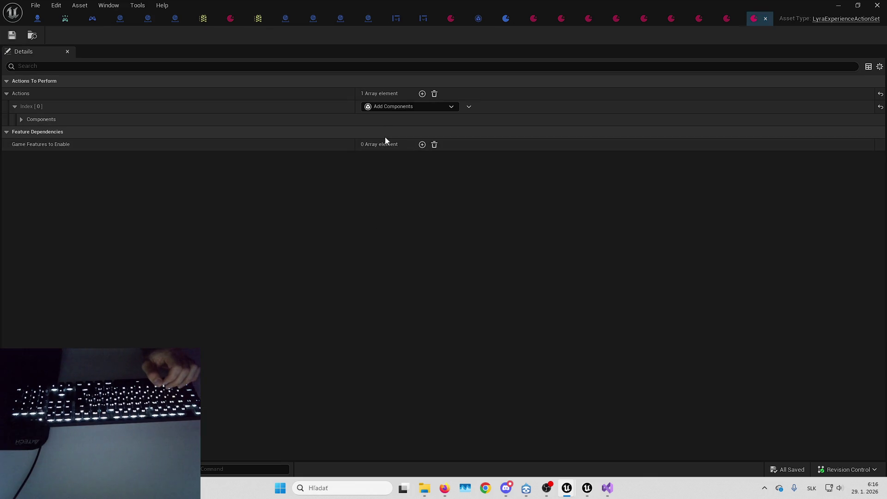
{"action": "left_click", "coordinate": [503, 22]}
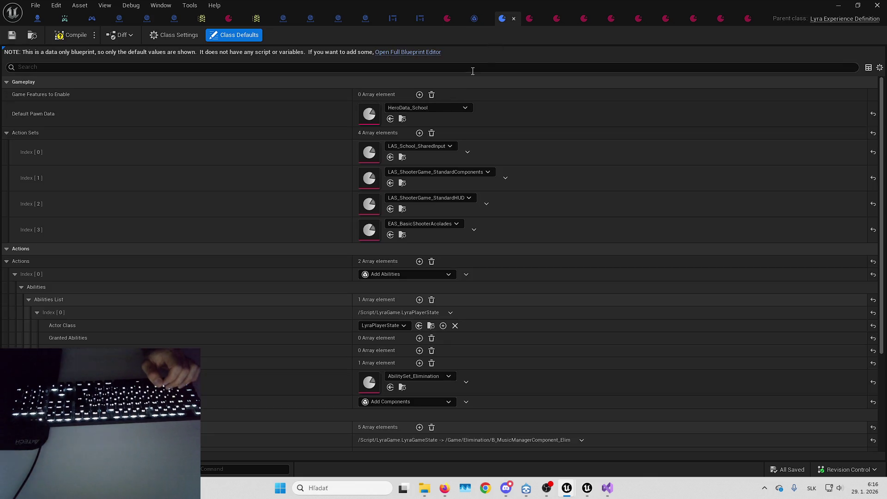
Inspect LAS_ShooterGame_StandardComponents' entries, including B_Hero's Reference_Component
{"action": "double_click", "coordinate": [371, 178]}
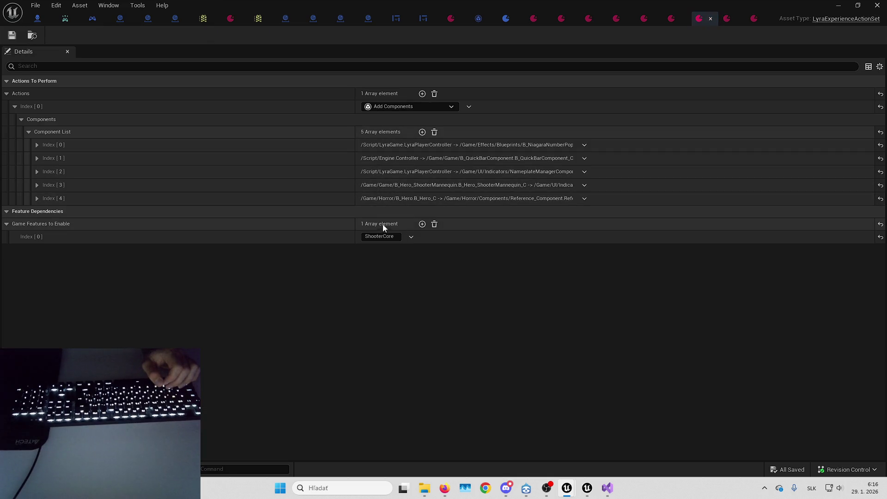
{"action": "left_click", "coordinate": [569, 160]}
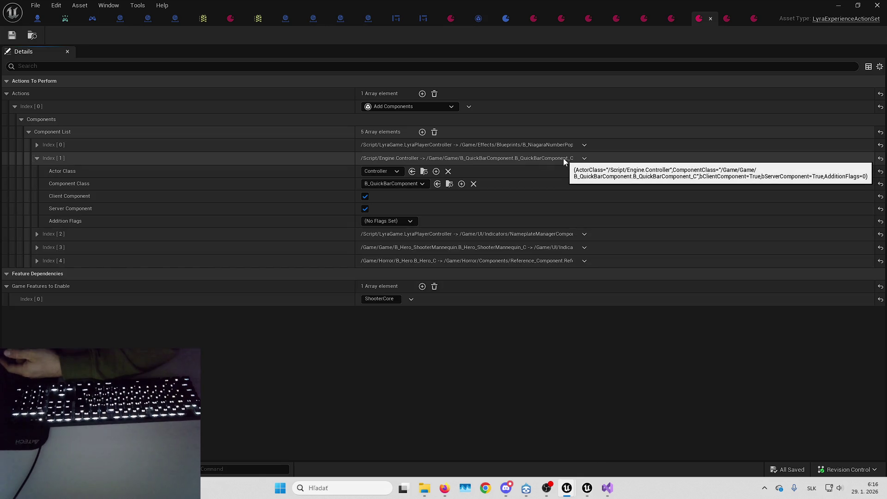
{"action": "left_click", "coordinate": [562, 158]}
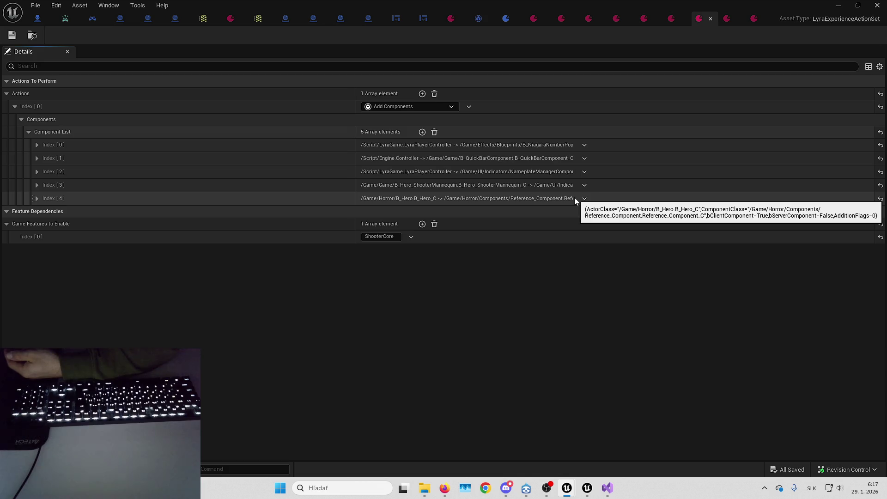
{"action": "left_click", "coordinate": [575, 197]}
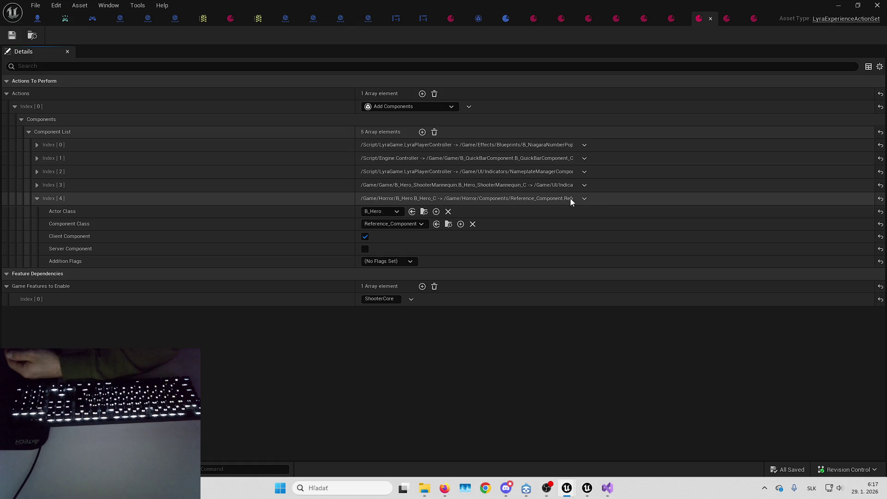
{"action": "left_click", "coordinate": [571, 198]}
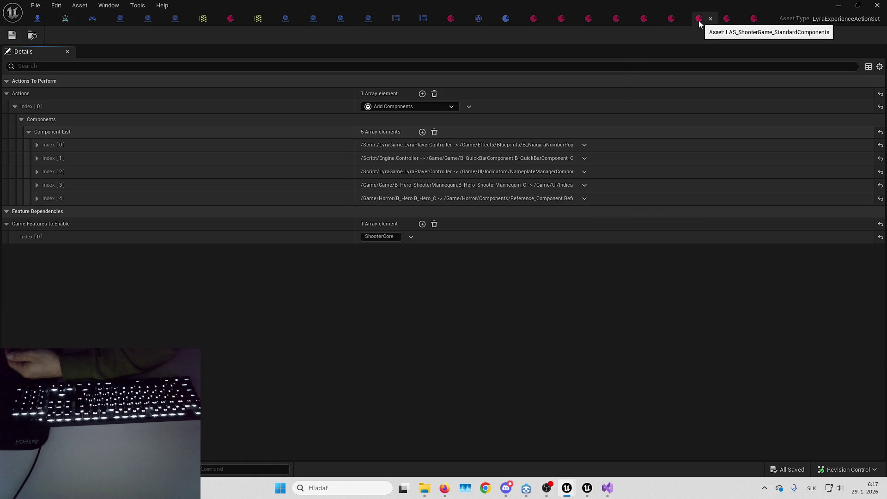
Remove ShooterCore from LAS_School_StandardComponents' game features and expand its component list
{"action": "key", "text": "alt+Tab"}
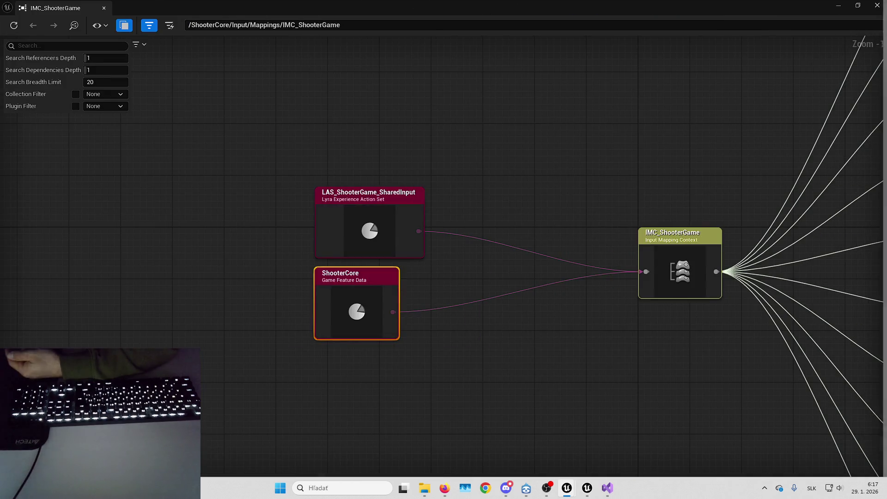
{"action": "key", "text": "alt+Tab"}
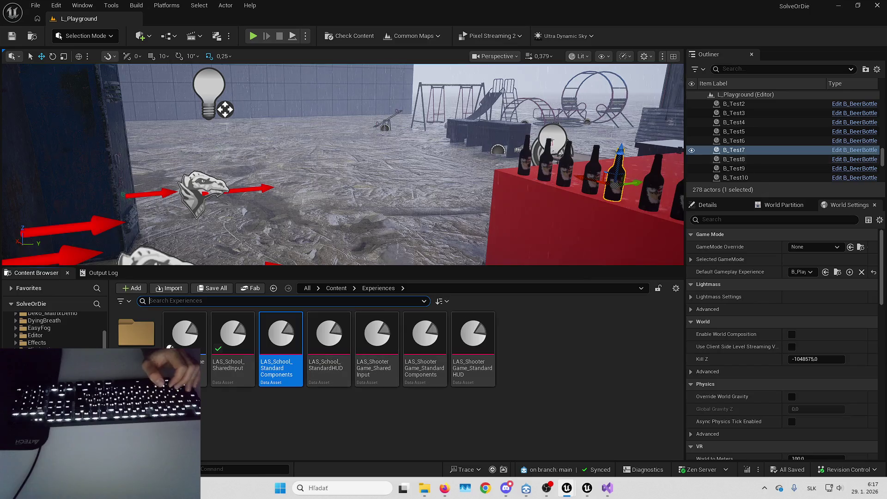
{"action": "key", "text": "Return"}
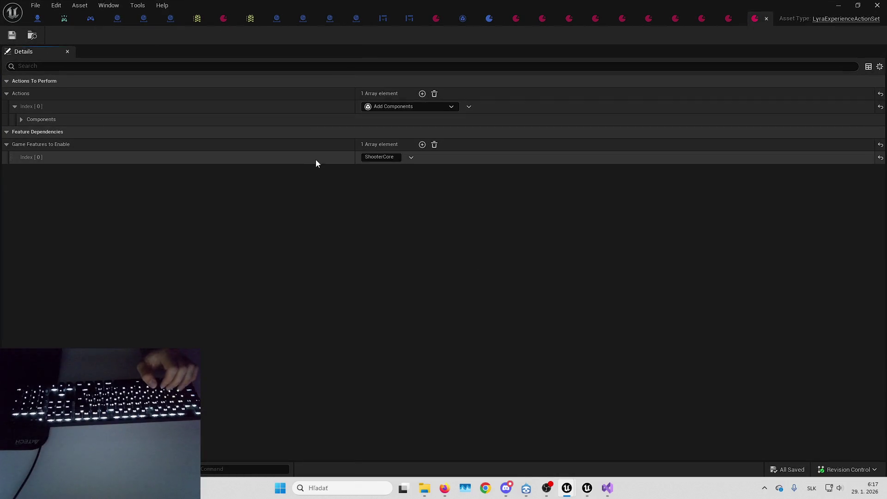
{"action": "left_click", "coordinate": [434, 144]}
{"action": "left_click", "coordinate": [107, 120]}
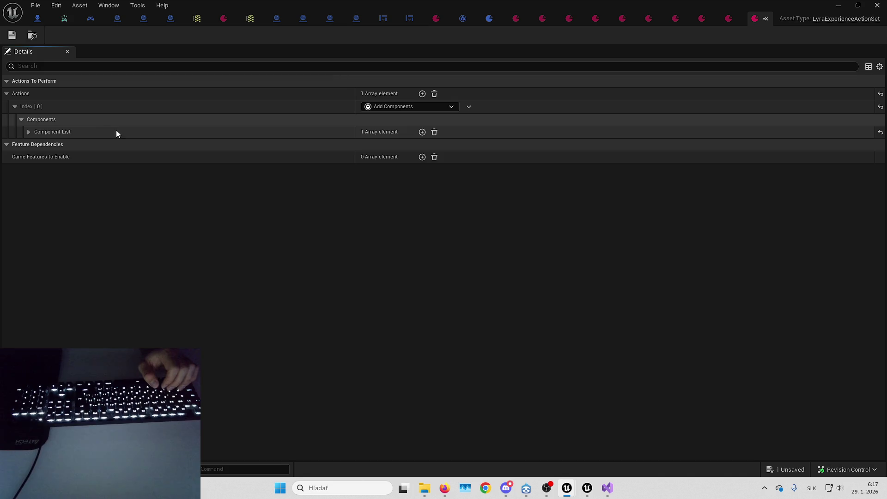
{"action": "left_click", "coordinate": [117, 133]}
{"action": "left_click", "coordinate": [125, 145]}
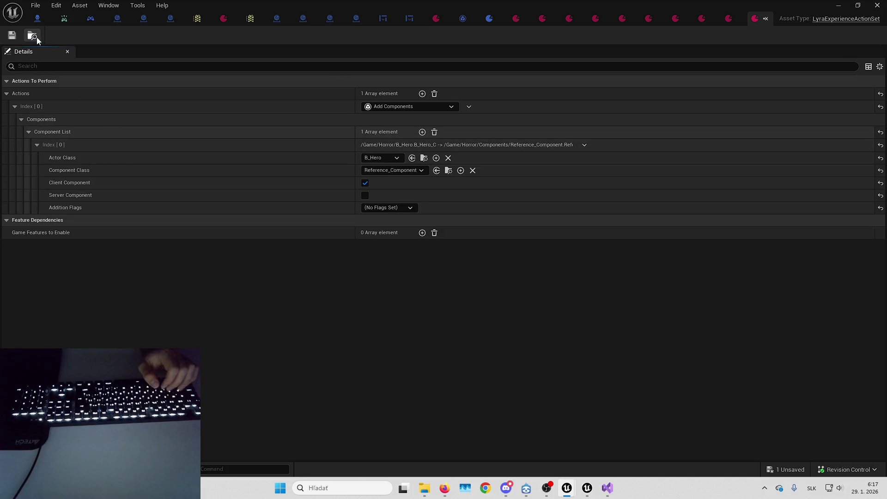
Compile and save B_Playground_Experience along with the edited school components action set
{"action": "left_click", "coordinate": [490, 19]}
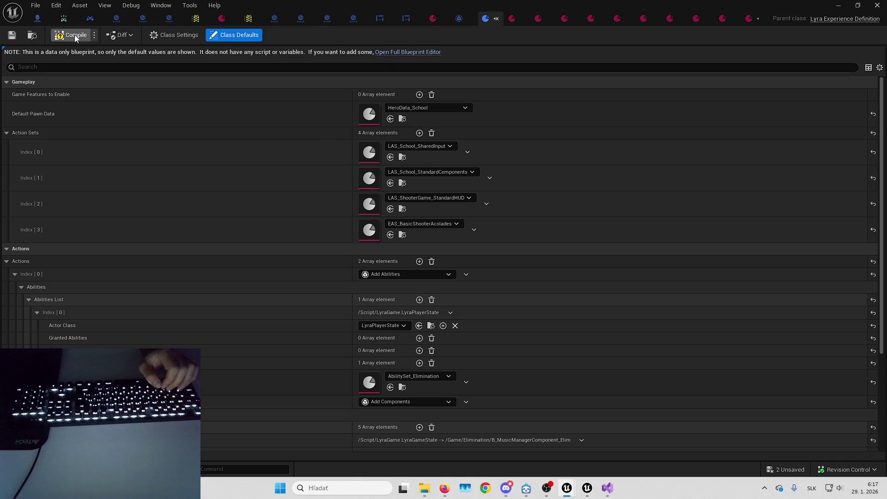
{"action": "left_click", "coordinate": [11, 37]}
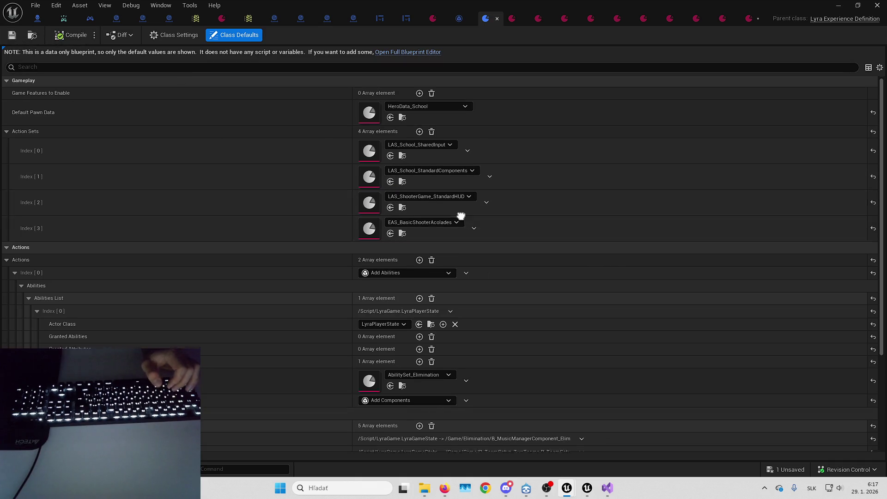
{"action": "scroll", "coordinate": [462, 204], "scroll_direction": "down", "scroll_amount": 2}
{"action": "left_click", "coordinate": [786, 469]}
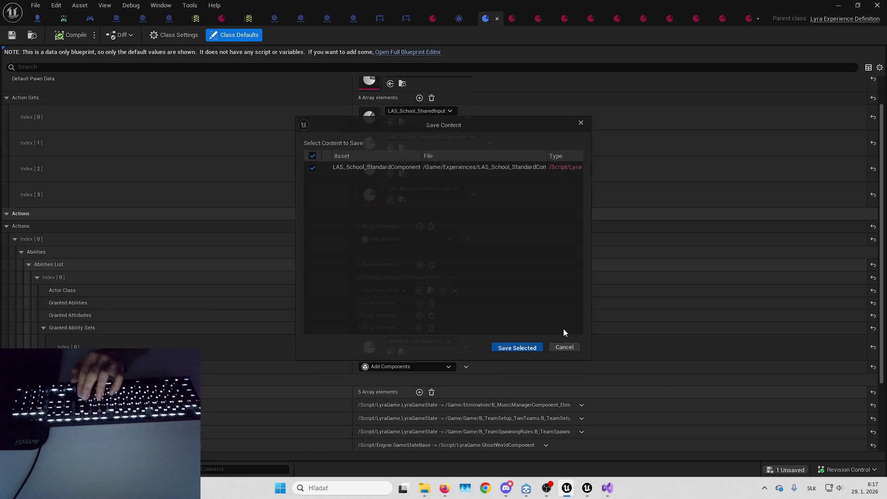
{"action": "left_click", "coordinate": [517, 347]}
{"action": "scroll", "coordinate": [504, 205], "scroll_direction": "up", "scroll_amount": 2}
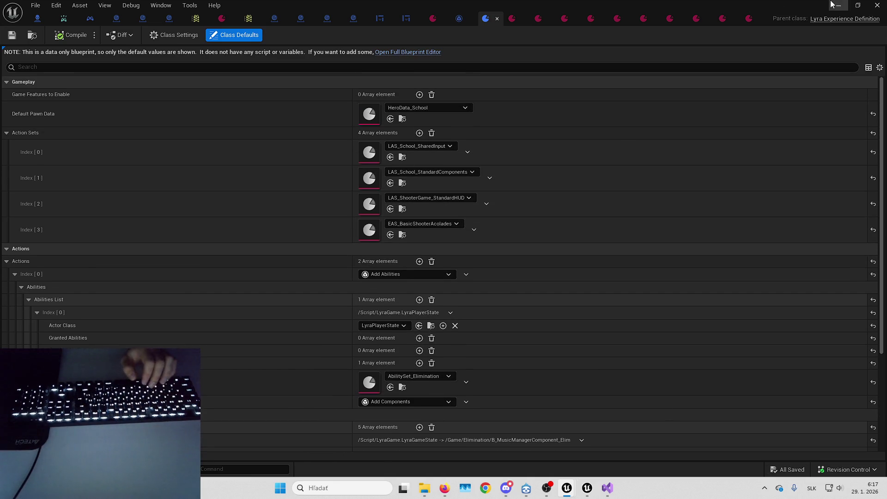
{"action": "left_click", "coordinate": [832, 5]}
In fullscreen play, approach the beer bottle table, check the 'E to pick-up' prompt, then stop
{"action": "key", "text": "alt+p"}
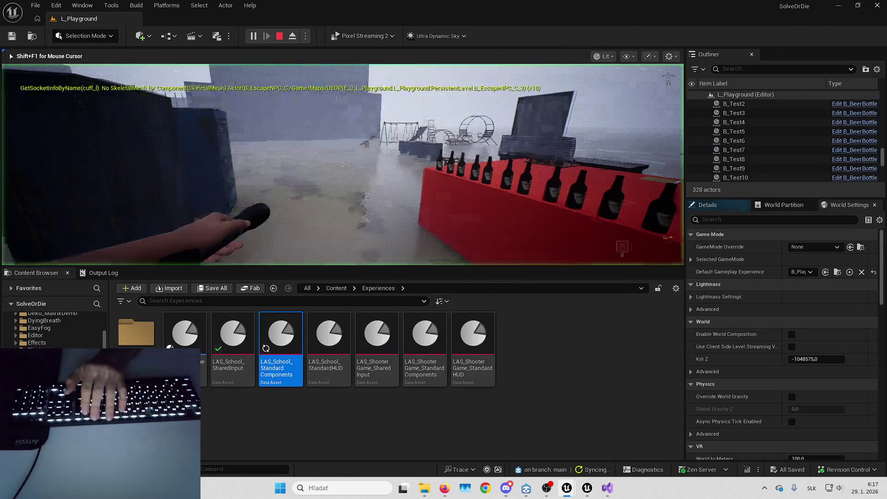
{"action": "key", "text": "F11"}
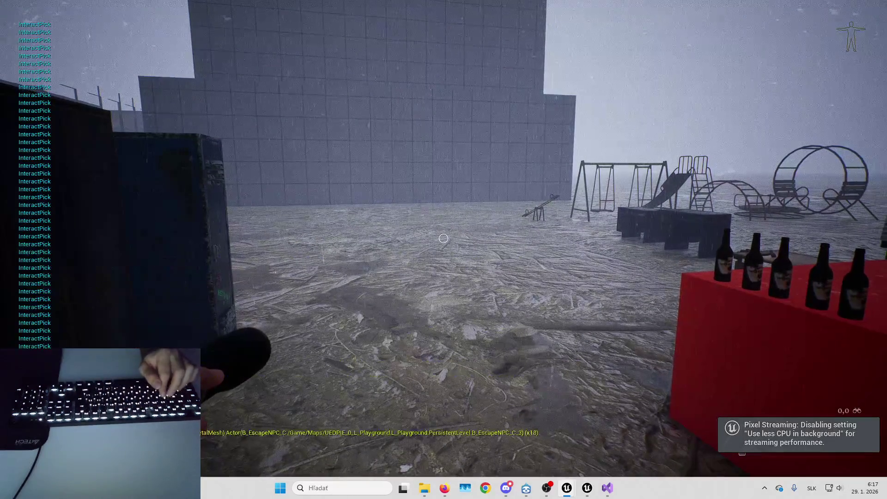
{"action": "key", "text": "w"}
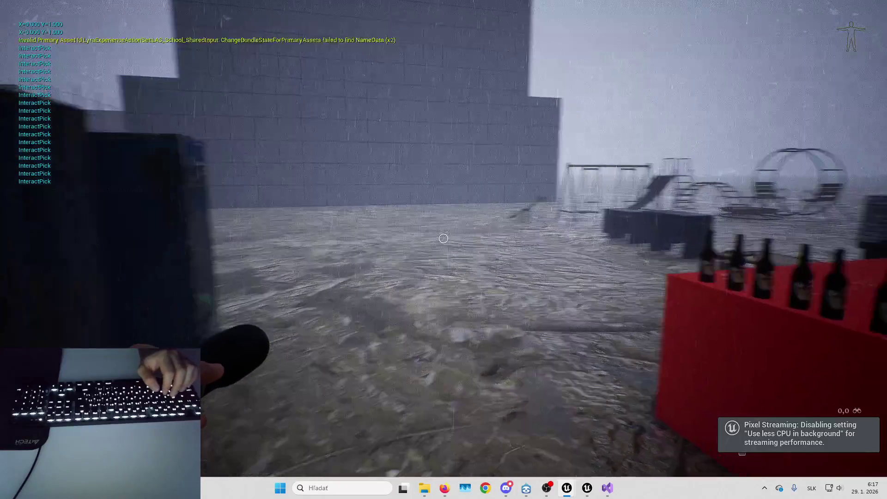
{"action": "key", "text": "a"}
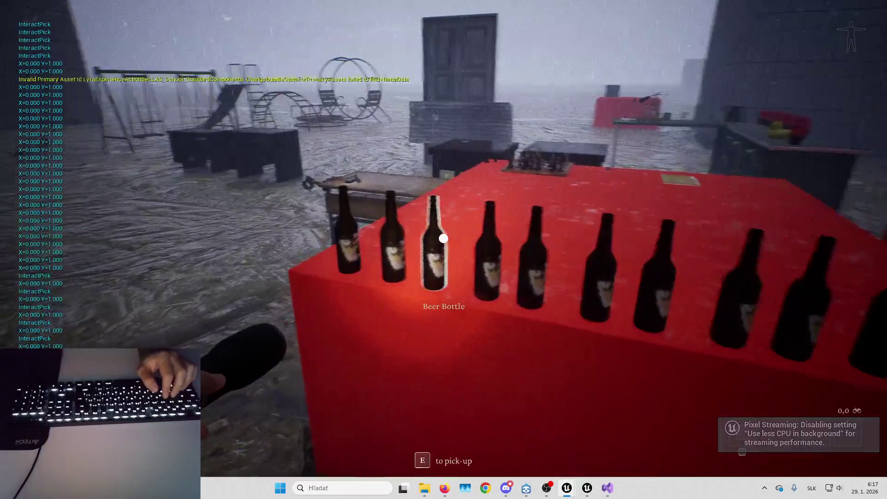
{"action": "key", "text": "Escape"}
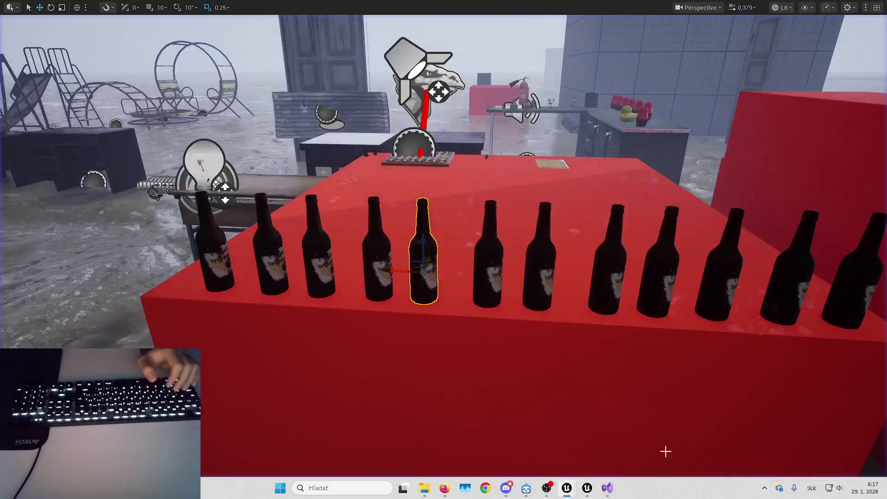
Open LAS_School_SharedInput, edit the input mapping priority, and save the action set
{"action": "mouse_move", "coordinate": [567, 488]}
{"action": "left_click", "coordinate": [582, 446]}
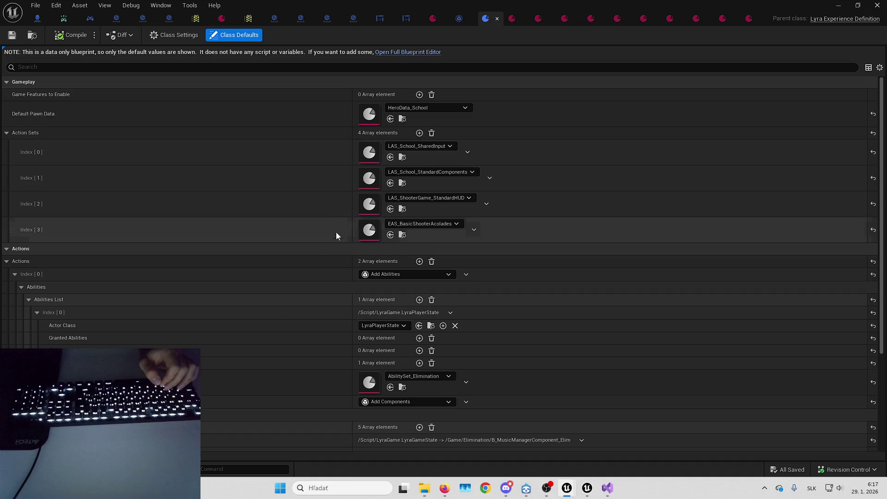
{"action": "double_click", "coordinate": [369, 152]}
{"action": "left_click", "coordinate": [393, 188]}
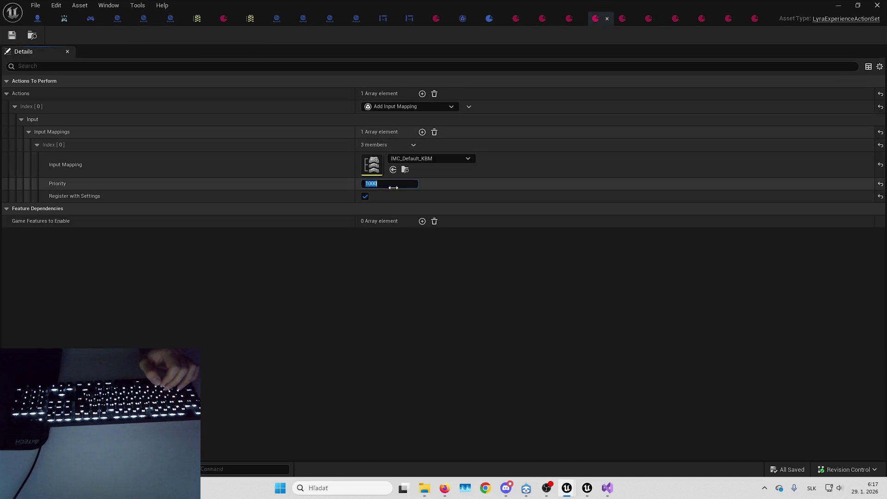
{"action": "type", "text": "0"}
{"action": "left_click", "coordinate": [787, 469]}
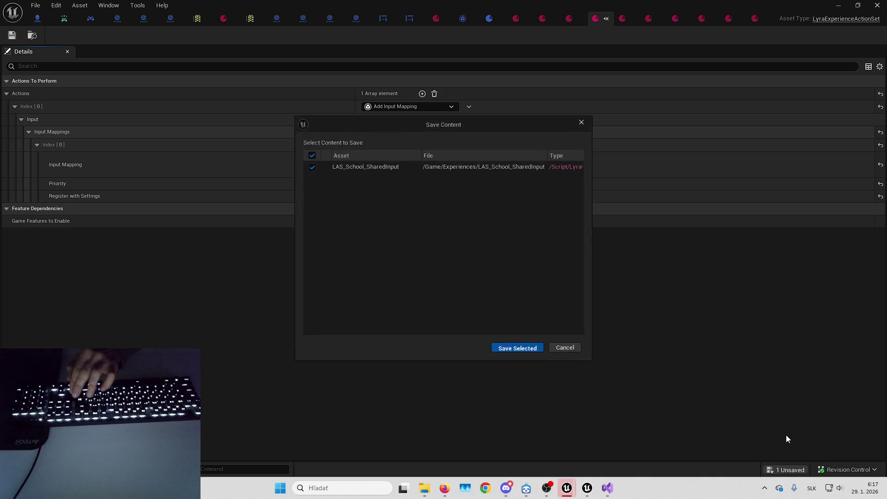
{"action": "key", "text": "Return"}
Set IMC_Default_KBM's input mapping priority to 1000 and save the action set
{"action": "key", "text": "alt+Tab"}
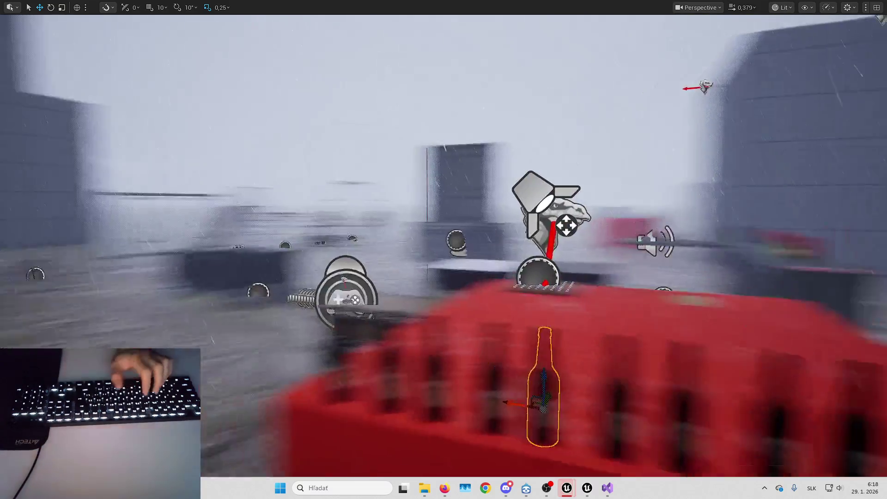
{"action": "key", "text": "alt+p"}
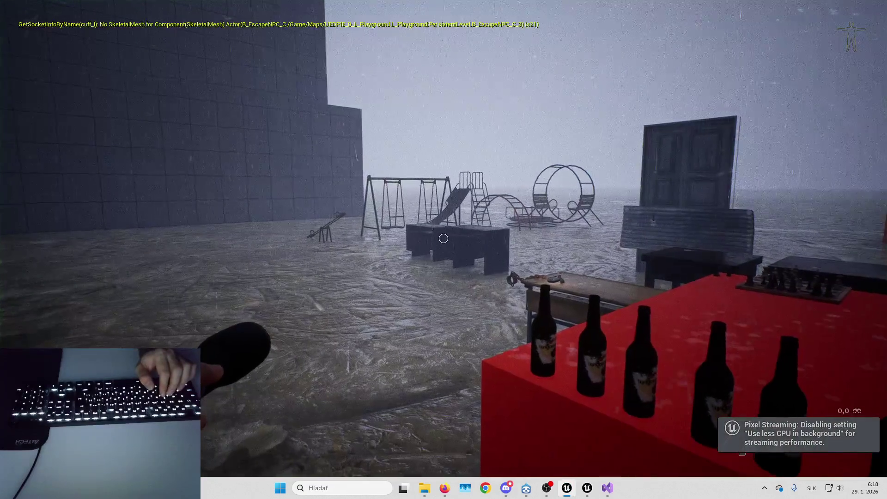
{"action": "key", "text": "alt+Tab"}
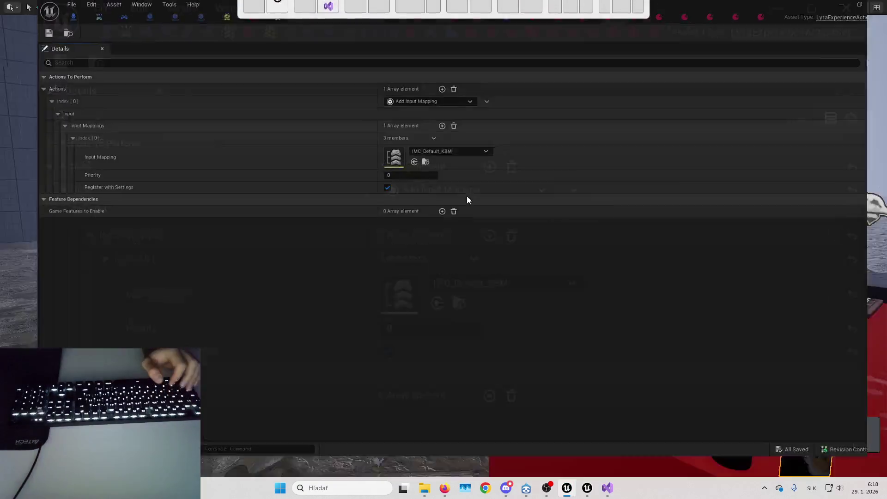
{"action": "type", "text": "100"}
{"action": "key", "text": "Return"}
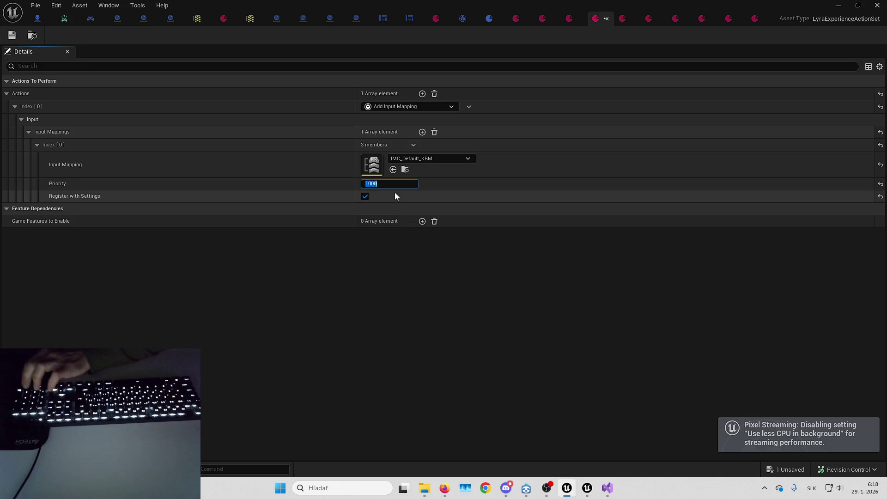
{"action": "key", "text": "ctrl+s"}
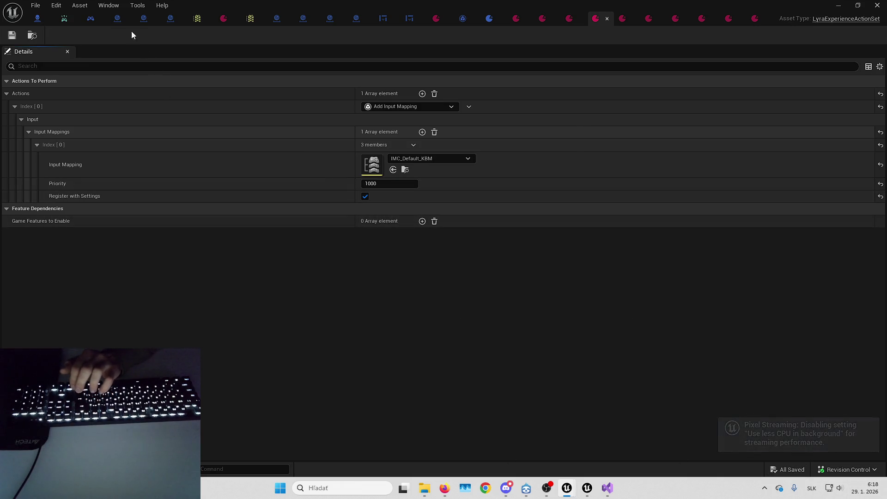
{"action": "left_click", "coordinate": [35, 21]}
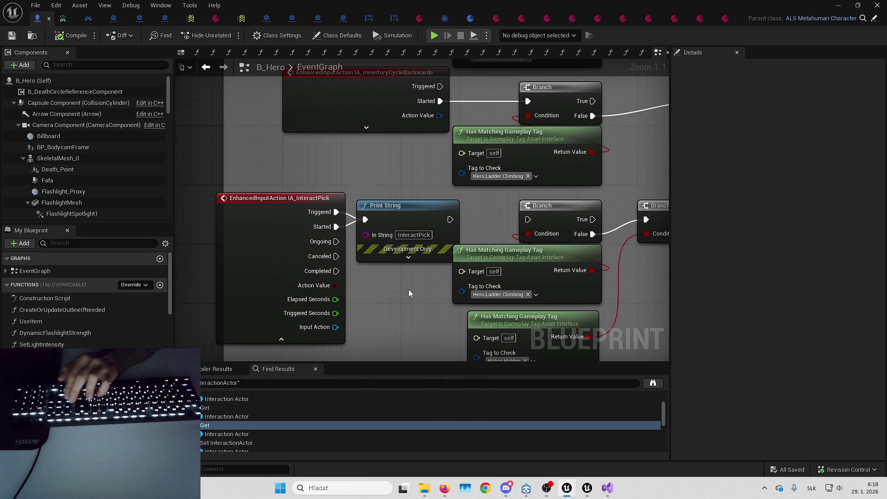
Delete the InteractPick Print String, collapse IA_InteractPick's pins, and move it beside the Branch
{"action": "key", "text": "Delete"}
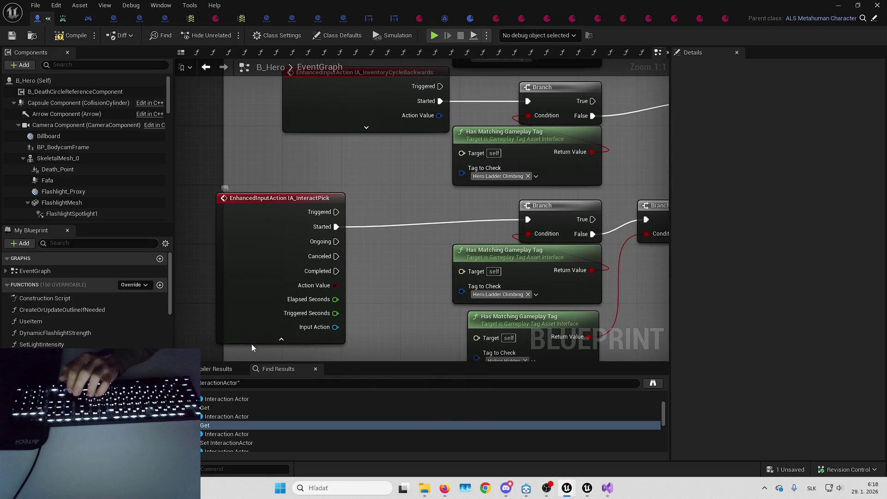
{"action": "left_click", "coordinate": [281, 339]}
{"action": "left_click_drag", "start_coordinate": [259, 248], "coordinate": [321, 242]}
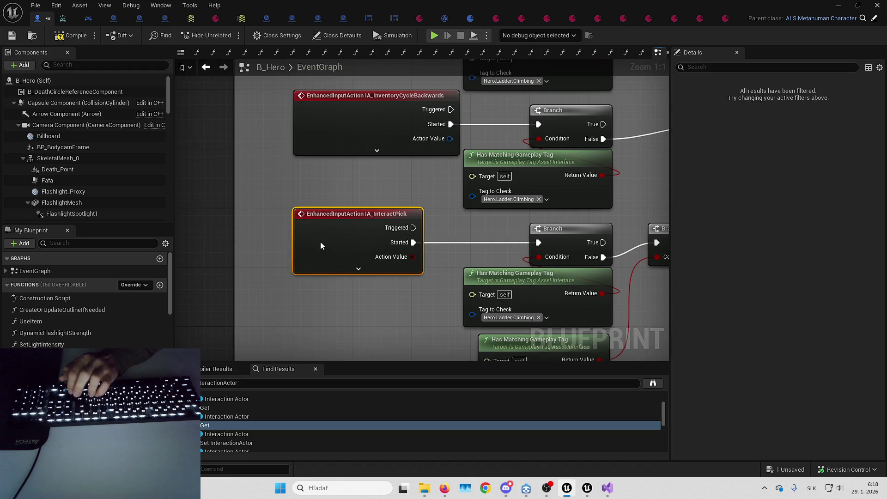
{"action": "left_click_drag", "start_coordinate": [573, 229], "coordinate": [452, 218]}
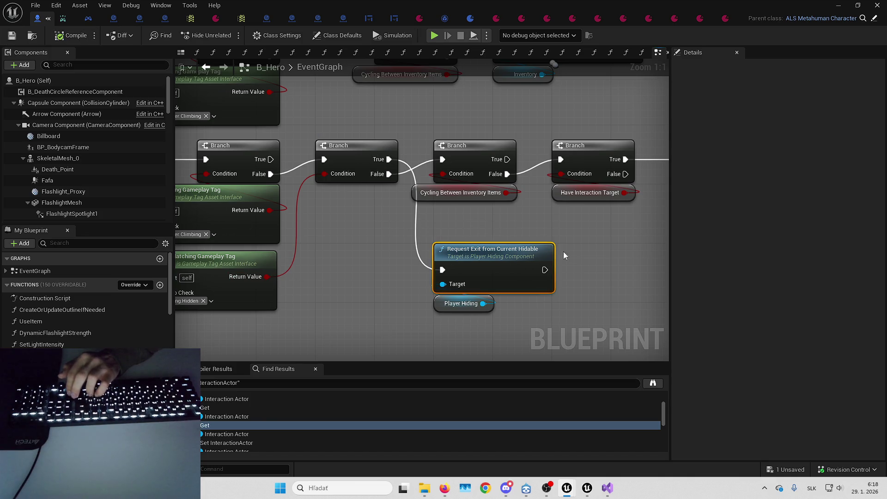
{"action": "left_click_drag", "start_coordinate": [593, 245], "coordinate": [724, 344]}
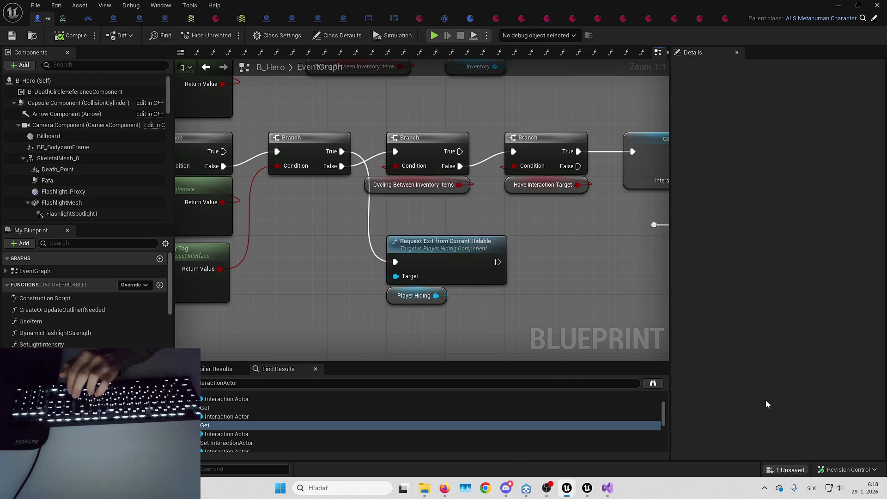
Walk to the locker in play, hide and exit twice with R, then stop
{"action": "key", "text": "alt+p"}
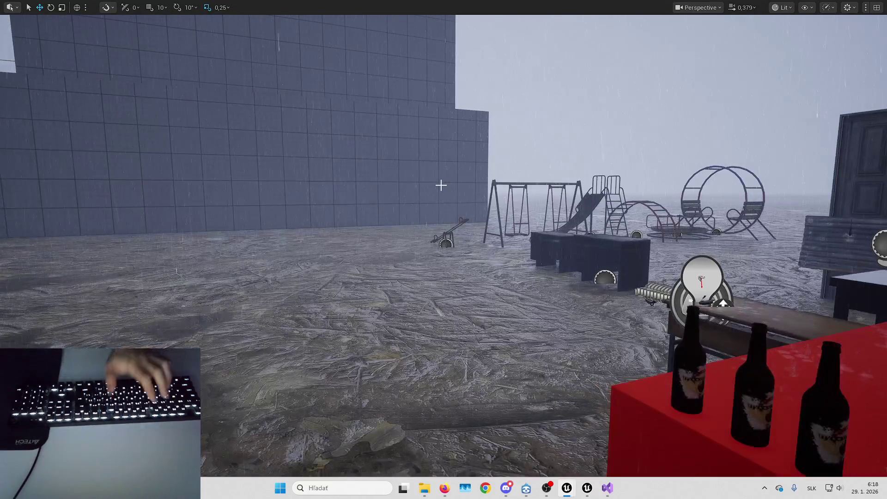
{"action": "key", "text": "d"}
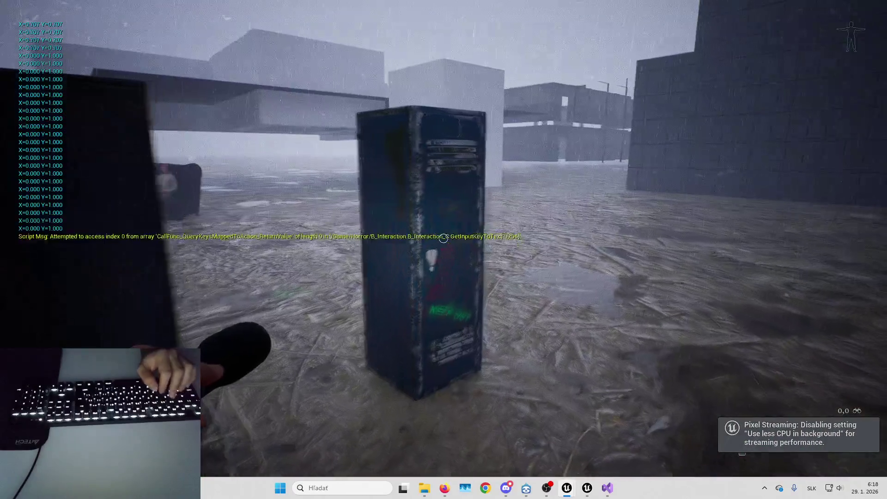
{"action": "key", "text": "s"}
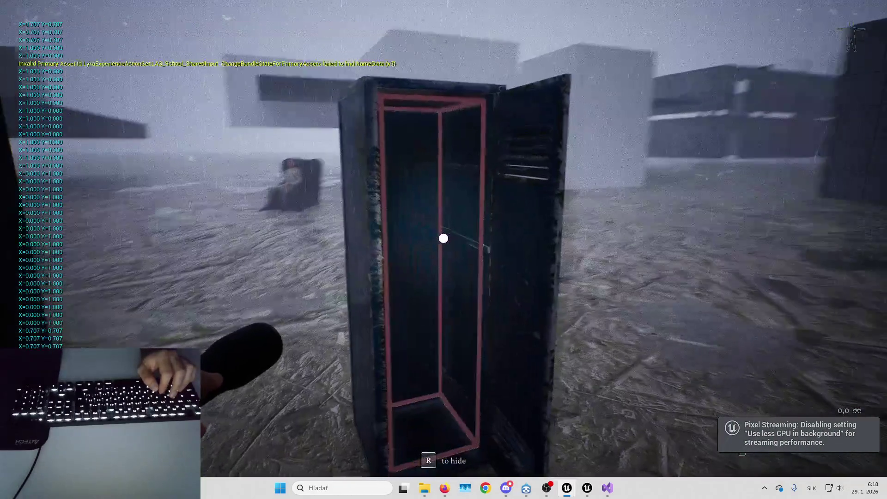
{"action": "key", "text": "w"}
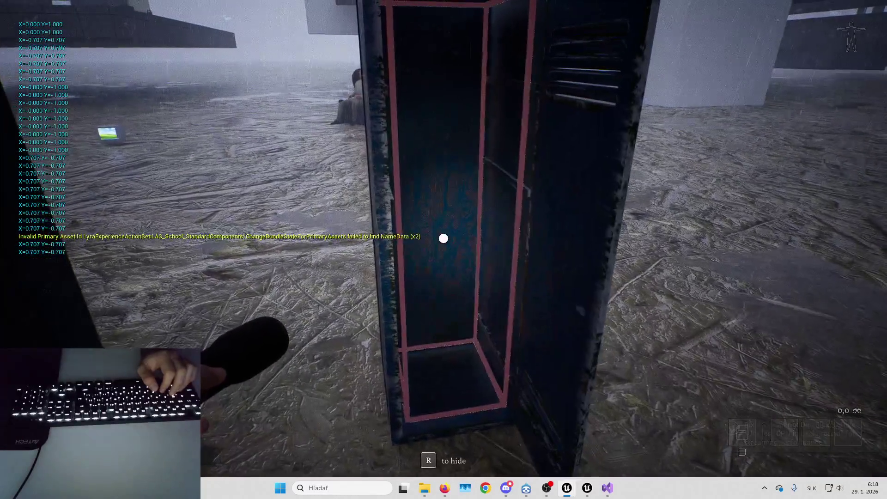
{"action": "key", "text": "r"}
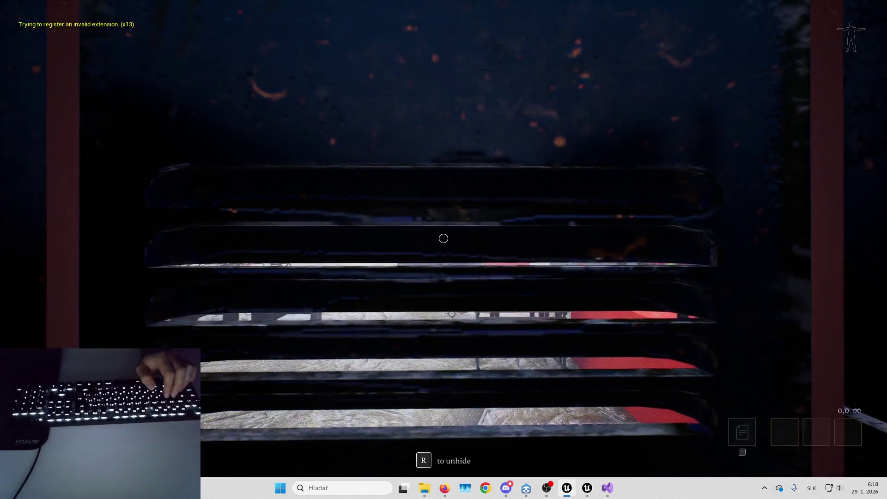
{"action": "key", "text": "r"}
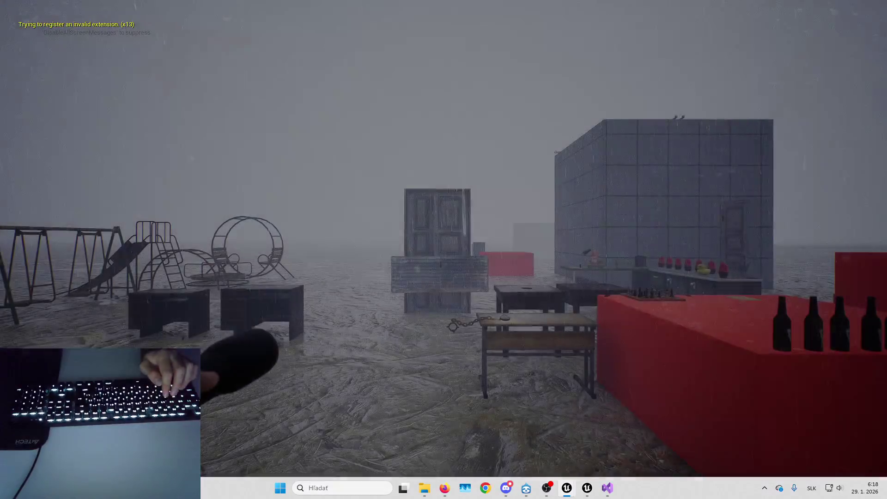
{"action": "key", "text": "w"}
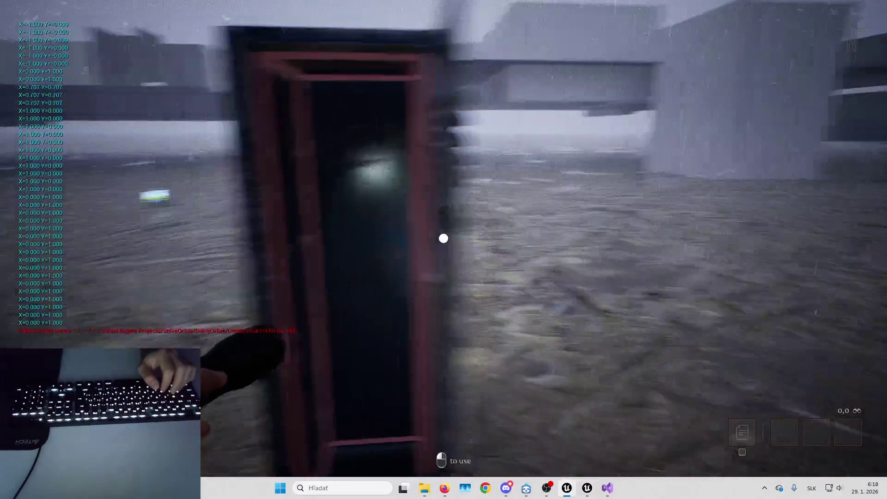
{"action": "key", "text": "r"}
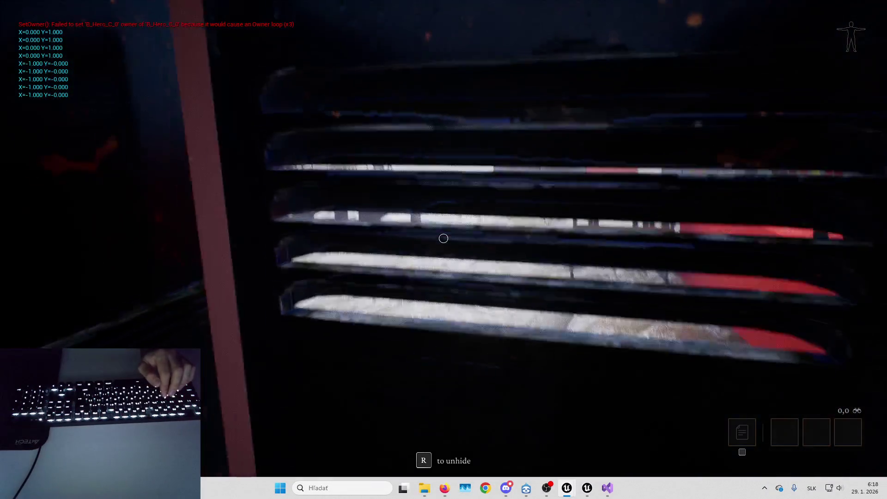
{"action": "key", "text": "r"}
{"action": "key", "text": "w+a"}
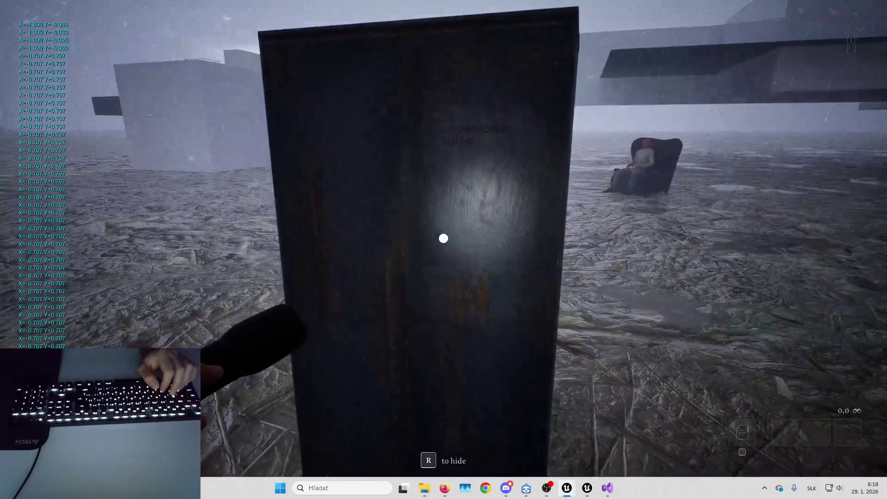
{"action": "key", "text": "Escape"}
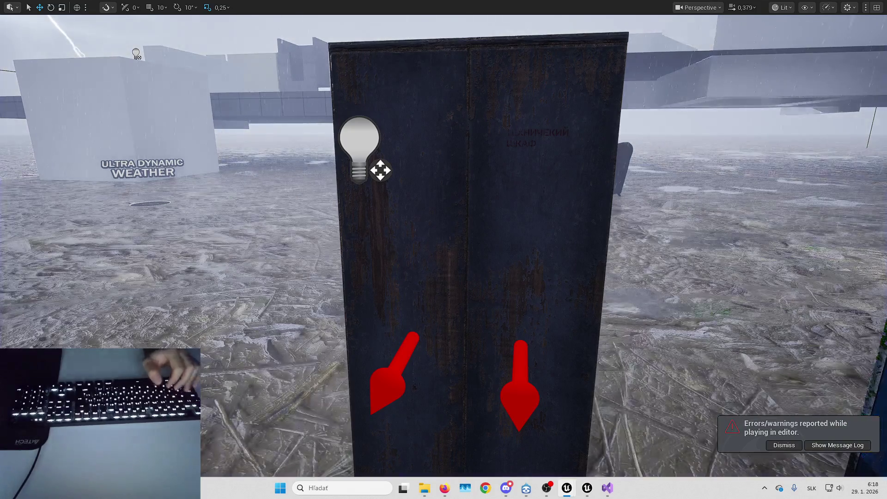
Select the right-hand rusty cabinet in the level and open its Blueprint with Ctrl+E
{"action": "key", "text": "s"}
{"action": "key", "text": "Up"}
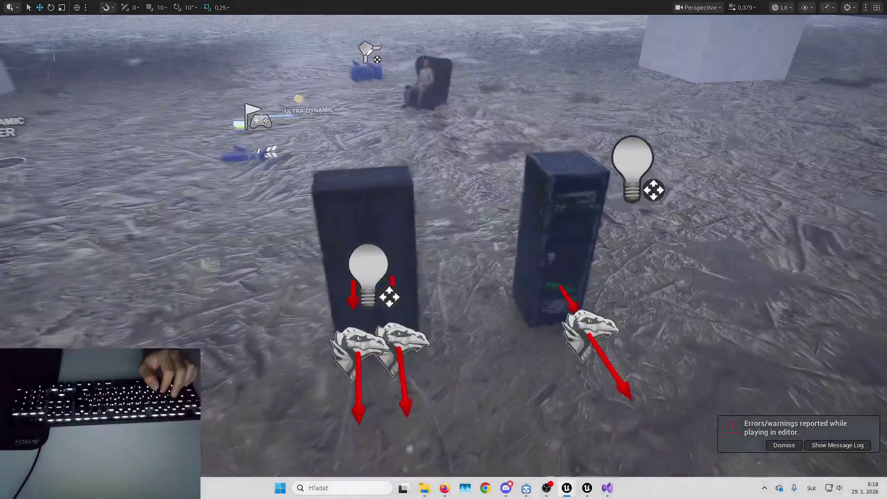
{"action": "left_click_drag", "start_coordinate": [468, 295], "coordinate": [549, 305]}
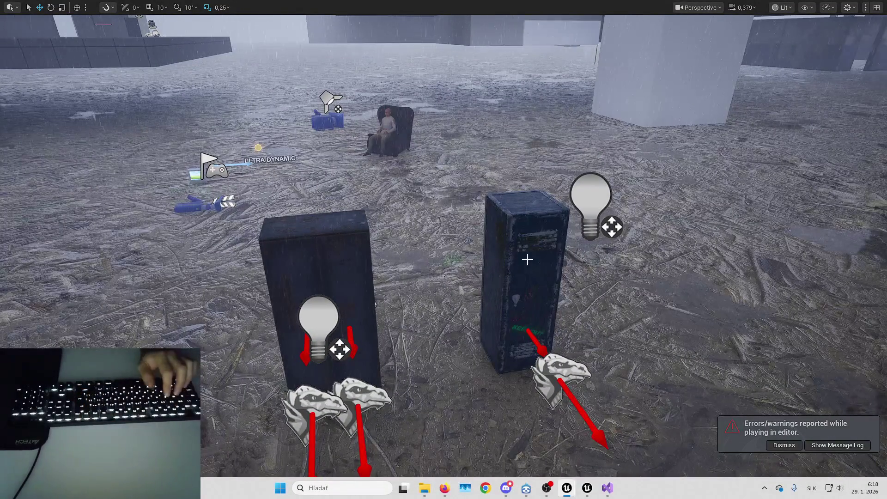
{"action": "left_click", "coordinate": [527, 260]}
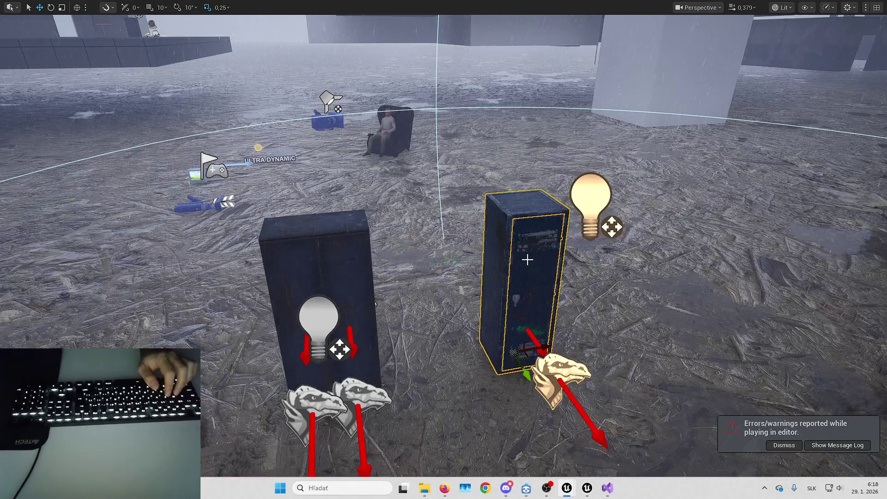
{"action": "key", "text": "ctrl+e"}
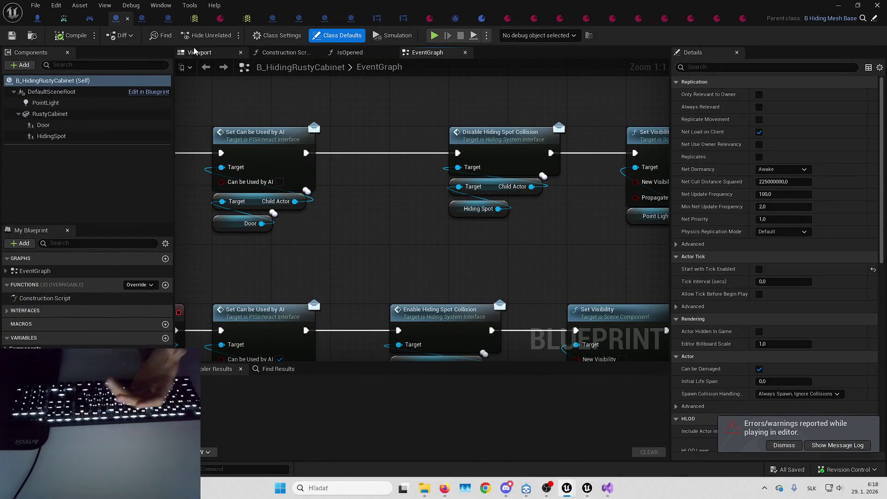
Show B_HidingRustyCabinet's viewport, then dismiss the errors notice and close the HLOD picker
{"action": "left_click", "coordinate": [195, 52]}
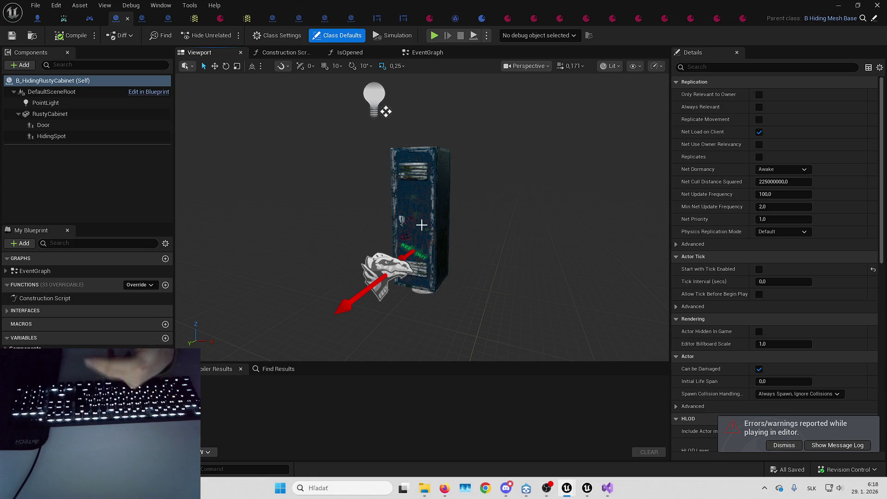
{"action": "left_click", "coordinate": [800, 446]}
{"action": "left_click", "coordinate": [788, 445]}
{"action": "left_click", "coordinate": [717, 352]}
{"action": "scroll", "coordinate": [717, 352], "scroll_direction": "down", "scroll_amount": 2}
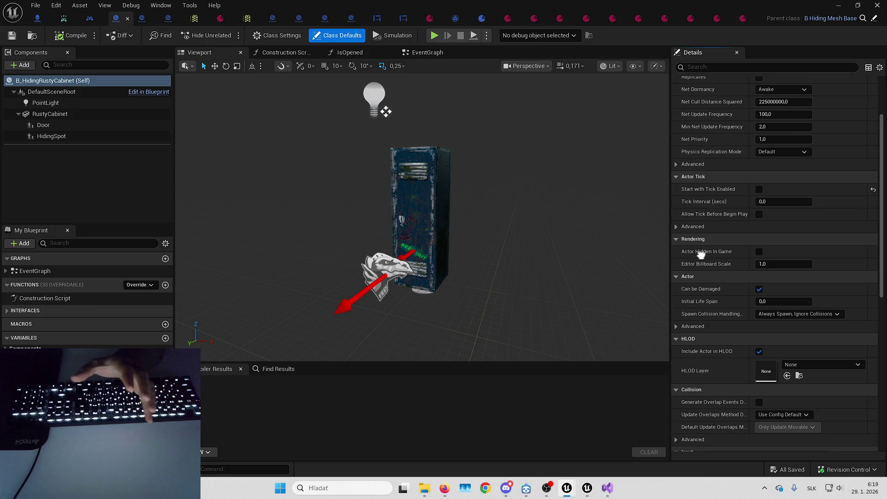
{"action": "scroll", "coordinate": [717, 352], "scroll_direction": "up", "scroll_amount": 2}
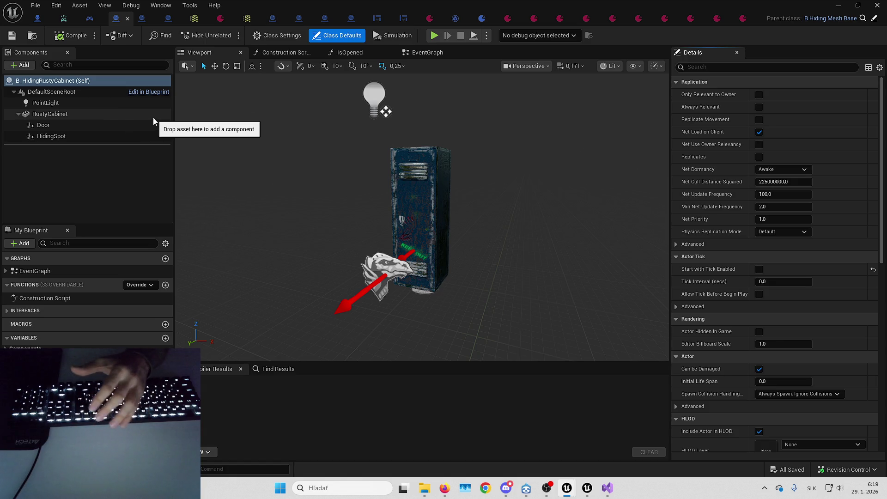
{"action": "left_click_drag", "start_coordinate": [424, 139], "coordinate": [427, 145]}
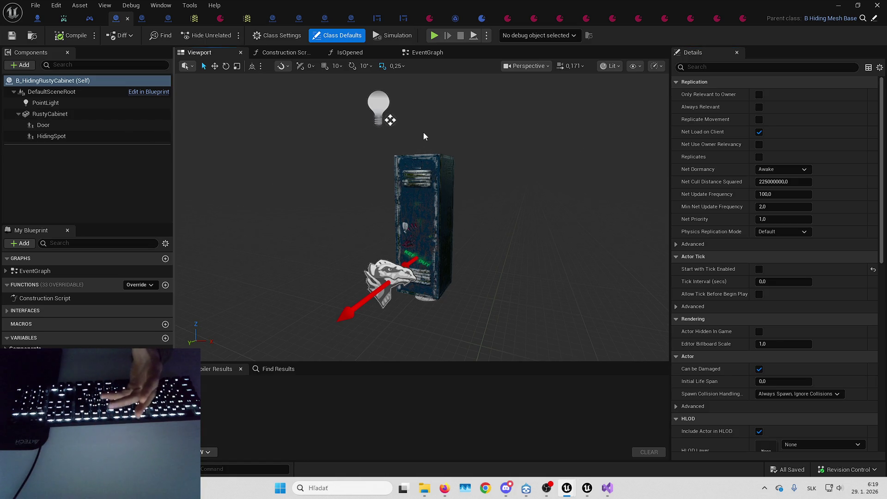
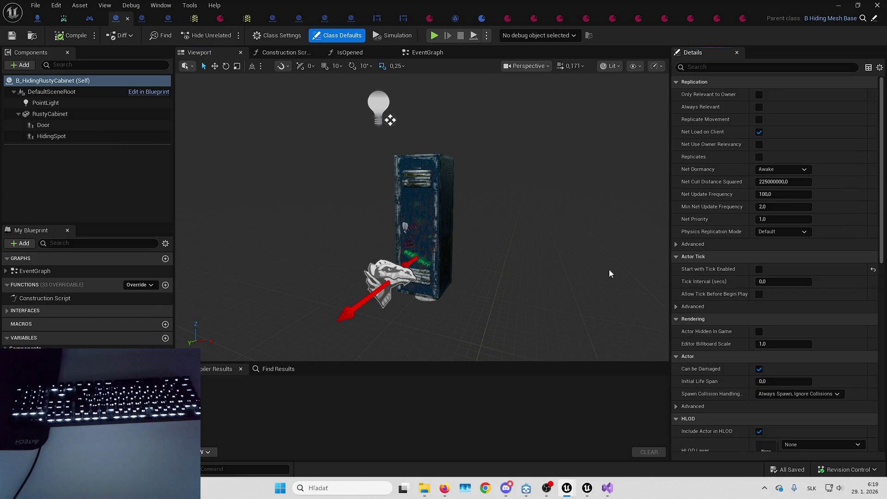
Inspect the rusty cabinet's Door component and its class defaults
{"action": "left_click", "coordinate": [82, 125]}
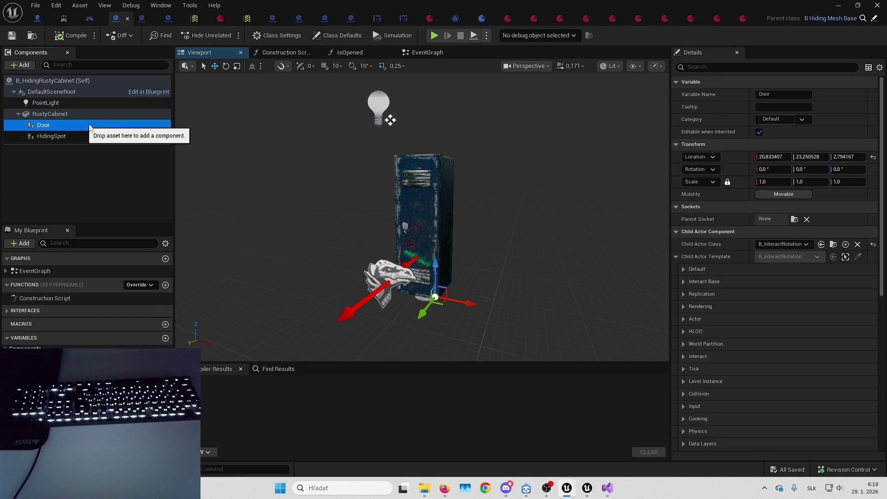
{"action": "left_click", "coordinate": [348, 35]}
{"action": "scroll", "coordinate": [775, 254], "scroll_direction": "down", "scroll_amount": 10}
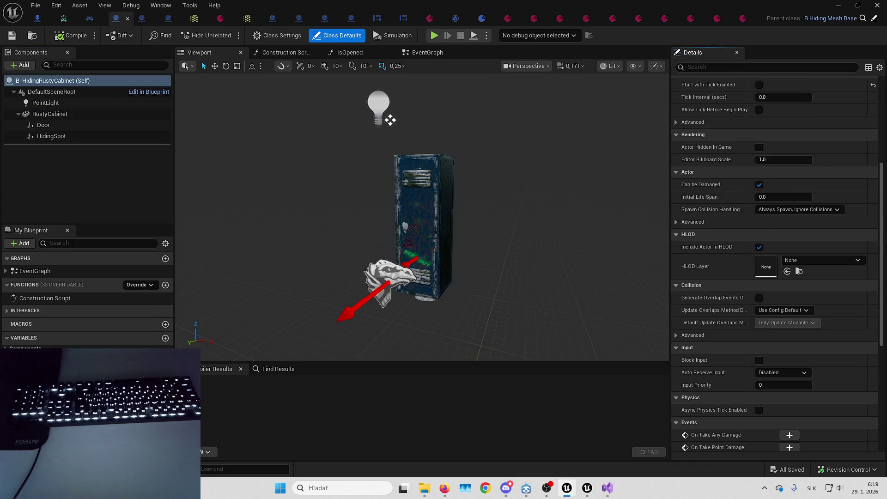
{"action": "scroll", "coordinate": [759, 329], "scroll_direction": "up", "scroll_amount": 8}
Review the cabinet's event graph, then the Door and HidingSpot component properties
{"action": "left_click", "coordinate": [449, 53]}
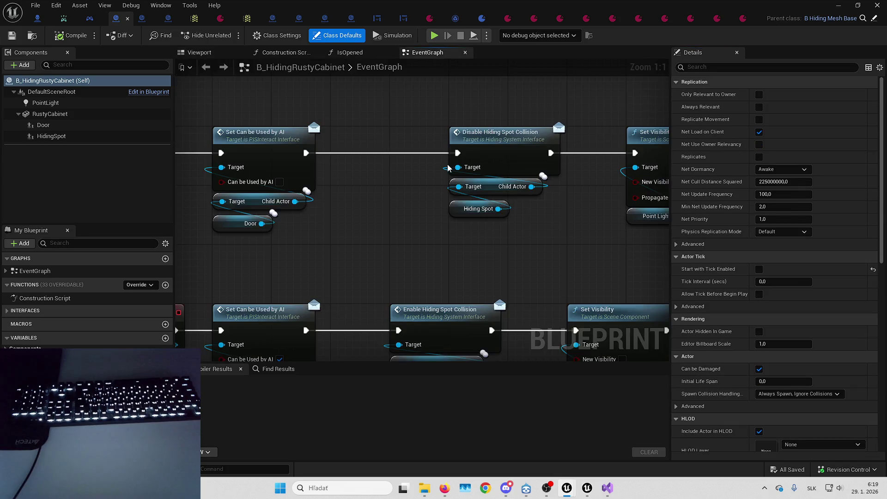
{"action": "scroll", "coordinate": [448, 168], "scroll_direction": "down", "scroll_amount": 4}
{"action": "mouse_move", "coordinate": [343, 182]}
{"action": "left_mouse_down"}
{"action": "mouse_move", "coordinate": [436, 304]}
{"action": "mouse_move", "coordinate": [423, 106]}
{"action": "mouse_move", "coordinate": [343, 244]}
{"action": "left_mouse_up"}
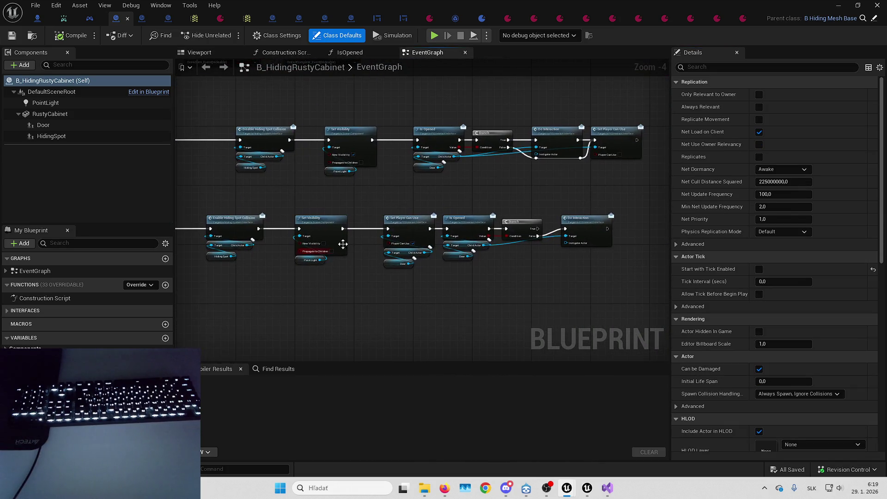
{"action": "left_click_drag", "start_coordinate": [368, 182], "coordinate": [505, 232]}
{"action": "scroll", "coordinate": [505, 232], "scroll_direction": "up", "scroll_amount": 3}
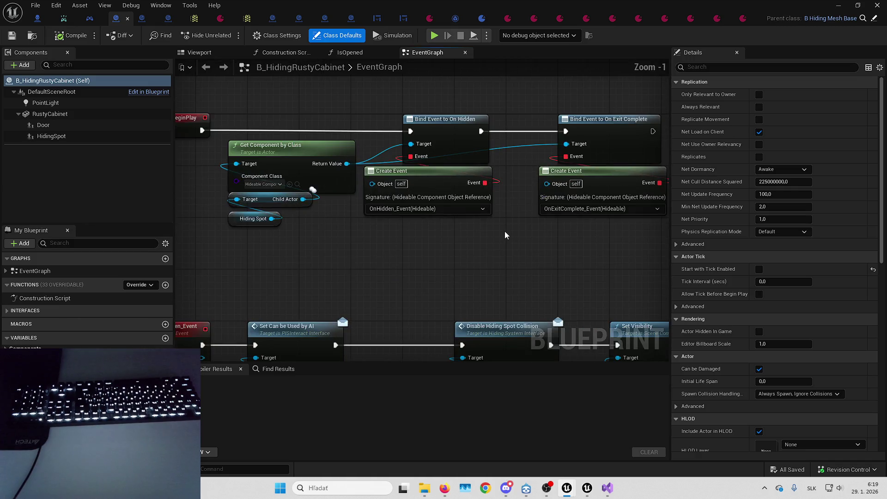
{"action": "scroll", "coordinate": [505, 231], "scroll_direction": "down", "scroll_amount": 1}
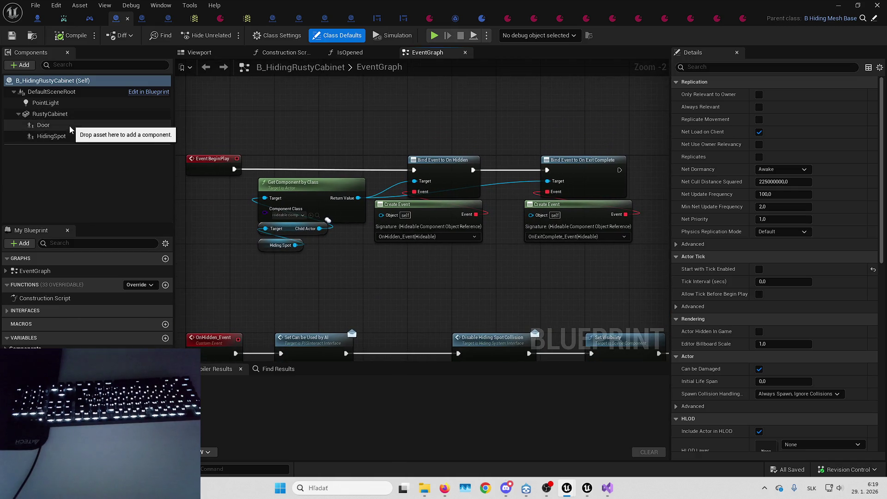
{"action": "left_click", "coordinate": [70, 126]}
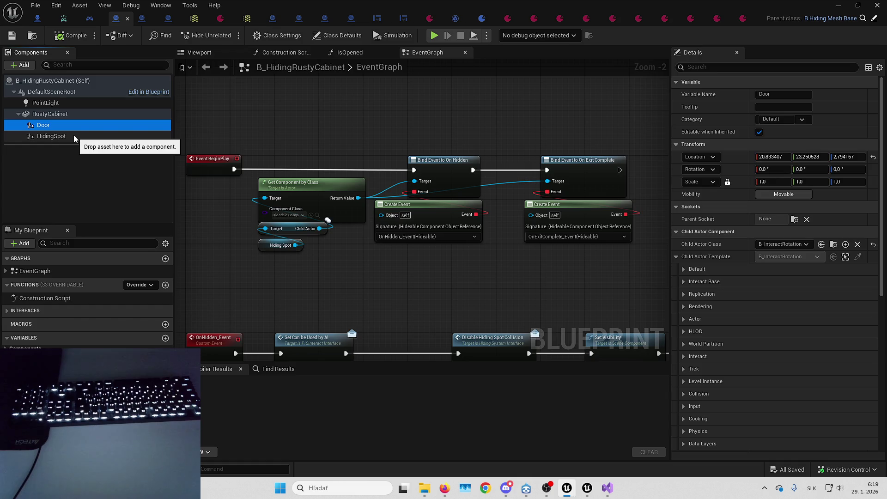
{"action": "left_click", "coordinate": [74, 135]}
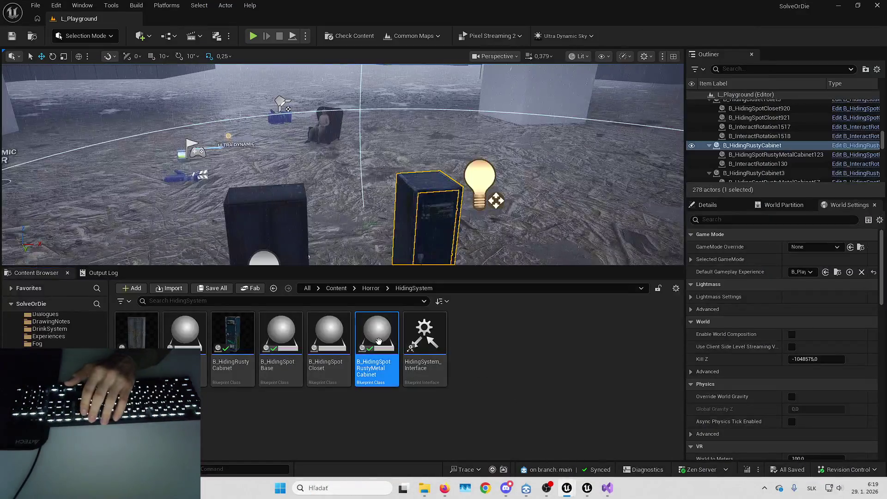
Open B_HidingSpotRustyMetalCabinet's parent B_HidingSpotBase and review its class defaults
{"action": "double_click", "coordinate": [379, 341]}
{"action": "left_click", "coordinate": [875, 19]}
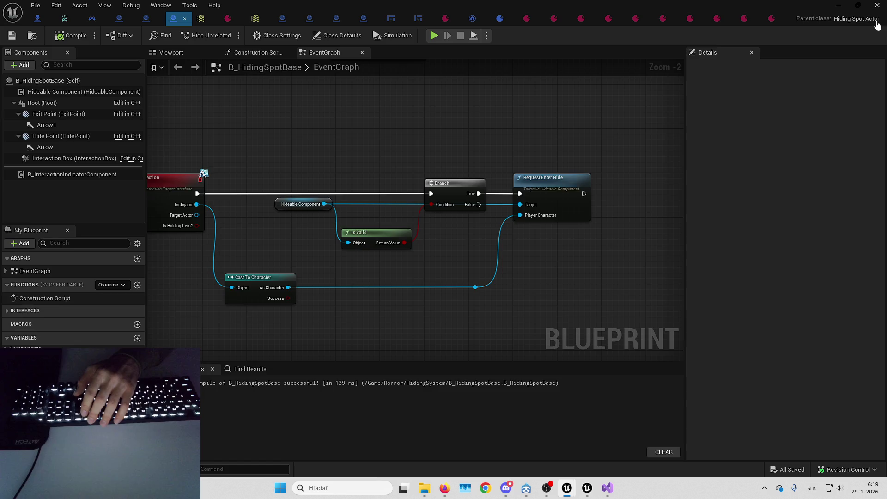
{"action": "left_click", "coordinate": [356, 37]}
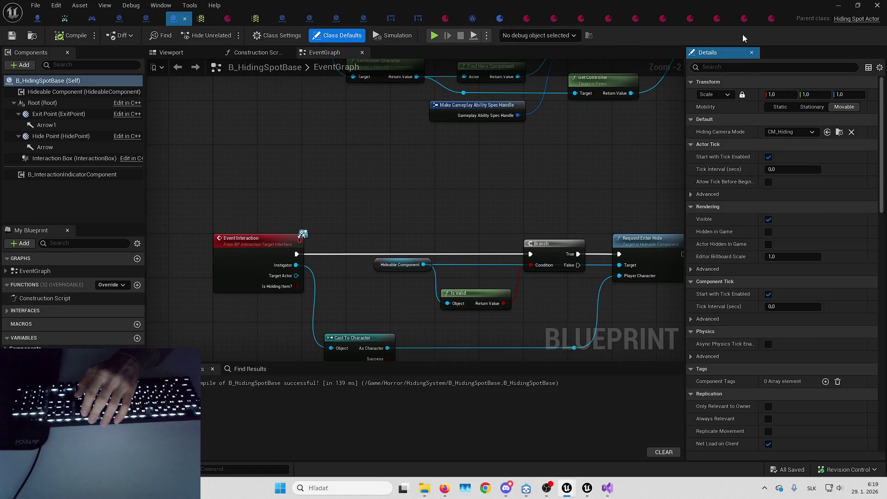
{"action": "scroll", "coordinate": [827, 187], "scroll_direction": "down", "scroll_amount": 1}
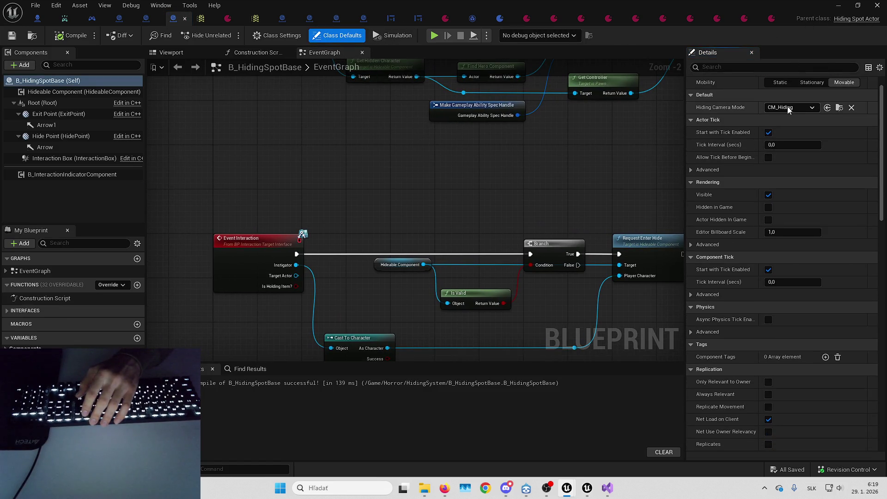
{"action": "scroll", "coordinate": [786, 207], "scroll_direction": "down", "scroll_amount": 15}
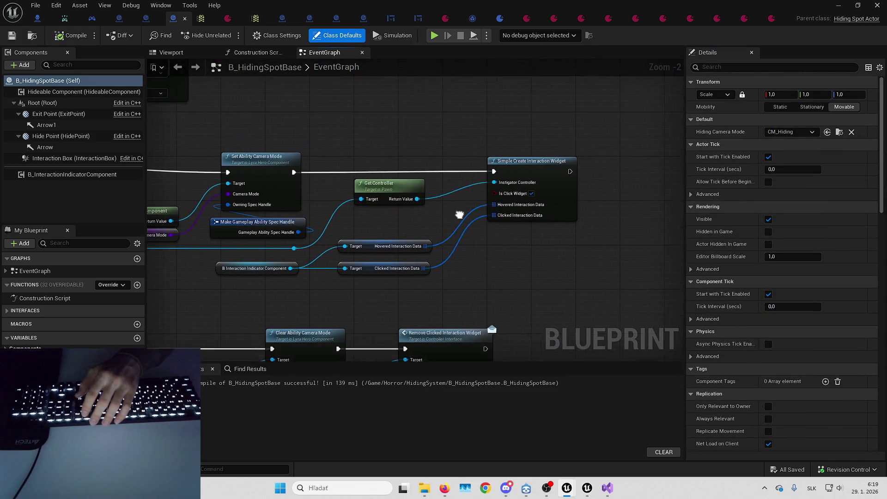
{"action": "left_click", "coordinate": [487, 122]}
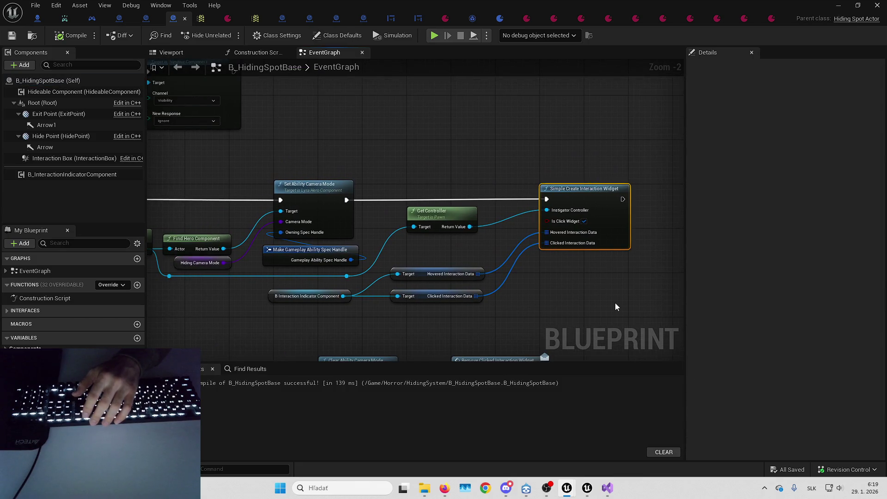
Select the interaction indicator component and widen the Details panel to read its settings
{"action": "left_click", "coordinate": [605, 287]}
{"action": "left_click", "coordinate": [363, 269]}
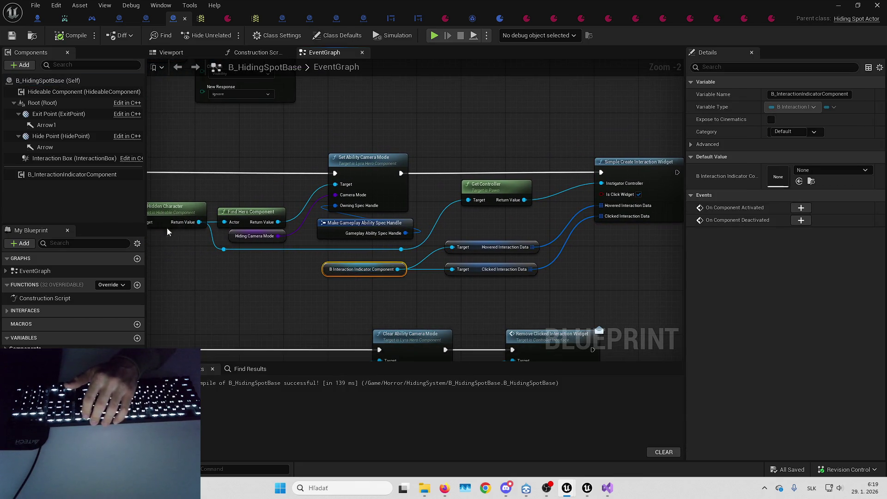
{"action": "left_click", "coordinate": [88, 178]}
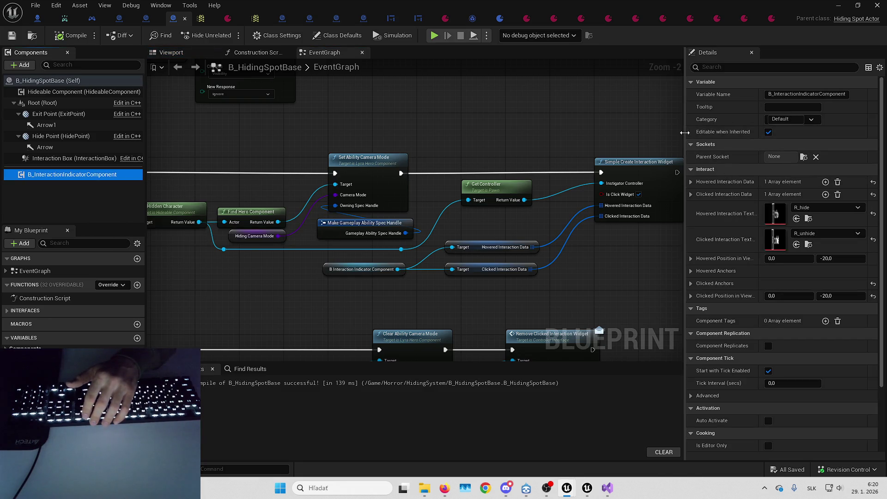
{"action": "left_click_drag", "start_coordinate": [685, 133], "coordinate": [649, 133]}
{"action": "left_click_drag", "start_coordinate": [736, 124], "coordinate": [747, 124]}
{"action": "left_click", "coordinate": [655, 272]}
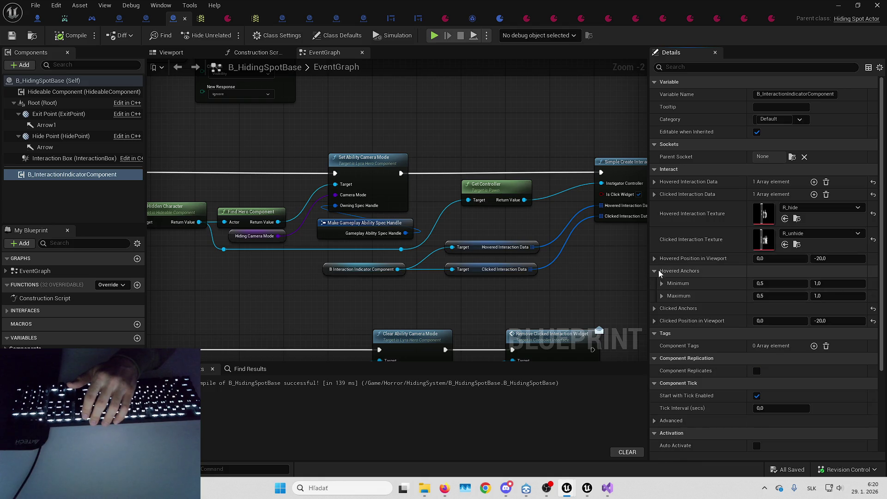
{"action": "left_click", "coordinate": [655, 271]}
Expand the clicked and hovered interaction data, showing Hide prompts on IA_Hide, then return to the level
{"action": "left_click", "coordinate": [654, 194]}
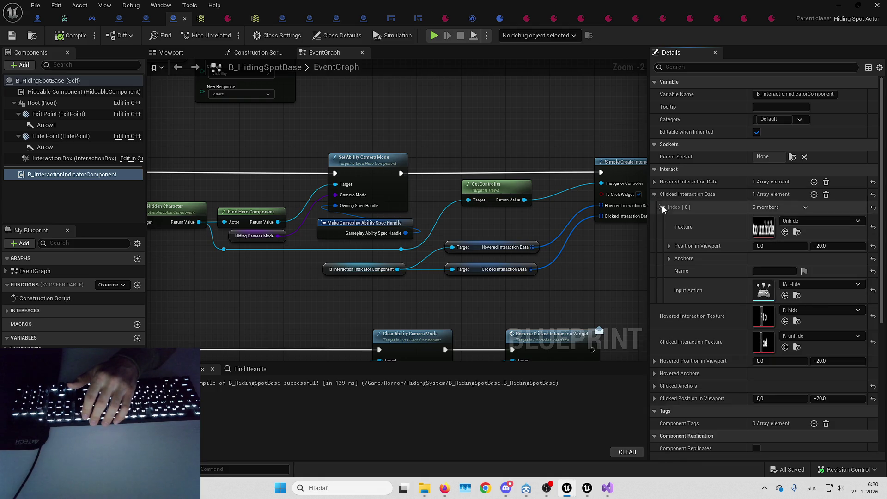
{"action": "left_click", "coordinate": [663, 207]}
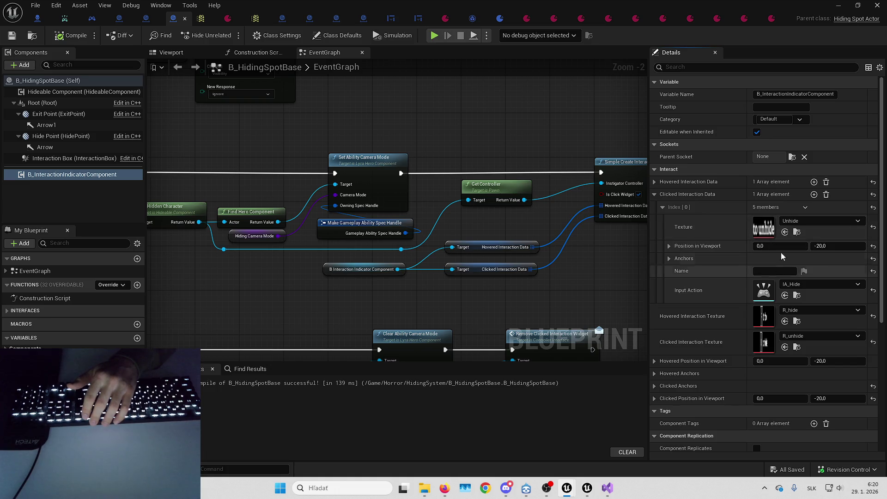
{"action": "scroll", "coordinate": [740, 263], "scroll_direction": "up", "scroll_amount": 1}
{"action": "scroll", "coordinate": [703, 231], "scroll_direction": "down", "scroll_amount": 1}
{"action": "left_click", "coordinate": [655, 180]}
{"action": "left_click", "coordinate": [663, 192]}
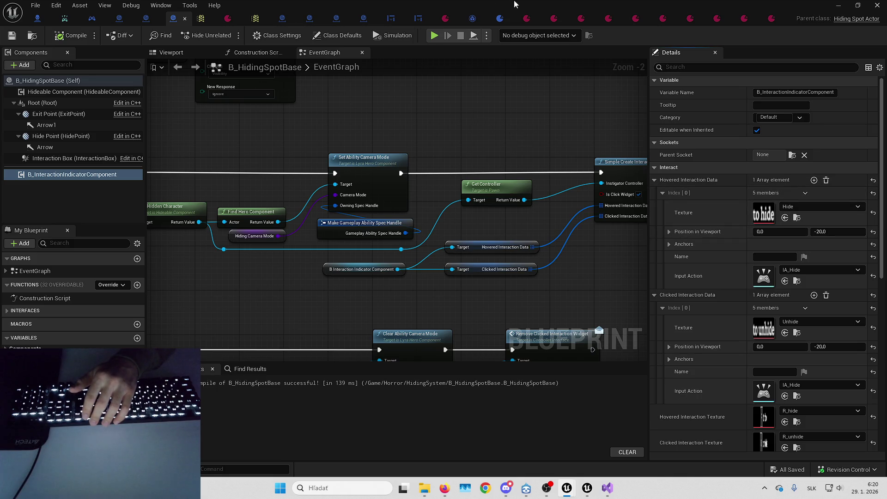
{"action": "key", "text": "alt+Tab"}
{"action": "mouse_move", "coordinate": [468, 105]}
{"action": "left_mouse_down"}
{"action": "mouse_move", "coordinate": [425, 144]}
{"action": "mouse_move", "coordinate": [196, 199]}
{"action": "mouse_move", "coordinate": [416, 214]}
{"action": "mouse_move", "coordinate": [400, 200]}
{"action": "left_mouse_up"}
Open the B_Doll7 doll's blueprint and close it again
{"action": "left_click", "coordinate": [472, 189]}
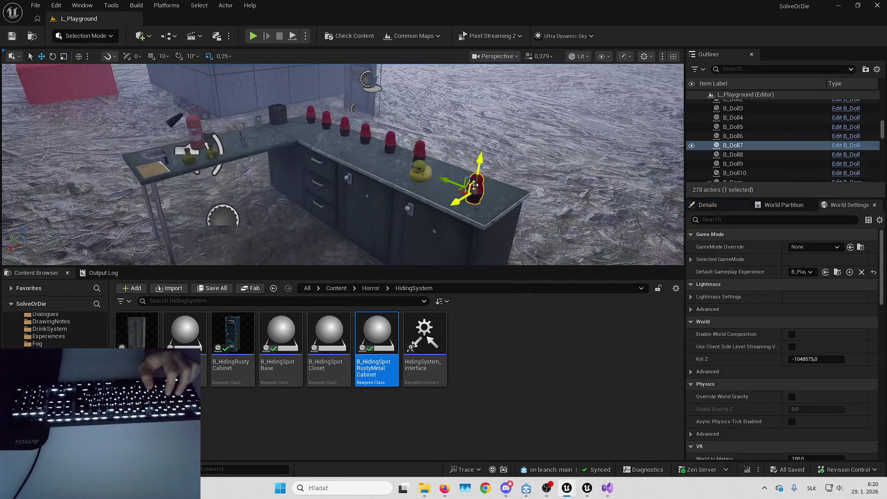
{"action": "key", "text": "ctrl+e"}
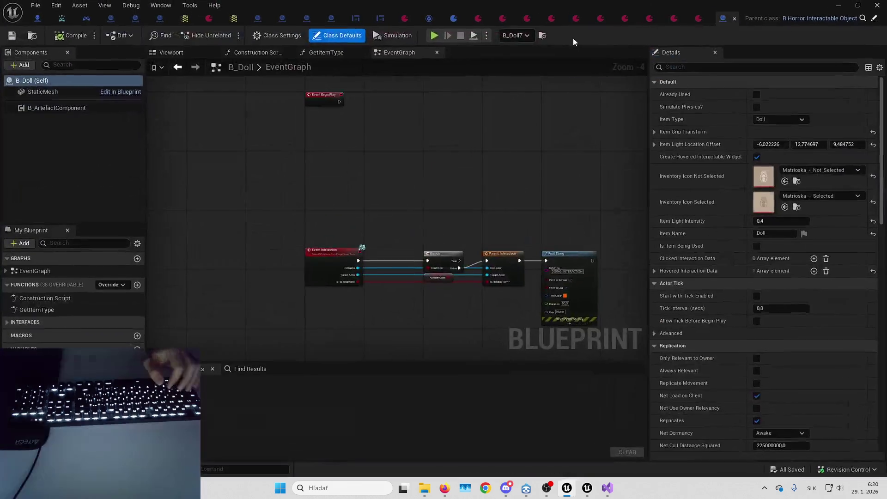
{"action": "left_click", "coordinate": [735, 18]}
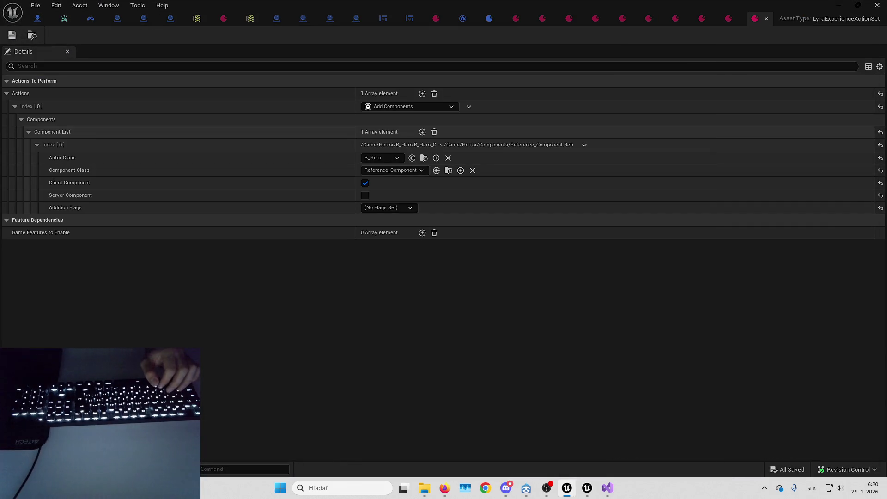
Close every editor tab to the right of GA_InteractHorrorTest
{"action": "left_click", "coordinate": [462, 20]}
{"action": "right_click", "coordinate": [459, 23]}
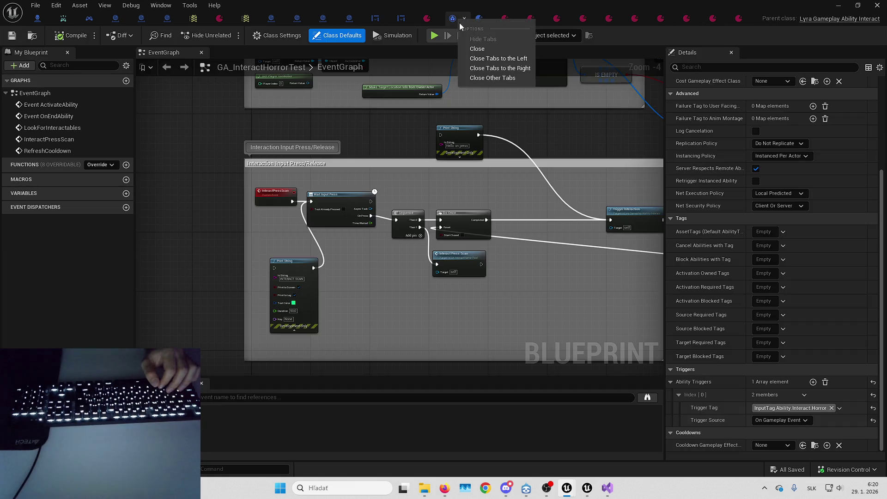
{"action": "left_click", "coordinate": [490, 68]}
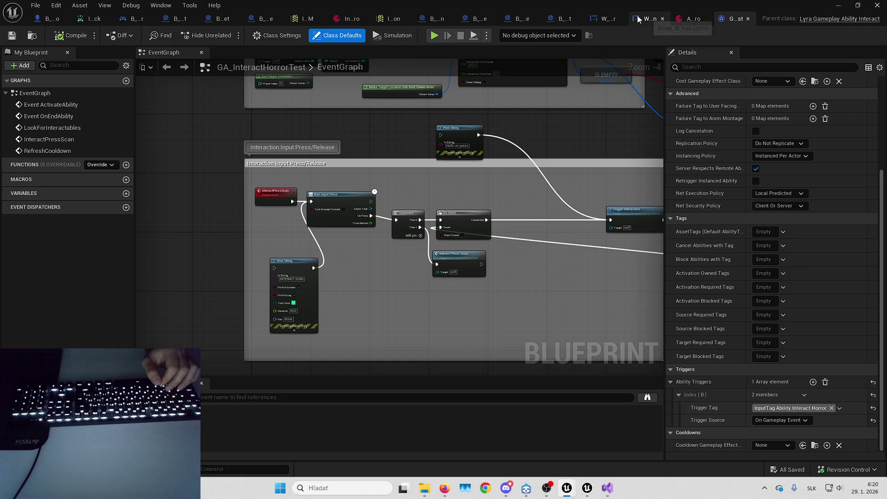
Reopen B_HidingSpotBase's event graph from the level editor
{"action": "left_click", "coordinate": [840, 5]}
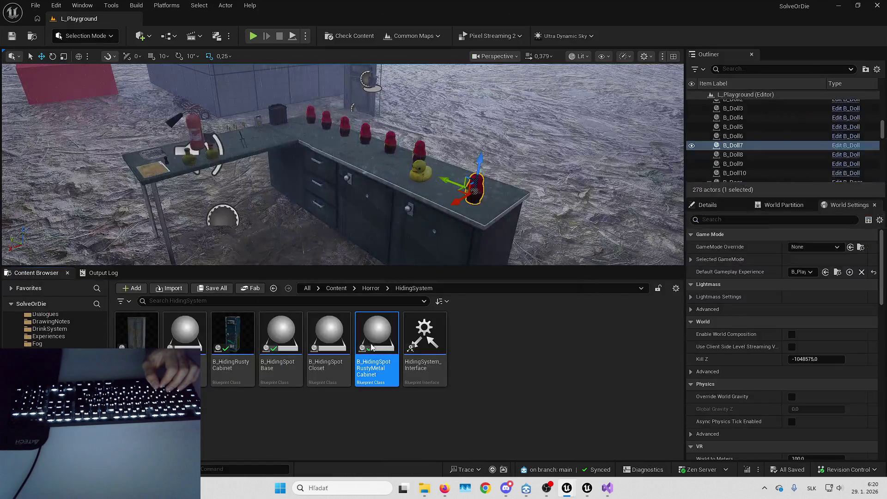
{"action": "double_click", "coordinate": [376, 384]}
{"action": "left_click", "coordinate": [265, 18]}
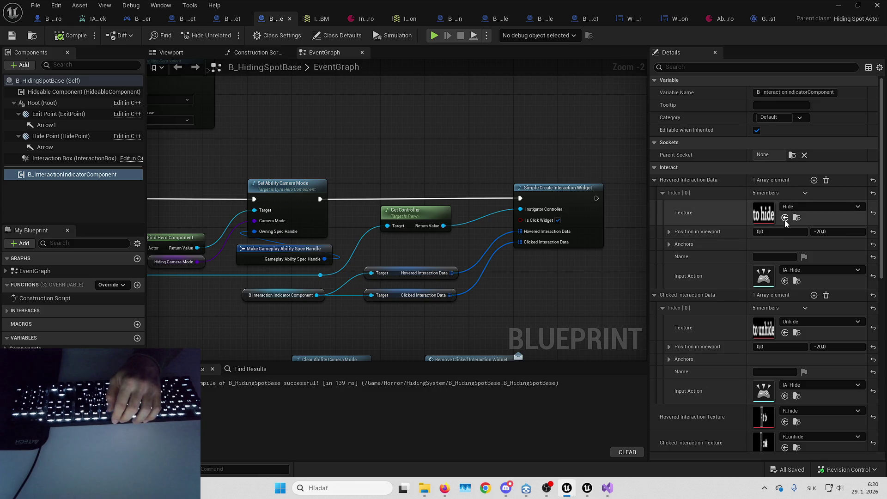
Revert the hovered texture to Hide, paste IA_InteractPick into the clicked input action, and save
{"action": "scroll", "coordinate": [815, 223], "scroll_direction": "down", "scroll_amount": 1}
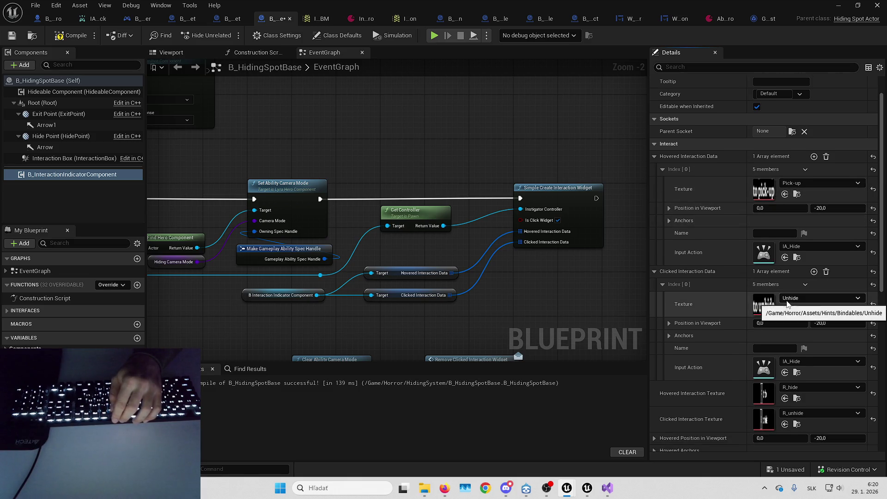
{"action": "key", "text": "ctrl+z"}
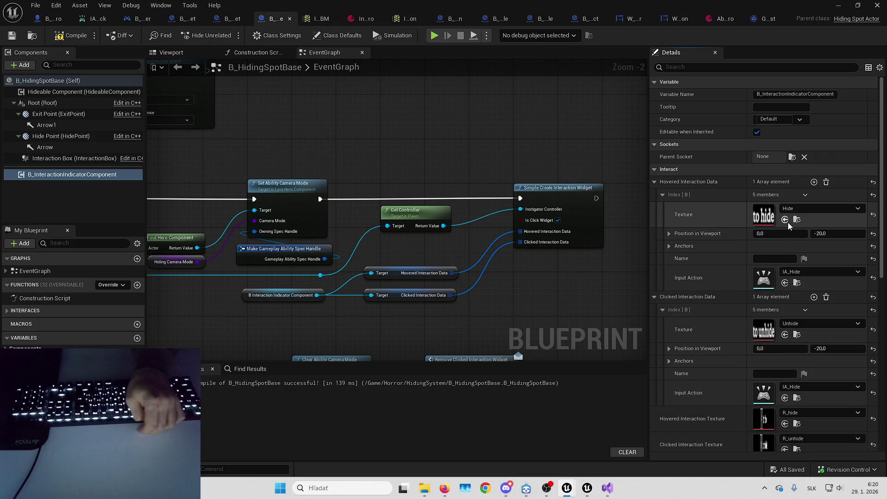
{"action": "scroll", "coordinate": [800, 196], "scroll_direction": "down", "scroll_amount": 3}
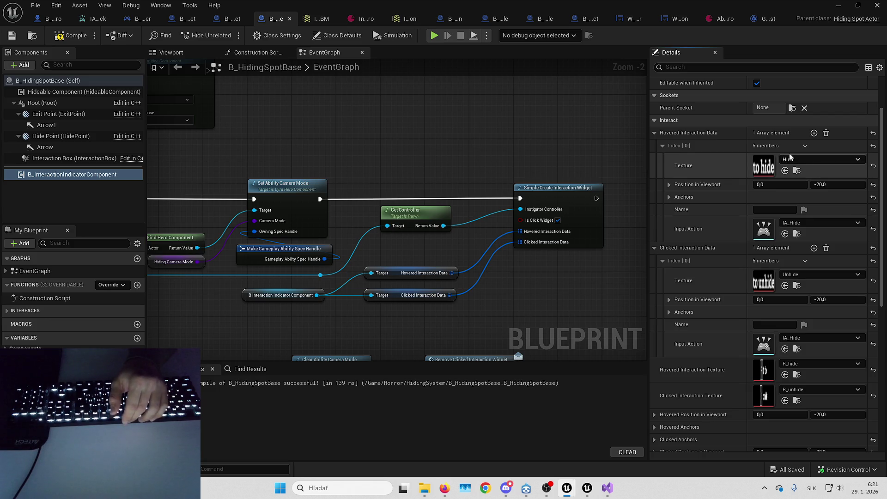
{"action": "scroll", "coordinate": [781, 258], "scroll_direction": "up", "scroll_amount": 1}
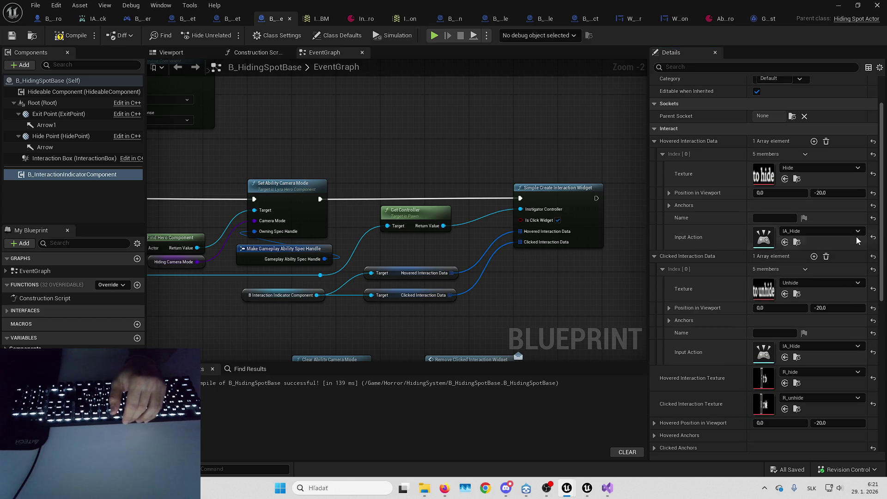
{"action": "right_click", "coordinate": [809, 236], "text": "shift"}
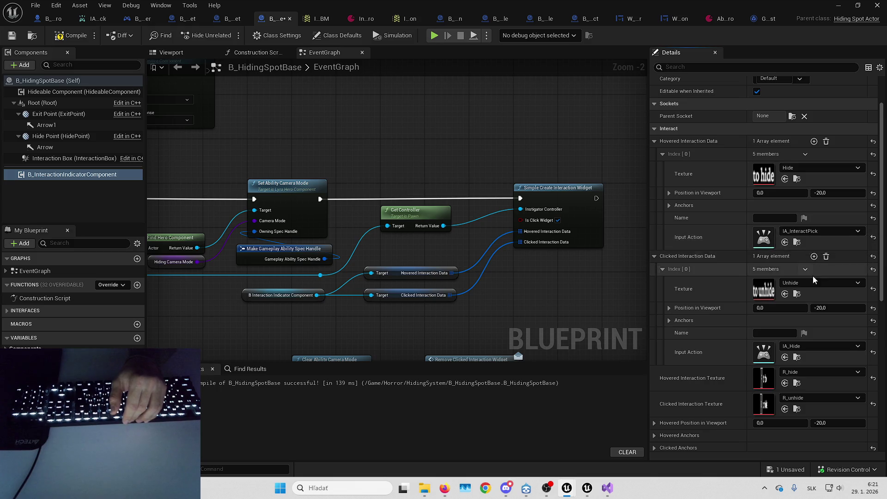
{"action": "scroll", "coordinate": [809, 249], "scroll_direction": "down", "scroll_amount": 3}
{"action": "left_click", "coordinate": [820, 310], "text": "shift"}
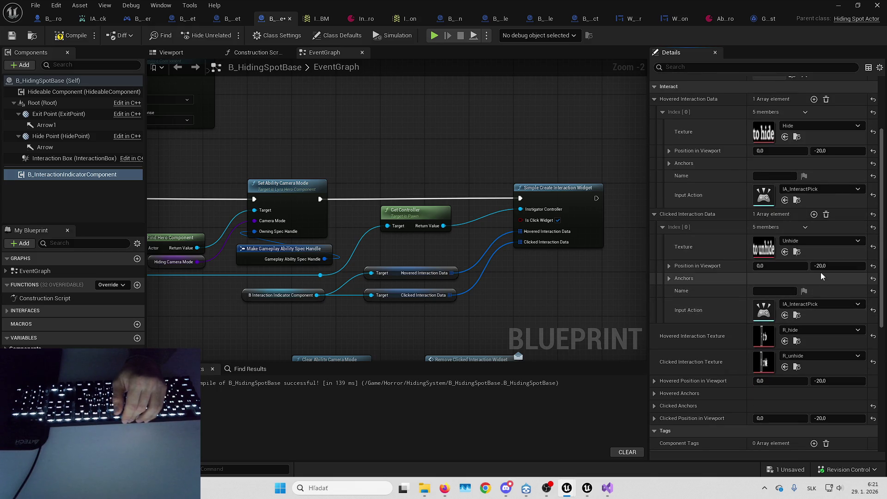
{"action": "key", "text": "ctrl+shift+s"}
Save the hiding spot blueprint and move the level view toward the cabinets
{"action": "key", "text": "Escape"}
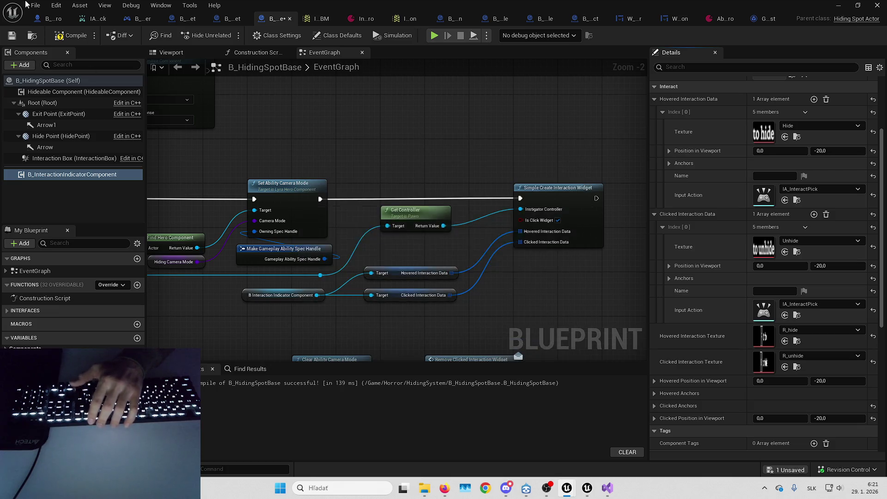
{"action": "key", "text": "ctrl+s"}
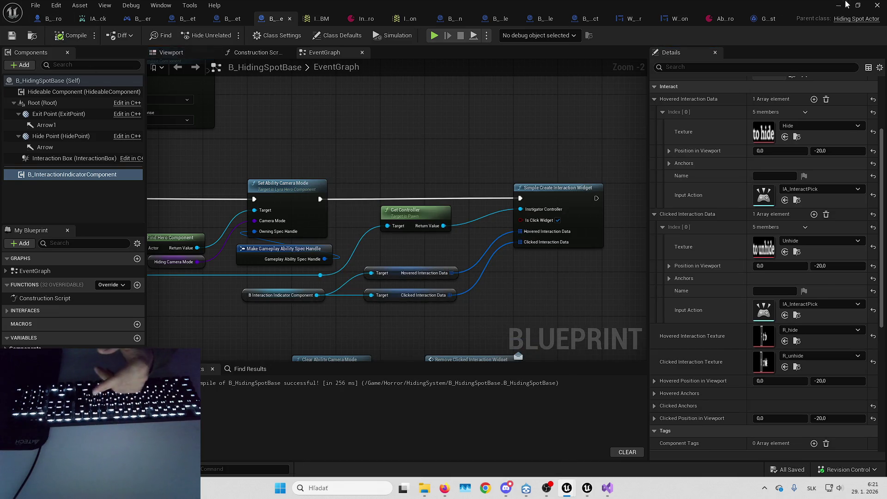
{"action": "key", "text": "alt+Tab"}
{"action": "key", "text": "1"}
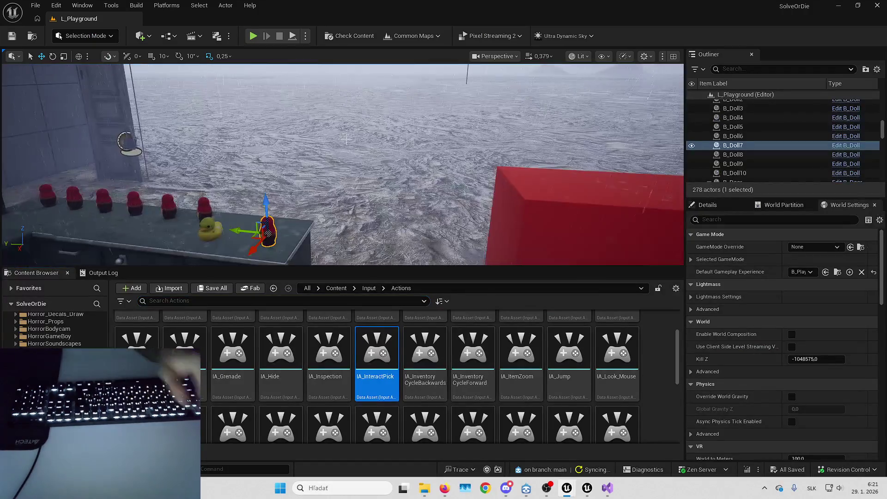
{"action": "key", "text": "Escape"}
{"action": "key", "text": "2"}
{"action": "key", "text": "3"}
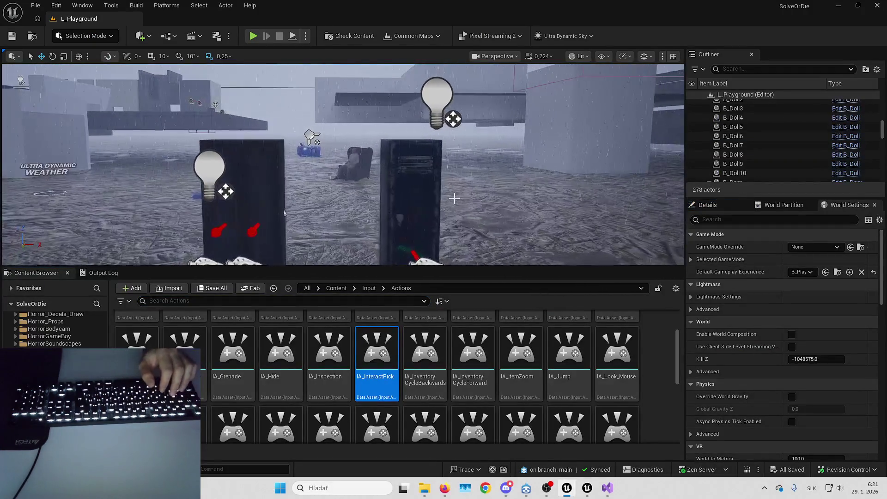
Play-test the level, walking to the red-framed cabinet, then stop the session
{"action": "key", "text": "alt+p"}
{"action": "key", "text": "F11"}
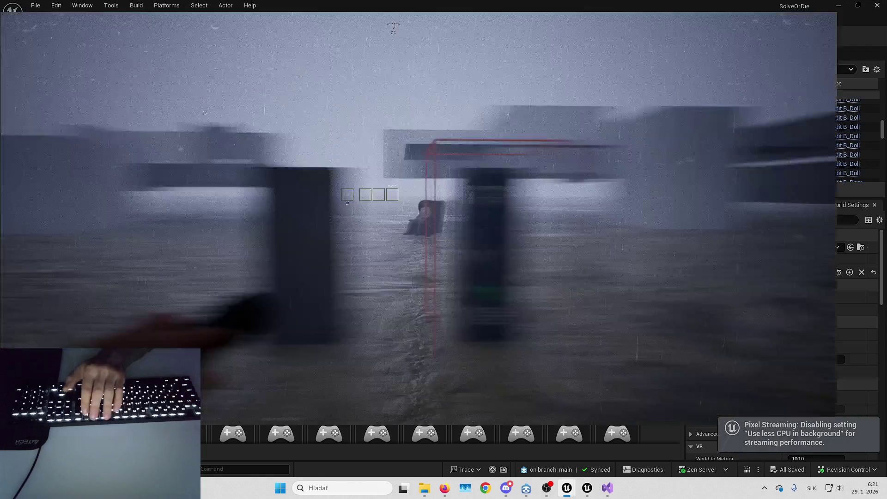
{"action": "key", "text": "w"}
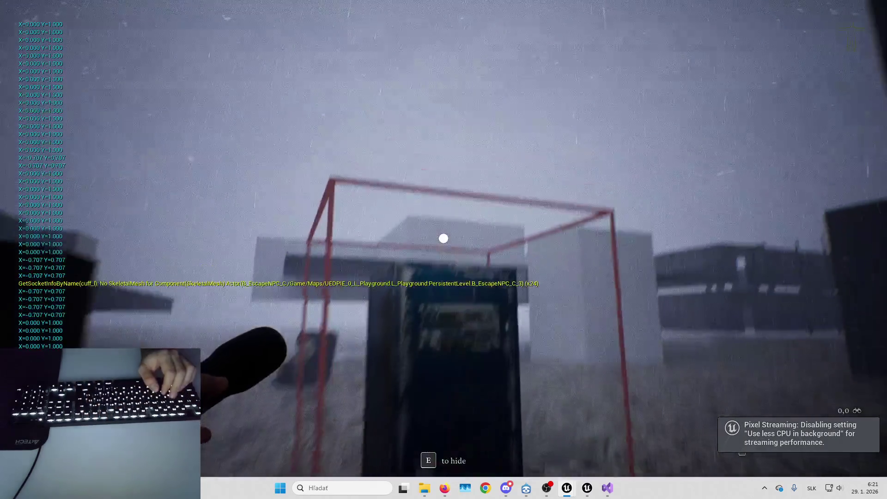
{"action": "key", "text": "a"}
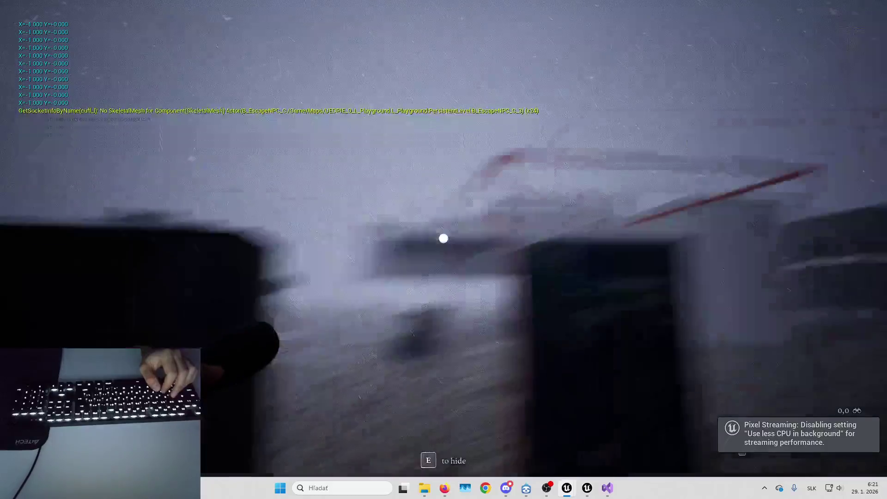
{"action": "key", "text": "Escape"}
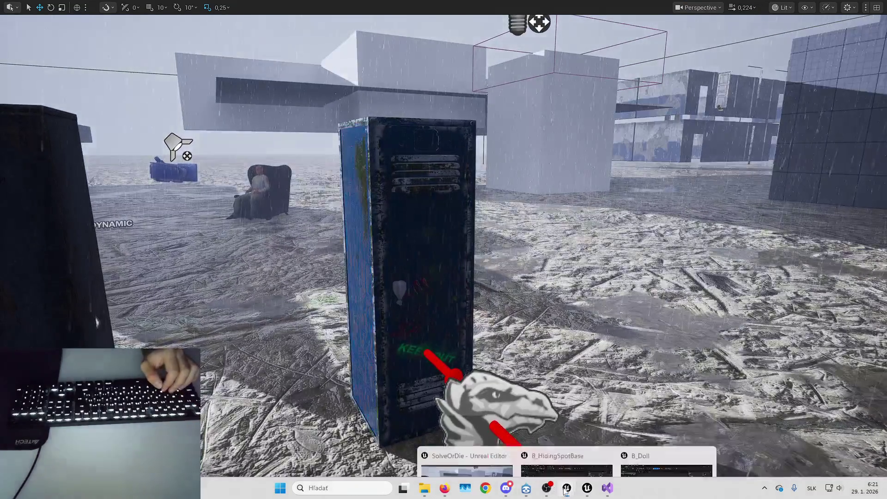
Switch to the B_HidingRustyCabinet blueprint
{"action": "mouse_move", "coordinate": [567, 488]}
{"action": "left_click", "coordinate": [567, 442]}
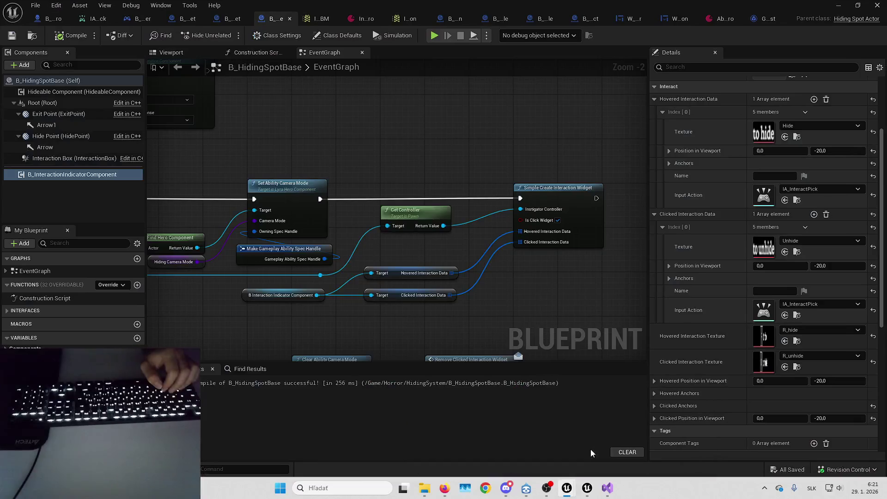
{"action": "left_click", "coordinate": [231, 19]}
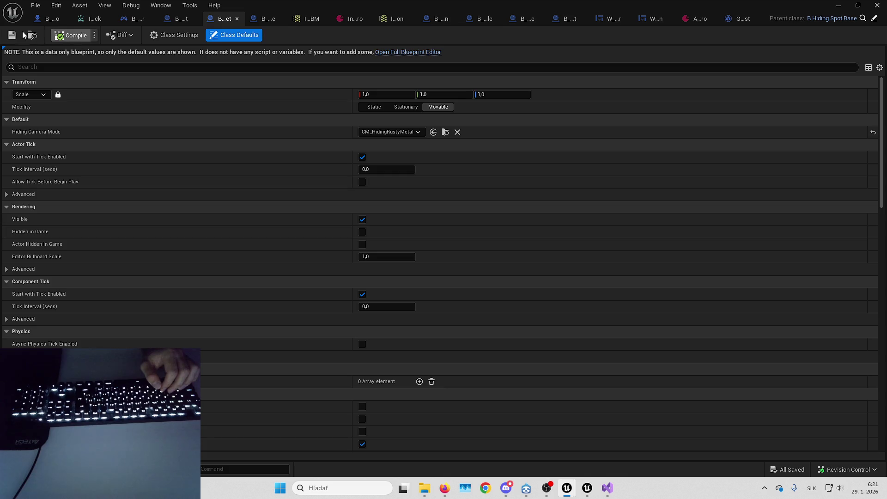
{"action": "left_click", "coordinate": [175, 19]}
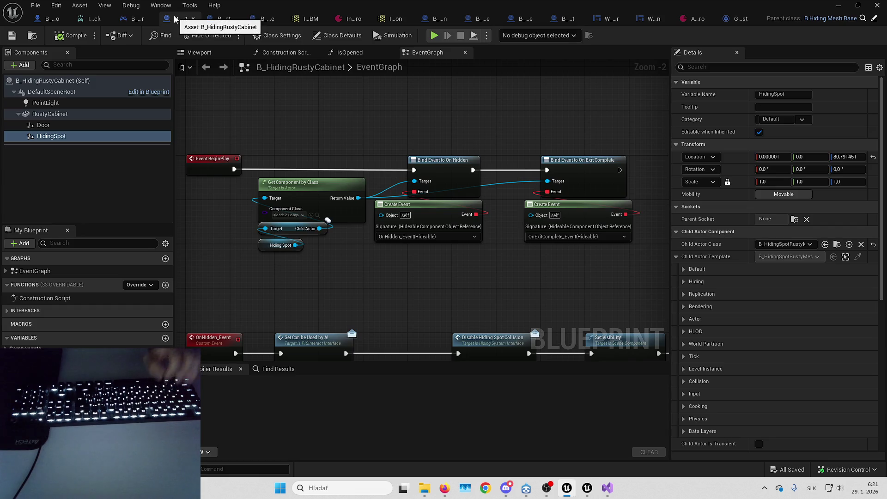
Rotate the cabinet door open to about 82 degrees in the viewport
{"action": "left_click", "coordinate": [198, 53]}
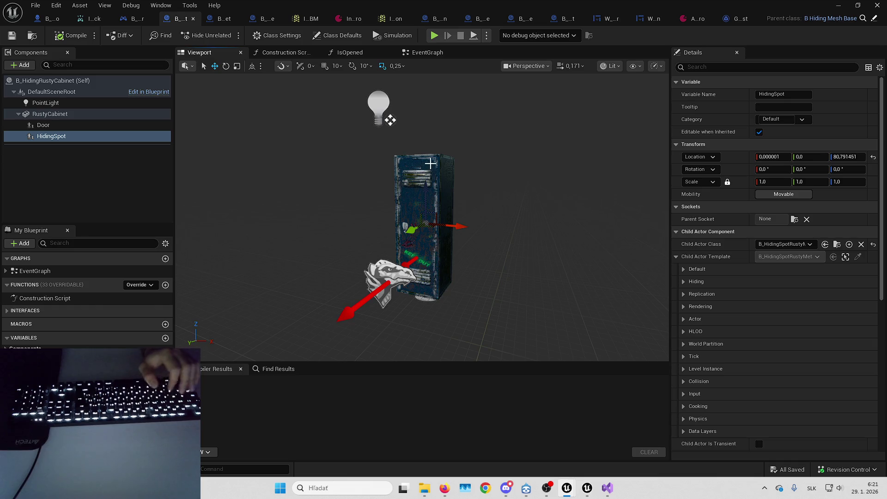
{"action": "left_click_drag", "start_coordinate": [430, 164], "coordinate": [424, 180]}
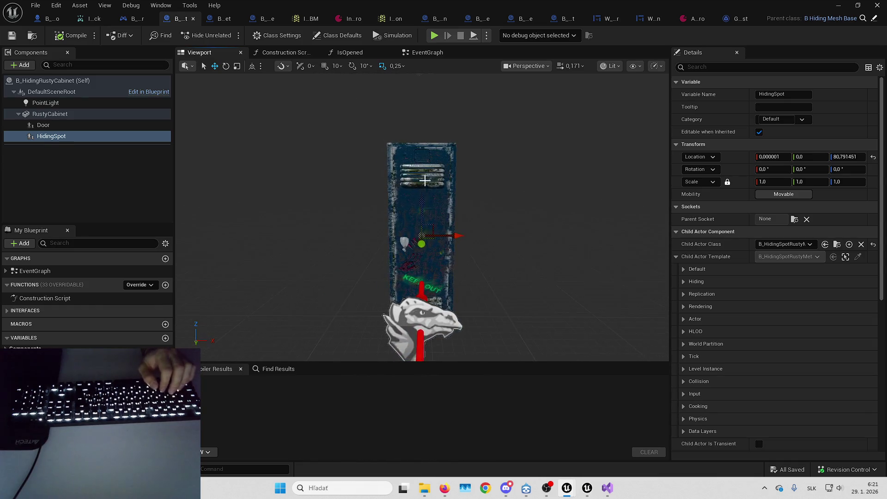
{"action": "left_click", "coordinate": [425, 181]}
{"action": "key", "text": "e"}
{"action": "mouse_move", "coordinate": [492, 252]}
{"action": "left_mouse_down"}
{"action": "mouse_move", "coordinate": [481, 268]}
{"action": "mouse_move", "coordinate": [457, 259]}
{"action": "mouse_move", "coordinate": [462, 249]}
{"action": "left_mouse_up"}
{"action": "key", "text": "w"}
{"action": "mouse_move", "coordinate": [435, 152]}
{"action": "left_mouse_down"}
{"action": "mouse_move", "coordinate": [451, 133]}
{"action": "mouse_move", "coordinate": [449, 174]}
{"action": "left_mouse_up"}
Check the HidingSpot's Interaction Box extents and compile the cabinet blueprint
{"action": "left_click", "coordinate": [439, 147]}
{"action": "scroll", "coordinate": [725, 314], "scroll_direction": "down", "scroll_amount": 3}
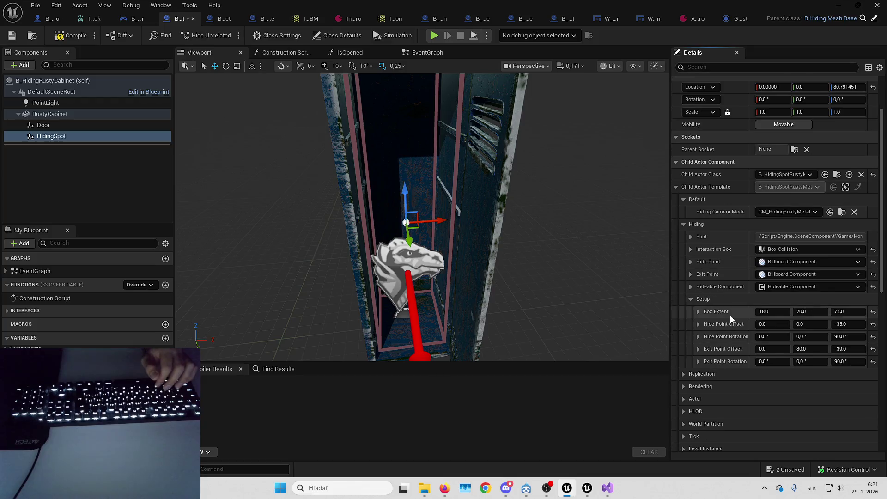
{"action": "left_click", "coordinate": [693, 252]}
{"action": "left_click", "coordinate": [698, 263]}
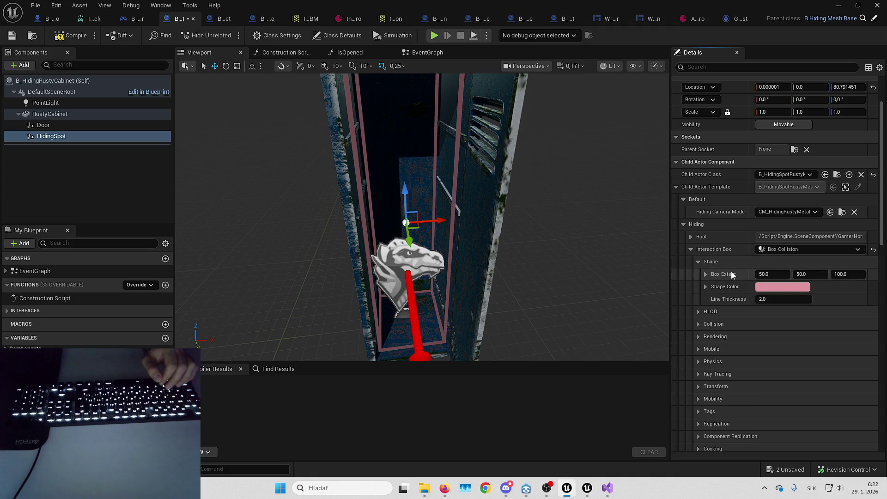
{"action": "scroll", "coordinate": [462, 185], "scroll_direction": "down", "scroll_amount": 5}
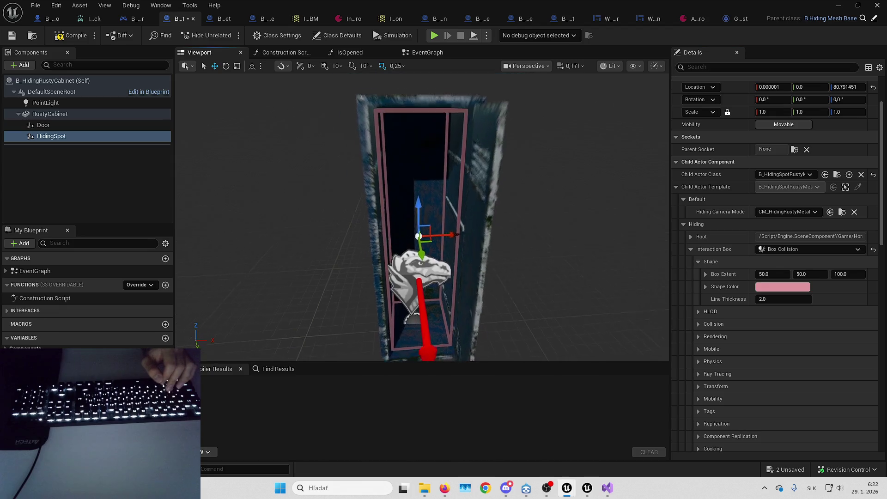
{"action": "left_click", "coordinate": [61, 38]}
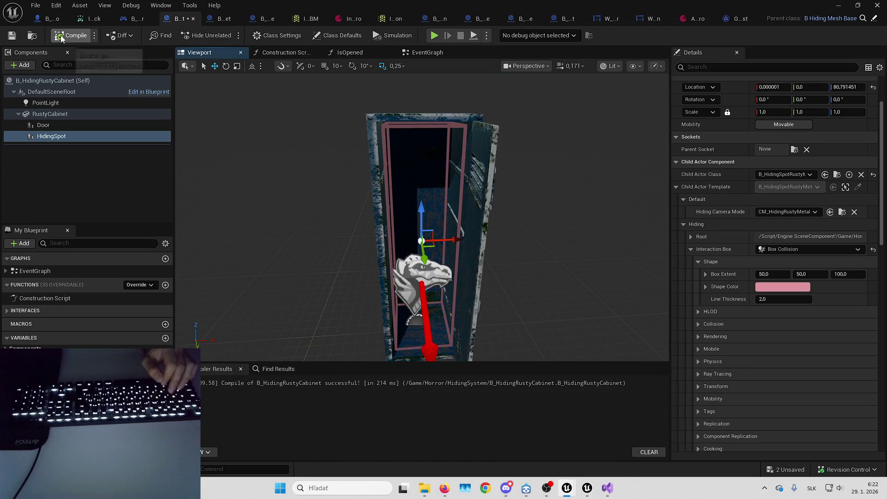
{"action": "key", "text": "alt+Tab"}
Run a brief play test, undo the door change, and locate B_HidingRustyCabinet in the Content Browser
{"action": "left_click_drag", "start_coordinate": [532, 197], "coordinate": [512, 196]}
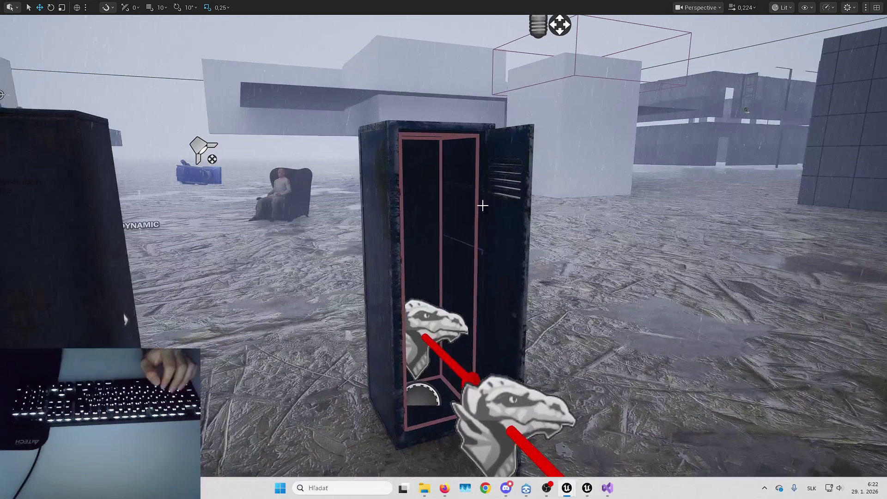
{"action": "mouse_move", "coordinate": [786, 120]}
{"action": "left_mouse_down"}
{"action": "mouse_move", "coordinate": [509, 146]}
{"action": "mouse_move", "coordinate": [511, 244]}
{"action": "left_mouse_up"}
{"action": "key", "text": "alt+p"}
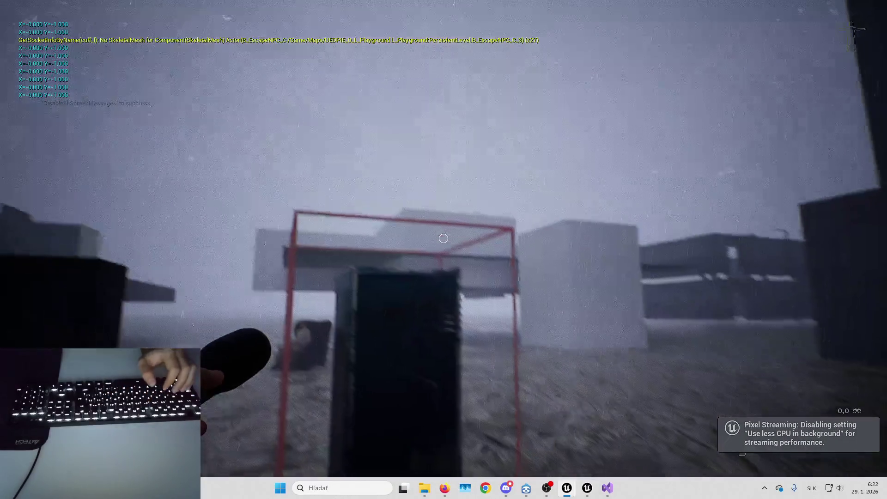
{"action": "key", "text": "Escape"}
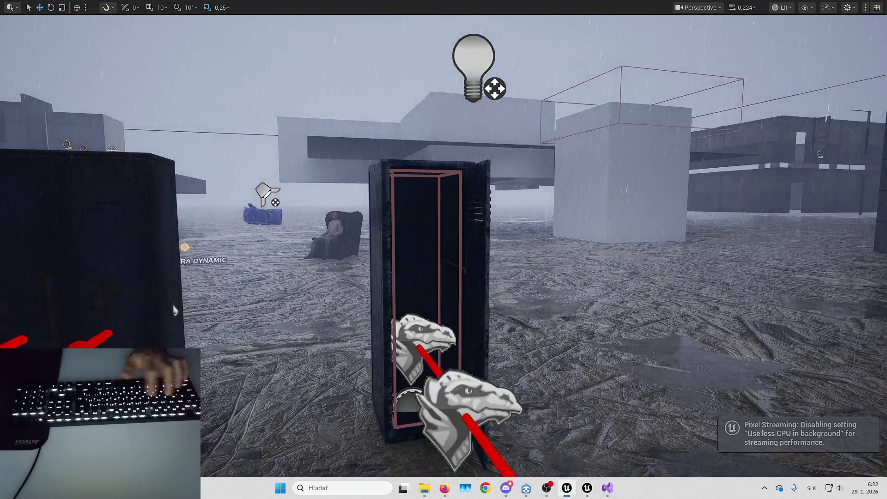
{"action": "key", "text": "ctrl+z"}
{"action": "key", "text": "F11"}
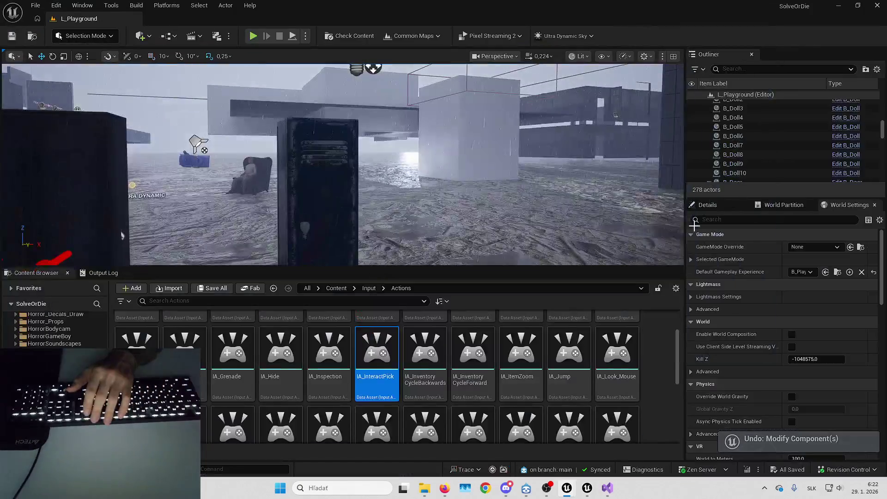
{"action": "key", "text": "ctrl+b"}
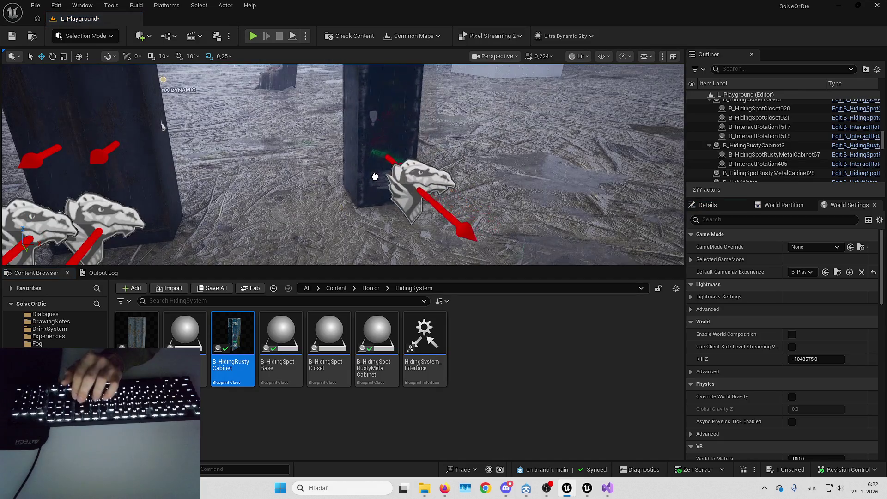
Play the level, walk to the open locker, back away, and hide inside with E
{"action": "key", "text": "alt+p"}
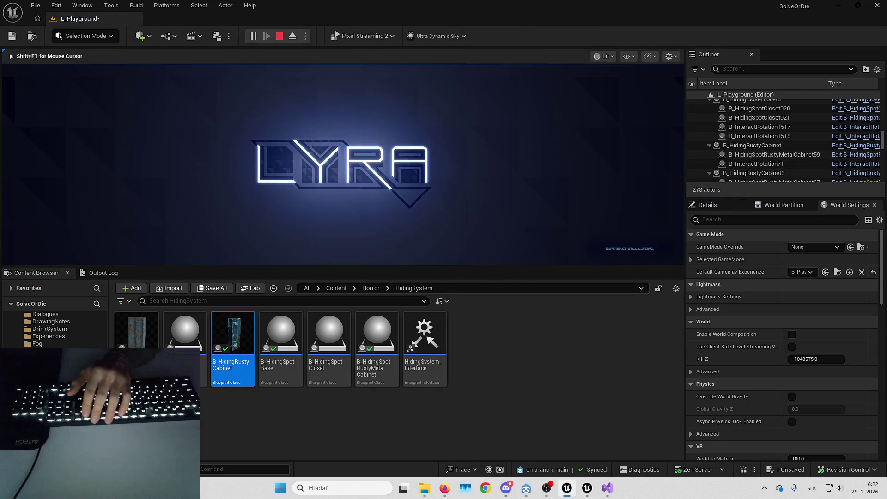
{"action": "key", "text": "F11"}
{"action": "key", "text": "w"}
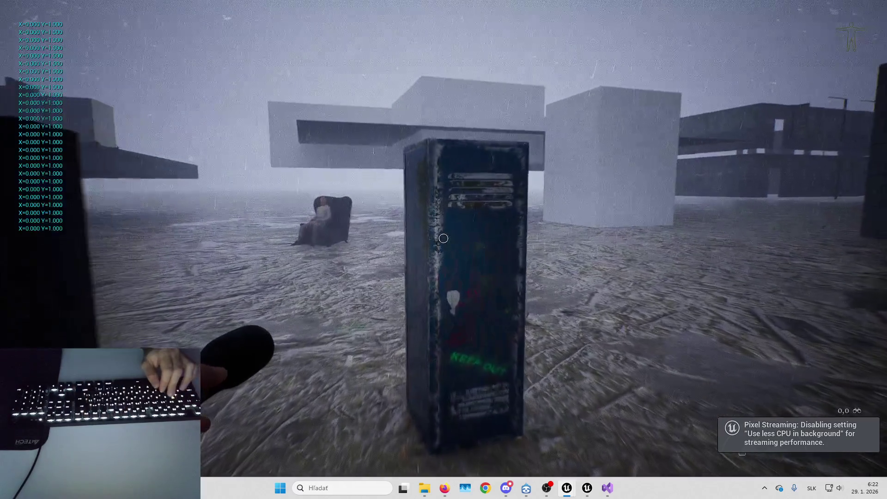
{"action": "key", "text": "e"}
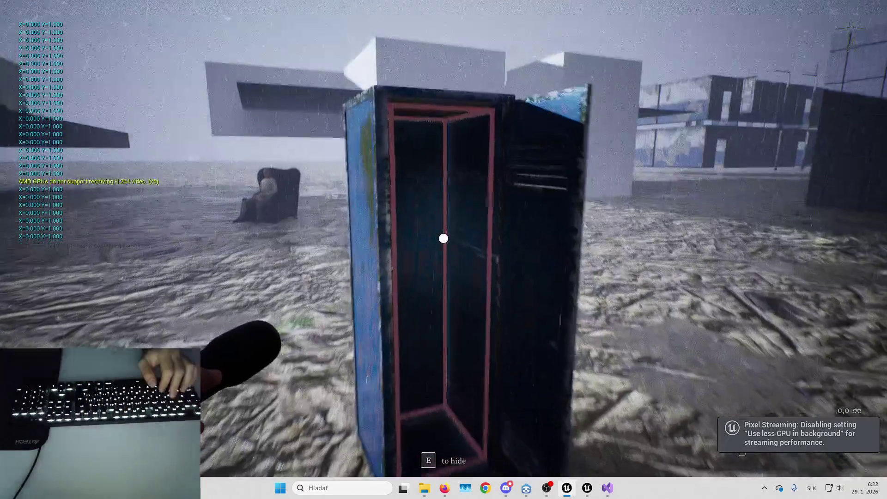
{"action": "key", "text": "d"}
{"action": "key", "text": "w"}
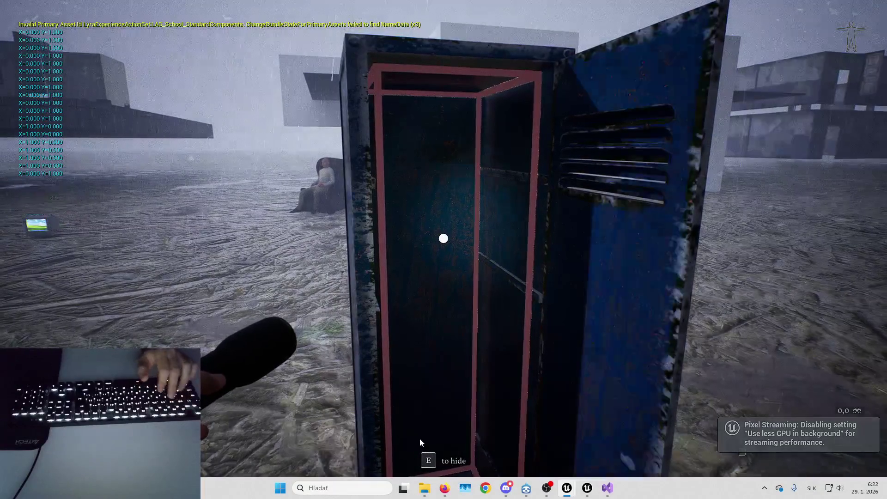
{"action": "key", "text": "s"}
{"action": "key", "text": "d"}
{"action": "key", "text": "s"}
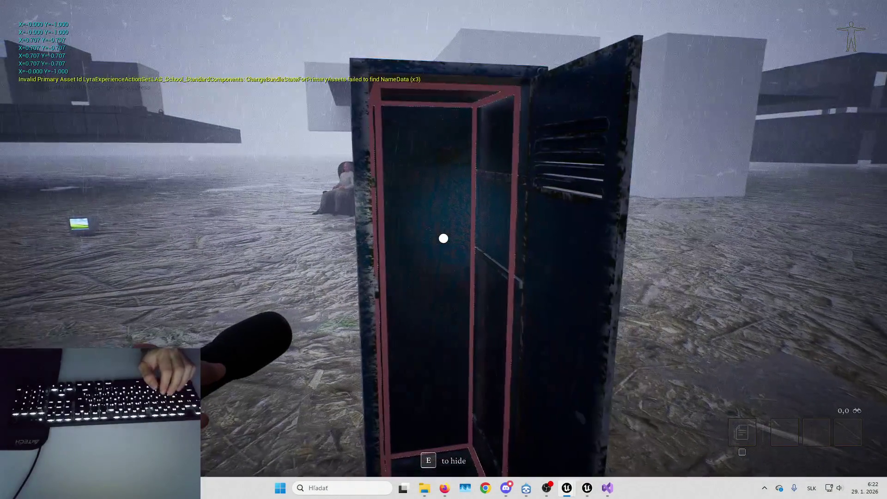
{"action": "key", "text": "e"}
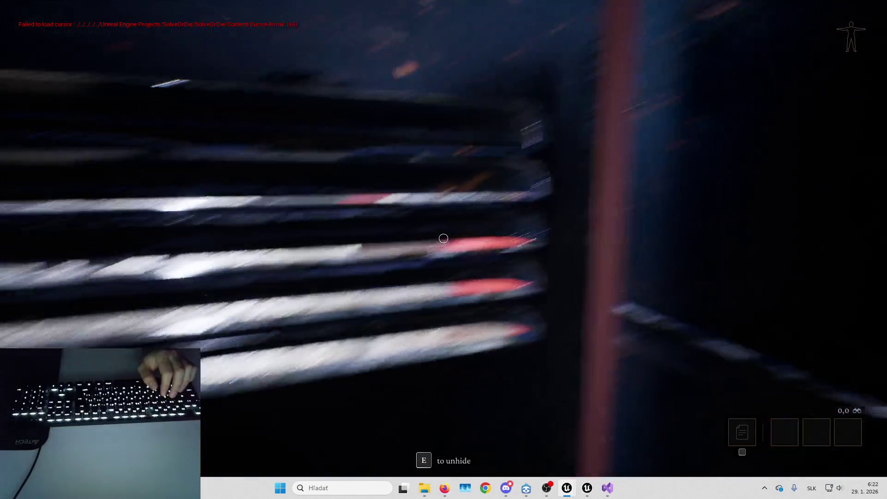
Leave the locker and rebind Interact to U under Options > Mouse & Keyboard
{"action": "key", "text": "e"}
{"action": "key", "text": "w"}
{"action": "key", "text": "a"}
{"action": "key", "text": "Escape"}
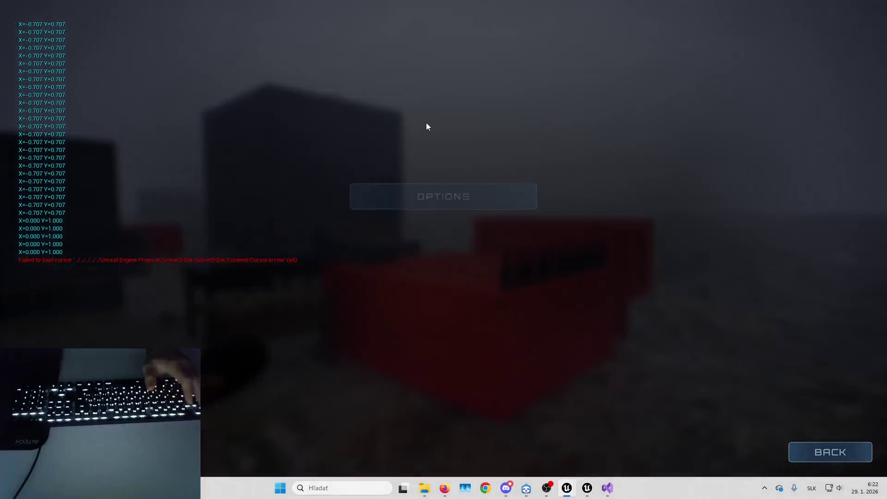
{"action": "left_click", "coordinate": [439, 198]}
{"action": "left_click", "coordinate": [465, 23]}
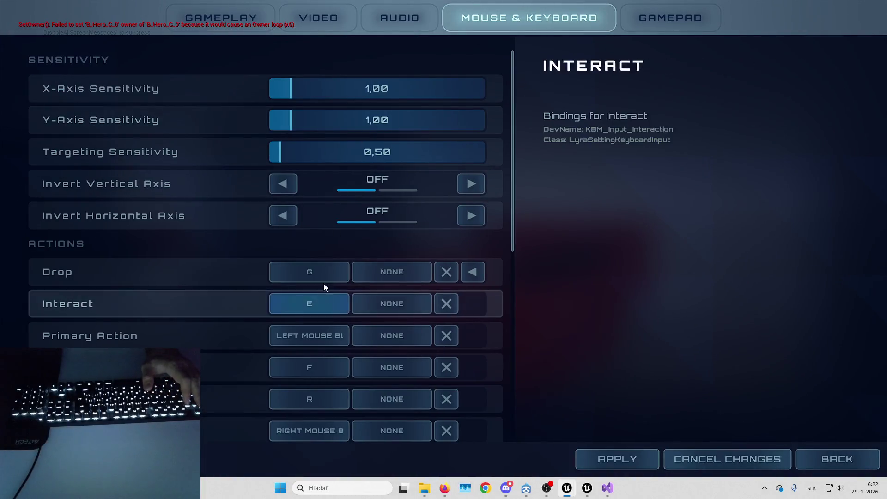
{"action": "scroll", "coordinate": [322, 295], "scroll_direction": "down", "scroll_amount": 2}
{"action": "left_click", "coordinate": [309, 244]}
{"action": "key", "text": "u"}
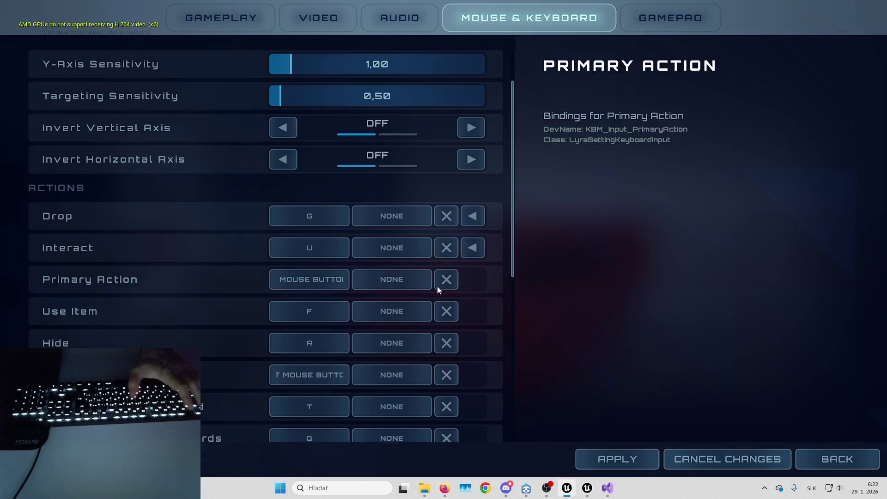
{"action": "left_click", "coordinate": [612, 458]}
Hide in and leave the locker with U, walk to the closet, then stop playing
{"action": "key", "text": "Escape"}
{"action": "key", "text": "w"}
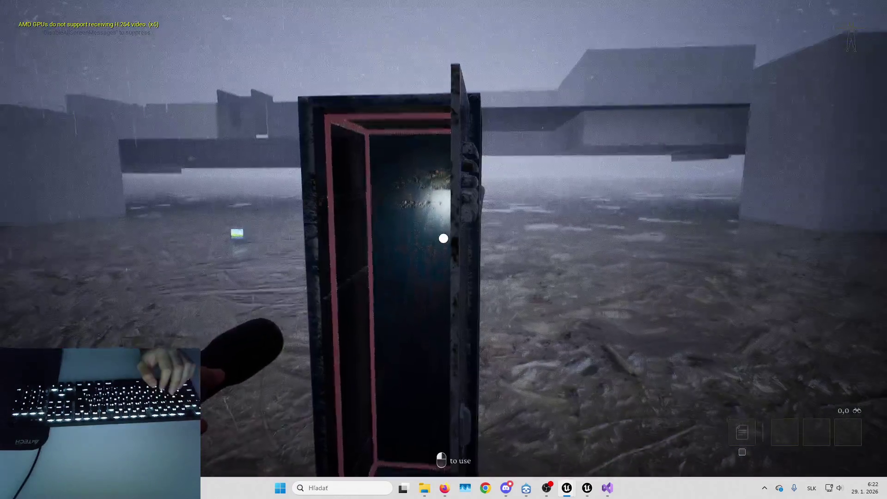
{"action": "key", "text": "w"}
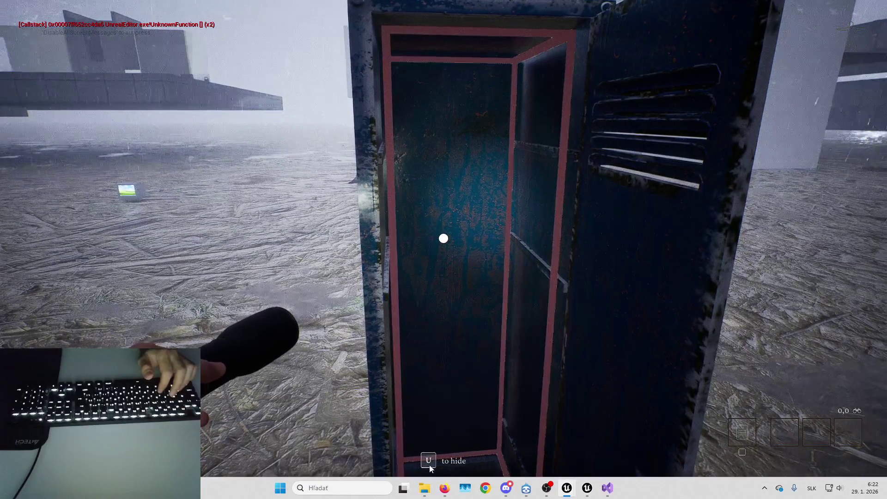
{"action": "key", "text": "u"}
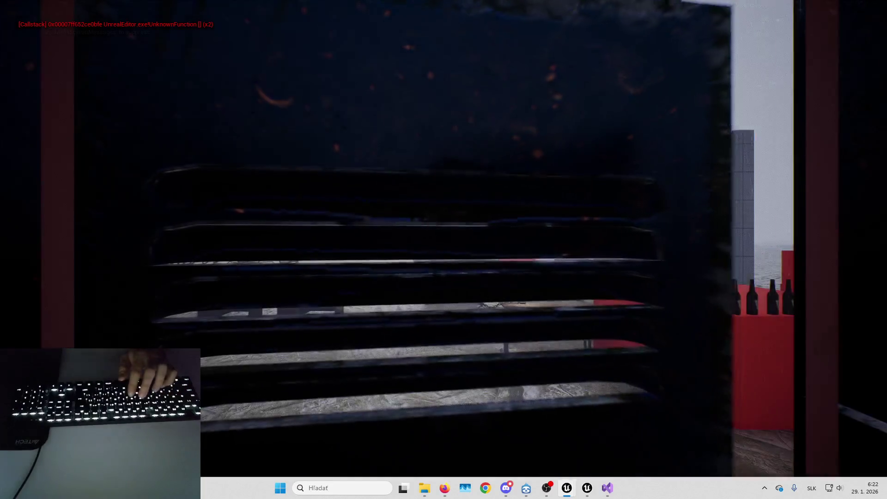
{"action": "key", "text": "u"}
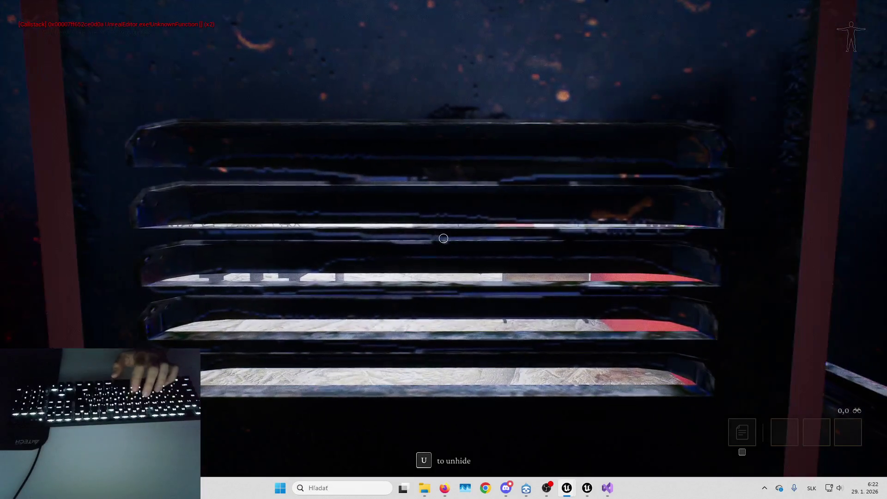
{"action": "key", "text": "w"}
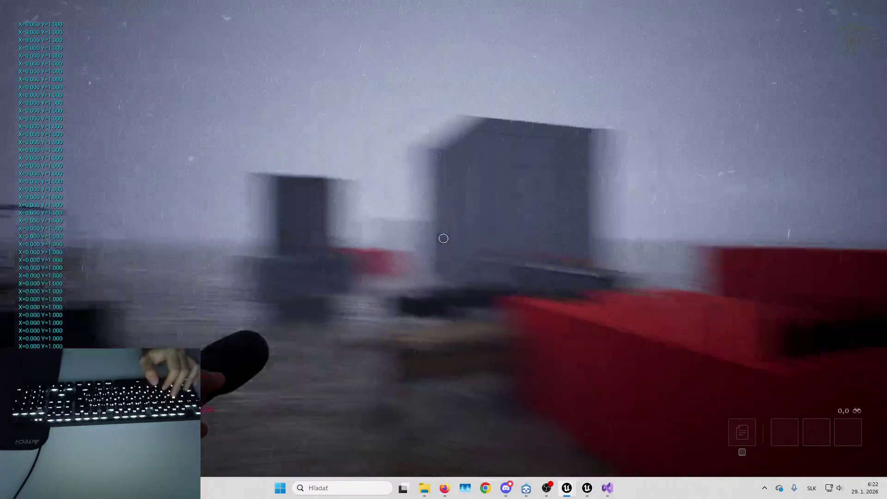
{"action": "key", "text": "a"}
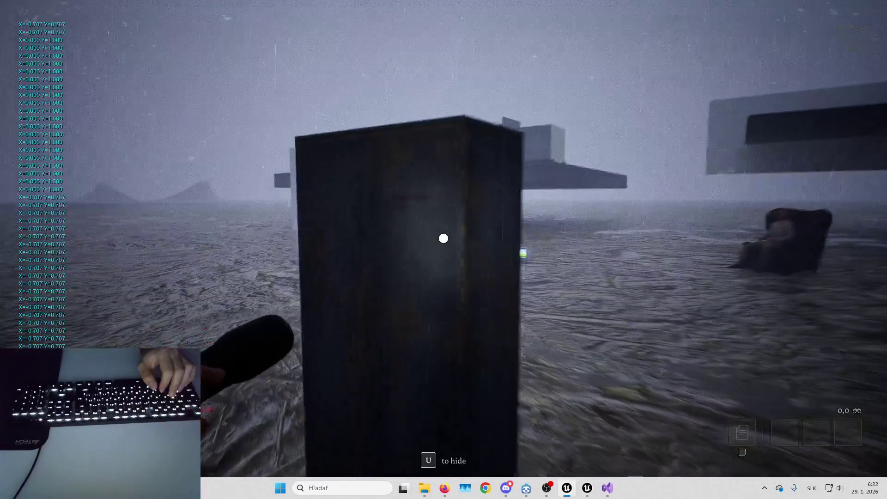
{"action": "key", "text": "s"}
{"action": "key", "text": "Escape"}
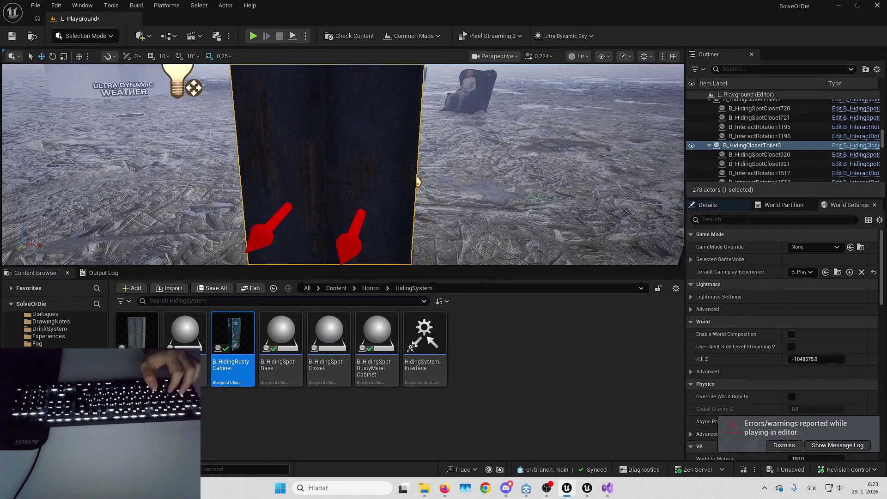
Place a new B_HidingClosetToilet and play-test opening and climbing into it
{"action": "key", "text": "f"}
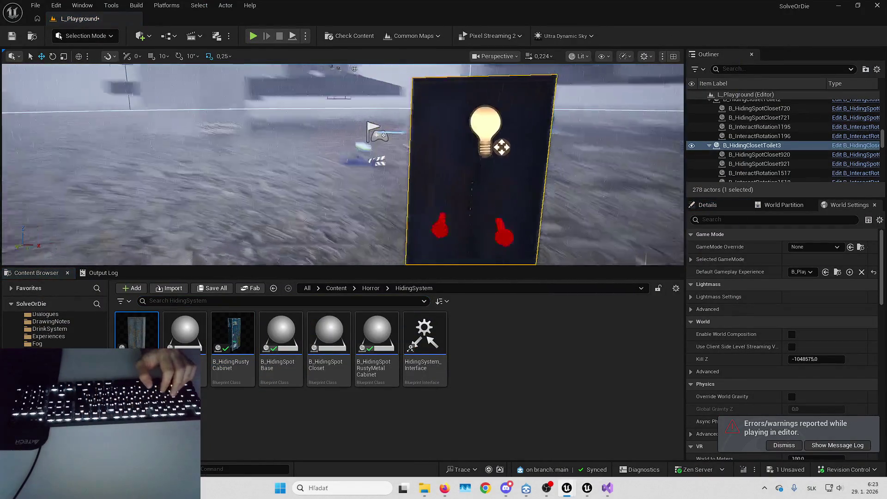
{"action": "left_click_drag", "start_coordinate": [206, 250], "coordinate": [292, 224]}
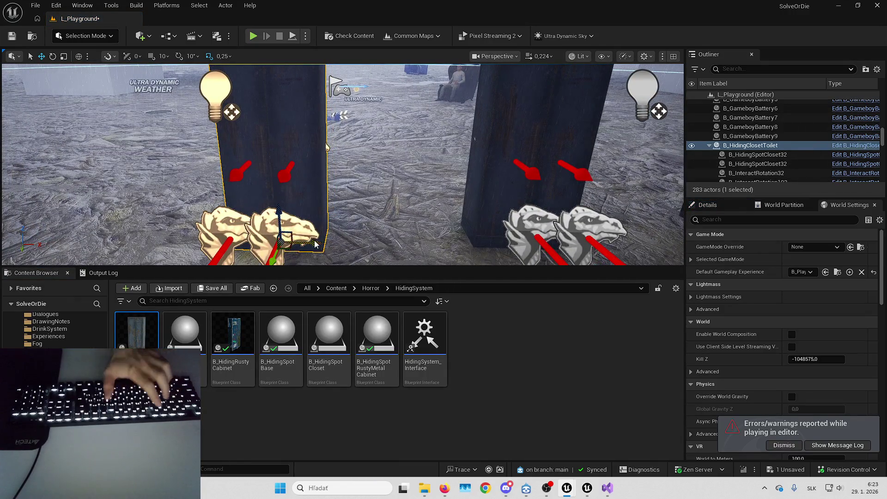
{"action": "key", "text": "alt+p"}
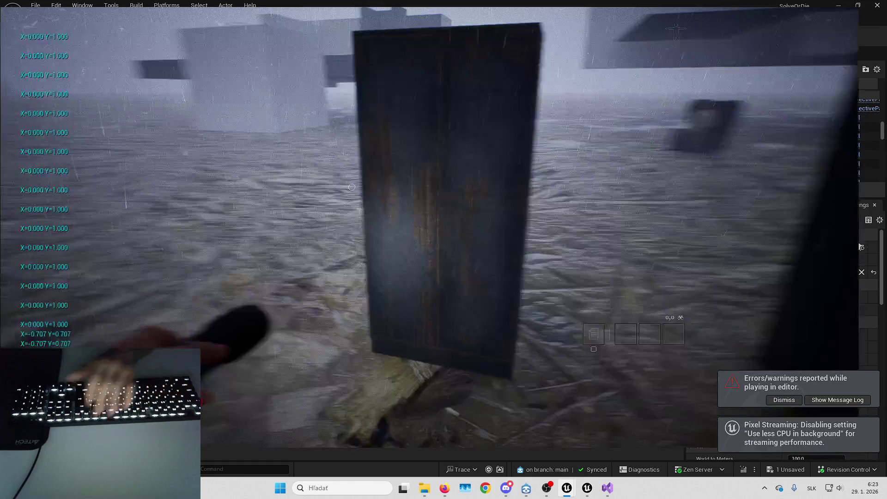
{"action": "key", "text": "w"}
{"action": "left_click", "coordinate": [443, 238]}
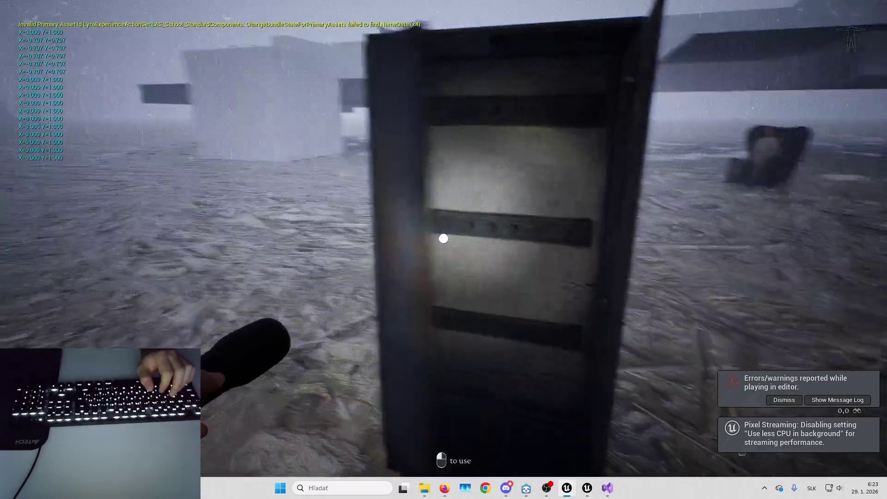
{"action": "key", "text": "w"}
{"action": "left_click", "coordinate": [443, 238]}
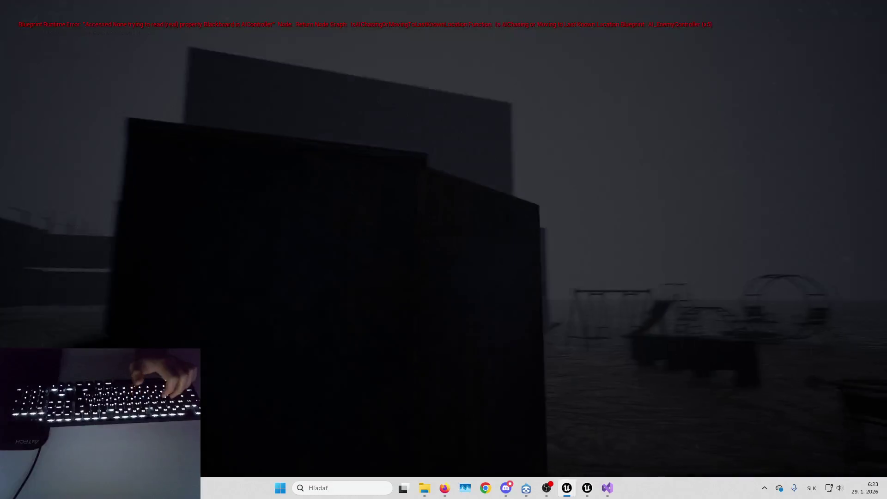
Walk out of the closet, stop the session, and open the closet's Blueprint
{"action": "key", "text": "s"}
{"action": "key", "text": "d"}
{"action": "key", "text": "w"}
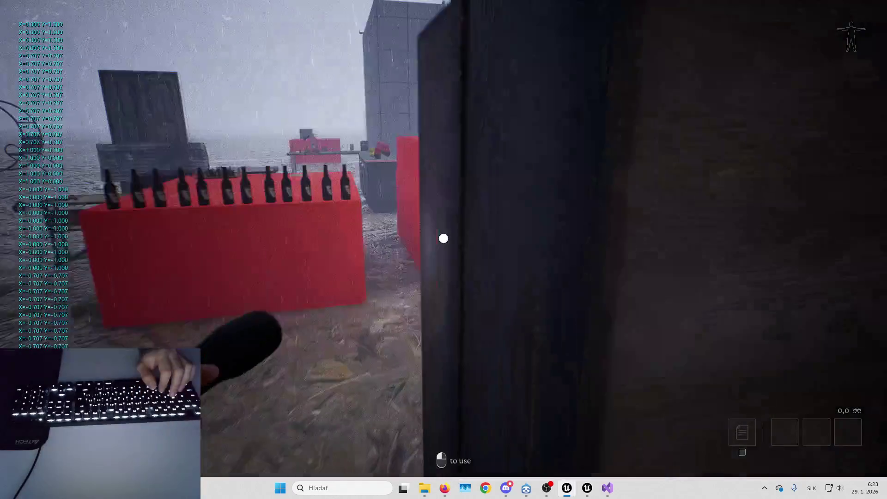
{"action": "key", "text": "a"}
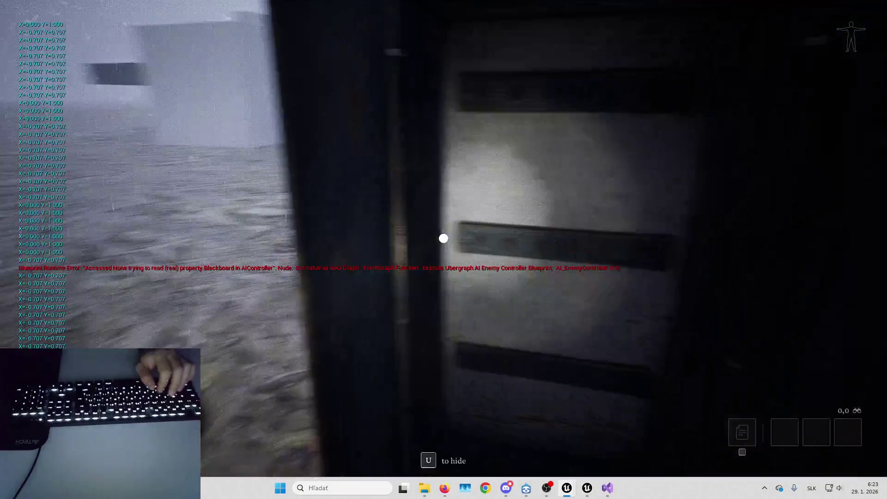
{"action": "key", "text": "s"}
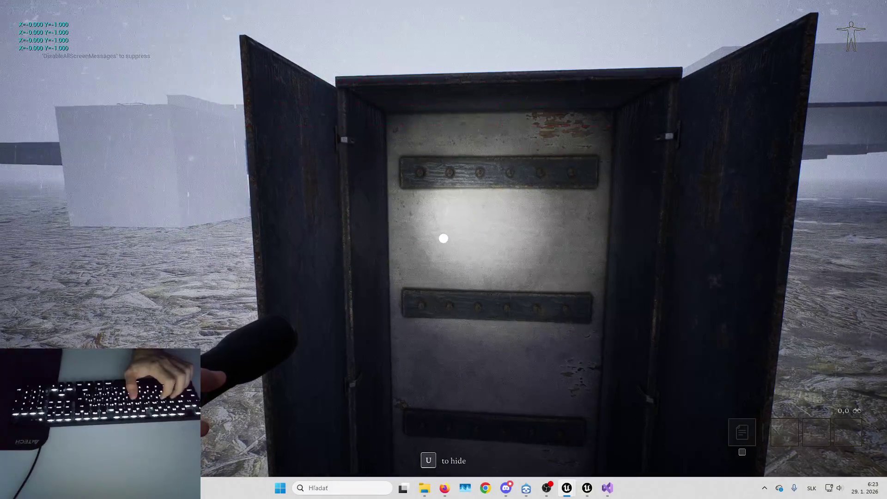
{"action": "key", "text": "Escape"}
{"action": "left_click_drag", "start_coordinate": [536, 342], "coordinate": [640, 328]}
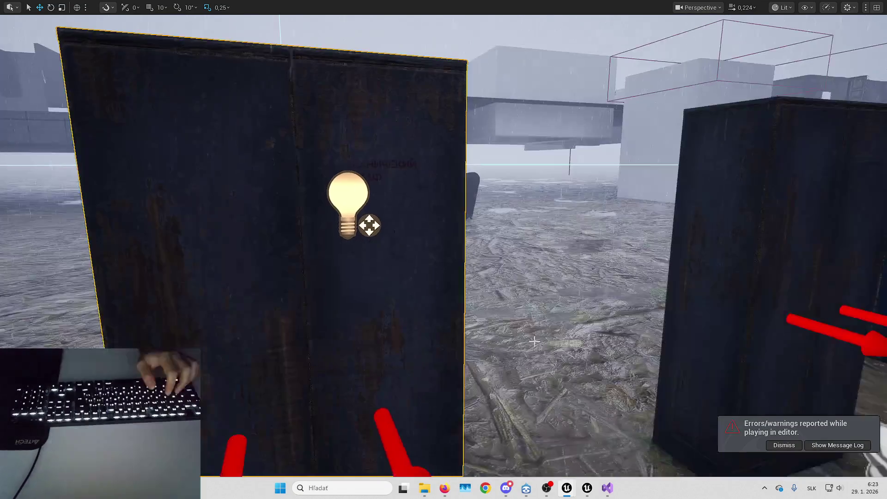
{"action": "key", "text": "F11"}
{"action": "key", "text": "ctrl+e"}
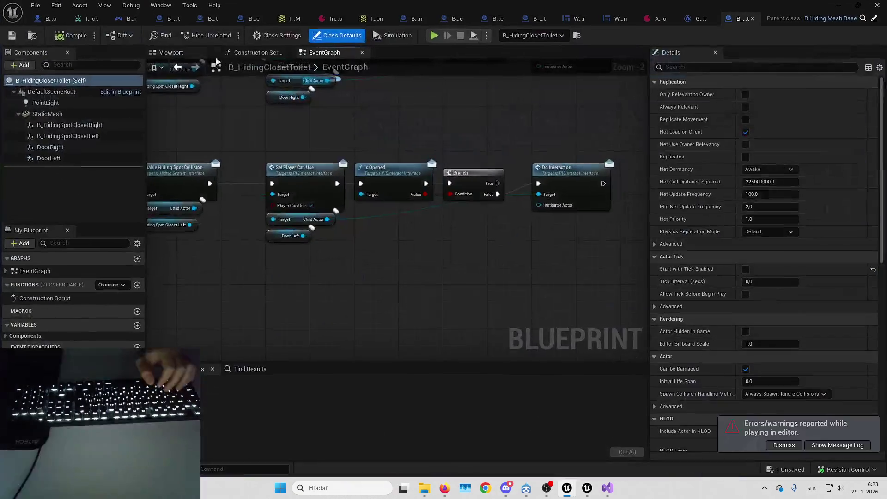
Select the B_HidingSpotClosetRight component in the closet Blueprint's viewport preview
{"action": "left_click", "coordinate": [171, 52]}
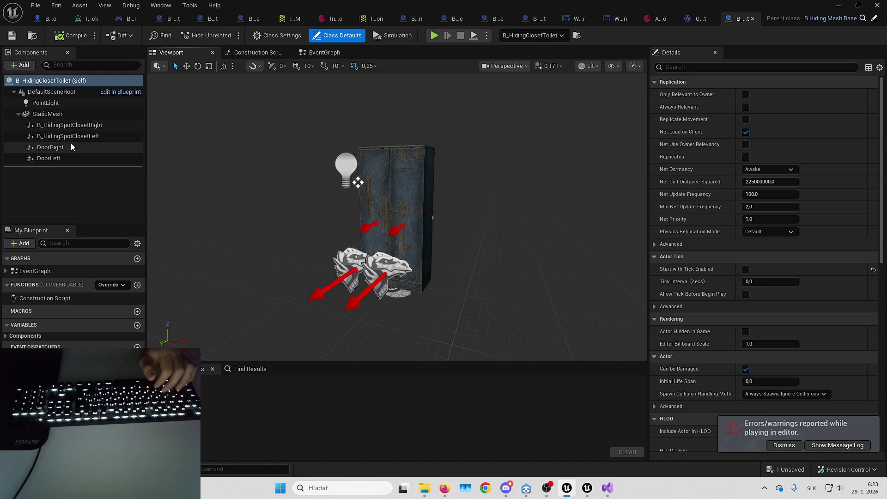
{"action": "left_click", "coordinate": [72, 147]}
{"action": "left_click", "coordinate": [74, 125]}
{"action": "scroll", "coordinate": [750, 112], "scroll_direction": "down", "scroll_amount": 2}
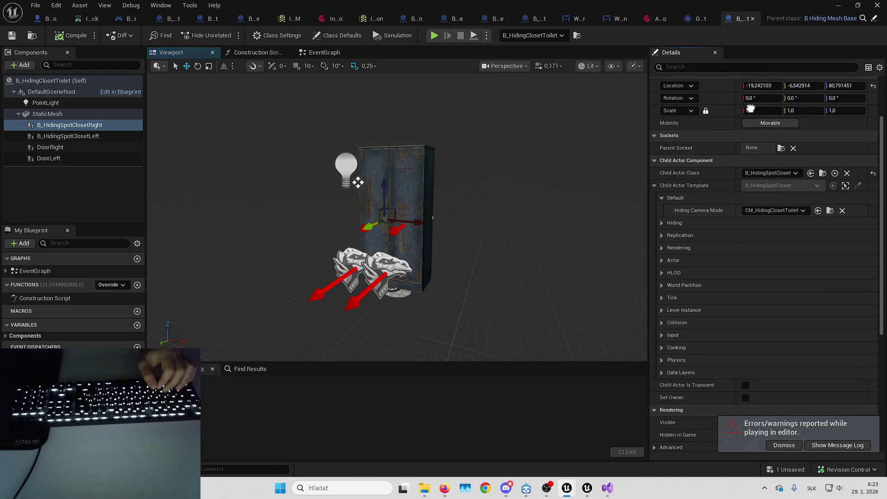
{"action": "left_click", "coordinate": [779, 445]}
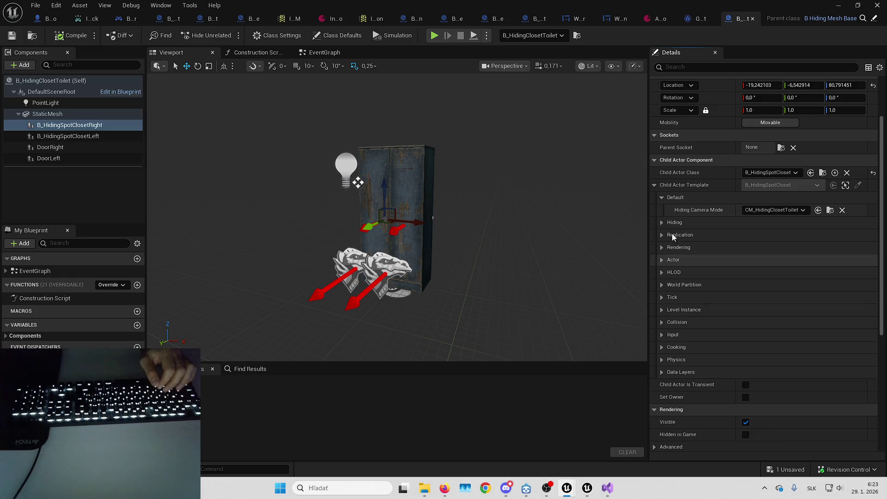
Expand the Hiding and Interaction Box sections in Details to find the rendering properties
{"action": "left_click", "coordinate": [662, 222]}
{"action": "left_click", "coordinate": [669, 248]}
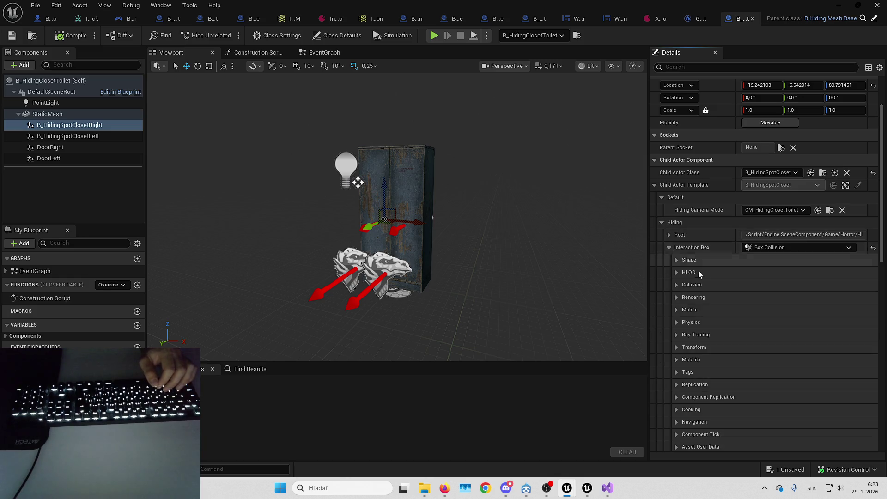
{"action": "scroll", "coordinate": [692, 242], "scroll_direction": "down", "scroll_amount": 2}
{"action": "left_click", "coordinate": [676, 253]}
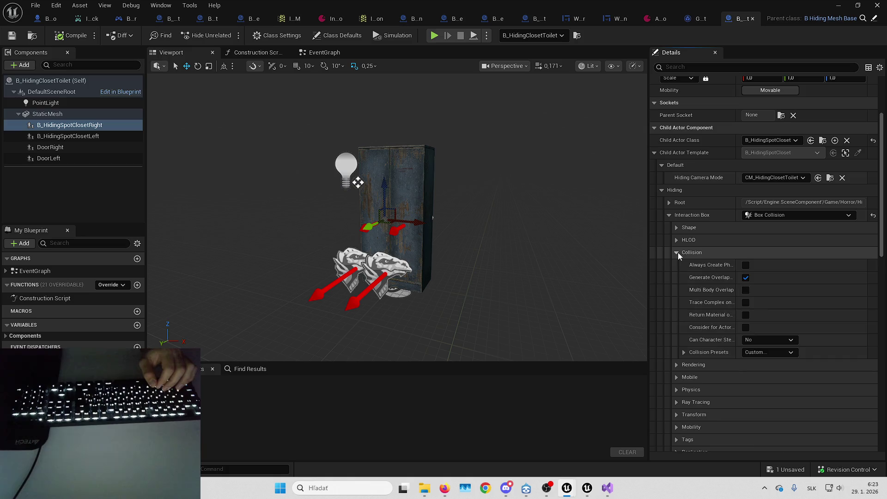
{"action": "left_click", "coordinate": [677, 252]}
{"action": "left_click", "coordinate": [677, 228]}
{"action": "left_click", "coordinate": [677, 228]}
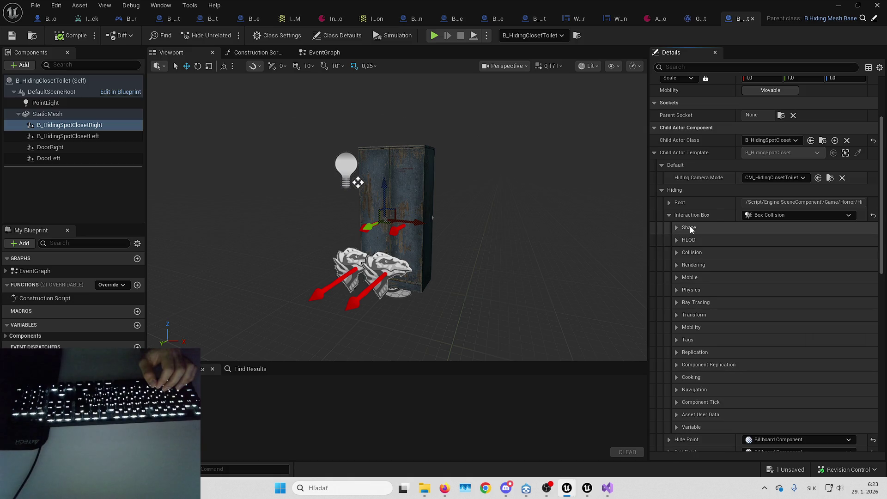
Toggle Hidden in Game on the interaction boxes, then minimize the editor to reach the running level
{"action": "left_click", "coordinate": [676, 265]}
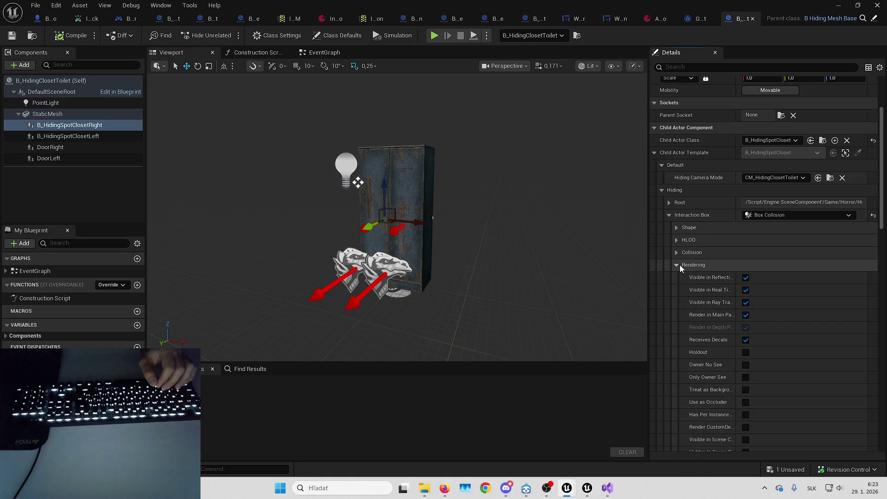
{"action": "left_click_drag", "start_coordinate": [734, 306], "coordinate": [774, 303]}
{"action": "scroll", "coordinate": [713, 224], "scroll_direction": "down", "scroll_amount": 5}
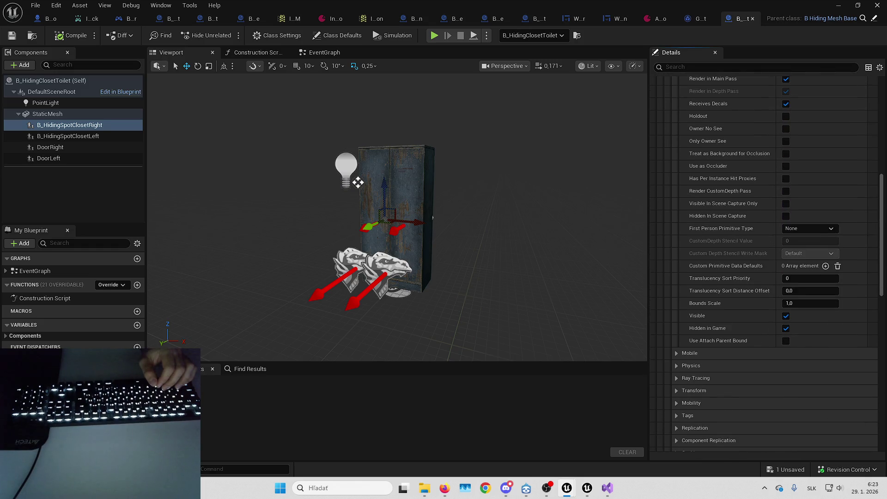
{"action": "left_click", "coordinate": [59, 136]}
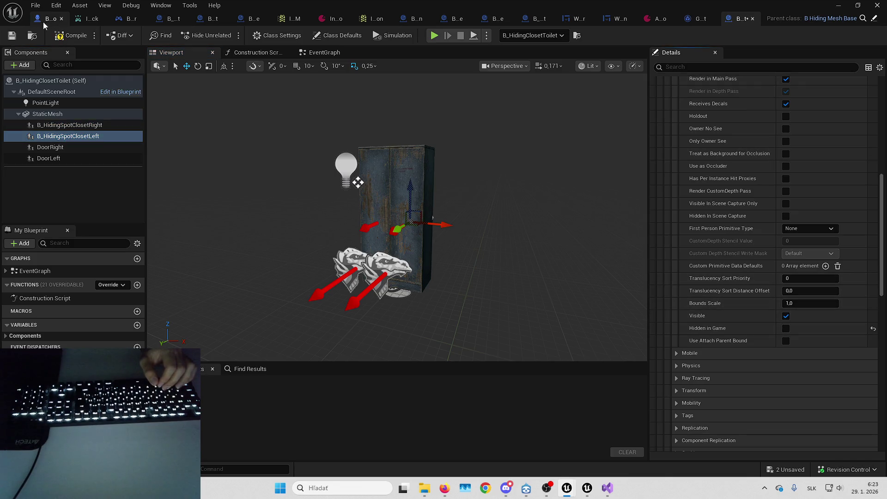
{"action": "left_click", "coordinate": [837, 6]}
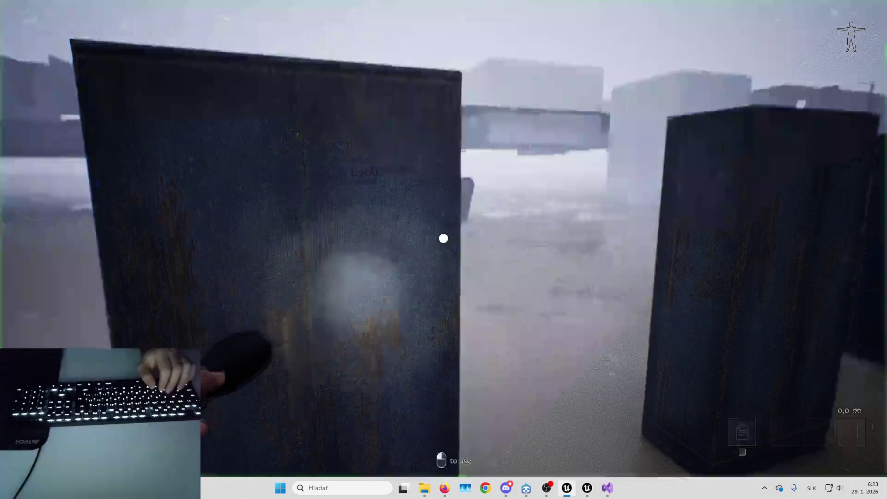
Walk the player to the closet, open its doors and step inside to hide
{"action": "key", "text": "s"}
{"action": "left_click", "coordinate": [443, 239]}
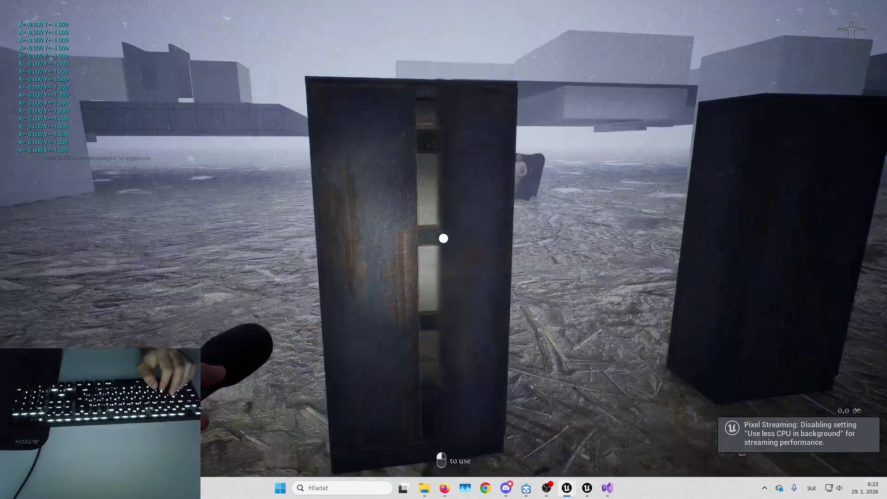
{"action": "key", "text": "w"}
{"action": "key", "text": "w"}
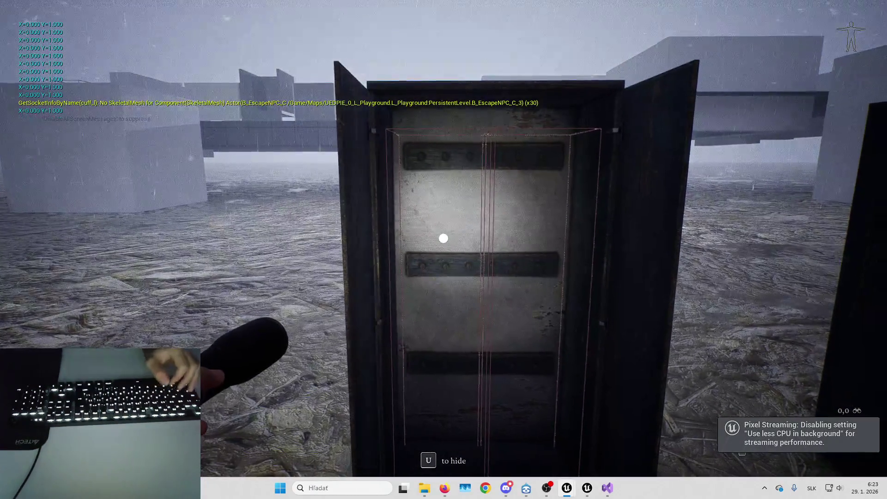
{"action": "key", "text": "s"}
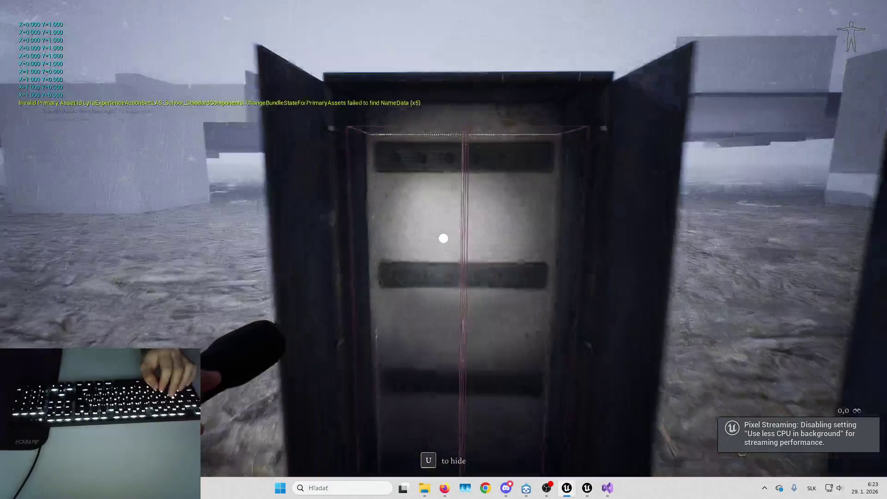
{"action": "key", "text": "w"}
{"action": "key", "text": "w"}
{"action": "key", "text": "a"}
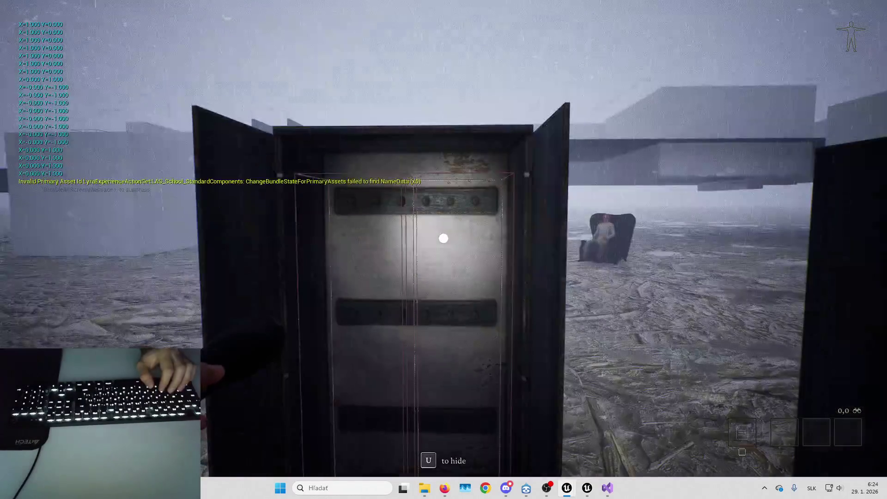
{"action": "key", "text": "w"}
{"action": "key", "text": "d"}
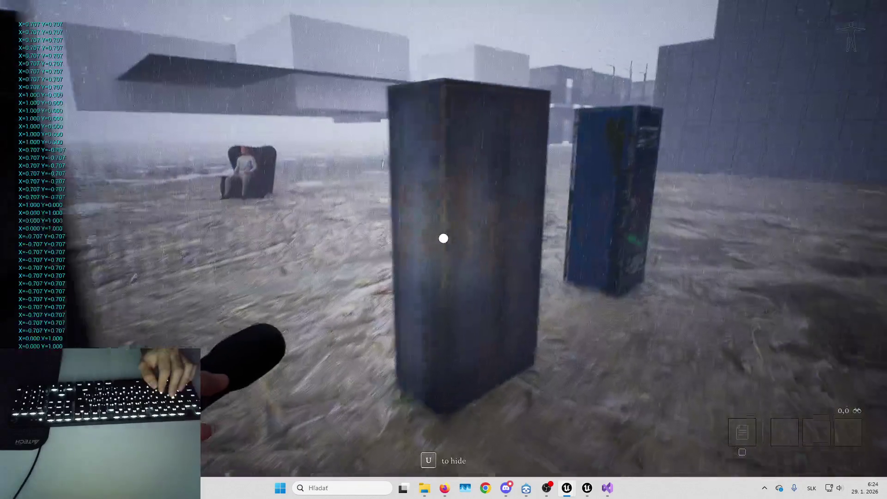
{"action": "key", "text": "s"}
{"action": "key", "text": "a"}
{"action": "key", "text": "w"}
{"action": "key", "text": "d"}
{"action": "key", "text": "w"}
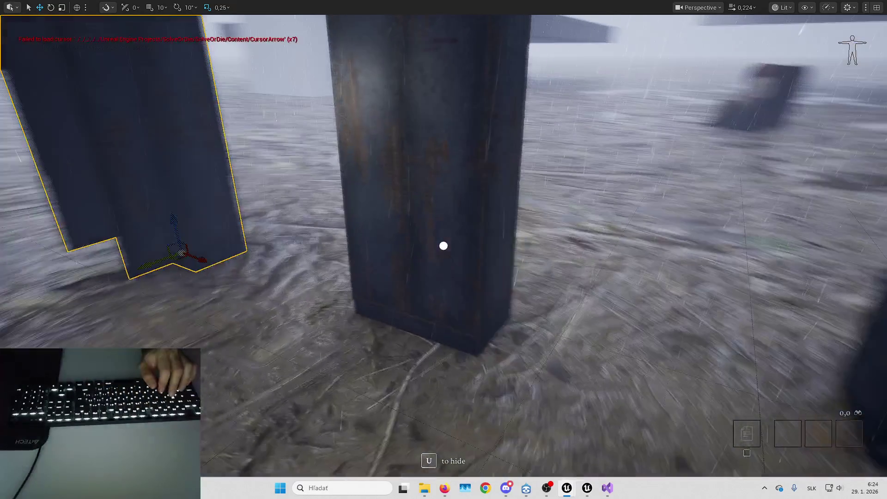
{"action": "key", "text": "e"}
{"action": "key", "text": "e"}
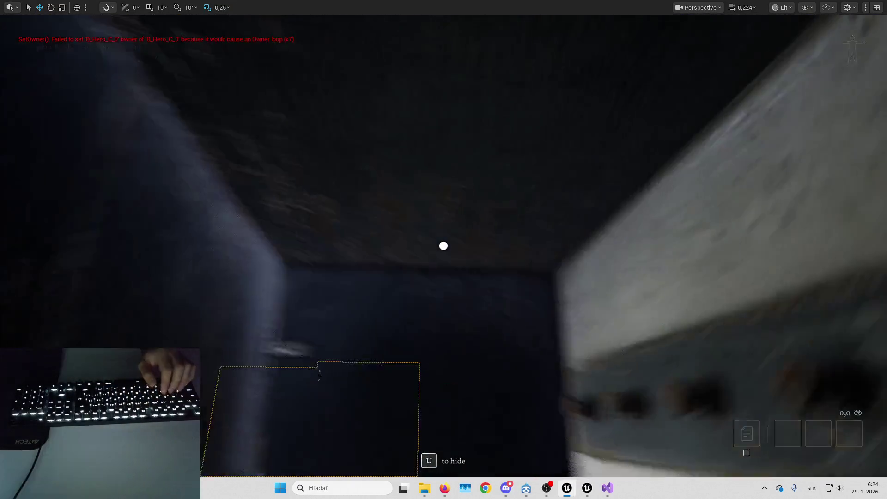
Stop the play session and return to the B_HidingClosetToilet blueprint editor
{"action": "key", "text": "Escape"}
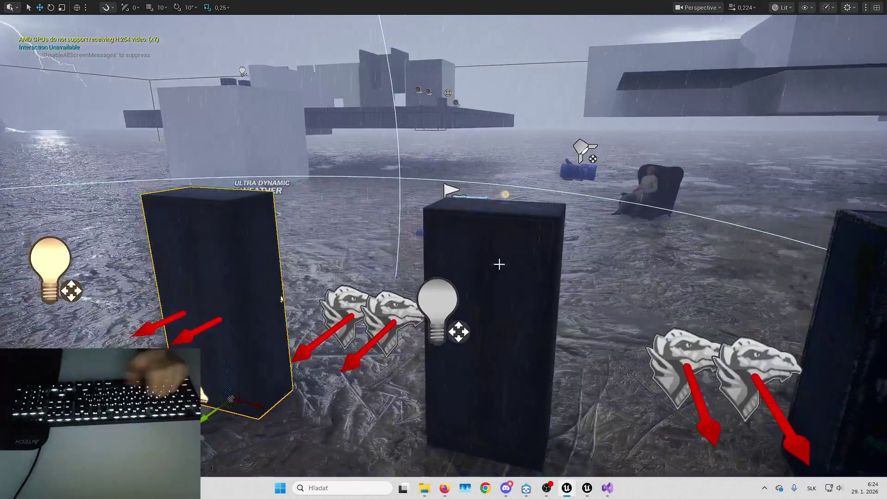
{"action": "mouse_move", "coordinate": [299, 235]}
{"action": "left_mouse_down"}
{"action": "mouse_move", "coordinate": [549, 284]}
{"action": "mouse_move", "coordinate": [532, 284]}
{"action": "left_mouse_up"}
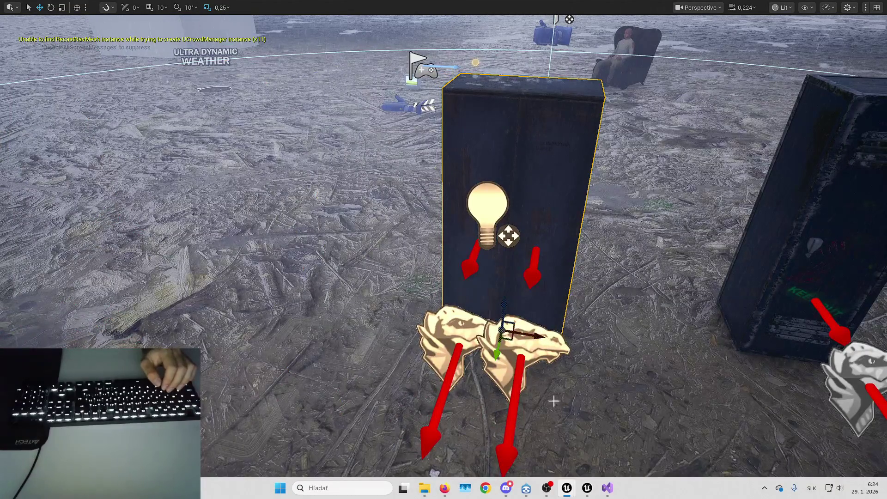
{"action": "mouse_move", "coordinate": [566, 489]}
{"action": "left_click", "coordinate": [577, 434]}
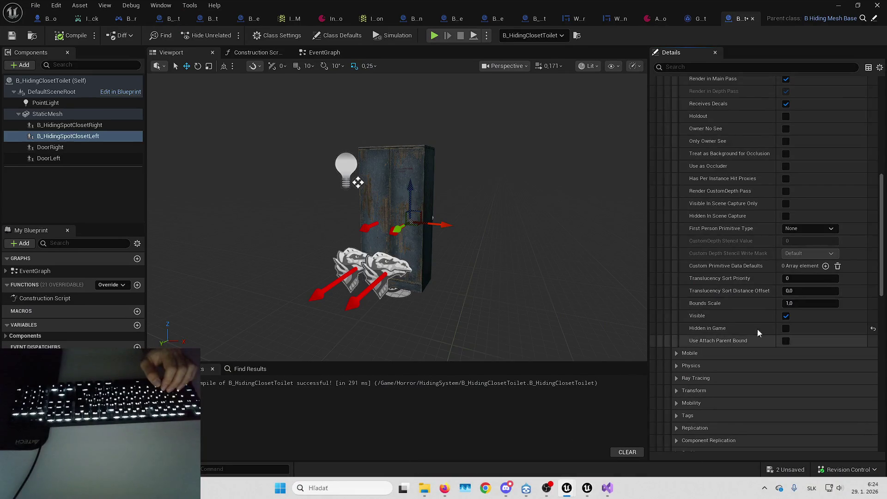
Select the right closet hiding spot, then compile B_HidingClosetToilet and save all changes
{"action": "key", "text": "Up"}
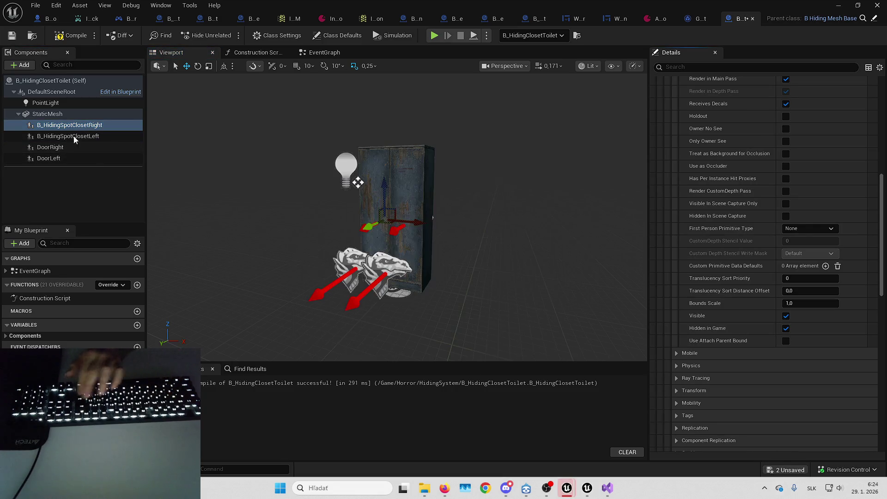
{"action": "key", "text": "ctrl+shift+s"}
{"action": "left_click", "coordinate": [73, 41]}
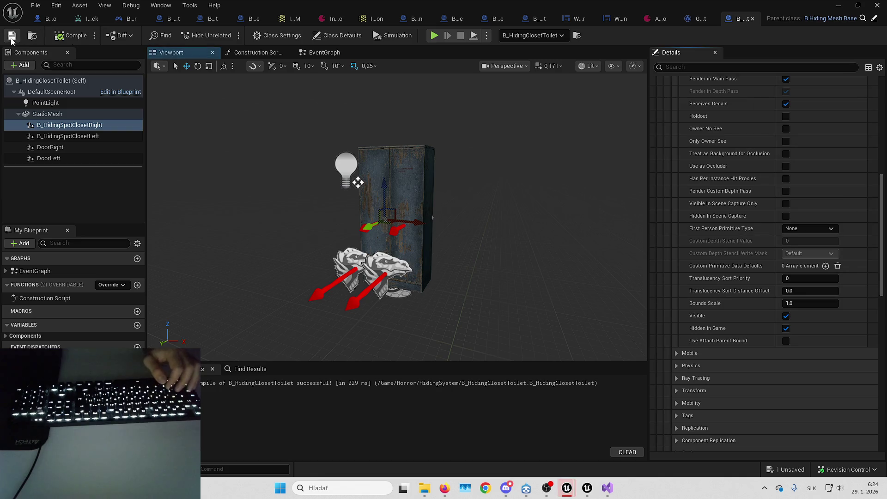
{"action": "key", "text": "ctrl+shift+s"}
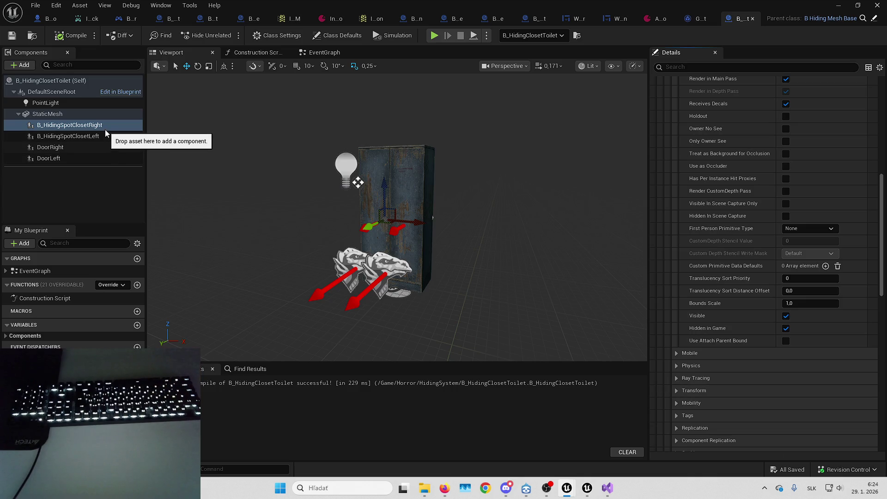
Adjust the closet preview, then open the IMC_Default_KBM input mapping context
{"action": "left_click_drag", "start_coordinate": [451, 125], "coordinate": [409, 136]}
{"action": "left_click", "coordinate": [276, 170]}
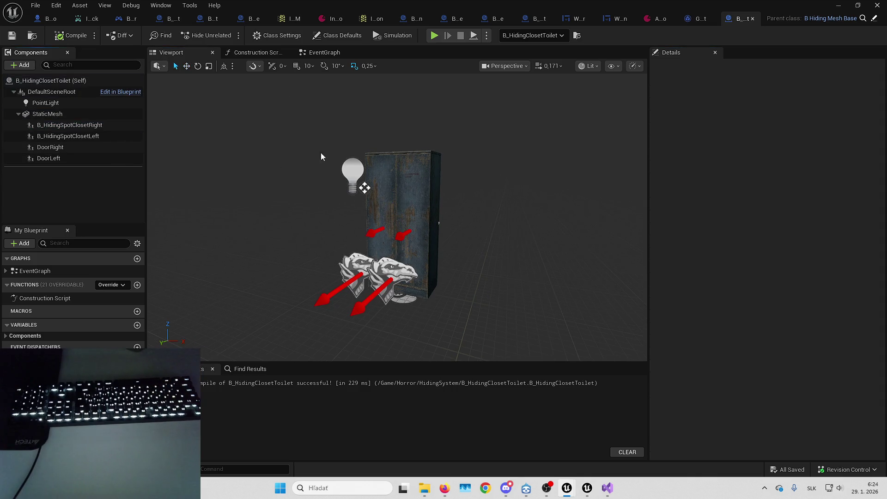
{"action": "left_click_drag", "start_coordinate": [649, 173], "coordinate": [685, 174]}
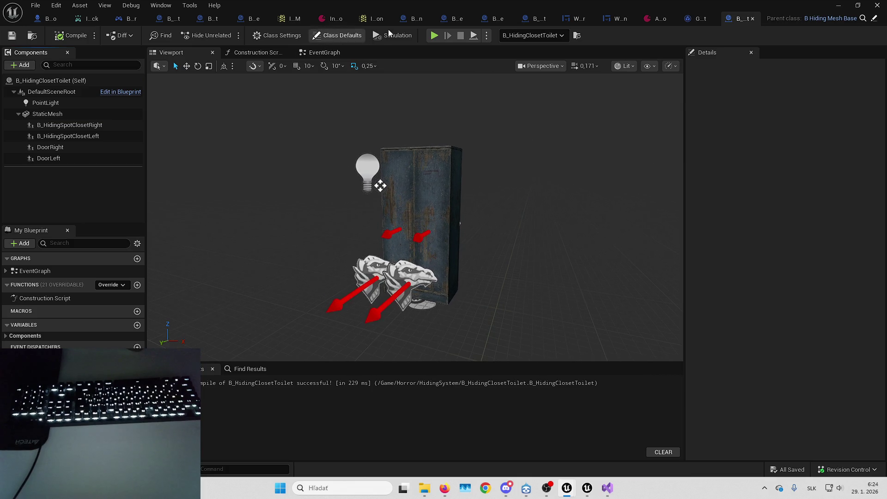
{"action": "mouse_move", "coordinate": [443, 3]}
{"action": "left_mouse_down"}
{"action": "mouse_move", "coordinate": [739, 65]}
{"action": "mouse_move", "coordinate": [278, 2]}
{"action": "left_mouse_up"}
{"action": "left_click", "coordinate": [277, 19]}
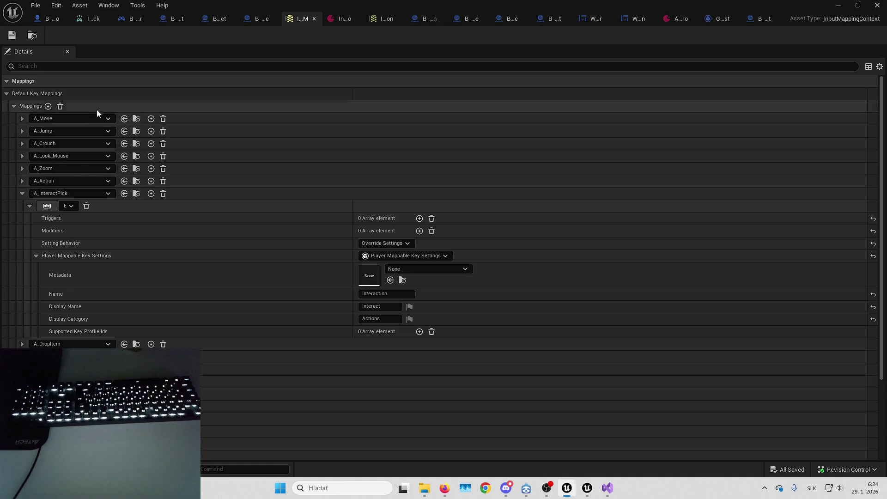
Delete the IA_Hide mapping bound to R from IMC_Default_KBM, then return to B_Hero
{"action": "scroll", "coordinate": [125, 230], "scroll_direction": "down", "scroll_amount": 3}
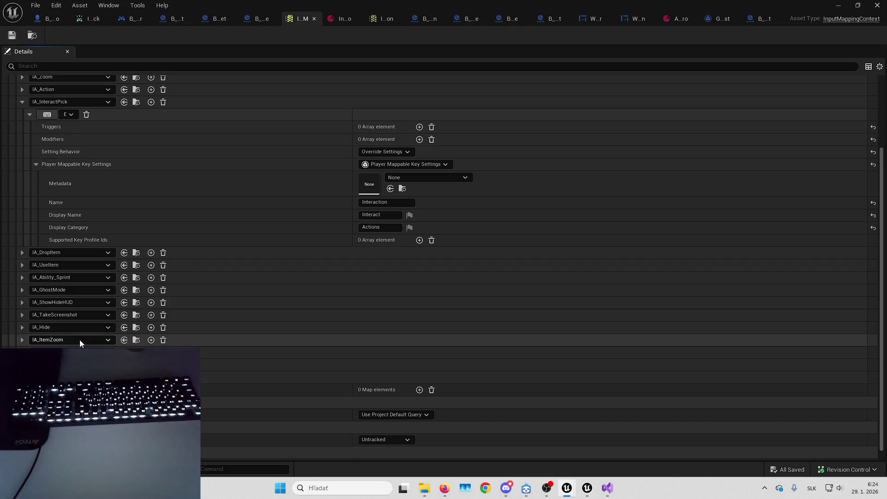
{"action": "left_click", "coordinate": [22, 327]}
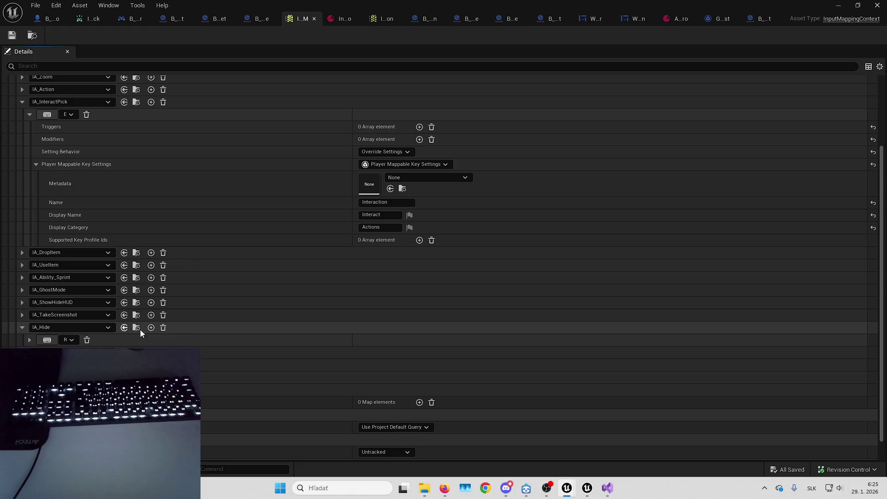
{"action": "left_click", "coordinate": [163, 328]}
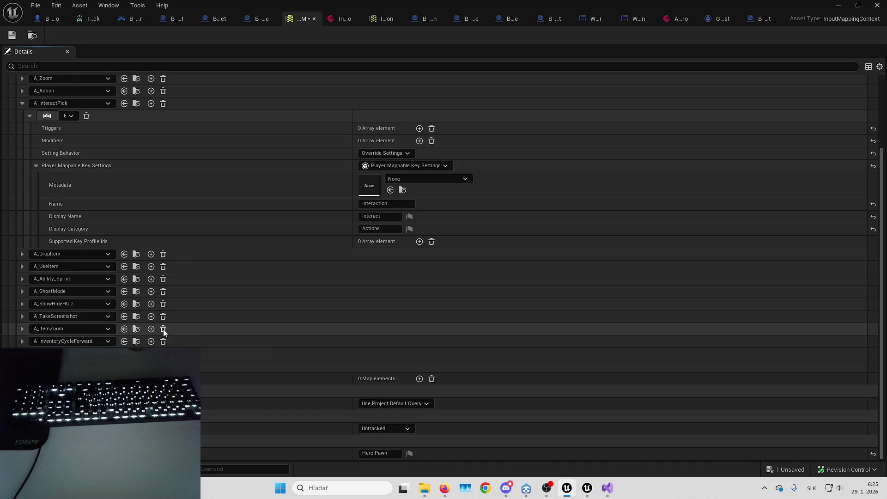
{"action": "left_click", "coordinate": [44, 19]}
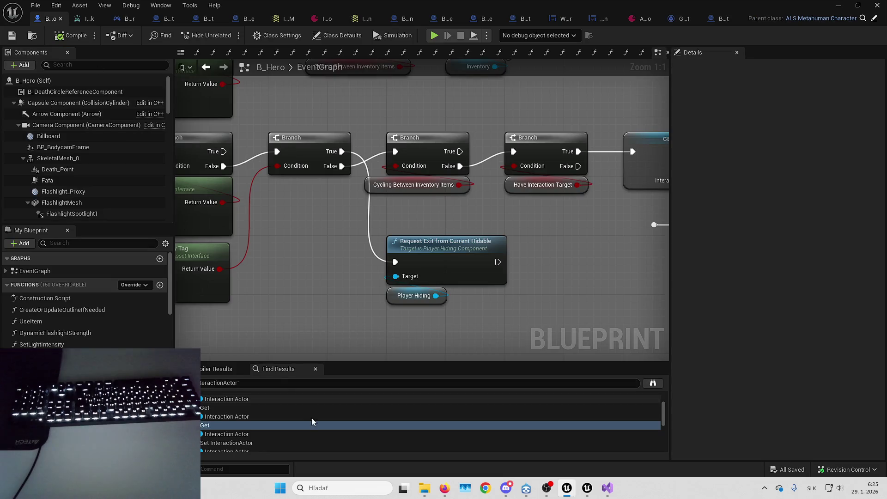
Find the IA_Hide input event node in the B_Hero graph and delete it
{"action": "type", "text": "IA_Hi"}
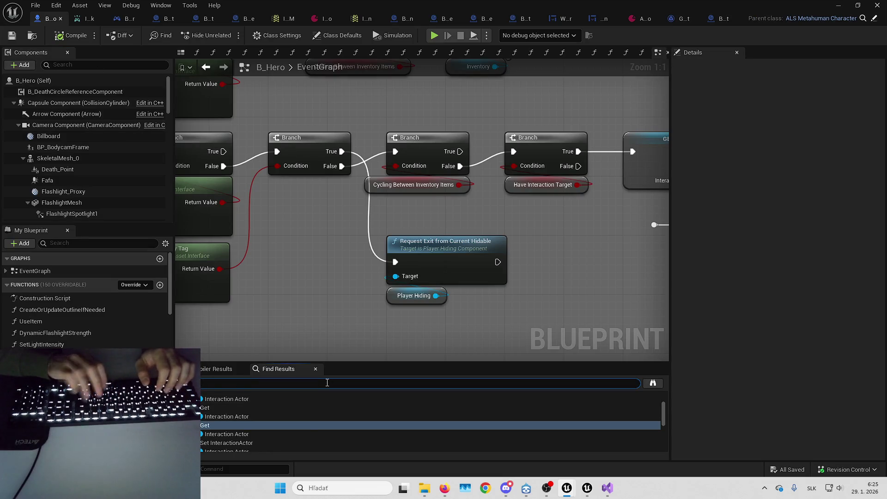
{"action": "type", "text": "de"}
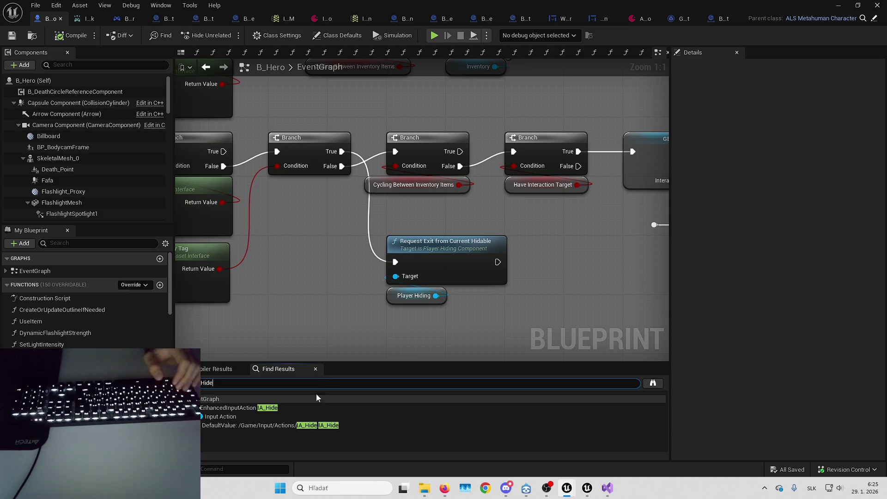
{"action": "left_click", "coordinate": [323, 407]}
{"action": "scroll", "coordinate": [451, 247], "scroll_direction": "down", "scroll_amount": 5}
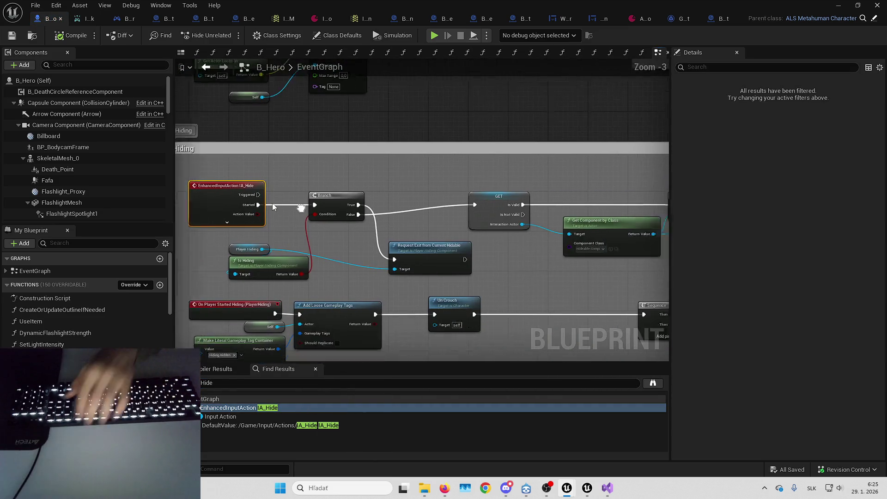
{"action": "scroll", "coordinate": [259, 203], "scroll_direction": "up", "scroll_amount": 1}
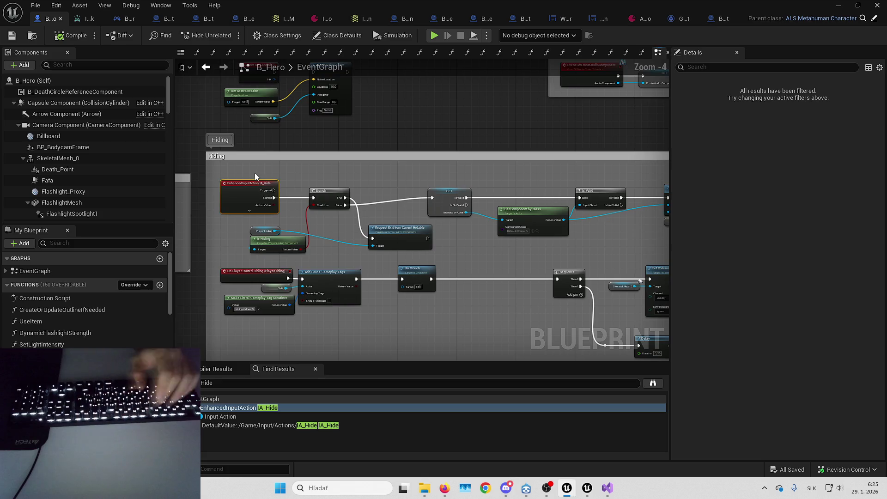
{"action": "left_click", "coordinate": [248, 200]}
{"action": "key", "text": "Delete"}
{"action": "scroll", "coordinate": [234, 183], "scroll_direction": "down", "scroll_amount": 1}
Wrap the remaining hiding nodes in a comment titled 'Old code for hiding'
{"action": "mouse_move", "coordinate": [233, 182]}
{"action": "left_mouse_down"}
{"action": "mouse_move", "coordinate": [581, 235]}
{"action": "mouse_move", "coordinate": [555, 229]}
{"action": "left_mouse_up"}
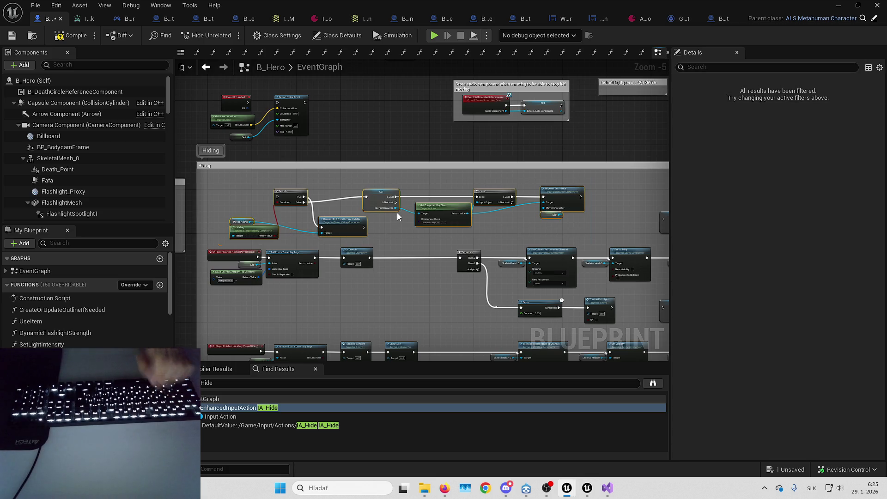
{"action": "key", "text": "c"}
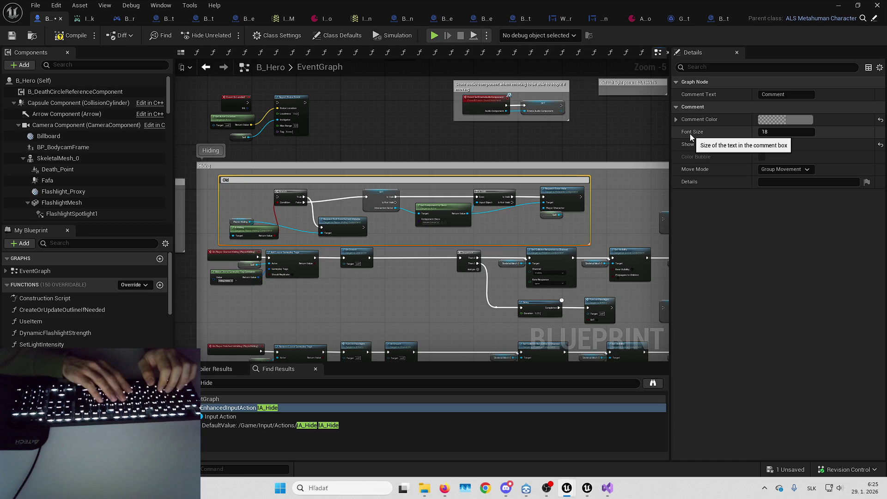
{"action": "type", "text": "Old code for hi"}
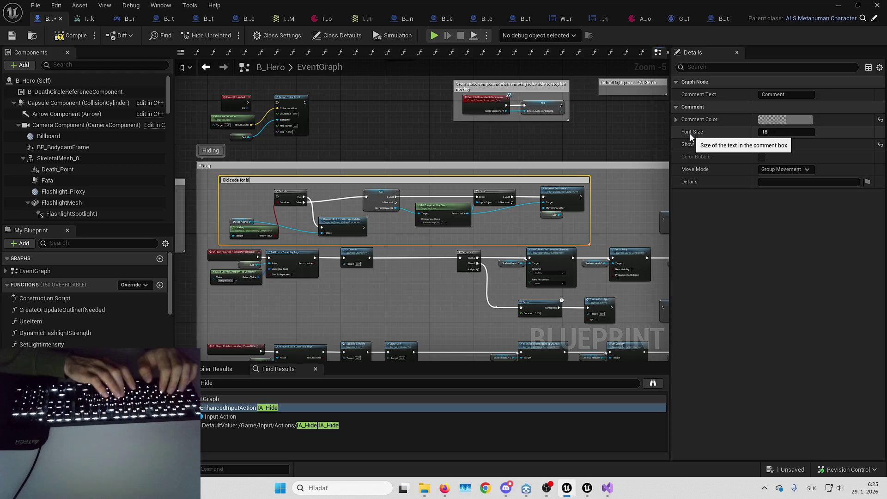
{"action": "type", "text": "ding"}
{"action": "key", "text": "Return"}
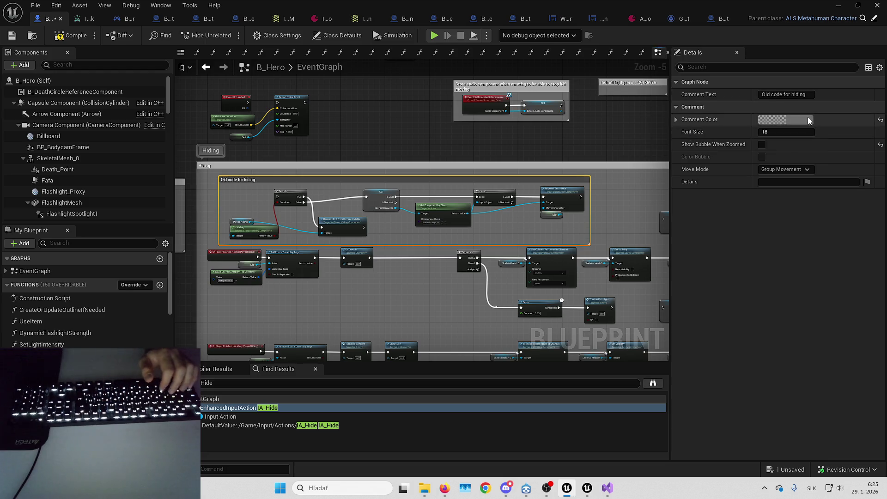
Give the 'Old code for hiding' comment a dark yellow colour
{"action": "left_click", "coordinate": [808, 118]}
{"action": "left_click", "coordinate": [677, 214]}
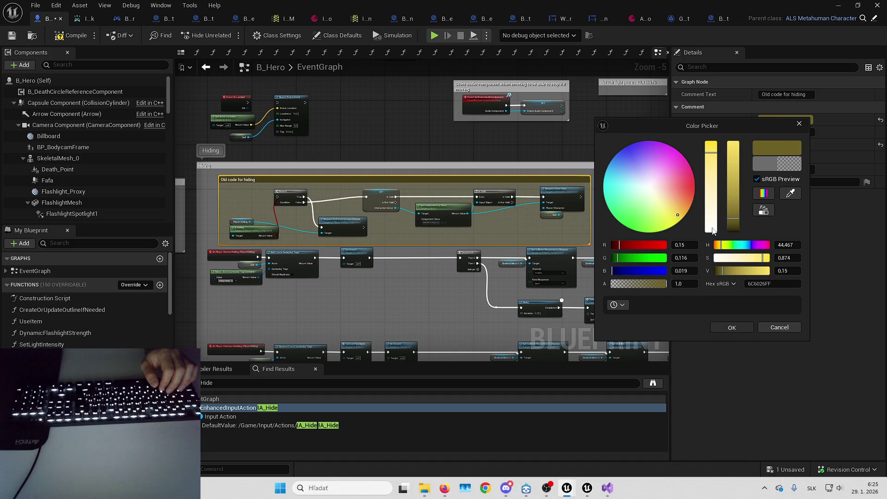
{"action": "key", "text": "Return"}
{"action": "scroll", "coordinate": [459, 151], "scroll_direction": "down", "scroll_amount": 2}
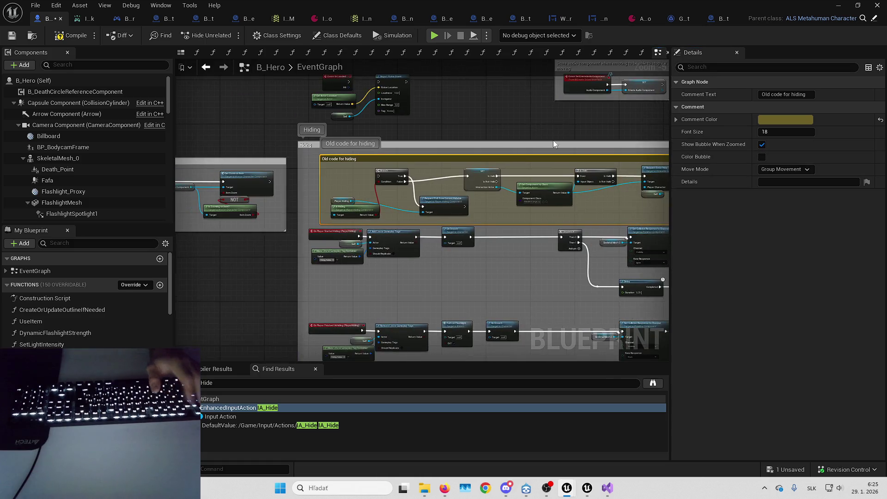
{"action": "left_click", "coordinate": [397, 251]}
{"action": "scroll", "coordinate": [398, 253], "scroll_direction": "down", "scroll_amount": 3}
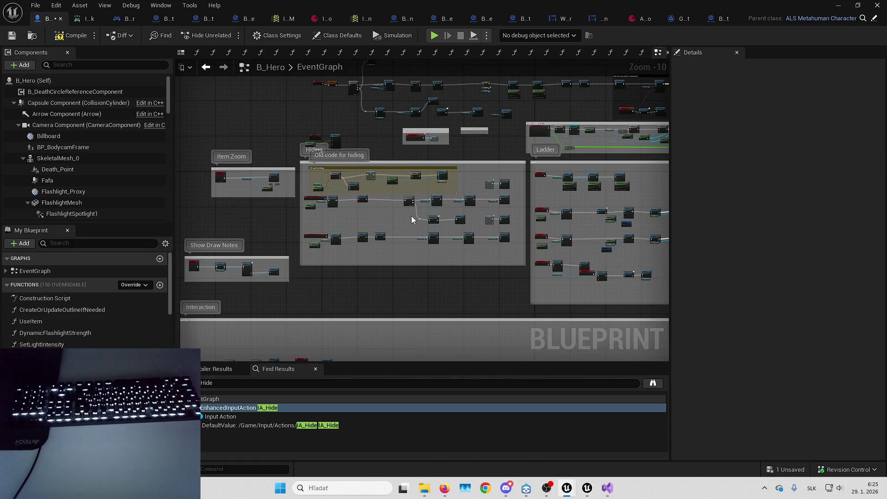
Delete the Has Item check nodes and the Is Item Being Used chain
{"action": "mouse_move", "coordinate": [378, 198]}
{"action": "left_mouse_down"}
{"action": "mouse_move", "coordinate": [426, 228]}
{"action": "mouse_move", "coordinate": [456, 143]}
{"action": "mouse_move", "coordinate": [505, 150]}
{"action": "mouse_move", "coordinate": [531, 184]}
{"action": "left_mouse_up"}
{"action": "scroll", "coordinate": [382, 138], "scroll_direction": "up", "scroll_amount": 2}
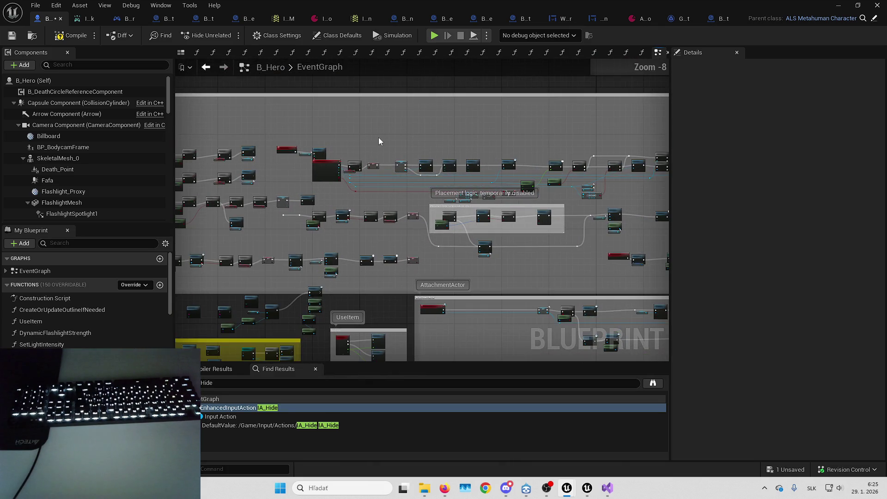
{"action": "scroll", "coordinate": [326, 183], "scroll_direction": "up", "scroll_amount": 4}
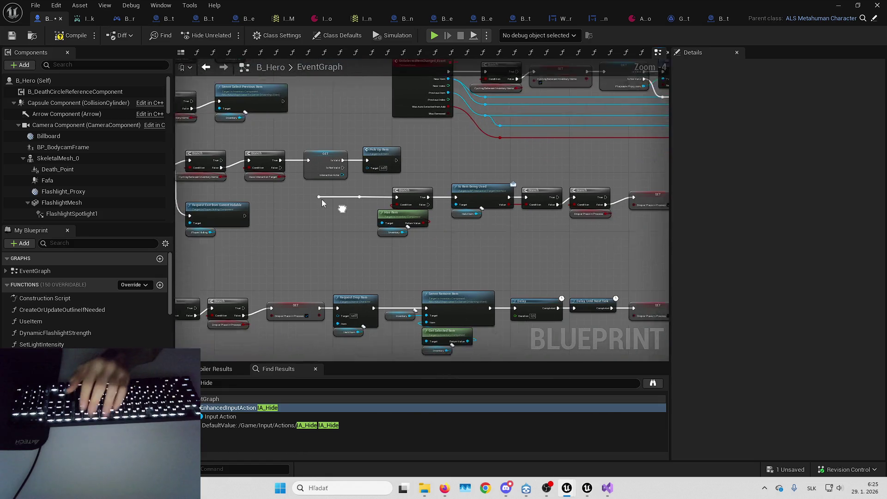
{"action": "scroll", "coordinate": [328, 185], "scroll_direction": "up", "scroll_amount": 1}
{"action": "mouse_move", "coordinate": [426, 252]}
{"action": "left_mouse_down"}
{"action": "mouse_move", "coordinate": [470, 251]}
{"action": "mouse_move", "coordinate": [340, 243]}
{"action": "left_mouse_up"}
{"action": "key", "text": "Delete"}
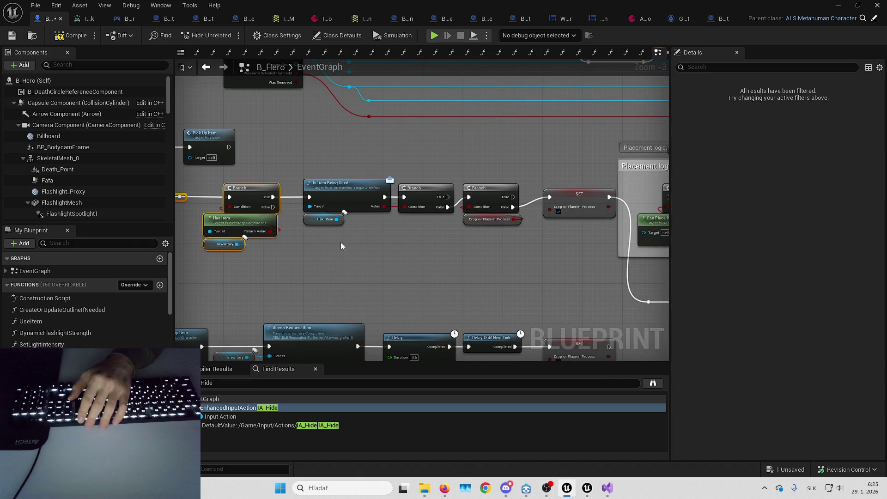
{"action": "left_click_drag", "start_coordinate": [564, 258], "coordinate": [565, 258]}
{"action": "key", "text": "Delete"}
Delete the drop logic comment with Request Drop Item and the Server Remove Item nodes
{"action": "mouse_move", "coordinate": [565, 258]}
{"action": "left_mouse_down"}
{"action": "mouse_move", "coordinate": [352, 249]}
{"action": "mouse_move", "coordinate": [288, 215]}
{"action": "mouse_move", "coordinate": [404, 200]}
{"action": "left_mouse_up"}
{"action": "scroll", "coordinate": [287, 215], "scroll_direction": "down", "scroll_amount": 1}
{"action": "mouse_move", "coordinate": [303, 233]}
{"action": "left_mouse_down"}
{"action": "mouse_move", "coordinate": [279, 189]}
{"action": "mouse_move", "coordinate": [451, 275]}
{"action": "left_mouse_up"}
{"action": "left_click_drag", "start_coordinate": [624, 315], "coordinate": [451, 308]}
{"action": "key", "text": "Delete"}
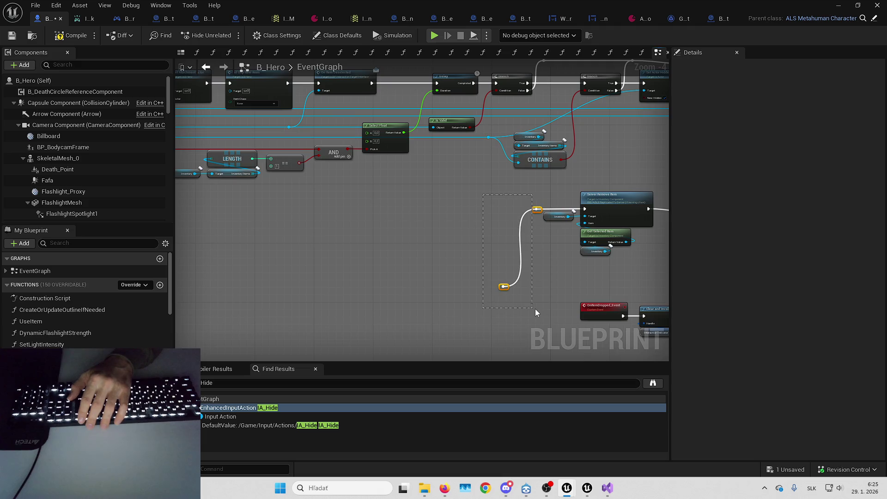
{"action": "left_click_drag", "start_coordinate": [530, 303], "coordinate": [354, 281]}
{"action": "key", "text": "Delete"}
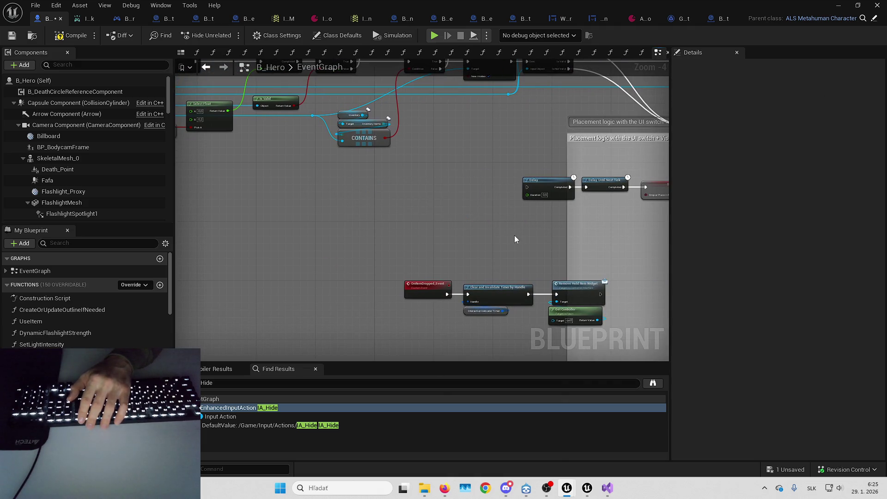
Delete the Delay and SET nodes, then undo to restore them
{"action": "left_click_drag", "start_coordinate": [512, 190], "coordinate": [306, 201]}
{"action": "left_click_drag", "start_coordinate": [496, 232], "coordinate": [496, 228]}
{"action": "key", "text": "Delete"}
{"action": "mouse_move", "coordinate": [280, 235]}
{"action": "left_mouse_down"}
{"action": "mouse_move", "coordinate": [447, 186]}
{"action": "mouse_move", "coordinate": [665, 188]}
{"action": "left_mouse_up"}
{"action": "left_click_drag", "start_coordinate": [406, 208], "coordinate": [614, 262]}
{"action": "mouse_move", "coordinate": [484, 187]}
{"action": "left_mouse_down"}
{"action": "mouse_move", "coordinate": [594, 187]}
{"action": "mouse_move", "coordinate": [279, 187]}
{"action": "left_mouse_up"}
{"action": "key", "text": "ctrl+z"}
{"action": "mouse_move", "coordinate": [445, 212]}
{"action": "left_mouse_down"}
{"action": "mouse_move", "coordinate": [442, 164]}
{"action": "mouse_move", "coordinate": [633, 157]}
{"action": "mouse_move", "coordinate": [431, 240]}
{"action": "mouse_move", "coordinate": [495, 242]}
{"action": "mouse_move", "coordinate": [526, 214]}
{"action": "mouse_move", "coordinate": [501, 242]}
{"action": "mouse_move", "coordinate": [464, 238]}
{"action": "left_mouse_up"}
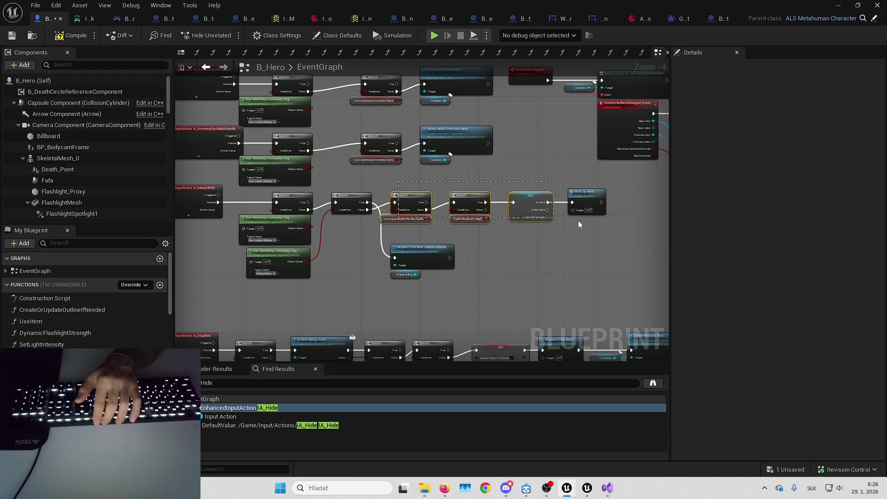
Move the Branch, GET and Pick Up Item nodes down and Request Exit from Current Hidable up
{"action": "left_click_drag", "start_coordinate": [575, 225], "coordinate": [577, 225]}
{"action": "left_click_drag", "start_coordinate": [401, 197], "coordinate": [401, 215]}
{"action": "mouse_move", "coordinate": [428, 261]}
{"action": "left_mouse_down"}
{"action": "mouse_move", "coordinate": [434, 205]}
{"action": "mouse_move", "coordinate": [417, 241]}
{"action": "left_mouse_up"}
{"action": "left_click", "coordinate": [425, 183]}
{"action": "scroll", "coordinate": [420, 217], "scroll_direction": "up", "scroll_amount": 4}
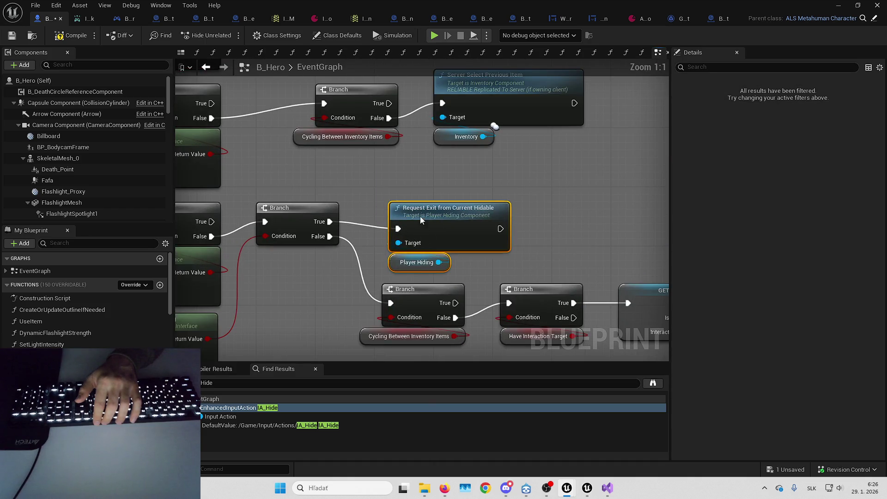
{"action": "mouse_move", "coordinate": [348, 293]}
{"action": "left_mouse_down"}
{"action": "mouse_move", "coordinate": [726, 365]}
{"action": "mouse_move", "coordinate": [596, 310]}
{"action": "left_mouse_up"}
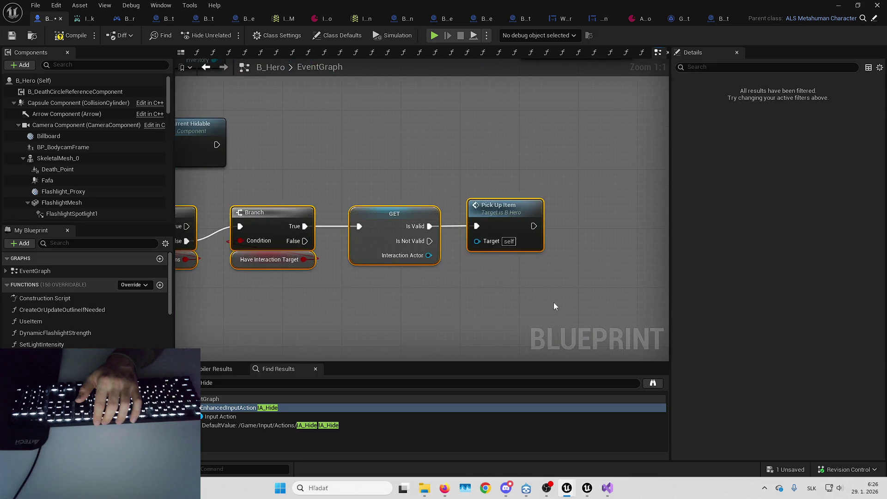
{"action": "scroll", "coordinate": [595, 314], "scroll_direction": "down", "scroll_amount": 5}
{"action": "left_click_drag", "start_coordinate": [428, 220], "coordinate": [418, 240]}
{"action": "left_click", "coordinate": [531, 200]}
Pan across the graph to the Placement logic comment and its Set Timer by Event nodes
{"action": "scroll", "coordinate": [532, 200], "scroll_direction": "down", "scroll_amount": 2}
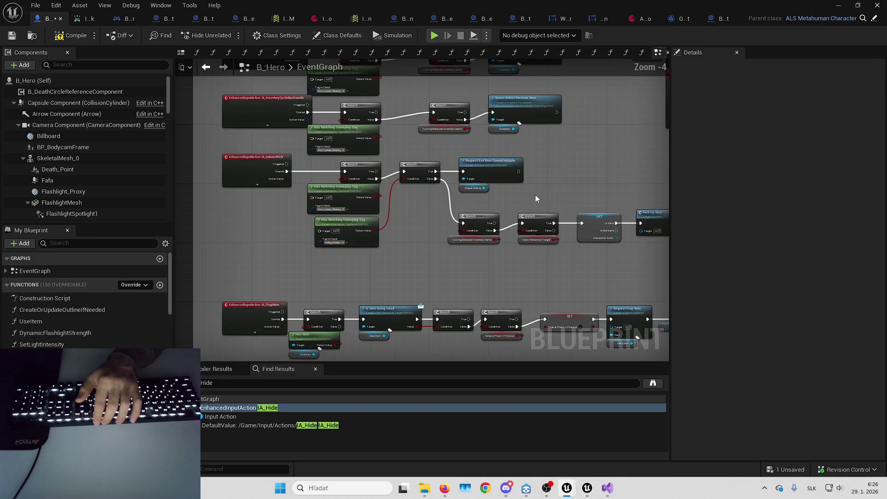
{"action": "scroll", "coordinate": [531, 196], "scroll_direction": "up", "scroll_amount": 10}
{"action": "mouse_move", "coordinate": [309, 223]}
{"action": "left_mouse_down"}
{"action": "mouse_move", "coordinate": [466, 151]}
{"action": "mouse_move", "coordinate": [336, 150]}
{"action": "mouse_move", "coordinate": [296, 163]}
{"action": "mouse_move", "coordinate": [398, 179]}
{"action": "left_mouse_up"}
{"action": "mouse_move", "coordinate": [541, 155]}
{"action": "left_mouse_down"}
{"action": "mouse_move", "coordinate": [313, 226]}
{"action": "mouse_move", "coordinate": [489, 138]}
{"action": "mouse_move", "coordinate": [586, 128]}
{"action": "mouse_move", "coordinate": [404, 181]}
{"action": "mouse_move", "coordinate": [246, 191]}
{"action": "mouse_move", "coordinate": [360, 188]}
{"action": "left_mouse_up"}
{"action": "left_click", "coordinate": [331, 182]}
{"action": "left_click_drag", "start_coordinate": [435, 208], "coordinate": [493, 212]}
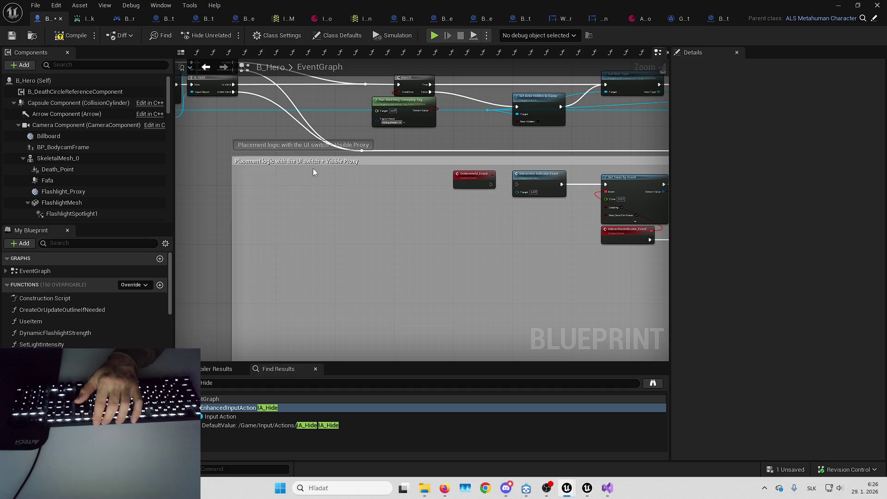
{"action": "mouse_move", "coordinate": [459, 207]}
{"action": "left_mouse_down"}
{"action": "mouse_move", "coordinate": [451, 213]}
{"action": "mouse_move", "coordinate": [400, 199]}
{"action": "left_mouse_up"}
{"action": "scroll", "coordinate": [237, 183], "scroll_direction": "down", "scroll_amount": 3}
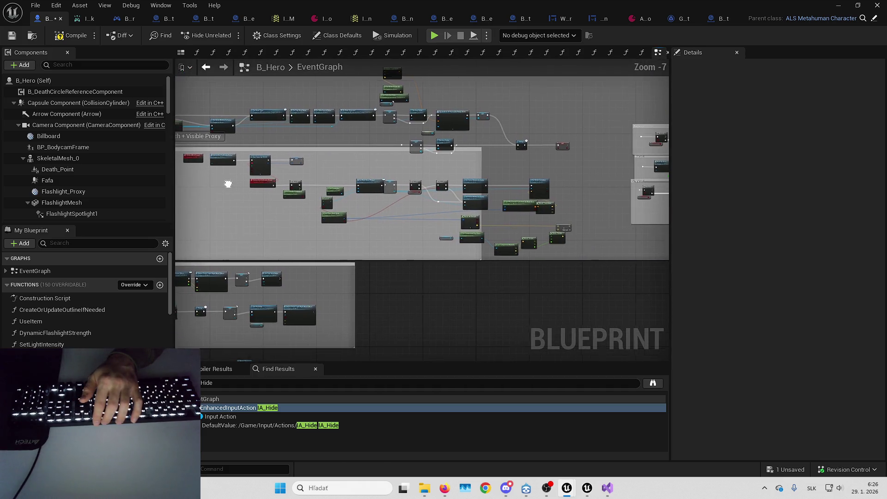
{"action": "scroll", "coordinate": [296, 199], "scroll_direction": "up", "scroll_amount": 1}
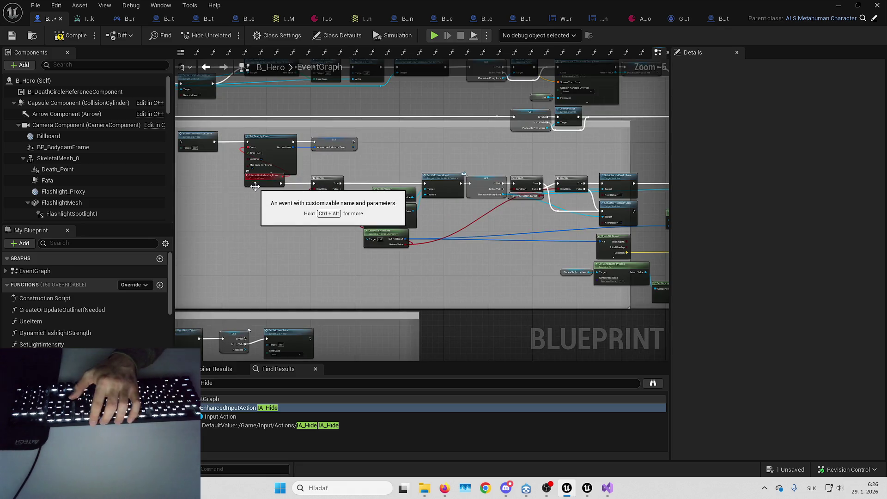
Select the nodes inside the placement comment, undoing an unintended deletion
{"action": "scroll", "coordinate": [365, 209], "scroll_direction": "up", "scroll_amount": 1}
{"action": "scroll", "coordinate": [239, 164], "scroll_direction": "down", "scroll_amount": 1}
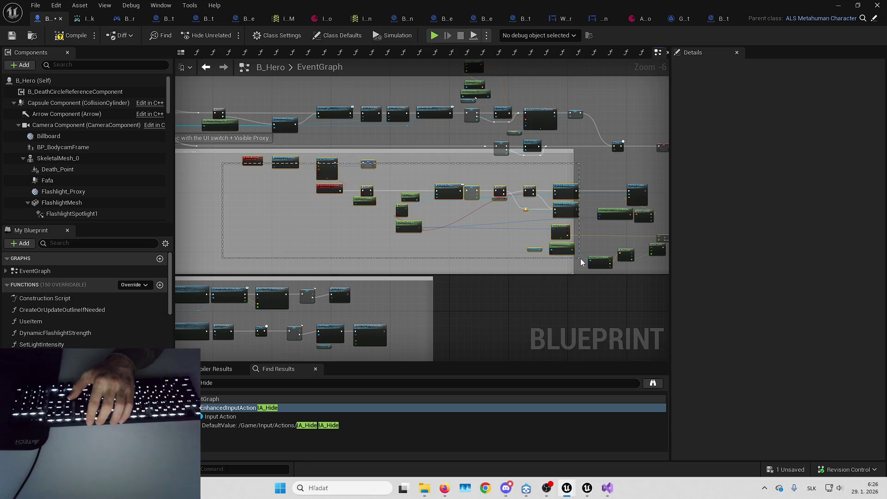
{"action": "left_click_drag", "start_coordinate": [581, 263], "coordinate": [583, 261]}
{"action": "left_click", "coordinate": [590, 200]}
{"action": "left_click_drag", "start_coordinate": [591, 200], "coordinate": [436, 184]}
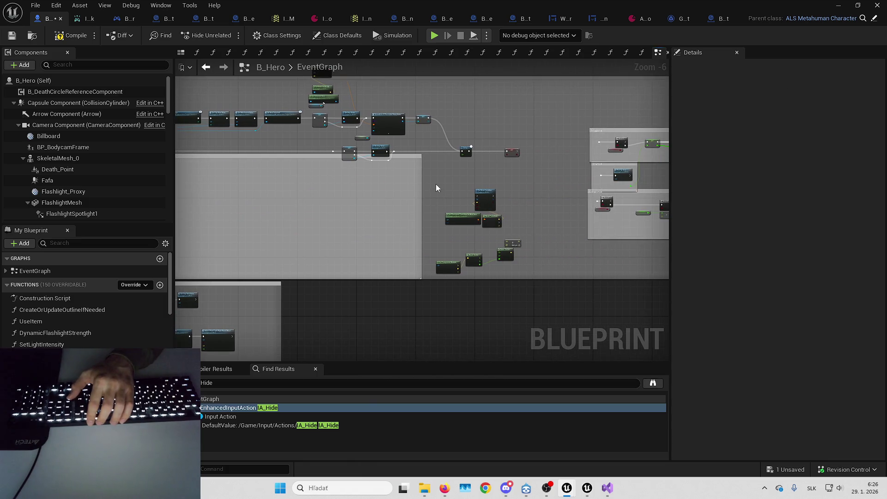
{"action": "left_click_drag", "start_coordinate": [528, 275], "coordinate": [528, 275]}
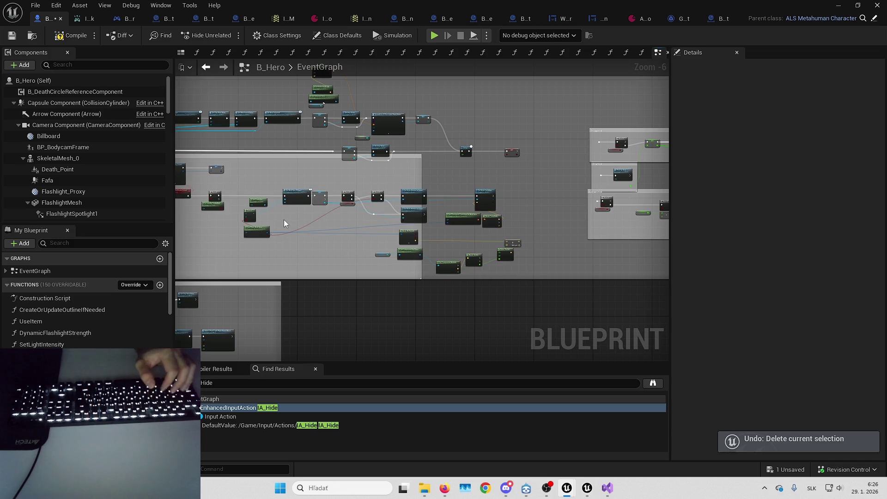
{"action": "key", "text": "ctrl+z"}
Delete the interaction indicator timer nodes, including the InteractionIndicatorTimer SET node
{"action": "scroll", "coordinate": [444, 215], "scroll_direction": "up", "scroll_amount": 4}
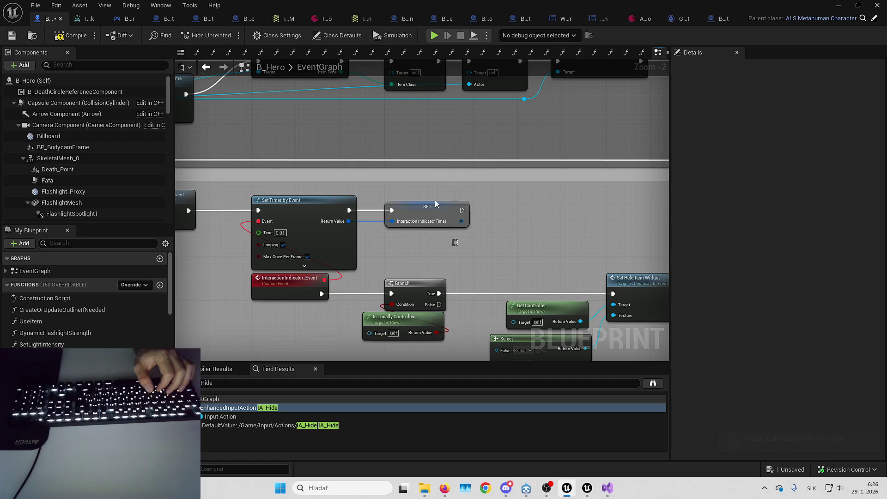
{"action": "left_click", "coordinate": [440, 216]}
{"action": "scroll", "coordinate": [69, 300], "scroll_direction": "down", "scroll_amount": 10}
{"action": "scroll", "coordinate": [88, 296], "scroll_direction": "down", "scroll_amount": 10}
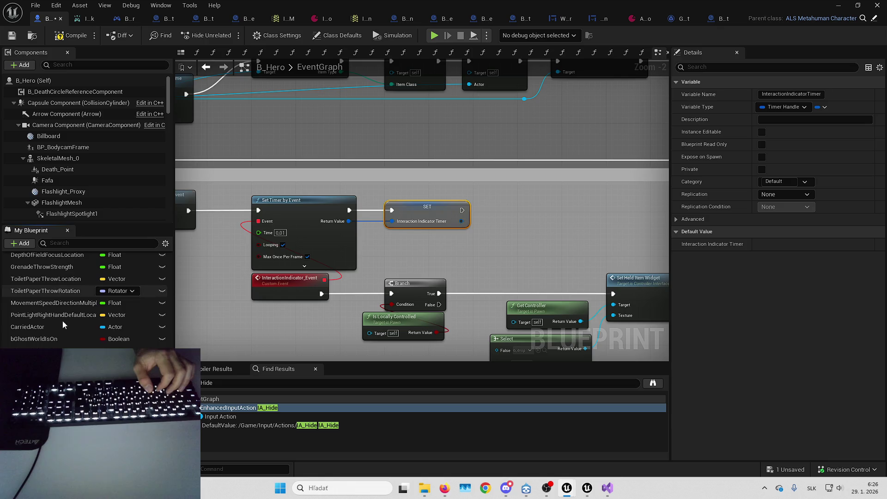
{"action": "scroll", "coordinate": [426, 250], "scroll_direction": "down", "scroll_amount": 2}
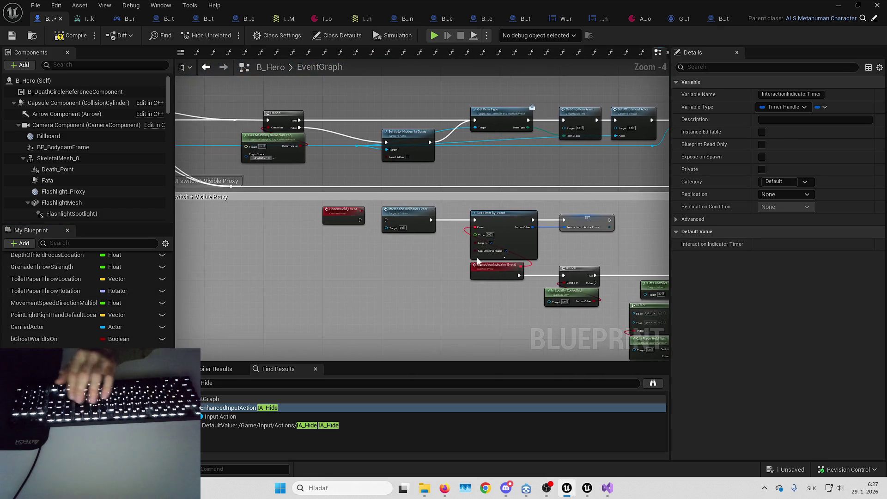
{"action": "left_click_drag", "start_coordinate": [319, 203], "coordinate": [609, 289]}
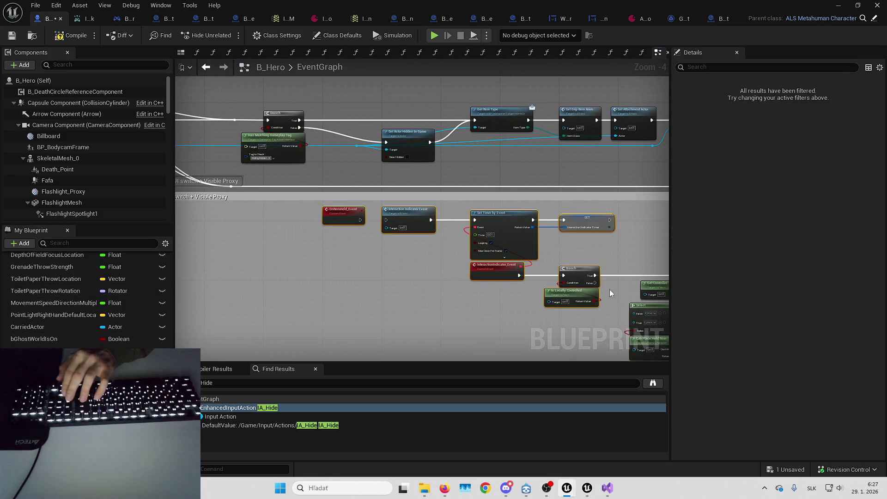
{"action": "key", "text": "Delete"}
Delete the held item widget and controller nodes
{"action": "right_click", "coordinate": [436, 275]}
{"action": "key", "text": "Escape"}
{"action": "right_click", "coordinate": [355, 239]}
{"action": "key", "text": "Escape"}
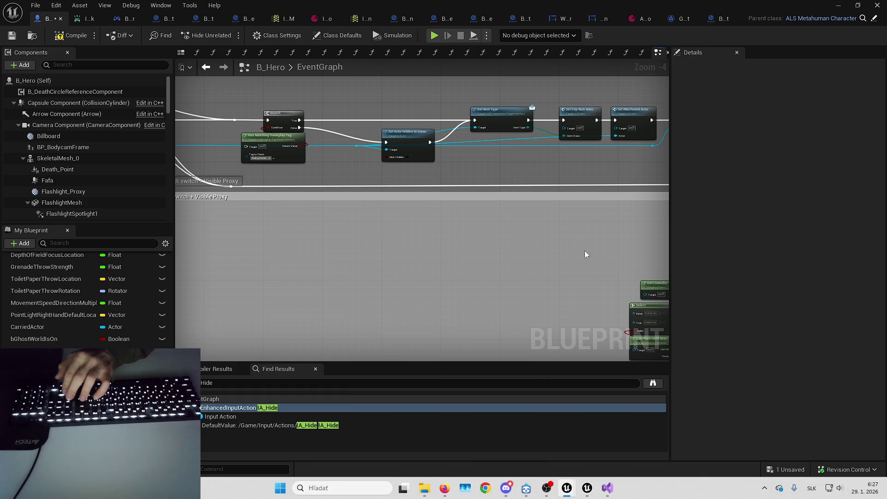
{"action": "left_click_drag", "start_coordinate": [581, 248], "coordinate": [295, 160]}
{"action": "key", "text": "Delete"}
Delete the leftover placement proxy nodes and try deleting the InteractionIndicatorTimer variable
{"action": "left_click_drag", "start_coordinate": [564, 273], "coordinate": [327, 243]}
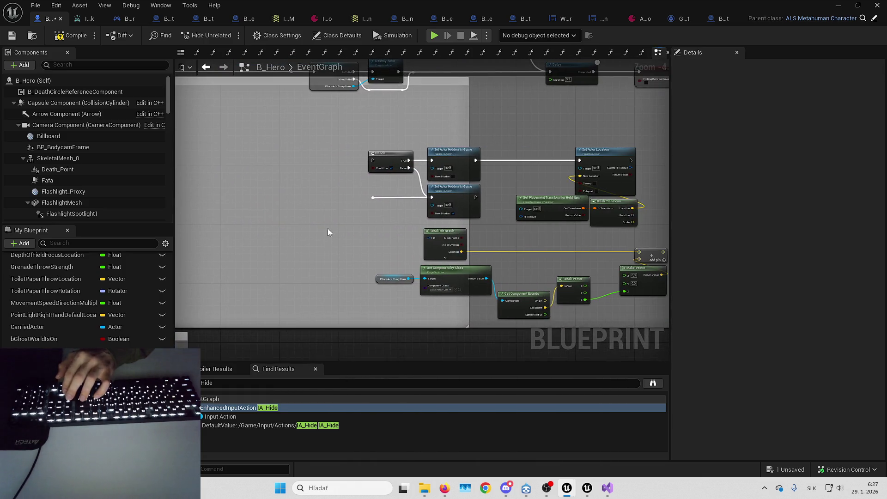
{"action": "left_click_drag", "start_coordinate": [628, 318], "coordinate": [447, 301]}
{"action": "key", "text": "Delete"}
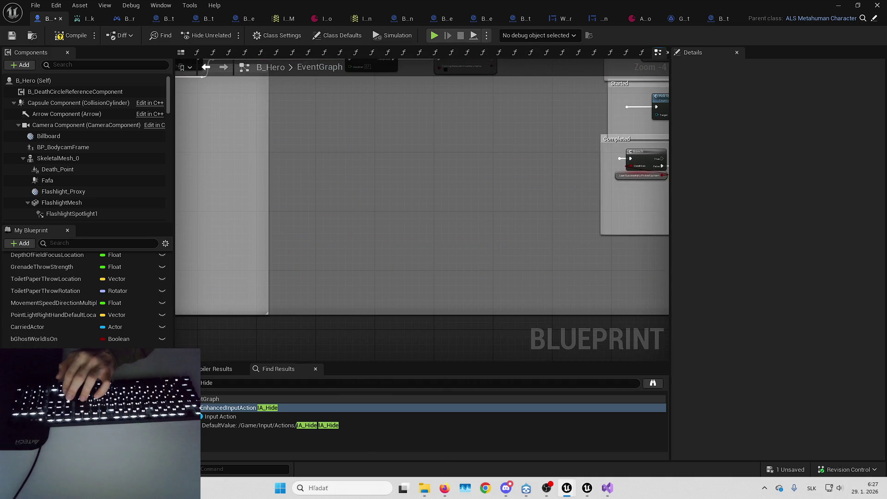
{"action": "key", "text": "Delete"}
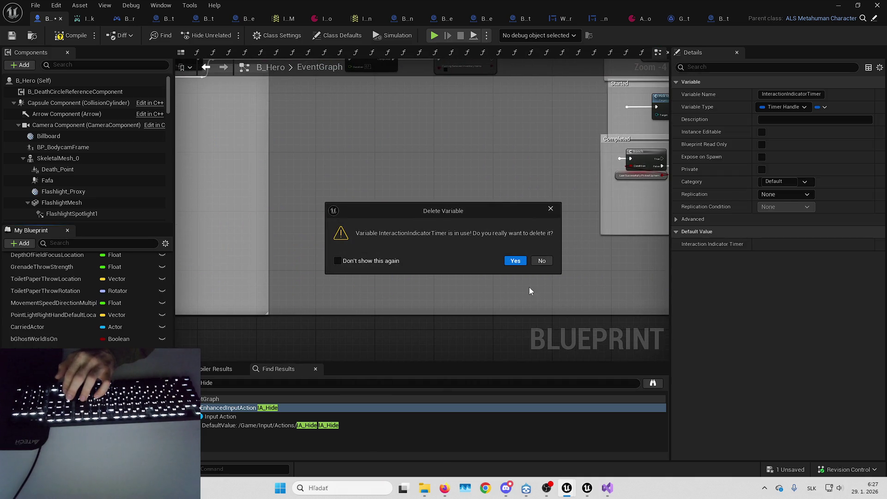
Cancel deleting InteractionIndicatorTimer and jump to its remaining reference node
{"action": "left_click", "coordinate": [541, 261]}
{"action": "mouse_move", "coordinate": [541, 261]}
{"action": "left_mouse_down"}
{"action": "mouse_move", "coordinate": [284, 278]}
{"action": "mouse_move", "coordinate": [340, 231]}
{"action": "mouse_move", "coordinate": [525, 322]}
{"action": "left_mouse_up"}
{"action": "right_click", "coordinate": [69, 291]}
{"action": "mouse_move", "coordinate": [129, 301]}
{"action": "left_click", "coordinate": [185, 303]}
{"action": "double_click", "coordinate": [231, 414]}
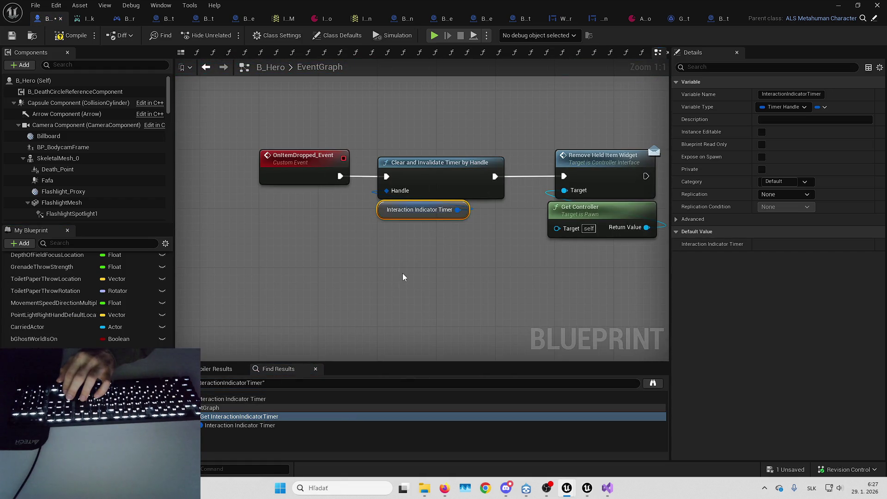
Breakpoint OnItemDropped_Event, delete the broken On Item Held binding, then compile and save B_Hero
{"action": "right_click", "coordinate": [308, 173]}
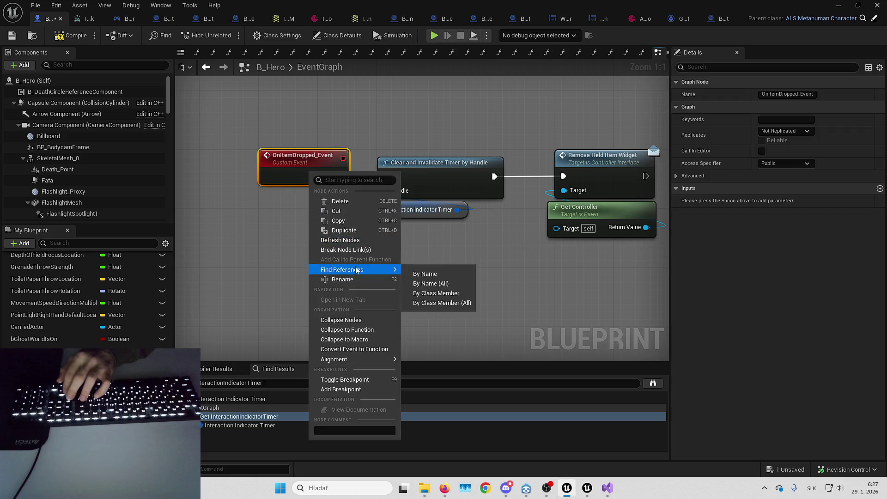
{"action": "left_click", "coordinate": [345, 390]}
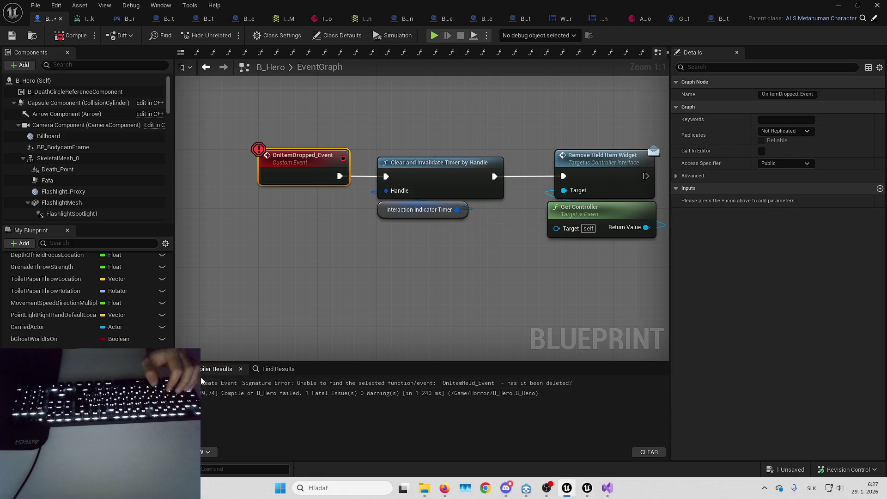
{"action": "left_click", "coordinate": [201, 382]}
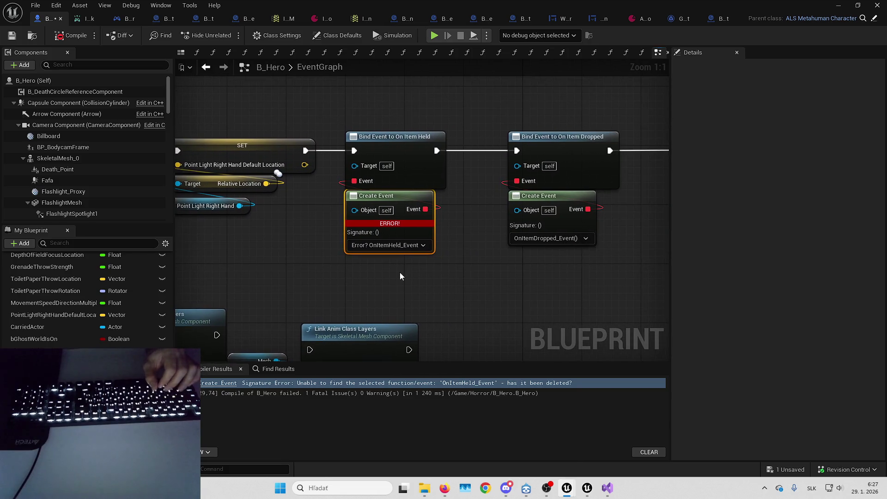
{"action": "scroll", "coordinate": [584, 276], "scroll_direction": "down", "scroll_amount": 4}
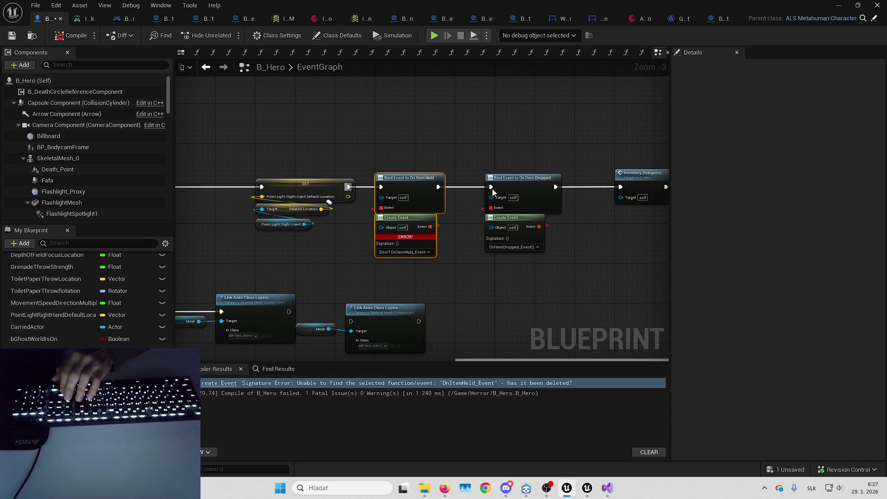
{"action": "key", "text": "Delete"}
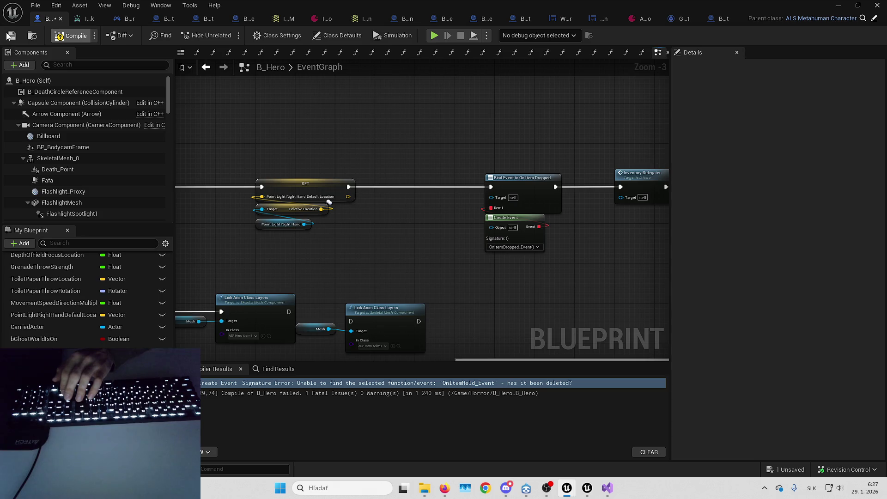
{"action": "left_click", "coordinate": [11, 36]}
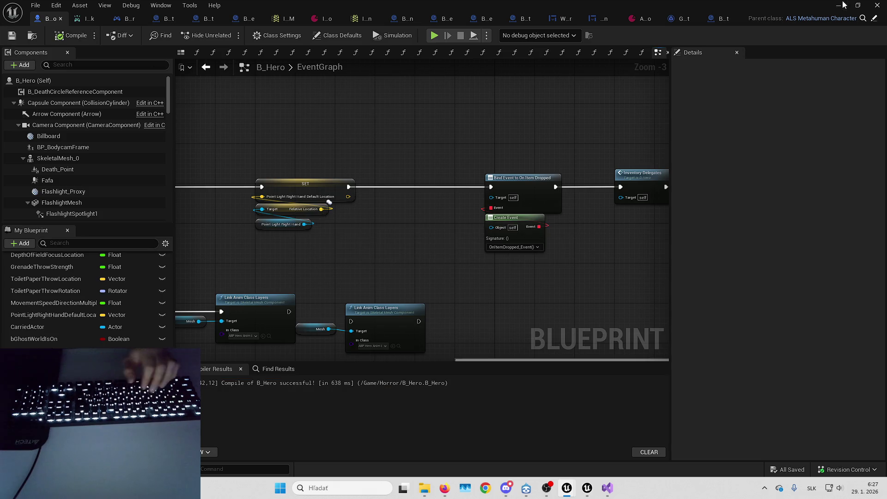
{"action": "key", "text": "alt+Tab"}
{"action": "key", "text": "alt+p"}
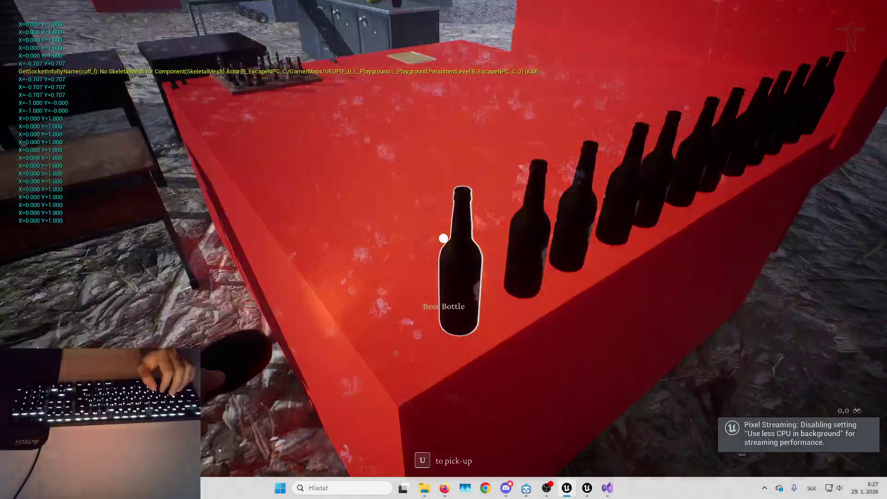
{"action": "key", "text": "e"}
{"action": "key", "text": "f"}
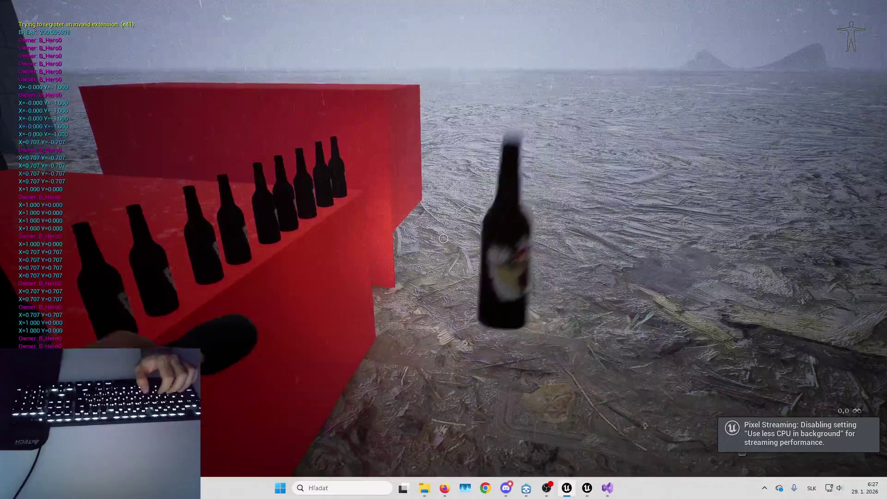
{"action": "key", "text": "u"}
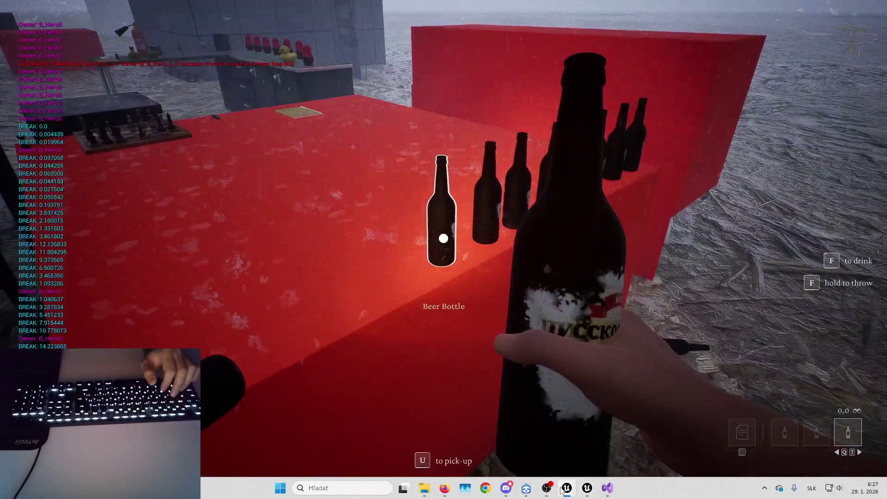
{"action": "mouse_move", "coordinate": [567, 488]}
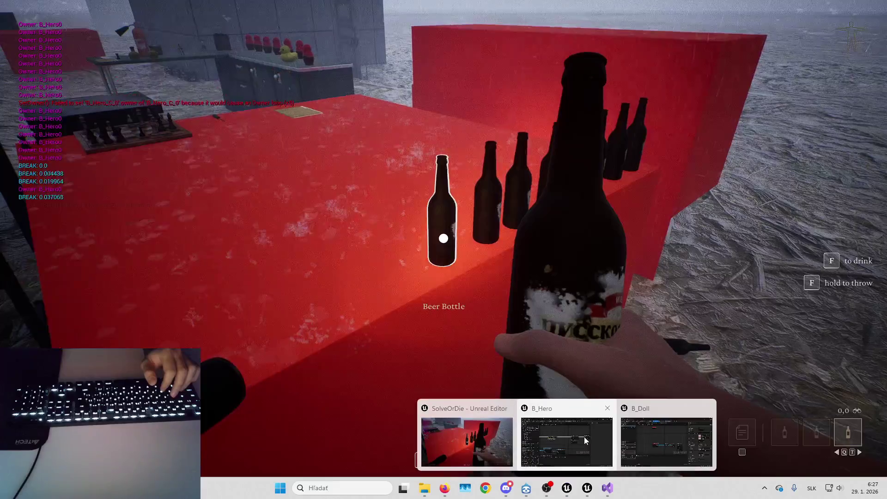
{"action": "left_click", "coordinate": [584, 437]}
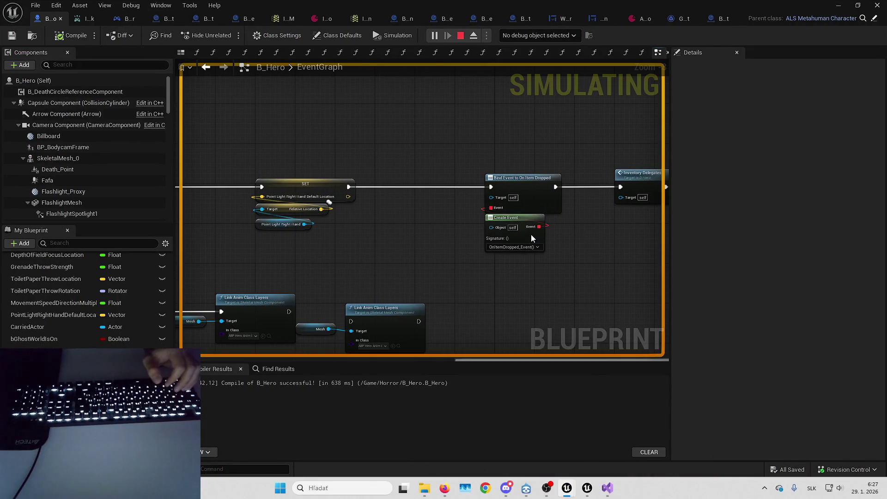
{"action": "double_click", "coordinate": [531, 235]}
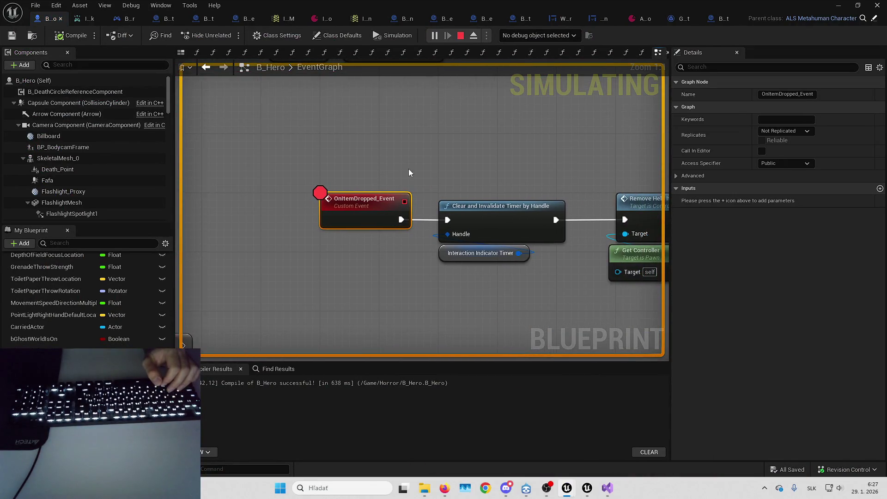
{"action": "key", "text": "alt+Tab"}
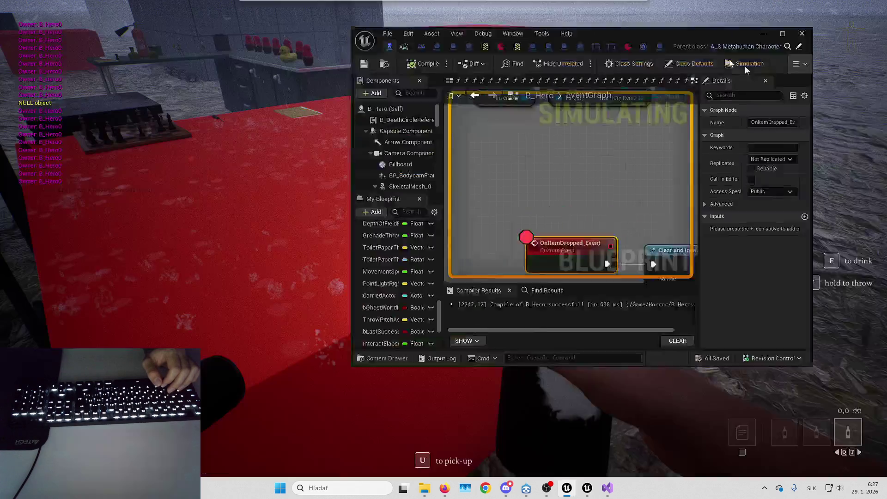
{"action": "key", "text": "shift+F1"}
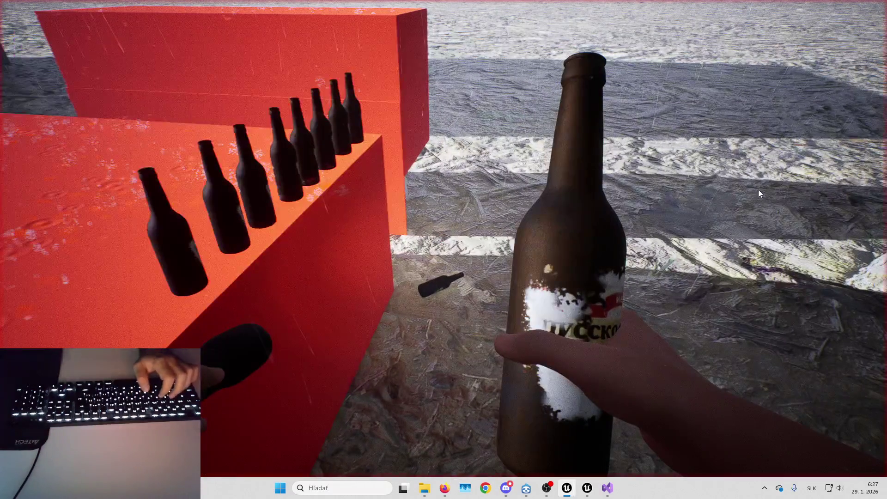
{"action": "key", "text": "F10"}
{"action": "key", "text": "F10"}
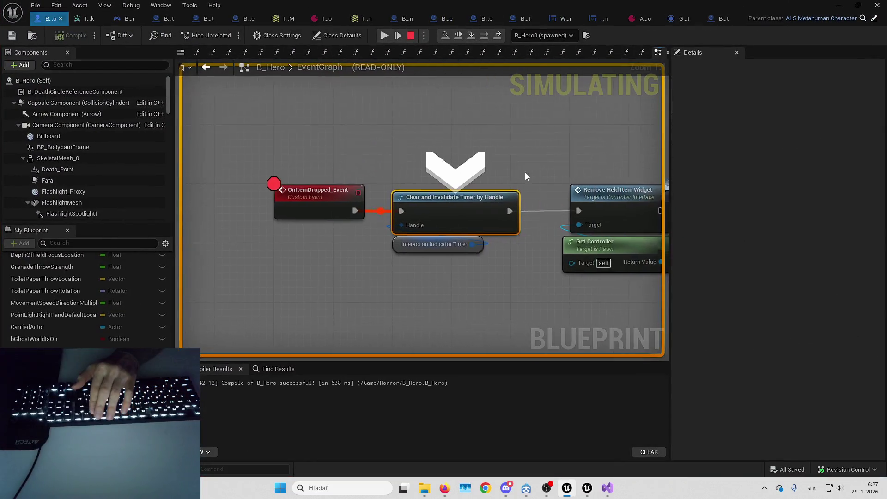
{"action": "key", "text": "F10"}
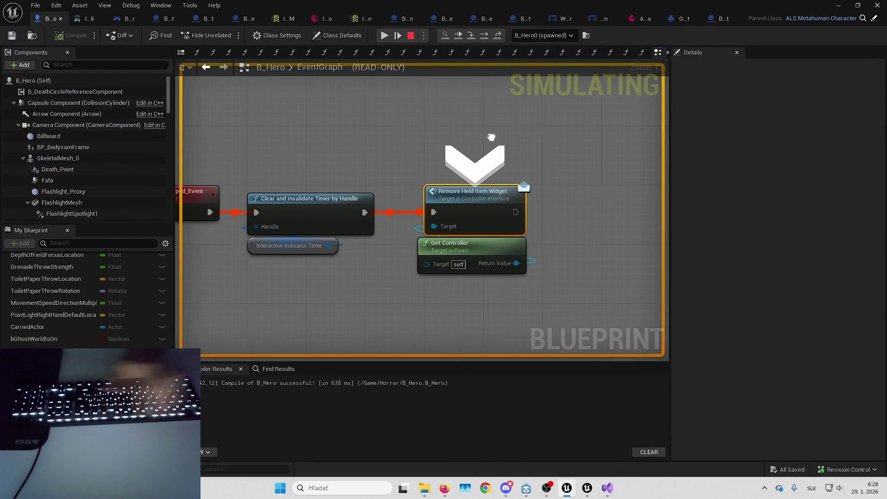
{"action": "key", "text": "Escape"}
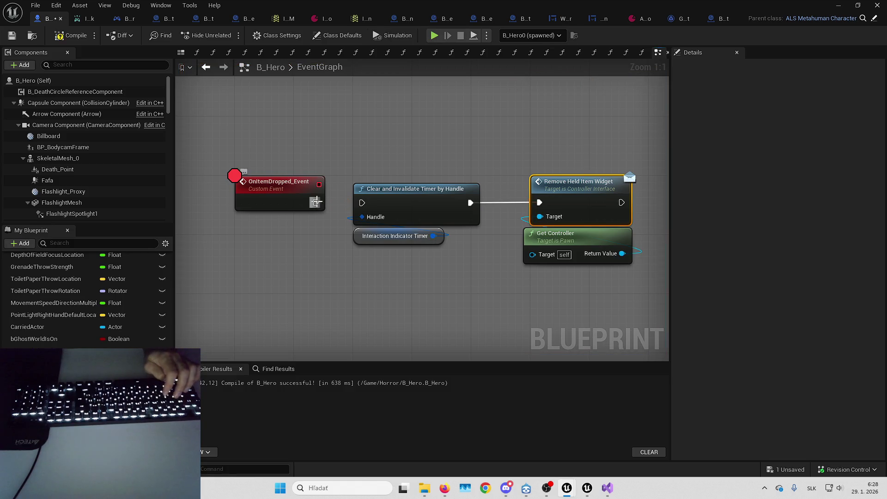
{"action": "key", "text": "ctrl+shift+s"}
{"action": "key", "text": "Return"}
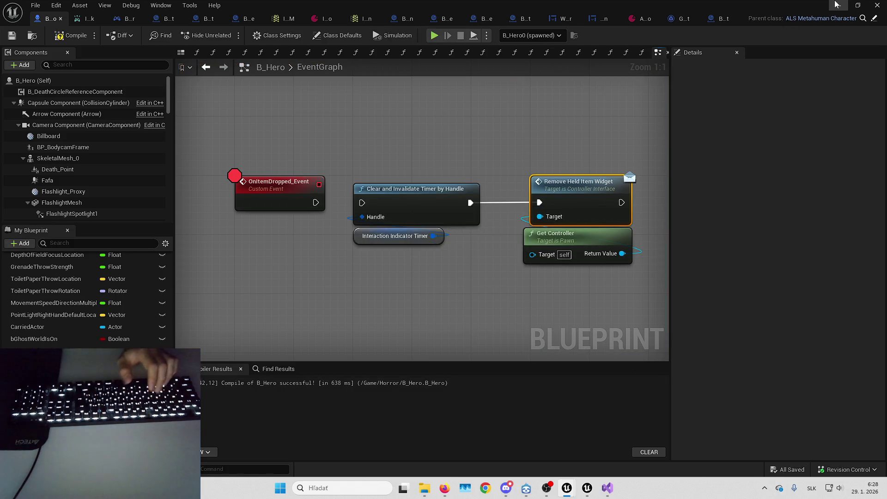
{"action": "key", "text": "alt+Tab"}
{"action": "key", "text": "alt+p"}
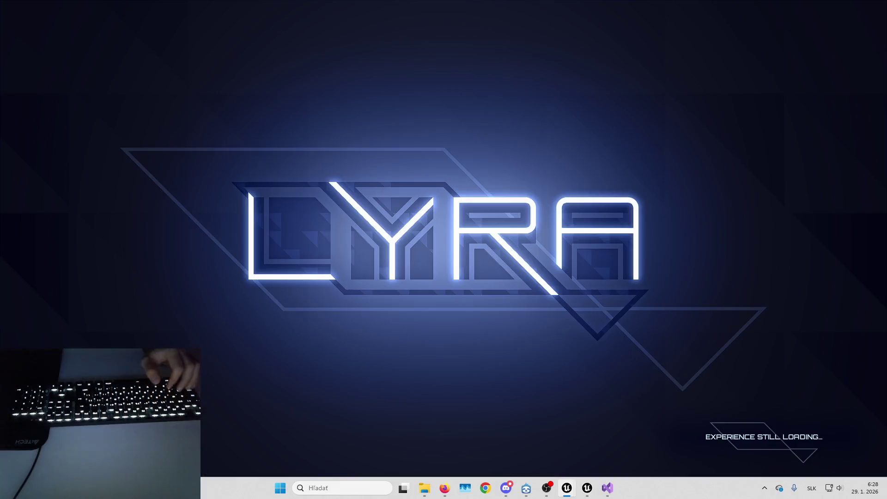
{"action": "key", "text": "a"}
{"action": "key", "text": "w"}
{"action": "key", "text": "alt+Tab"}
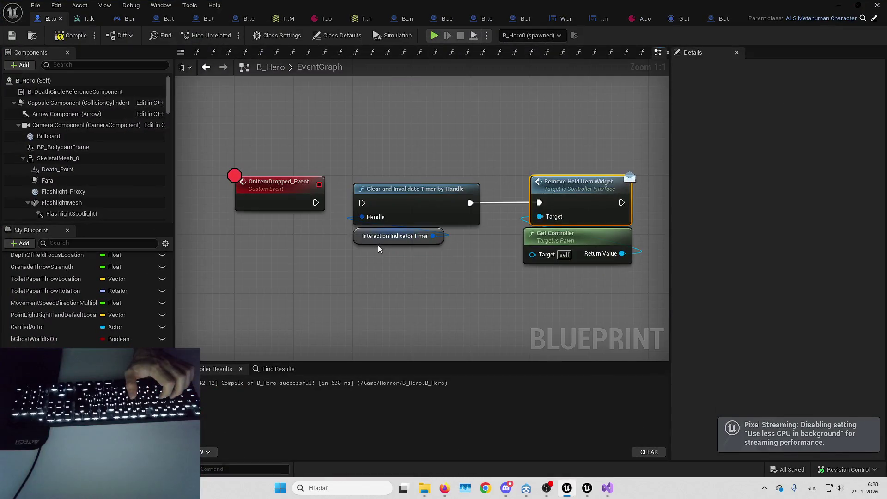
{"action": "left_click", "coordinate": [392, 38]}
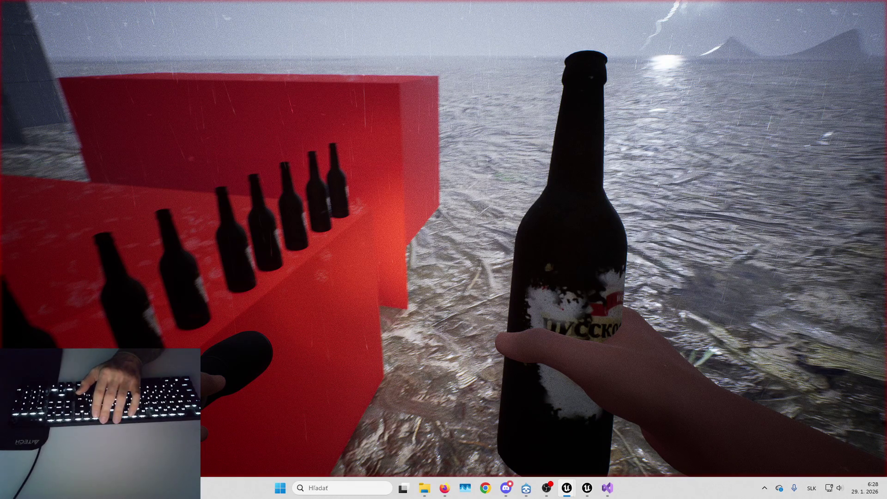
{"action": "key", "text": "g"}
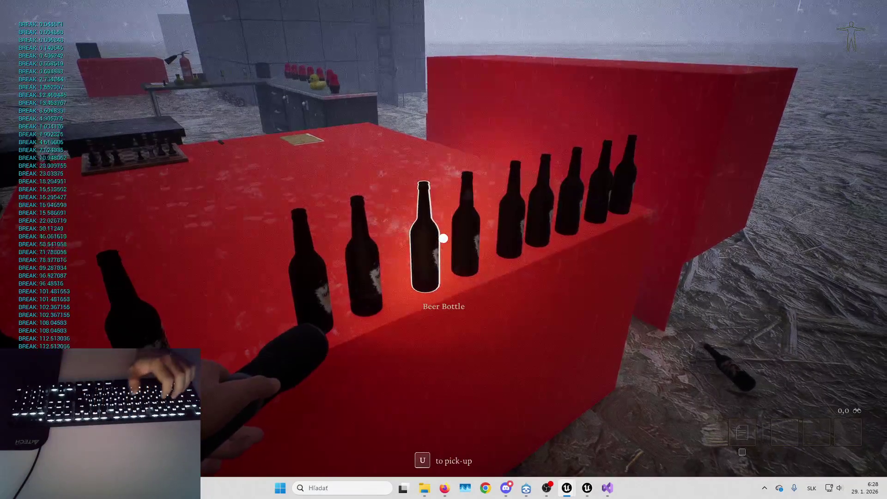
{"action": "key", "text": "u"}
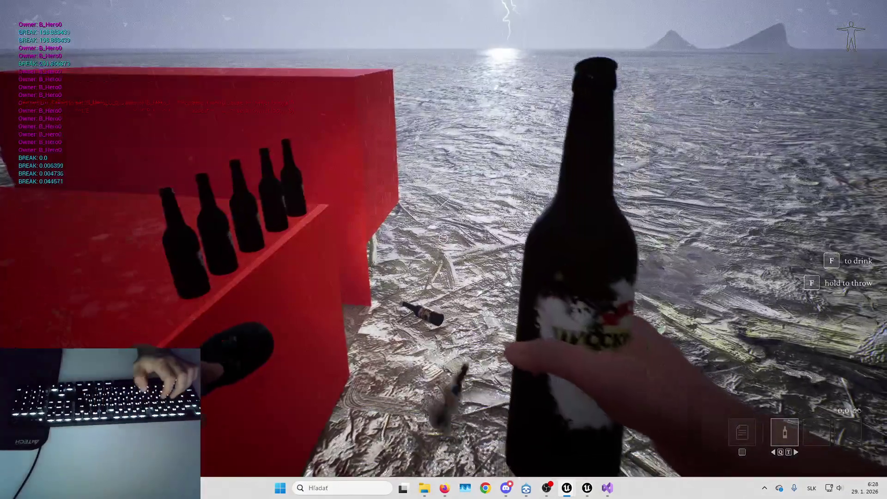
{"action": "key", "text": "g"}
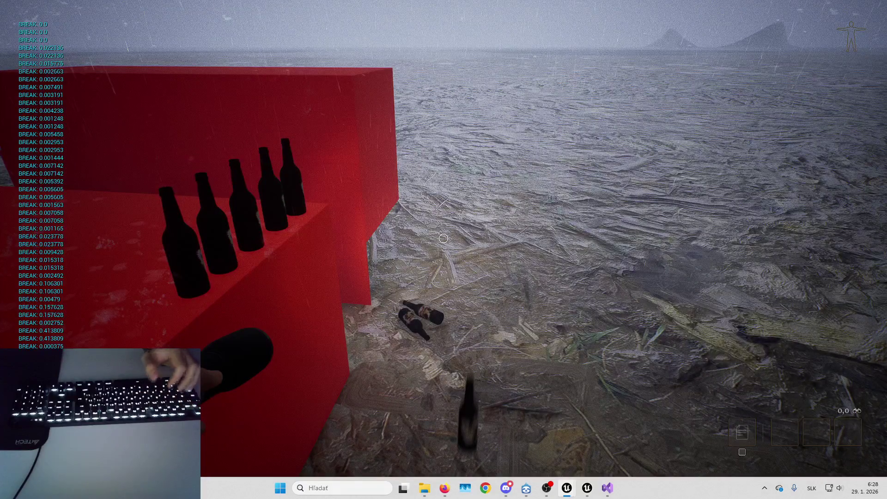
{"action": "key", "text": "Escape"}
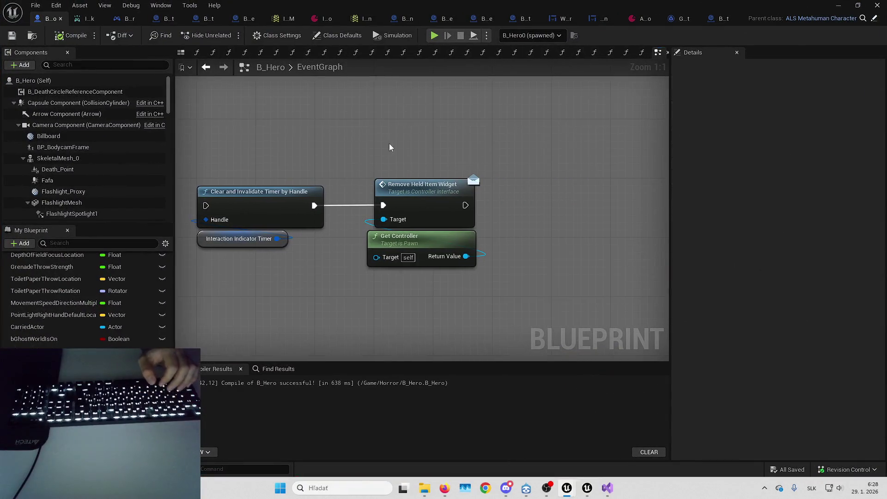
Search all blueprints for references to the Remove Held Item Widget node
{"action": "left_click", "coordinate": [465, 198]}
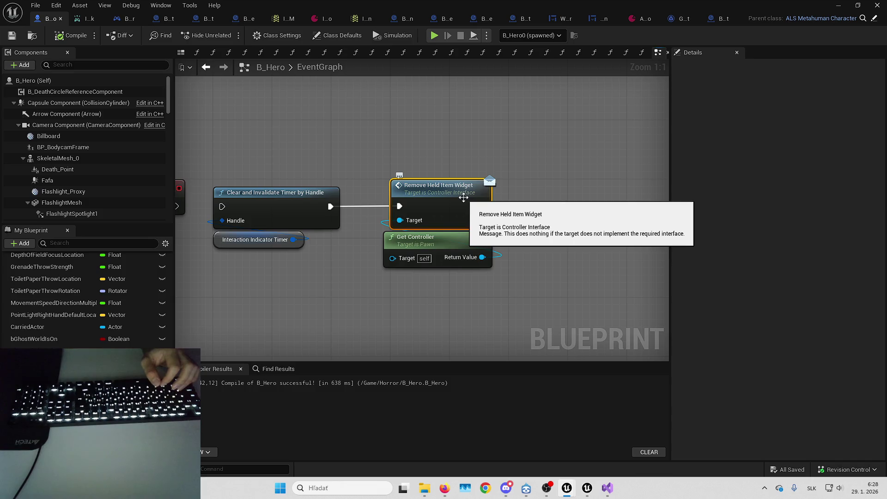
{"action": "right_click", "coordinate": [459, 198]}
{"action": "mouse_move", "coordinate": [536, 296]}
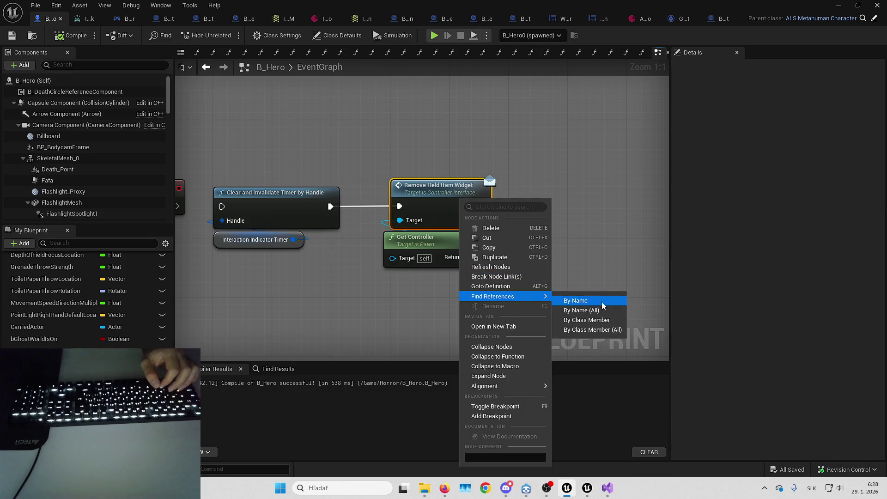
{"action": "left_click", "coordinate": [600, 311]}
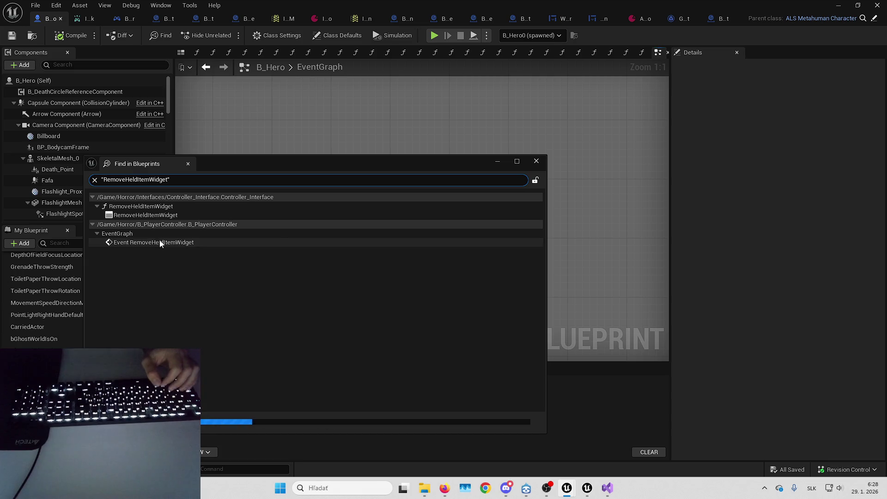
Inspect the RemoveHeldItemWidget event in B_PlayerController, then return to the Find in Blueprints results
{"action": "double_click", "coordinate": [173, 242]}
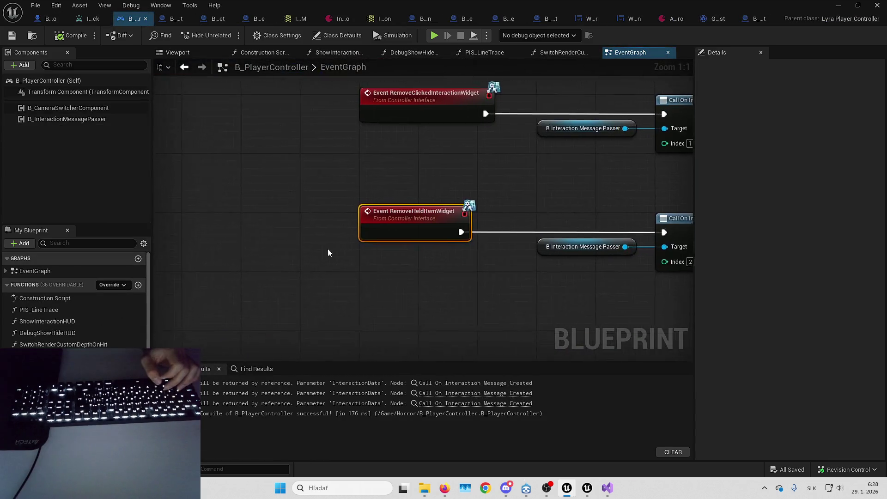
{"action": "scroll", "coordinate": [271, 240], "scroll_direction": "down", "scroll_amount": 2}
{"action": "mouse_move", "coordinate": [451, 287]}
{"action": "left_mouse_down"}
{"action": "mouse_move", "coordinate": [402, 203]}
{"action": "mouse_move", "coordinate": [397, 234]}
{"action": "mouse_move", "coordinate": [339, 263]}
{"action": "mouse_move", "coordinate": [418, 294]}
{"action": "mouse_move", "coordinate": [535, 458]}
{"action": "left_mouse_up"}
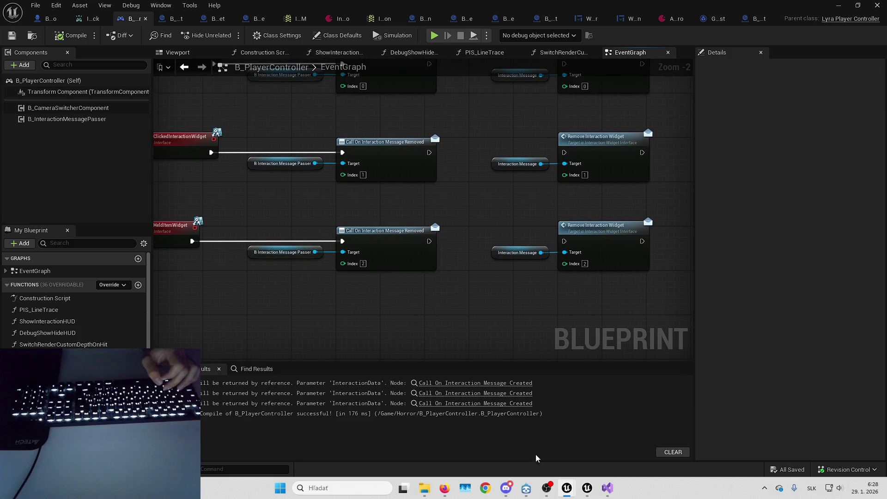
{"action": "mouse_move", "coordinate": [568, 488]}
{"action": "left_click", "coordinate": [710, 433]}
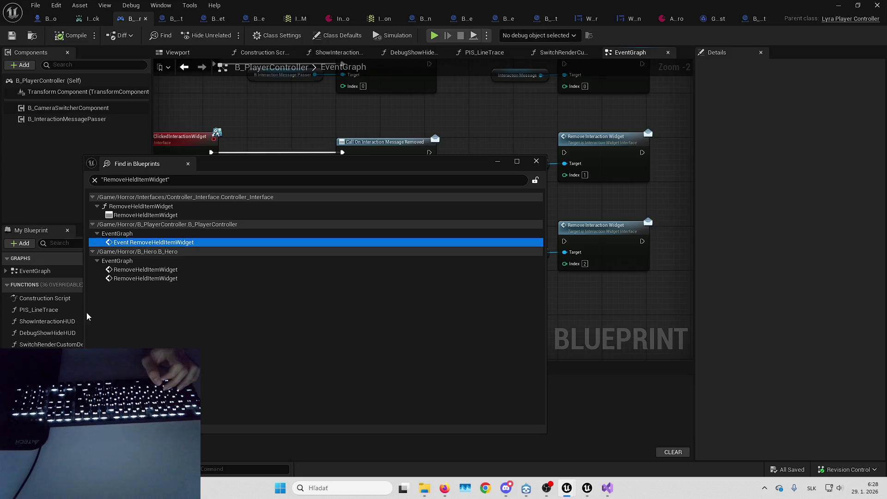
{"action": "left_click", "coordinate": [537, 162]}
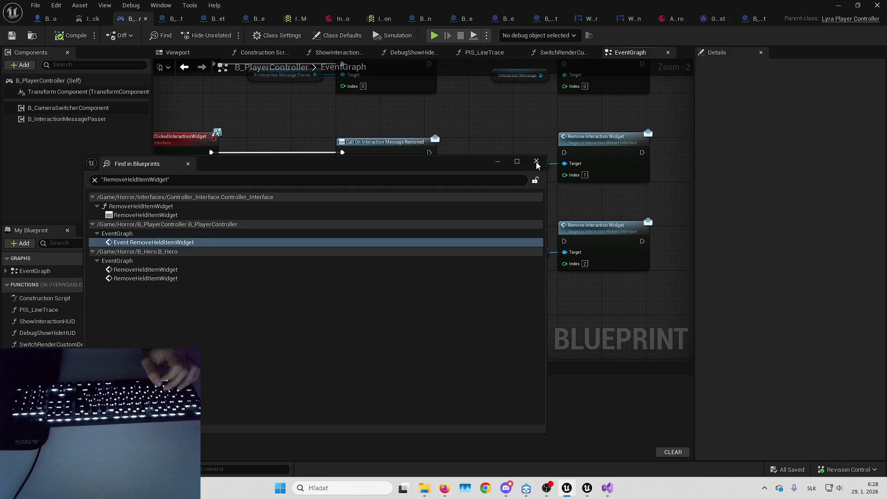
Delete the OnItemDropped event and its connected nodes in B_Hero, then compile
{"action": "left_click", "coordinate": [44, 18]}
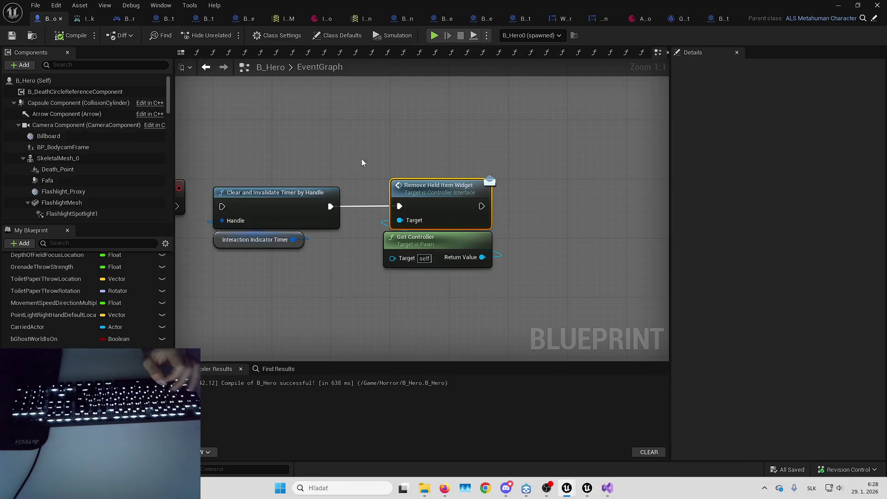
{"action": "left_click_drag", "start_coordinate": [550, 214], "coordinate": [578, 234]}
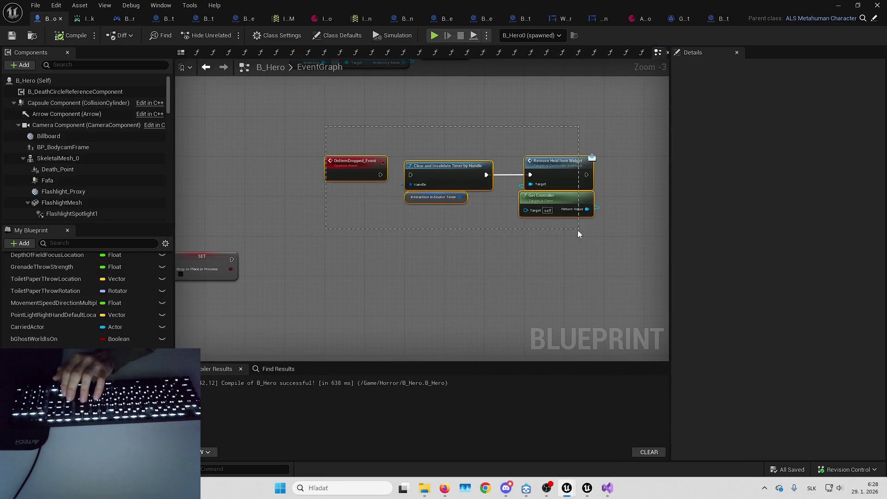
{"action": "key", "text": "Delete"}
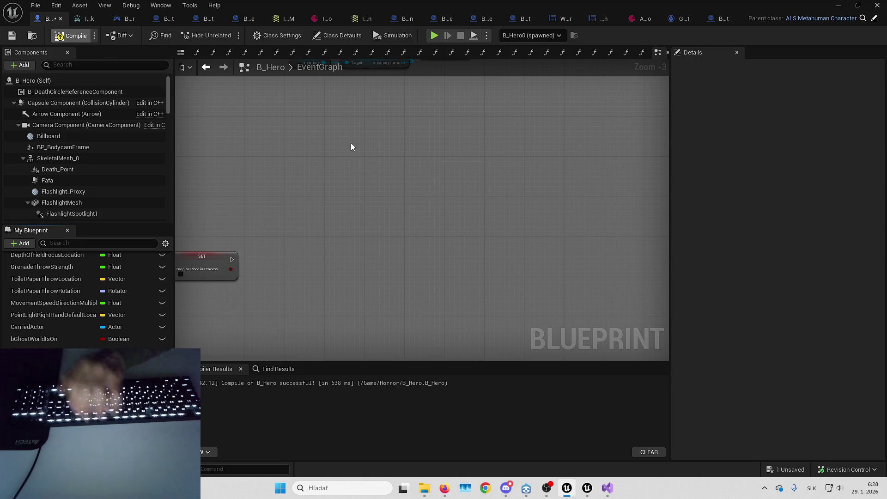
{"action": "key", "text": "F7"}
Delete the large placement logic comment box
{"action": "scroll", "coordinate": [397, 223], "scroll_direction": "down", "scroll_amount": 4}
{"action": "mouse_move", "coordinate": [397, 226]}
{"action": "left_mouse_down"}
{"action": "mouse_move", "coordinate": [372, 234]}
{"action": "mouse_move", "coordinate": [243, 210]}
{"action": "left_mouse_up"}
{"action": "left_click", "coordinate": [349, 244]}
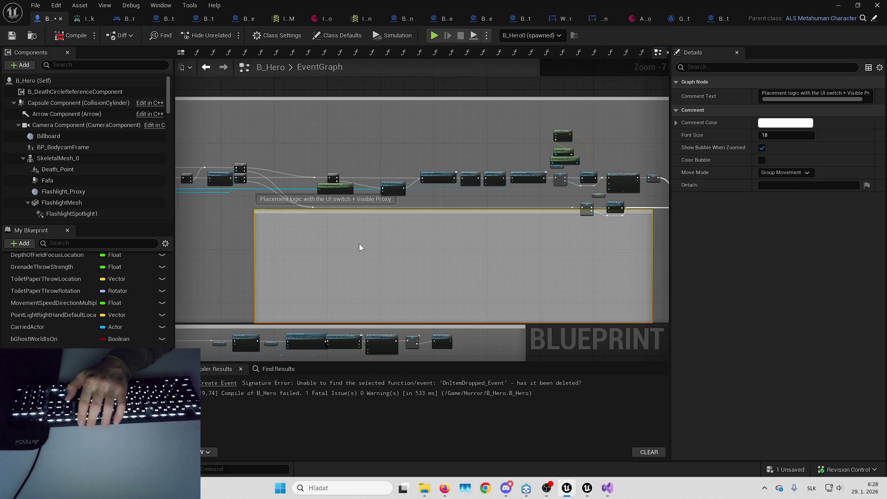
{"action": "scroll", "coordinate": [323, 249], "scroll_direction": "up", "scroll_amount": 2}
{"action": "key", "text": "Delete"}
Select and delete the leftover obsolete placement logic nodes
{"action": "scroll", "coordinate": [460, 178], "scroll_direction": "up", "scroll_amount": 3}
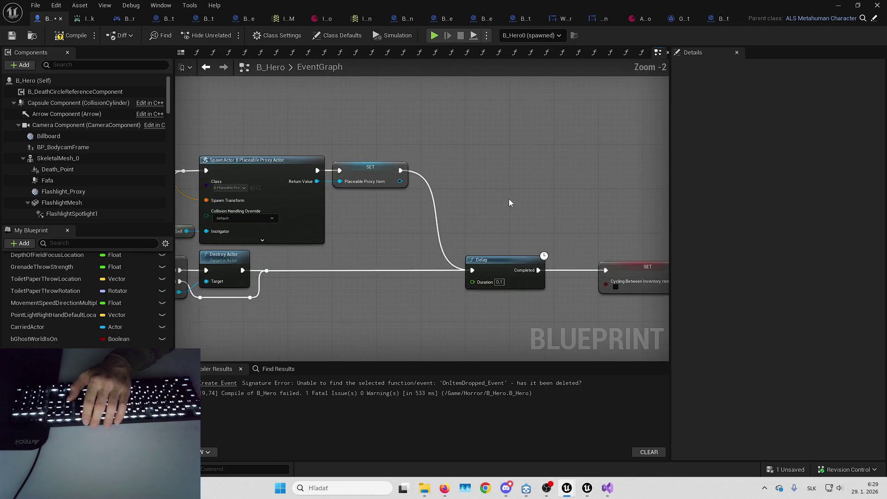
{"action": "left_click_drag", "start_coordinate": [671, 219], "coordinate": [684, 216]}
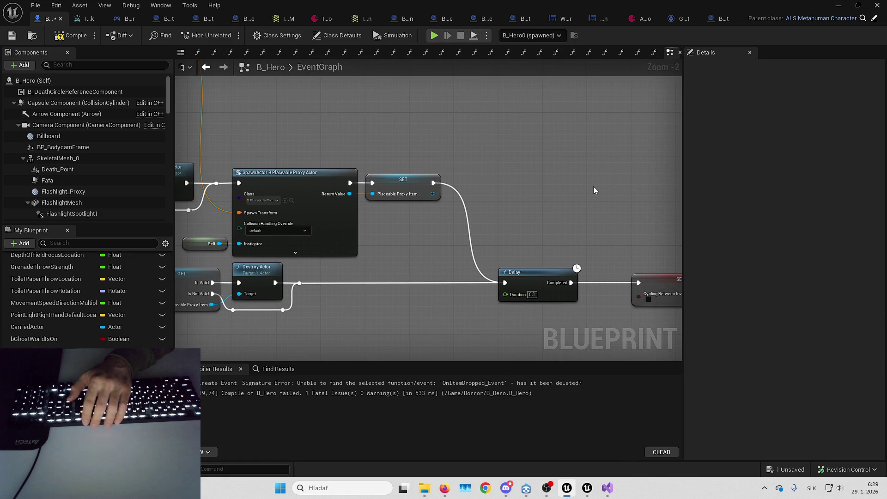
{"action": "scroll", "coordinate": [593, 187], "scroll_direction": "down", "scroll_amount": 6}
{"action": "scroll", "coordinate": [602, 195], "scroll_direction": "up", "scroll_amount": 4}
{"action": "mouse_move", "coordinate": [455, 177]}
{"action": "left_mouse_down"}
{"action": "mouse_move", "coordinate": [257, 146]}
{"action": "mouse_move", "coordinate": [362, 127]}
{"action": "left_mouse_up"}
{"action": "scroll", "coordinate": [362, 129], "scroll_direction": "down", "scroll_amount": 2}
{"action": "left_click_drag", "start_coordinate": [245, 114], "coordinate": [460, 245]}
{"action": "scroll", "coordinate": [459, 244], "scroll_direction": "up", "scroll_amount": 1}
{"action": "left_click_drag", "start_coordinate": [580, 153], "coordinate": [307, 146]}
{"action": "scroll", "coordinate": [367, 151], "scroll_direction": "down", "scroll_amount": 3}
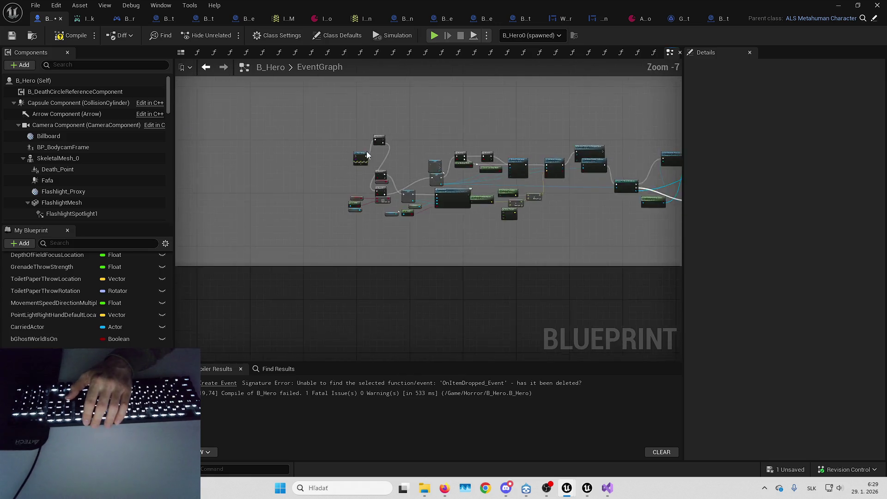
{"action": "key", "text": "ctrl+a"}
{"action": "key", "text": "c"}
{"action": "mouse_move", "coordinate": [211, 169]}
{"action": "left_mouse_down"}
{"action": "mouse_move", "coordinate": [600, 277]}
{"action": "mouse_move", "coordinate": [398, 264]}
{"action": "left_mouse_up"}
{"action": "key", "text": "Delete"}
Jump to the Create Event node causing the remaining compile error
{"action": "mouse_move", "coordinate": [478, 246]}
{"action": "left_mouse_down"}
{"action": "mouse_move", "coordinate": [516, 166]}
{"action": "mouse_move", "coordinate": [336, 237]}
{"action": "left_mouse_up"}
{"action": "scroll", "coordinate": [335, 237], "scroll_direction": "down", "scroll_amount": 2}
{"action": "left_click", "coordinate": [221, 383]}
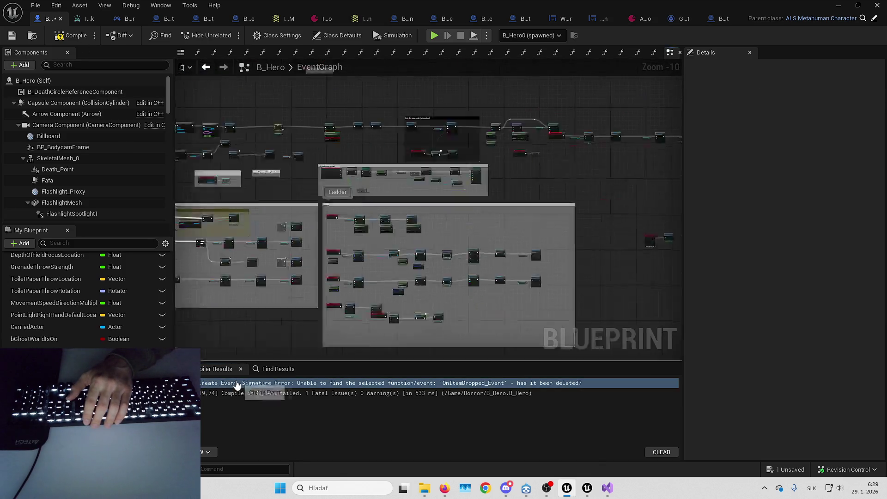
Delete the broken OnItemDropped binding and wire SET's execution into Inventory Delegates
{"action": "left_click_drag", "start_coordinate": [390, 114], "coordinate": [625, 302]}
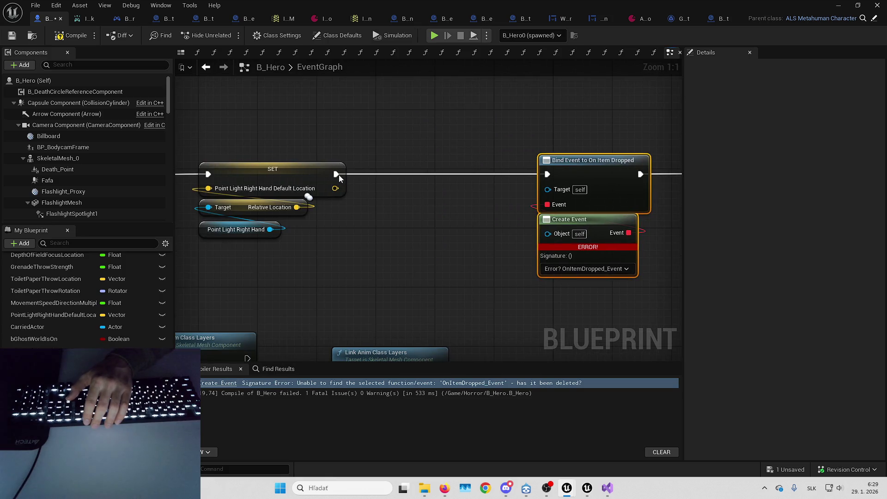
{"action": "key", "text": "Delete"}
{"action": "mouse_move", "coordinate": [337, 175]}
{"action": "left_mouse_down"}
{"action": "mouse_move", "coordinate": [700, 158]}
{"action": "mouse_move", "coordinate": [450, 172]}
{"action": "left_mouse_up"}
Peek inside the Ladder Delegates and Inventory Delegates collapsed graphs
{"action": "scroll", "coordinate": [253, 161], "scroll_direction": "down", "scroll_amount": 2}
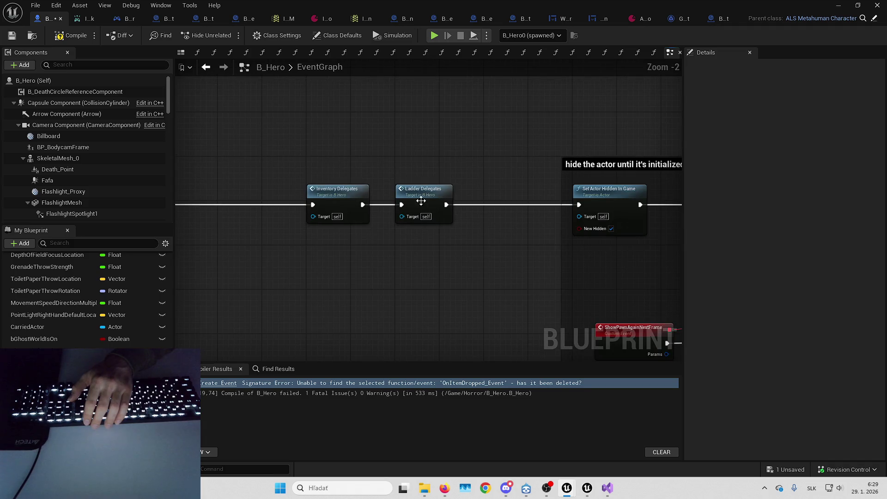
{"action": "double_click", "coordinate": [420, 201]}
{"action": "key", "text": "alt+Left"}
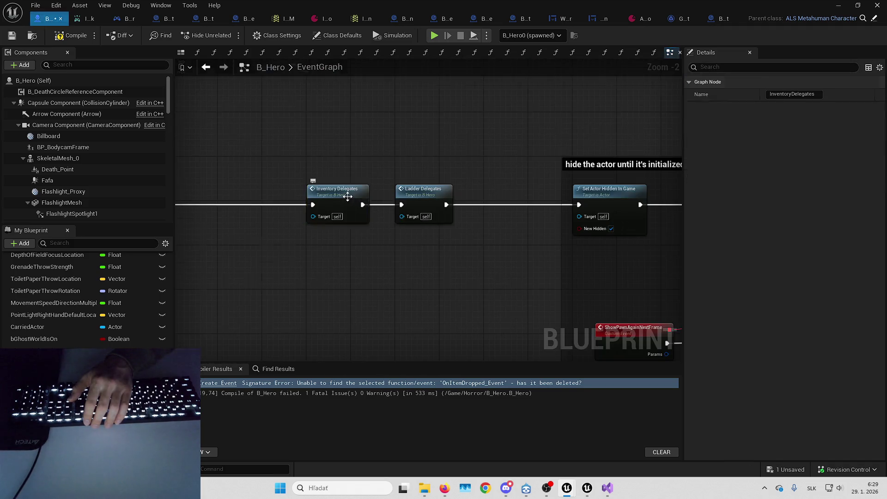
{"action": "double_click", "coordinate": [348, 197]}
{"action": "key", "text": "alt+Left"}
{"action": "scroll", "coordinate": [380, 226], "scroll_direction": "down", "scroll_amount": 3}
{"action": "mouse_move", "coordinate": [400, 228]}
{"action": "left_mouse_down"}
{"action": "mouse_move", "coordinate": [204, 227]}
{"action": "mouse_move", "coordinate": [597, 148]}
{"action": "mouse_move", "coordinate": [433, 167]}
{"action": "mouse_move", "coordinate": [519, 170]}
{"action": "mouse_move", "coordinate": [439, 205]}
{"action": "mouse_move", "coordinate": [213, 205]}
{"action": "mouse_move", "coordinate": [460, 180]}
{"action": "mouse_move", "coordinate": [535, 209]}
{"action": "left_mouse_up"}
{"action": "scroll", "coordinate": [597, 152], "scroll_direction": "down", "scroll_amount": 7}
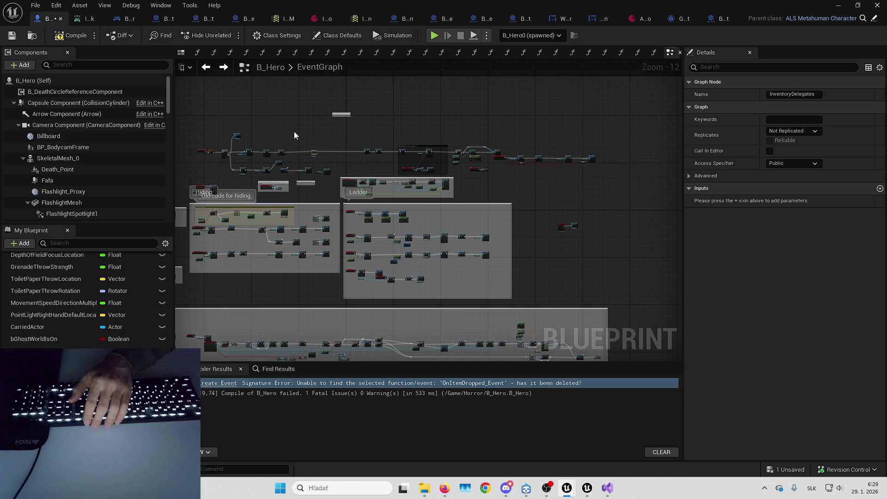
Recompile B_Hero so the OnItemDropped_Event error clears
{"action": "left_click_drag", "start_coordinate": [175, 206], "coordinate": [140, 205]}
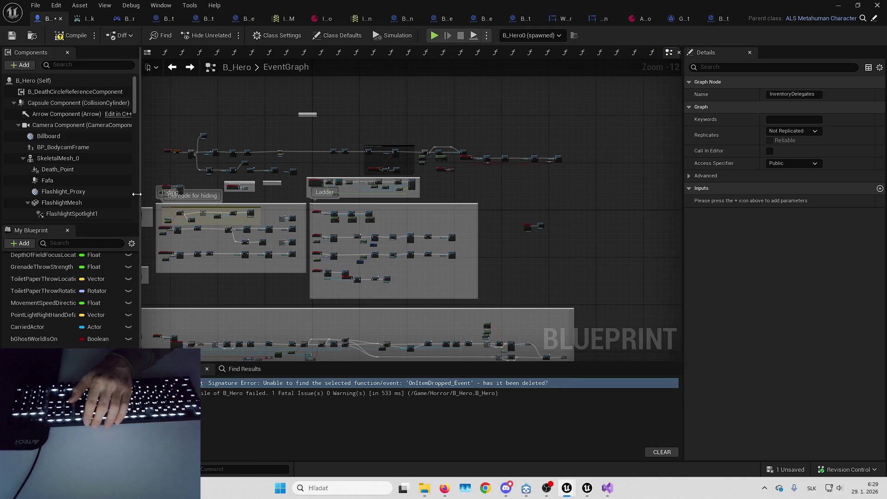
{"action": "left_click", "coordinate": [221, 120]}
{"action": "left_click_drag", "start_coordinate": [221, 120], "coordinate": [356, 145]}
{"action": "scroll", "coordinate": [387, 139], "scroll_direction": "up", "scroll_amount": 4}
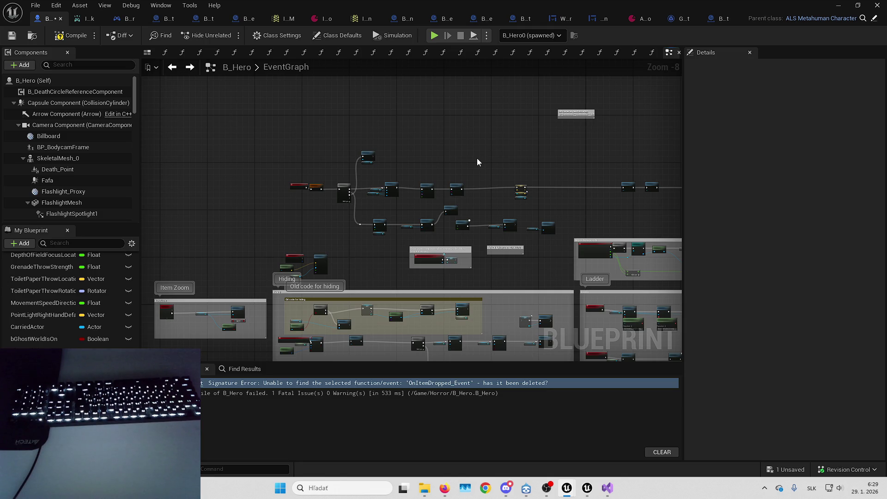
{"action": "left_click_drag", "start_coordinate": [477, 158], "coordinate": [508, 160]}
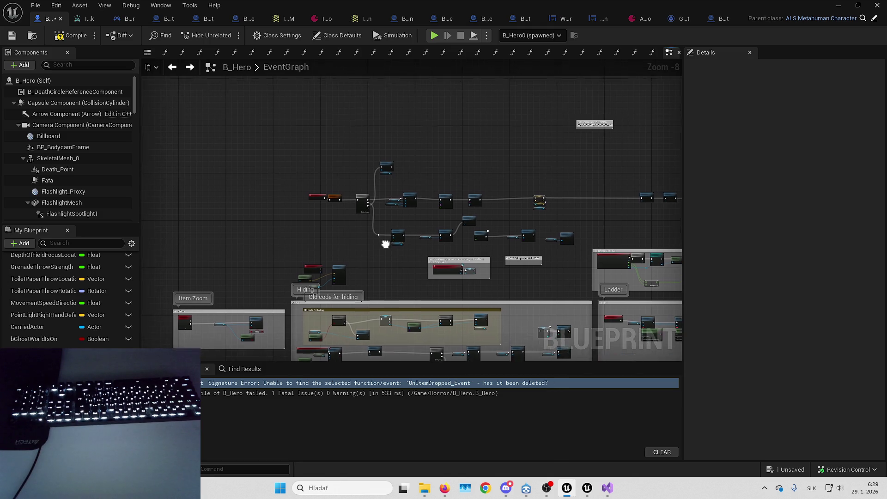
{"action": "left_click", "coordinate": [76, 39]}
{"action": "scroll", "coordinate": [344, 203], "scroll_direction": "up", "scroll_amount": 4}
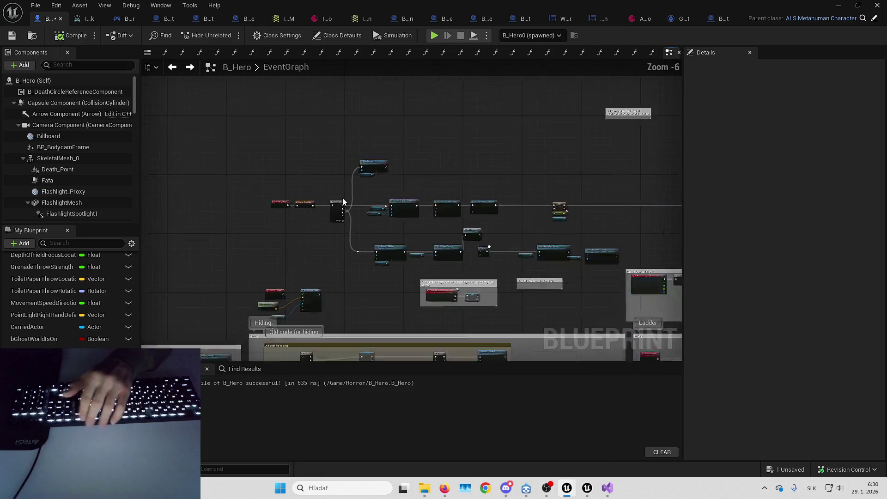
Open PC_Ghost_Alpha, confirm its Alpha parameter defaults to 1.0, and return to B_Hero
{"action": "left_click_drag", "start_coordinate": [454, 238], "coordinate": [386, 214]}
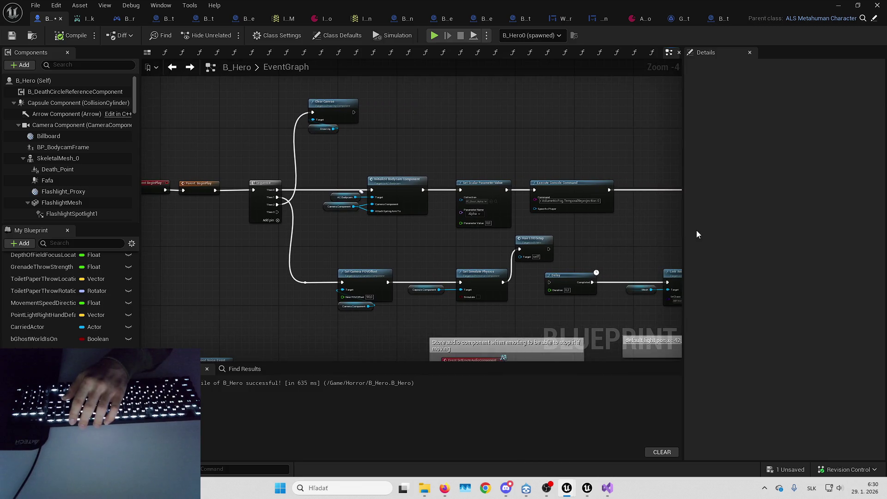
{"action": "left_click_drag", "start_coordinate": [684, 229], "coordinate": [721, 226]}
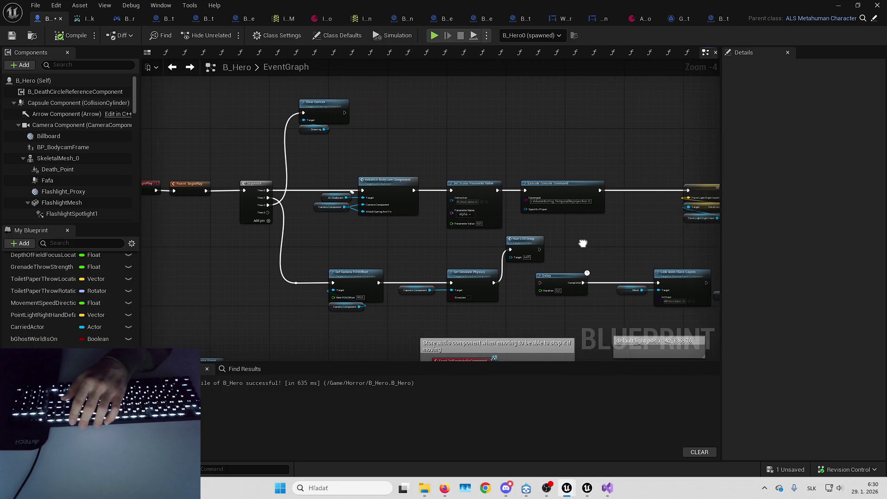
{"action": "scroll", "coordinate": [577, 238], "scroll_direction": "up", "scroll_amount": 3}
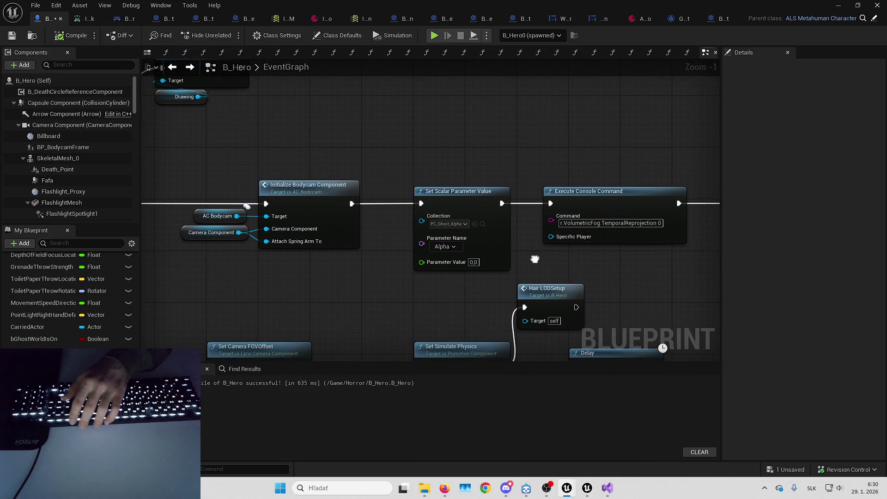
{"action": "scroll", "coordinate": [439, 231], "scroll_direction": "up", "scroll_amount": 1}
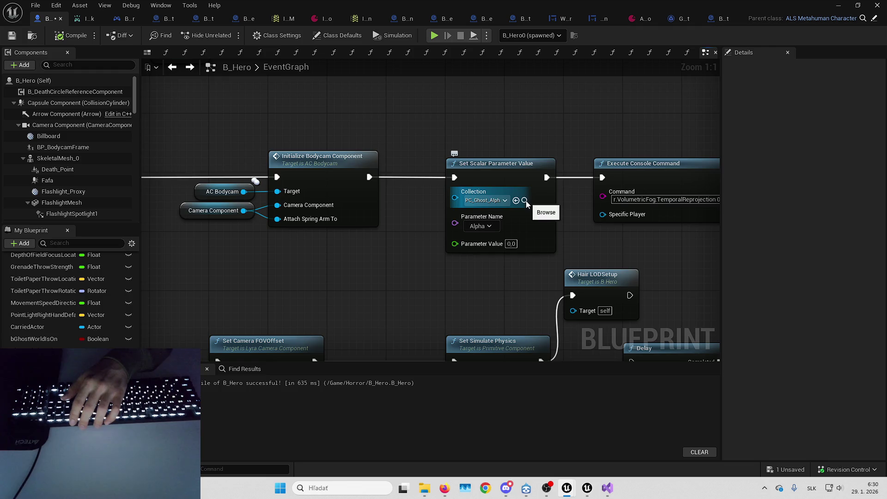
{"action": "left_click", "coordinate": [525, 201]}
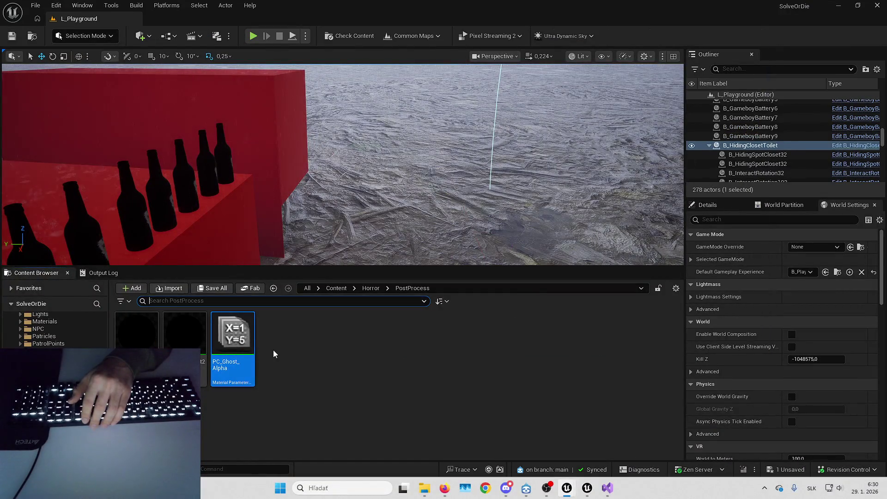
{"action": "key", "text": "Return"}
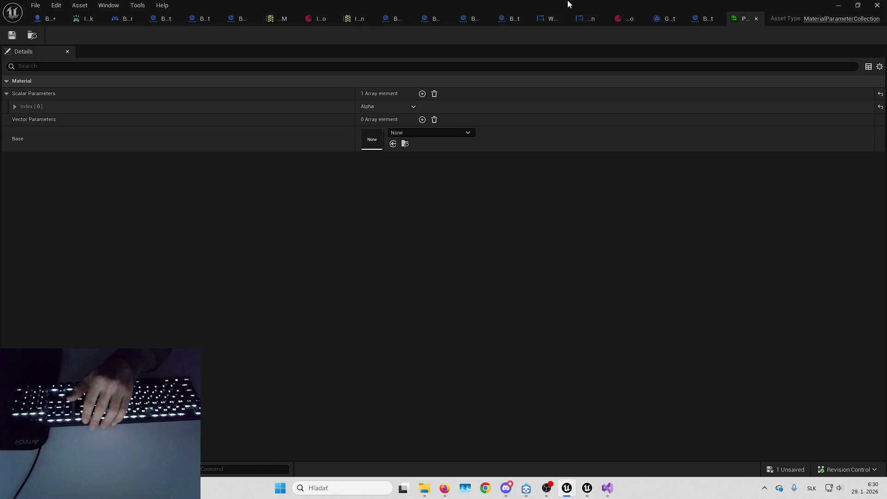
{"action": "left_click", "coordinate": [247, 109]}
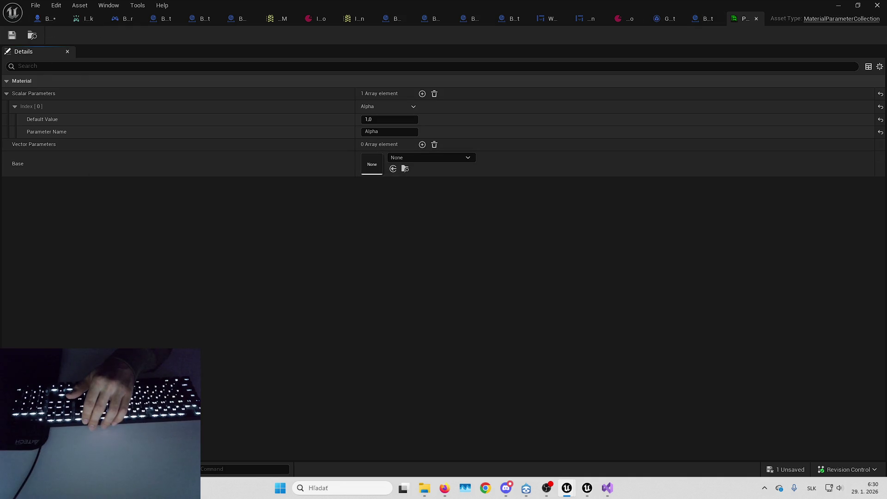
{"action": "left_click", "coordinate": [30, 19]}
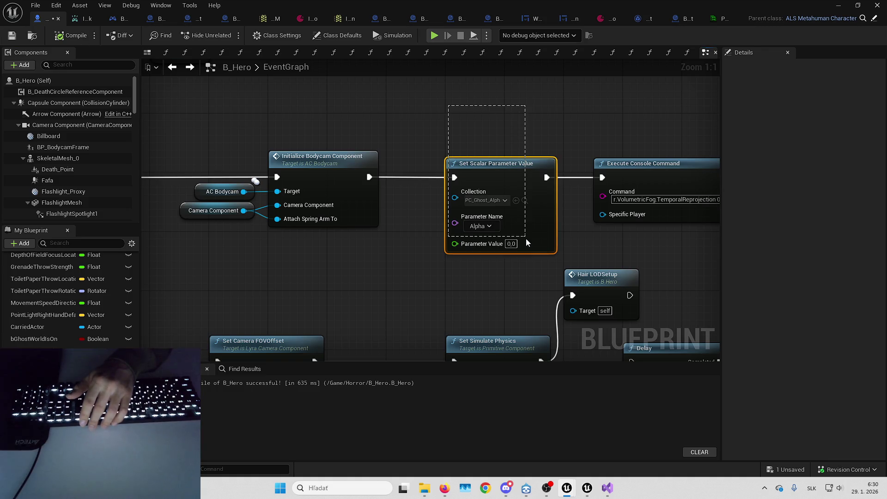
Detach Execute Console Command and wire Set Scalar Parameter Value straight into the SET node
{"action": "mouse_move", "coordinate": [528, 277]}
{"action": "left_mouse_down"}
{"action": "mouse_move", "coordinate": [482, 270]}
{"action": "mouse_move", "coordinate": [448, 296]}
{"action": "left_mouse_up"}
{"action": "mouse_move", "coordinate": [426, 125]}
{"action": "left_mouse_down"}
{"action": "mouse_move", "coordinate": [338, 104]}
{"action": "mouse_move", "coordinate": [368, 126]}
{"action": "mouse_move", "coordinate": [295, 121]}
{"action": "mouse_move", "coordinate": [298, 135]}
{"action": "mouse_move", "coordinate": [414, 147]}
{"action": "mouse_move", "coordinate": [404, 152]}
{"action": "mouse_move", "coordinate": [465, 208]}
{"action": "mouse_move", "coordinate": [434, 209]}
{"action": "mouse_move", "coordinate": [449, 209]}
{"action": "mouse_move", "coordinate": [483, 154]}
{"action": "left_mouse_up"}
{"action": "left_click", "coordinate": [303, 135]}
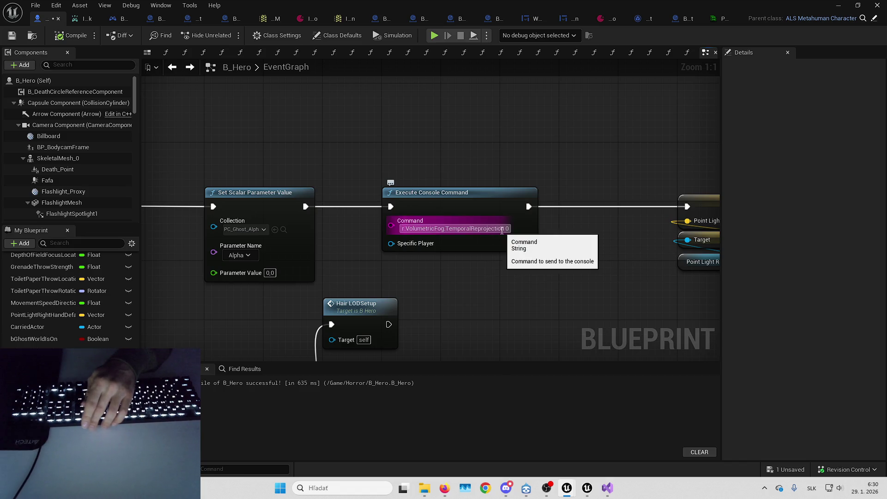
{"action": "left_click_drag", "start_coordinate": [357, 222], "coordinate": [281, 251]}
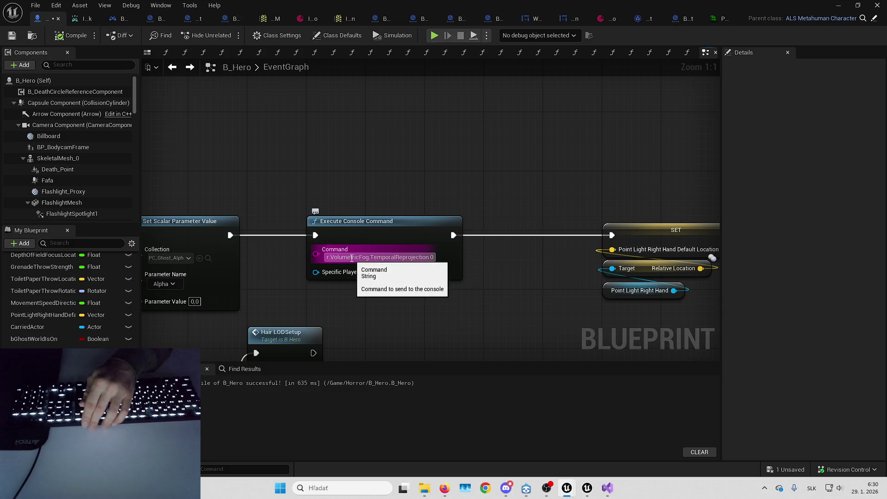
{"action": "mouse_move", "coordinate": [352, 258]}
{"action": "left_mouse_down"}
{"action": "mouse_move", "coordinate": [460, 202]}
{"action": "mouse_move", "coordinate": [498, 95]}
{"action": "left_mouse_up"}
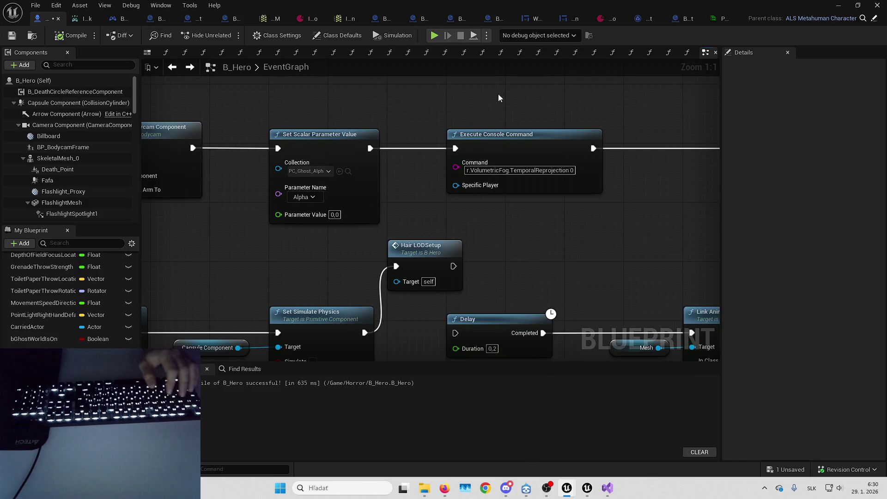
{"action": "left_click_drag", "start_coordinate": [533, 207], "coordinate": [434, 230]}
{"action": "left_click", "coordinate": [493, 171], "text": "alt"}
{"action": "left_click_drag", "start_coordinate": [272, 171], "coordinate": [660, 175]}
Move the console command node up and wrap it in an olive comment titled '??' with bubble shown
{"action": "scroll", "coordinate": [467, 277], "scroll_direction": "down", "scroll_amount": 3}
{"action": "left_click_drag", "start_coordinate": [426, 232], "coordinate": [429, 174]}
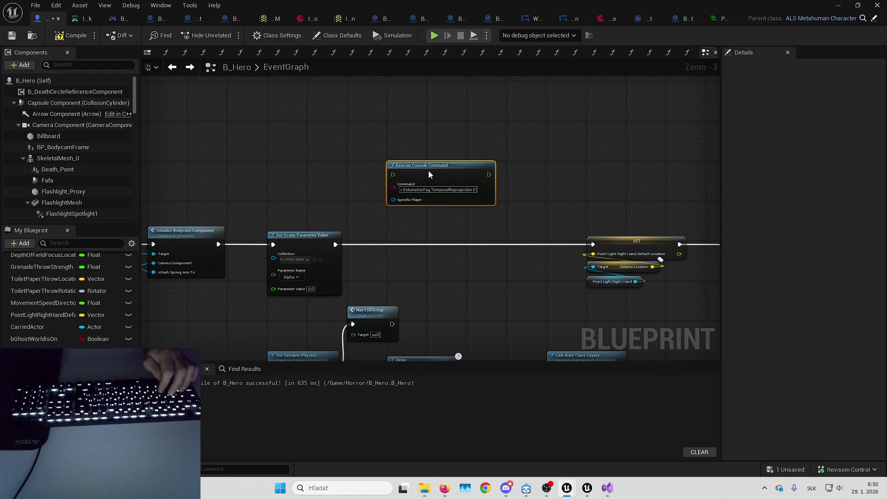
{"action": "key", "text": "c"}
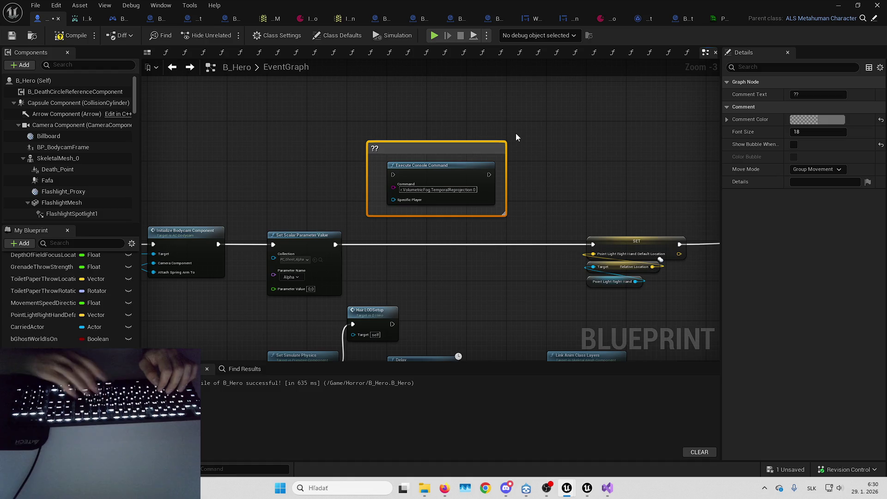
{"action": "left_click", "coordinate": [794, 145]}
{"action": "left_click", "coordinate": [806, 132]}
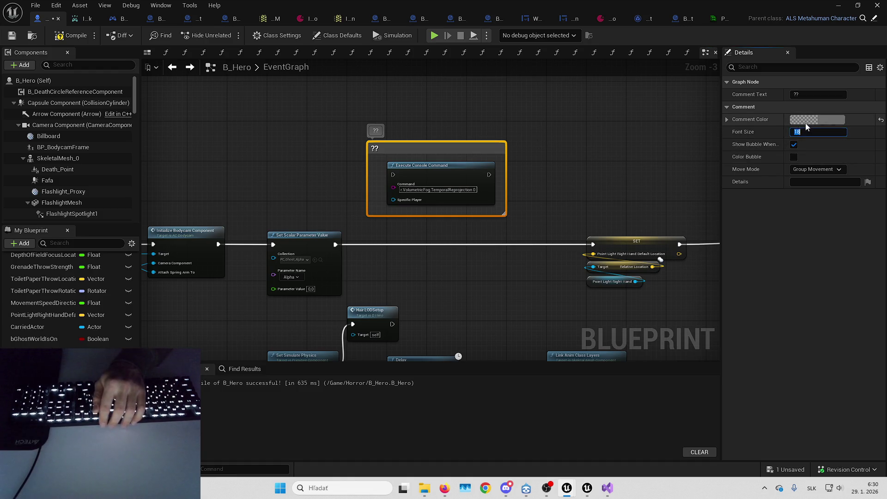
{"action": "left_click", "coordinate": [806, 120]}
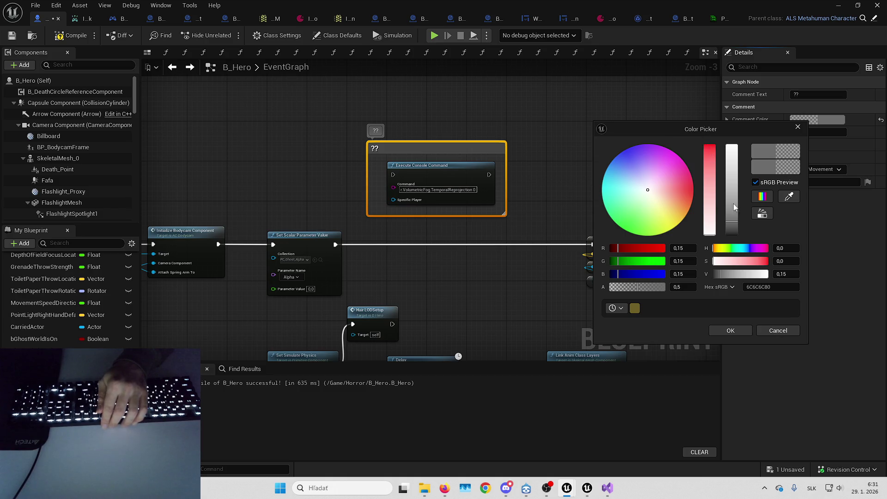
{"action": "left_click", "coordinate": [676, 224]}
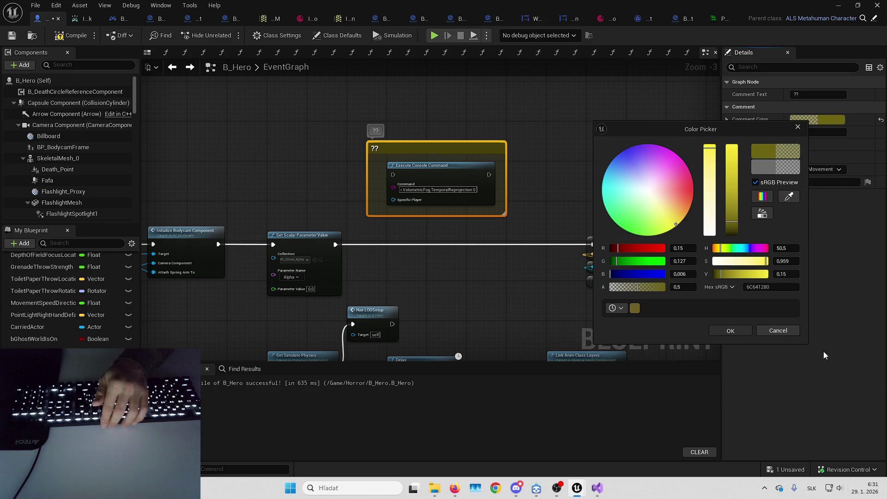
{"action": "key", "text": "Return"}
{"action": "mouse_move", "coordinate": [588, 162]}
{"action": "right_mouse_down"}
{"action": "mouse_move", "coordinate": [559, 163]}
{"action": "mouse_move", "coordinate": [619, 173]}
{"action": "mouse_move", "coordinate": [539, 237]}
{"action": "right_mouse_up"}
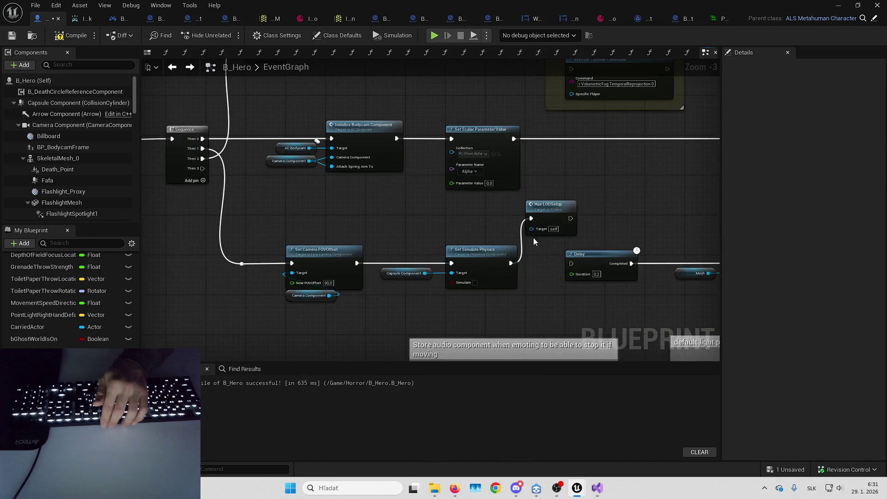
Shift the Point Light Right Hand SET node group slightly left
{"action": "scroll", "coordinate": [540, 237], "scroll_direction": "up", "scroll_amount": 2}
{"action": "mouse_move", "coordinate": [626, 202]}
{"action": "right_mouse_down"}
{"action": "mouse_move", "coordinate": [551, 260]}
{"action": "mouse_move", "coordinate": [402, 307]}
{"action": "mouse_move", "coordinate": [406, 276]}
{"action": "right_mouse_up"}
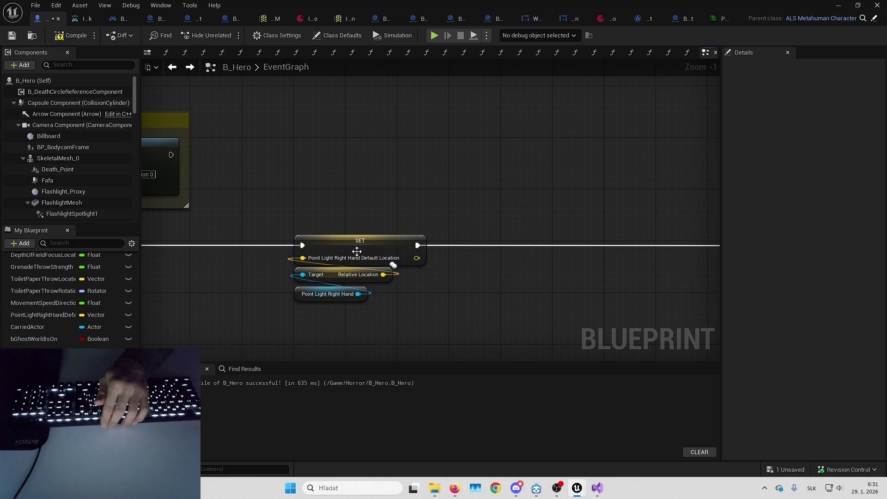
{"action": "right_click_drag", "start_coordinate": [331, 200], "coordinate": [468, 183]}
{"action": "left_click_drag", "start_coordinate": [468, 183], "coordinate": [536, 277]}
{"action": "mouse_move", "coordinate": [536, 277]}
{"action": "right_mouse_down"}
{"action": "mouse_move", "coordinate": [639, 317]}
{"action": "mouse_move", "coordinate": [593, 228]}
{"action": "right_mouse_up"}
{"action": "mouse_move", "coordinate": [593, 227]}
{"action": "left_mouse_down"}
{"action": "mouse_move", "coordinate": [500, 230]}
{"action": "mouse_move", "coordinate": [554, 231]}
{"action": "left_mouse_up"}
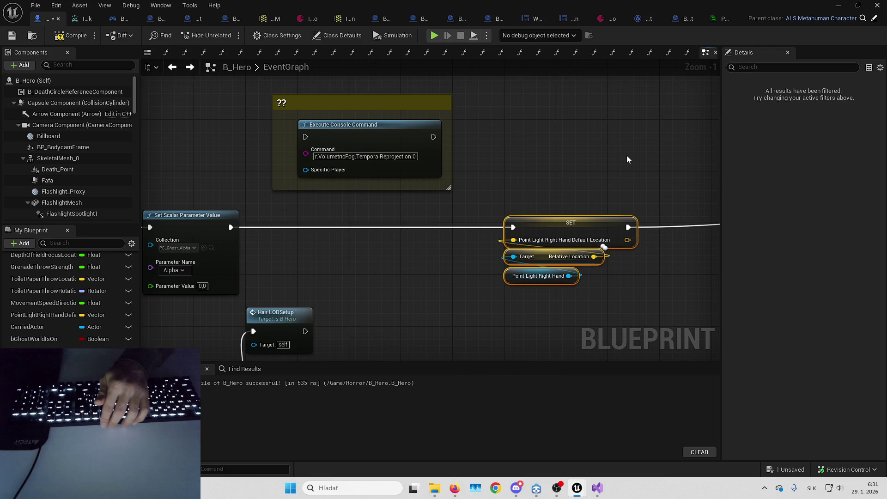
Find all references to Ghost World Is On from the SET node beside OnGhostWorldOn_Event
{"action": "right_click_drag", "start_coordinate": [626, 155], "coordinate": [383, 185]}
{"action": "scroll", "coordinate": [383, 185], "scroll_direction": "down", "scroll_amount": 2}
{"action": "scroll", "coordinate": [339, 197], "scroll_direction": "down", "scroll_amount": 2}
{"action": "left_click_drag", "start_coordinate": [374, 194], "coordinate": [491, 248]}
{"action": "scroll", "coordinate": [302, 227], "scroll_direction": "up", "scroll_amount": 2}
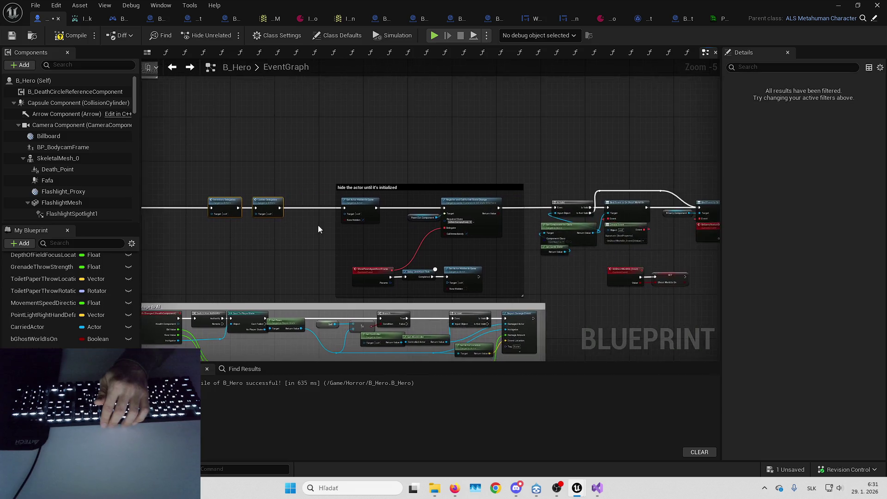
{"action": "mouse_move", "coordinate": [373, 251]}
{"action": "right_mouse_down"}
{"action": "mouse_move", "coordinate": [513, 268]}
{"action": "mouse_move", "coordinate": [452, 257]}
{"action": "right_mouse_up"}
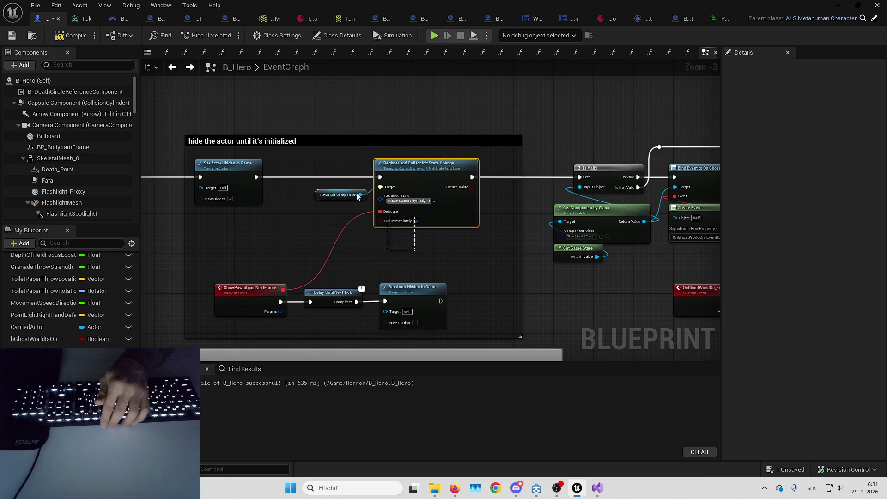
{"action": "mouse_move", "coordinate": [472, 264]}
{"action": "left_mouse_down"}
{"action": "mouse_move", "coordinate": [389, 284]}
{"action": "mouse_move", "coordinate": [321, 282]}
{"action": "mouse_move", "coordinate": [326, 251]}
{"action": "left_mouse_up"}
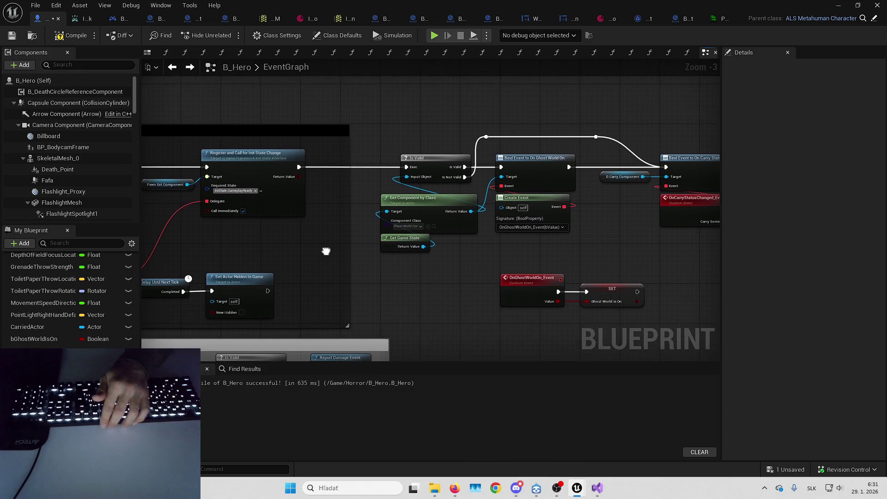
{"action": "left_click_drag", "start_coordinate": [373, 276], "coordinate": [273, 292]}
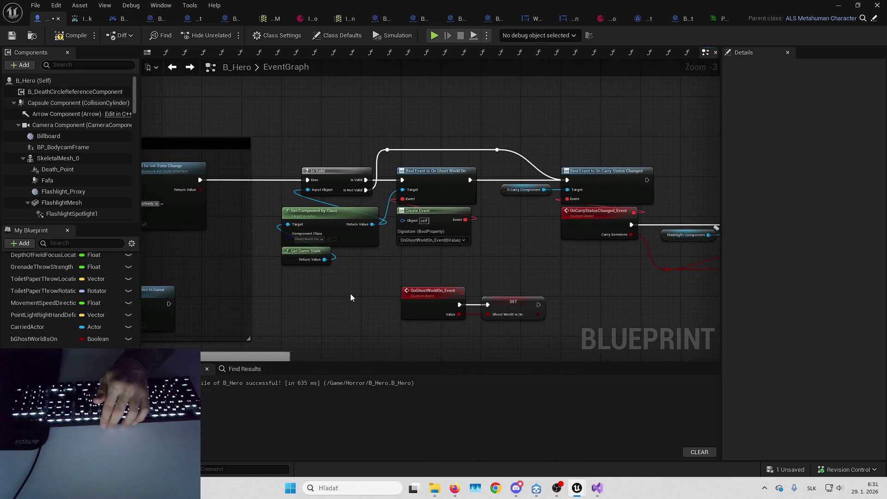
{"action": "left_click_drag", "start_coordinate": [350, 293], "coordinate": [361, 265]}
{"action": "scroll", "coordinate": [292, 185], "scroll_direction": "up", "scroll_amount": 2}
{"action": "left_click_drag", "start_coordinate": [283, 191], "coordinate": [406, 282]}
{"action": "left_click", "coordinate": [419, 287]}
{"action": "left_click_drag", "start_coordinate": [524, 218], "coordinate": [381, 222]}
{"action": "scroll", "coordinate": [368, 218], "scroll_direction": "up", "scroll_amount": 2}
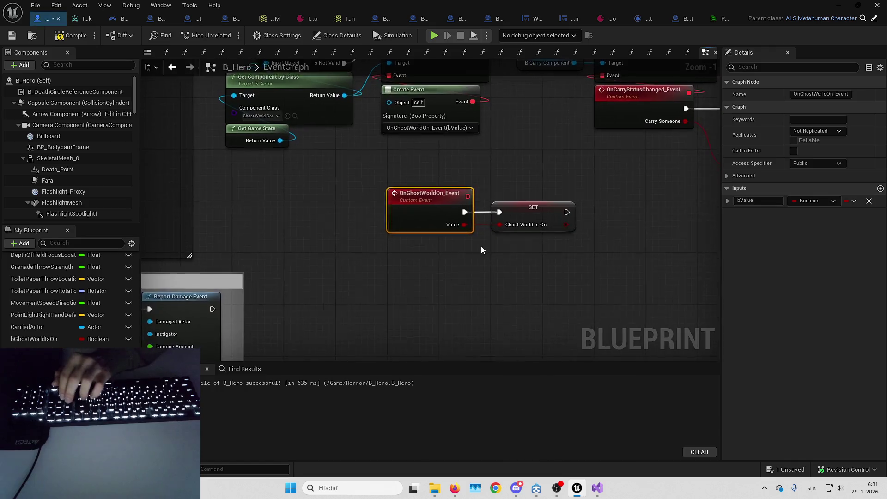
{"action": "left_click", "coordinate": [479, 220]}
{"action": "right_click", "coordinate": [479, 220]}
{"action": "mouse_move", "coordinate": [531, 304]}
{"action": "left_click", "coordinate": [656, 317]}
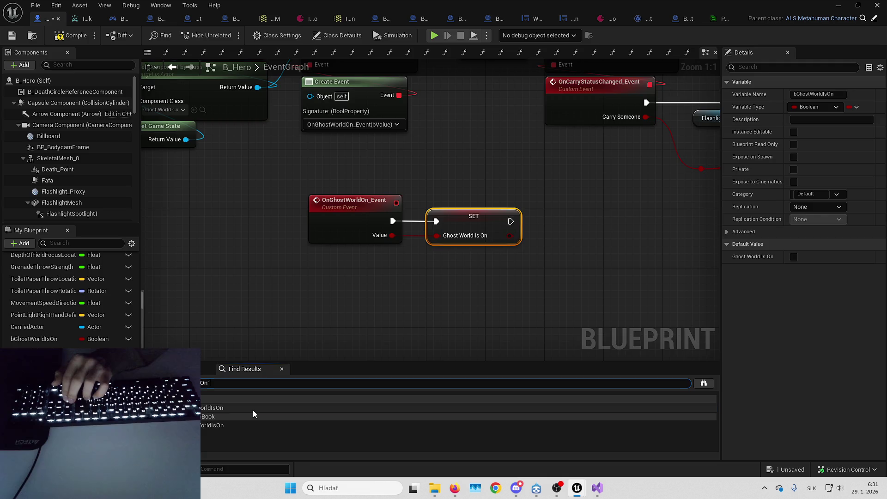
Check the found references, then open the CheckCanDropBook function that reads Ghost World Is On
{"action": "left_click", "coordinate": [254, 410]}
{"action": "left_click", "coordinate": [242, 426]}
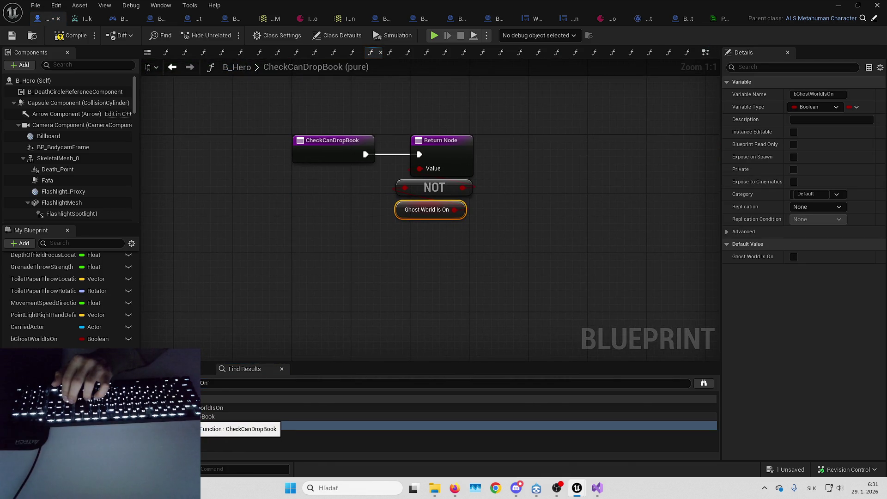
{"action": "left_click", "coordinate": [222, 425]}
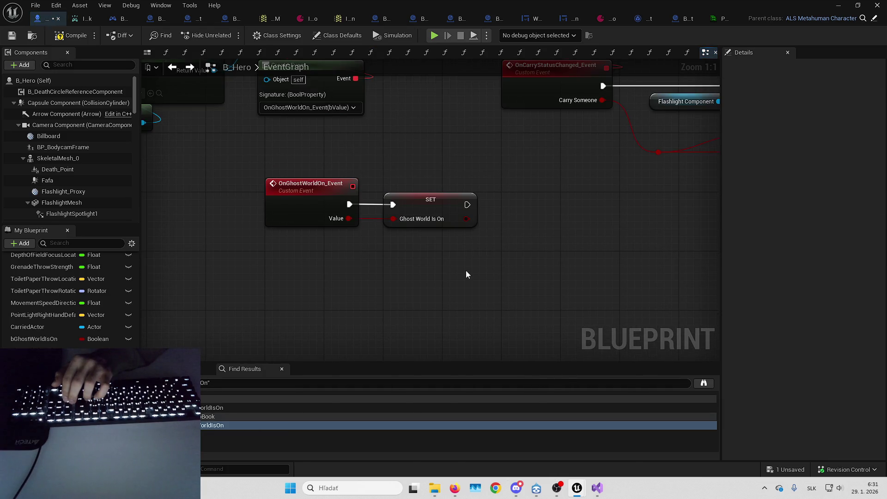
{"action": "scroll", "coordinate": [466, 275], "scroll_direction": "down", "scroll_amount": 2}
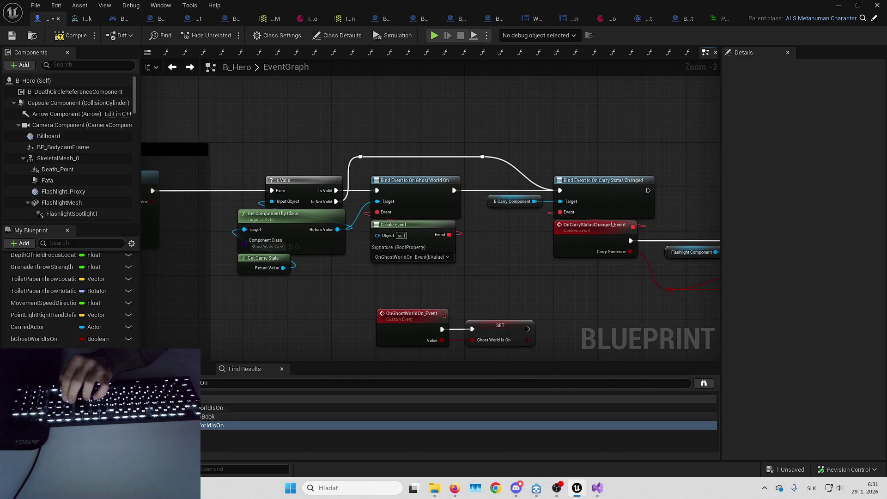
{"action": "double_click", "coordinate": [207, 425]}
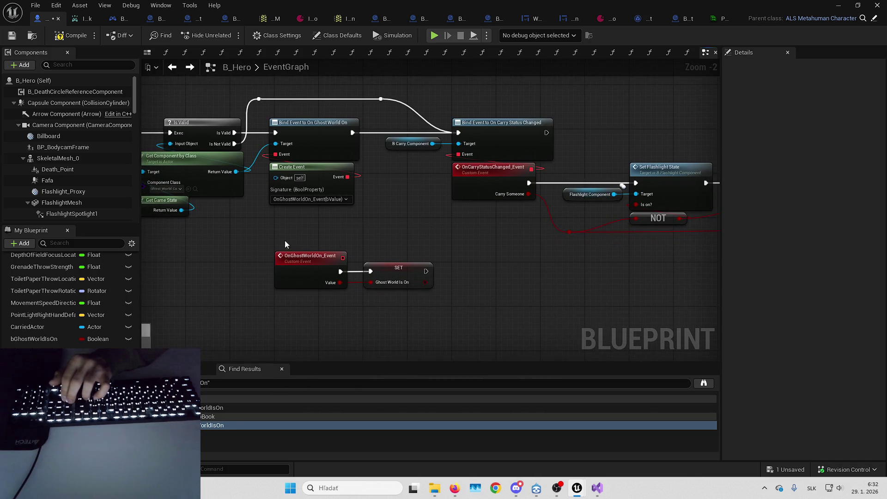
{"action": "left_click", "coordinate": [386, 251]}
{"action": "mouse_move", "coordinate": [402, 299]}
{"action": "left_mouse_down"}
{"action": "mouse_move", "coordinate": [450, 340]}
{"action": "mouse_move", "coordinate": [389, 309]}
{"action": "mouse_move", "coordinate": [480, 306]}
{"action": "left_mouse_up"}
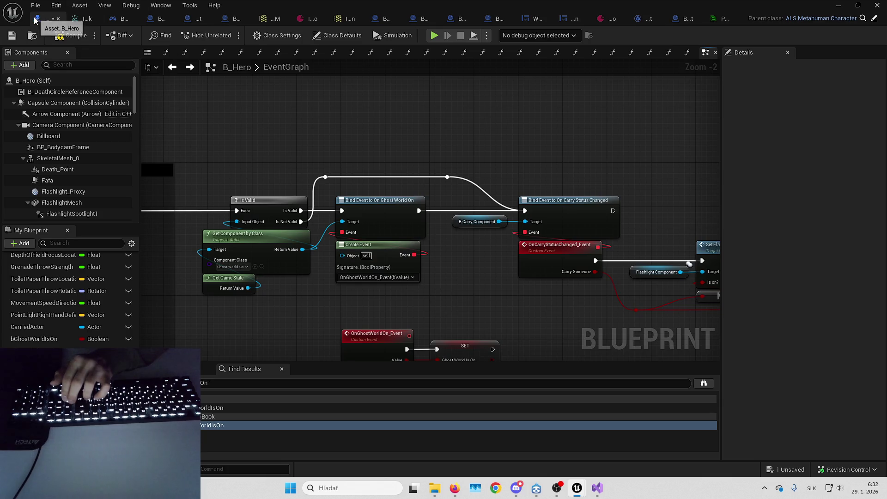
{"action": "left_click_drag", "start_coordinate": [527, 125], "coordinate": [397, 112]}
{"action": "left_click", "coordinate": [352, 209]}
{"action": "left_click_drag", "start_coordinate": [428, 160], "coordinate": [143, 115]}
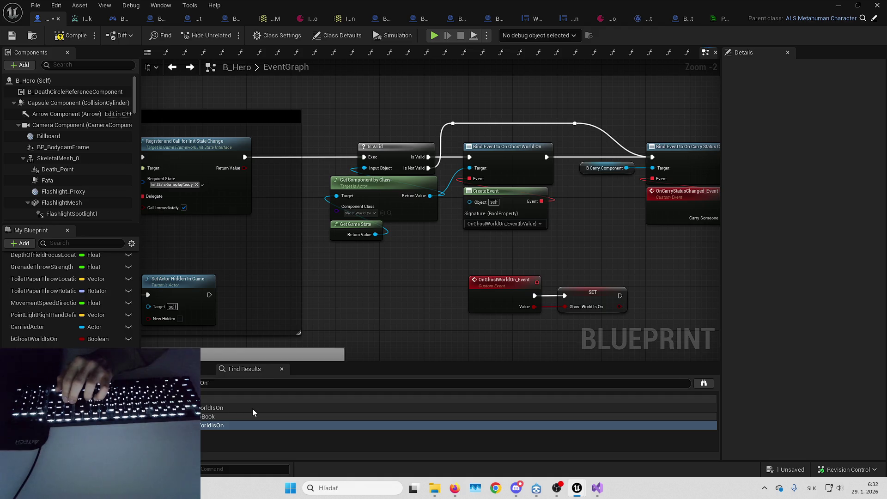
{"action": "left_click", "coordinate": [239, 426]}
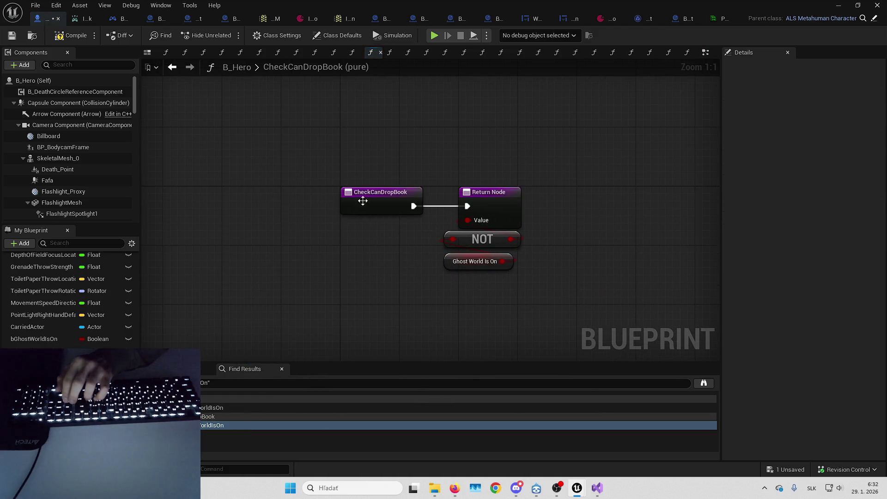
Find references to CheckCanDropBook and inspect its use in DropItem
{"action": "right_click", "coordinate": [363, 202]}
{"action": "mouse_move", "coordinate": [416, 299]}
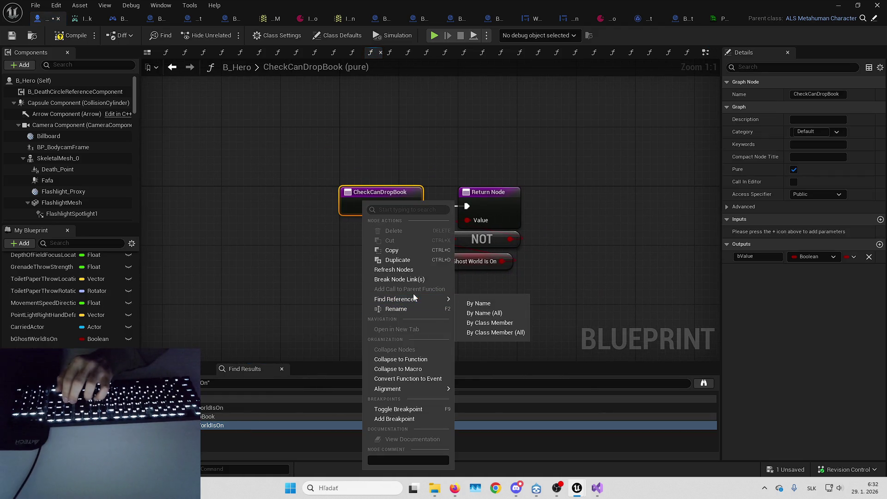
{"action": "left_click", "coordinate": [497, 314]}
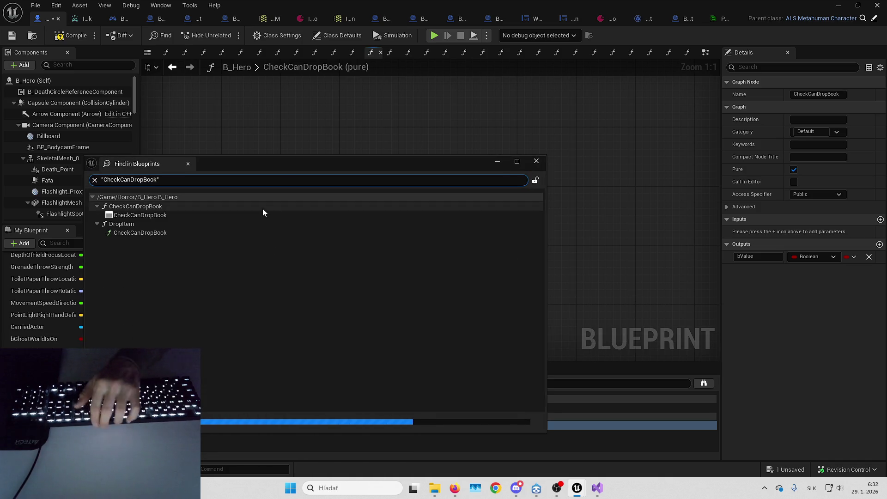
{"action": "left_click", "coordinate": [197, 232]}
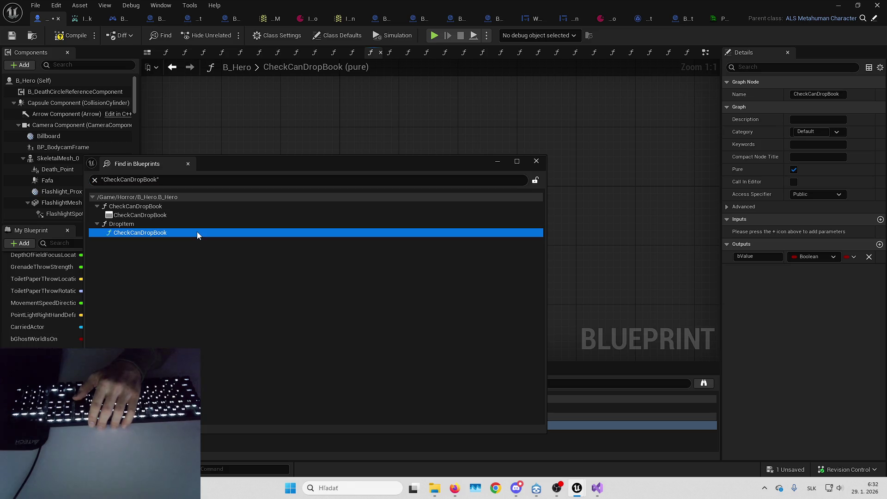
{"action": "left_click", "coordinate": [176, 179]}
{"action": "key", "text": "Return"}
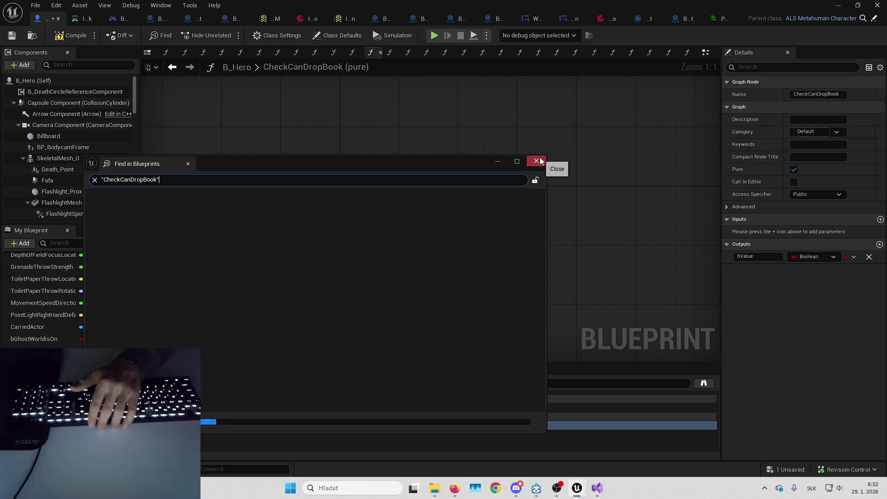
{"action": "left_click", "coordinate": [536, 160]}
Attempt deleting the CheckCanDropBook function, then find its references from the My Blueprint panel
{"action": "scroll", "coordinate": [79, 286], "scroll_direction": "up", "scroll_amount": 10}
{"action": "scroll", "coordinate": [71, 314], "scroll_direction": "down", "scroll_amount": 10}
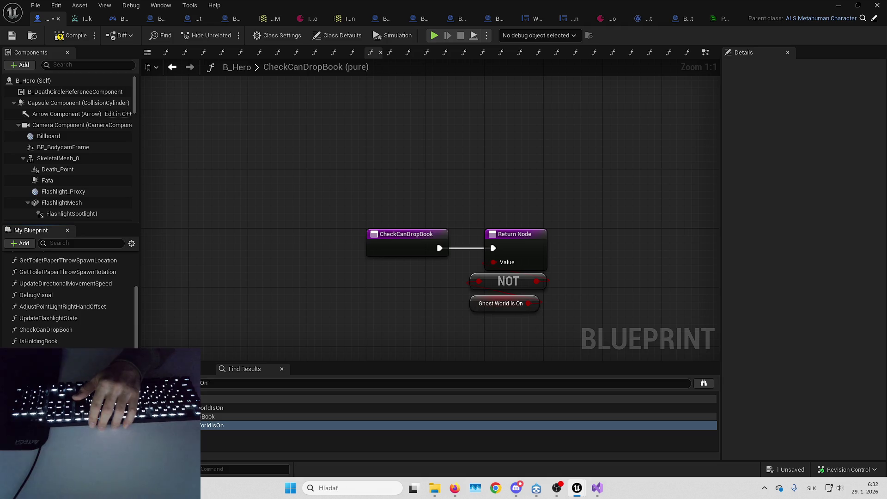
{"action": "left_click", "coordinate": [68, 330]}
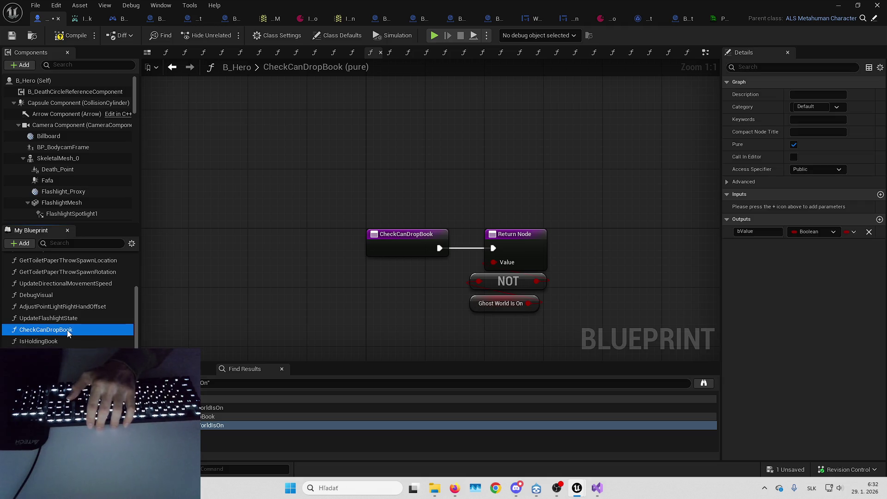
{"action": "key", "text": "Delete"}
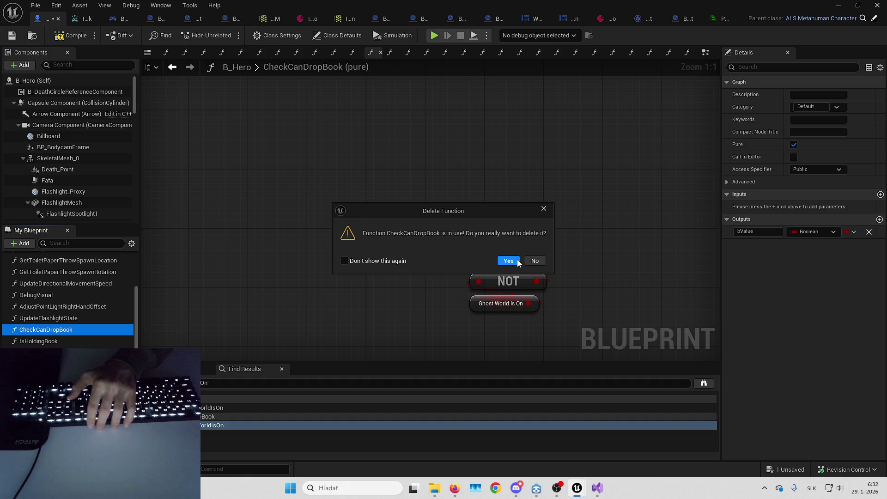
{"action": "left_click", "coordinate": [544, 209]}
{"action": "right_click", "coordinate": [84, 329]}
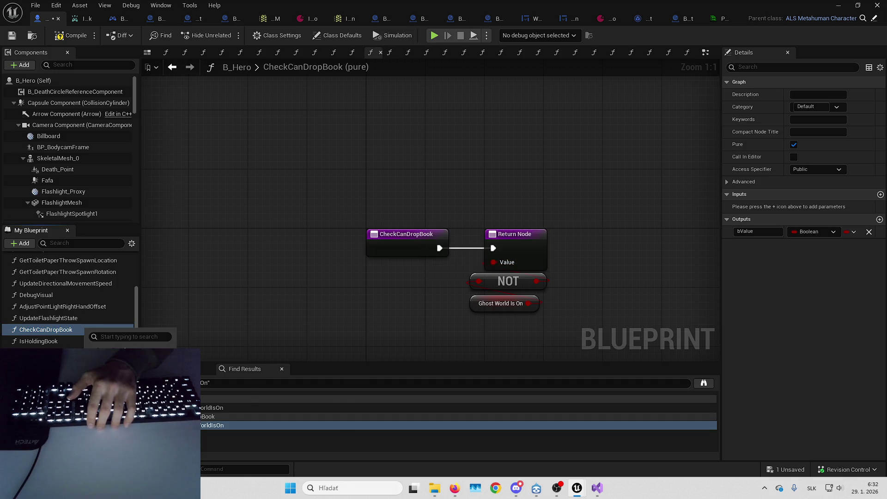
{"action": "left_click", "coordinate": [214, 407]}
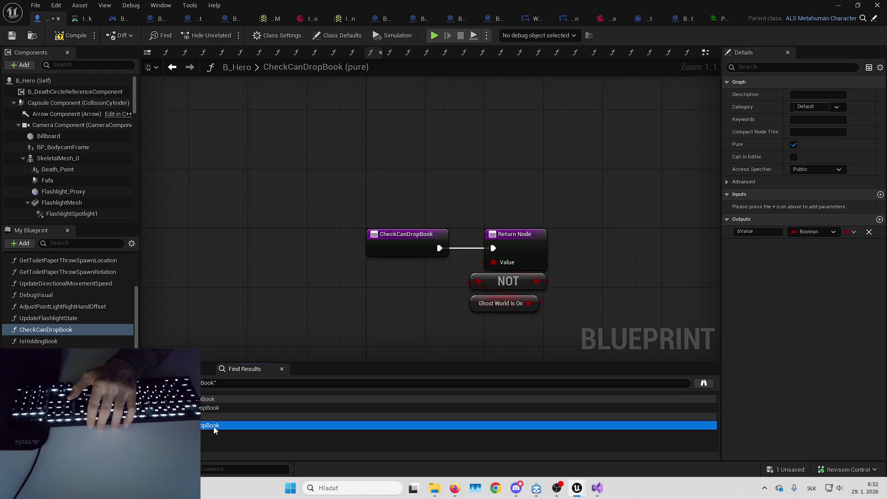
Jump from Find Results to DropItem's CheckCanDropBook call and peek inside CheckCanDropBook
{"action": "double_click", "coordinate": [214, 425]}
{"action": "scroll", "coordinate": [469, 300], "scroll_direction": "up", "scroll_amount": 1}
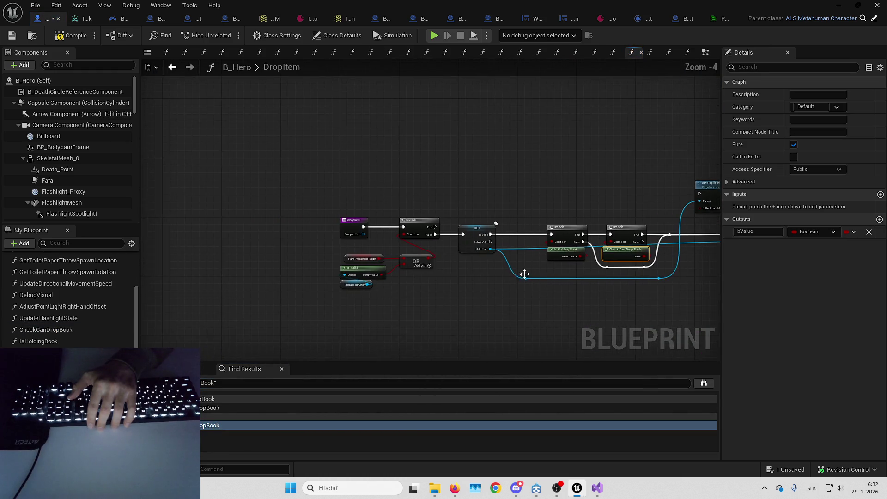
{"action": "mouse_move", "coordinate": [474, 219]}
{"action": "left_mouse_down"}
{"action": "mouse_move", "coordinate": [436, 204]}
{"action": "mouse_move", "coordinate": [573, 190]}
{"action": "left_mouse_up"}
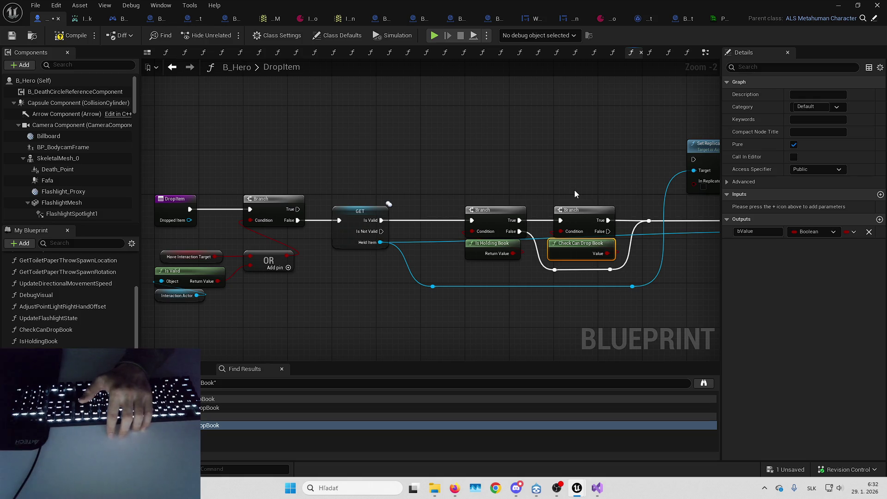
{"action": "left_click_drag", "start_coordinate": [578, 185], "coordinate": [432, 179]}
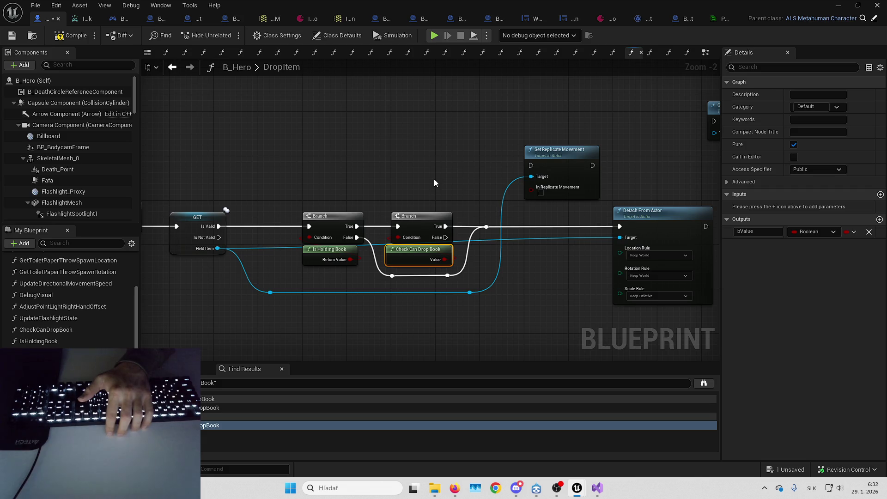
{"action": "double_click", "coordinate": [410, 258]}
{"action": "key", "text": "alt+Left"}
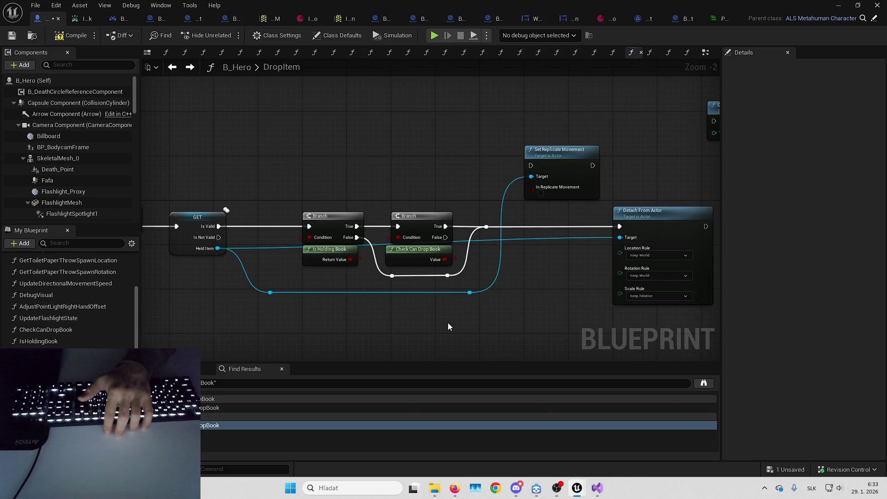
Review DropItem's Branch and OR logic around Is Holding Book and Check Can Drop Book
{"action": "left_click_drag", "start_coordinate": [448, 304], "coordinate": [513, 297]}
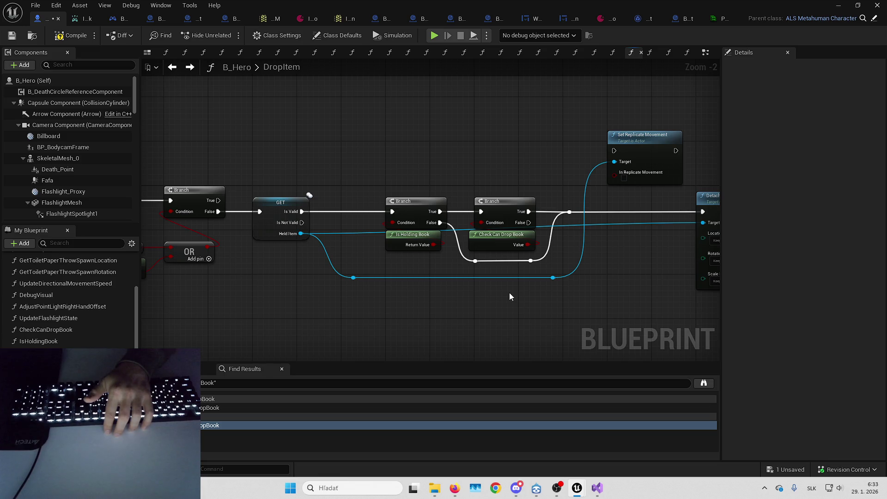
{"action": "left_click_drag", "start_coordinate": [509, 292], "coordinate": [507, 309]}
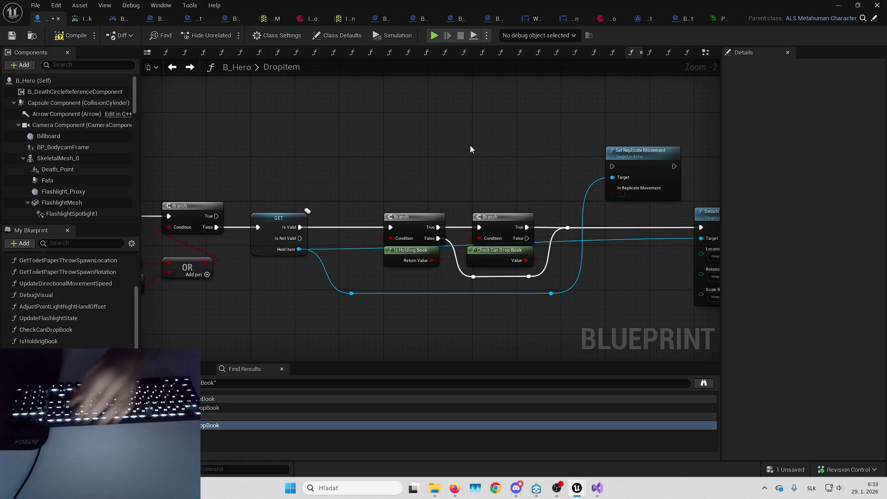
{"action": "left_click_drag", "start_coordinate": [463, 149], "coordinate": [414, 133]}
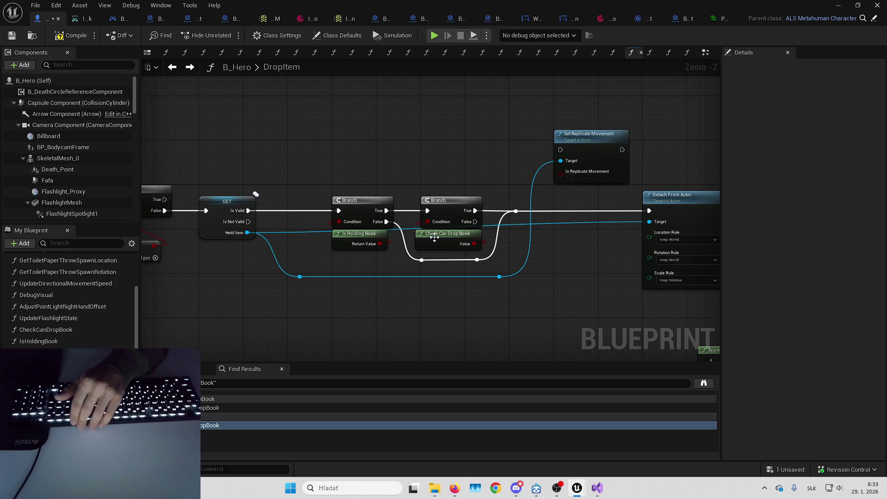
{"action": "left_click_drag", "start_coordinate": [432, 238], "coordinate": [652, 220]}
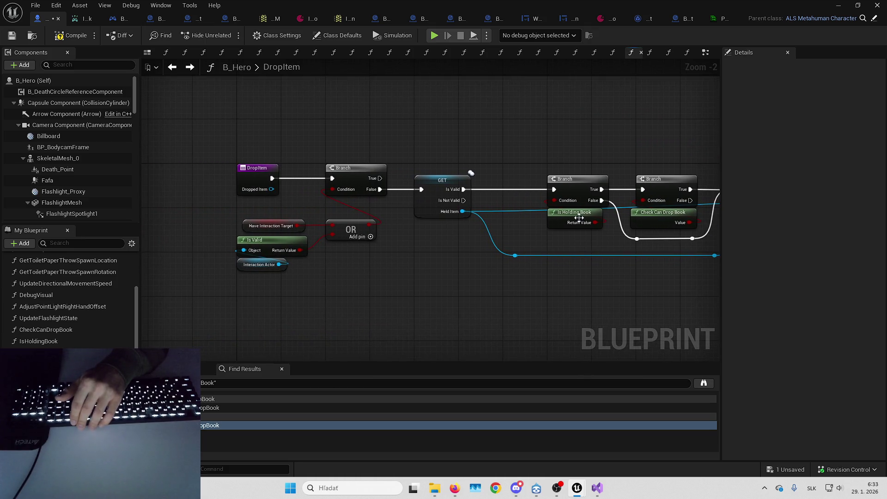
{"action": "mouse_move", "coordinate": [587, 218]}
{"action": "left_mouse_down"}
{"action": "mouse_move", "coordinate": [481, 216]}
{"action": "mouse_move", "coordinate": [469, 138]}
{"action": "left_mouse_up"}
{"action": "left_click_drag", "start_coordinate": [557, 154], "coordinate": [557, 221]}
{"action": "mouse_move", "coordinate": [546, 109]}
{"action": "left_mouse_down"}
{"action": "mouse_move", "coordinate": [490, 125]}
{"action": "mouse_move", "coordinate": [485, 154]}
{"action": "left_mouse_up"}
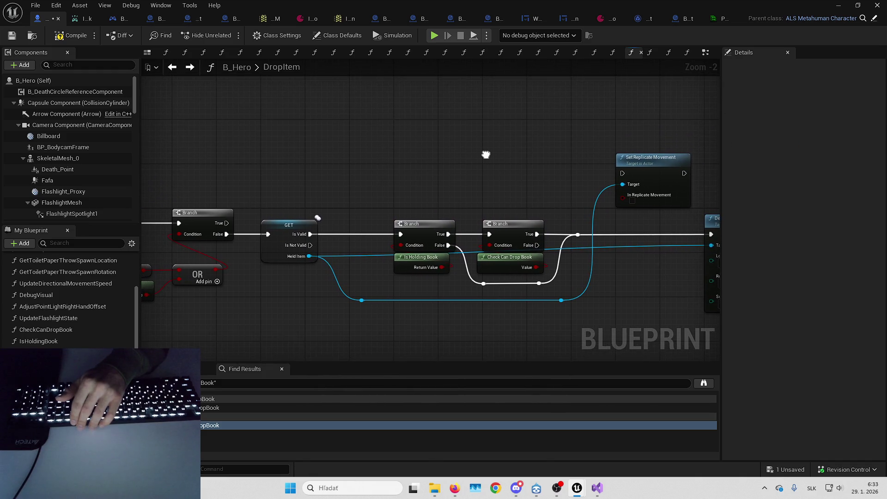
Check the EventGraph's OnGhostWorldOn_Event and its SET node
{"action": "key", "text": "alt+Left"}
{"action": "key", "text": "alt+Left"}
{"action": "key", "text": "alt+Left"}
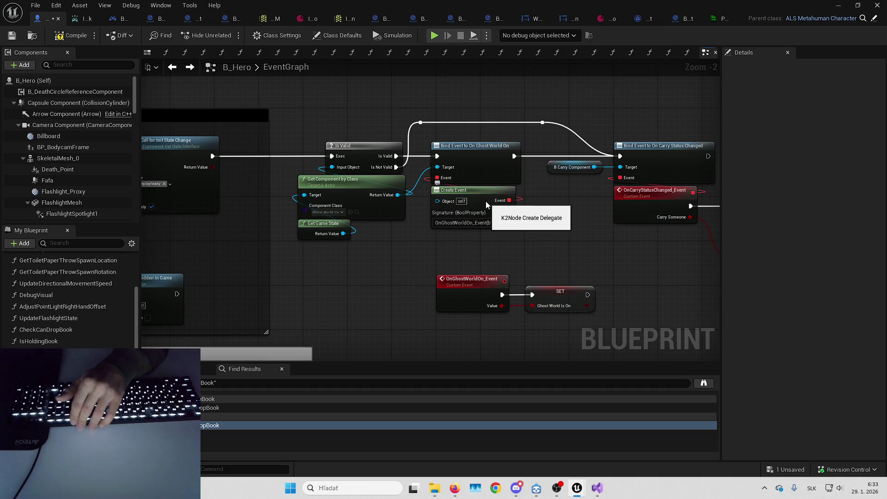
{"action": "left_click_drag", "start_coordinate": [472, 251], "coordinate": [533, 325]}
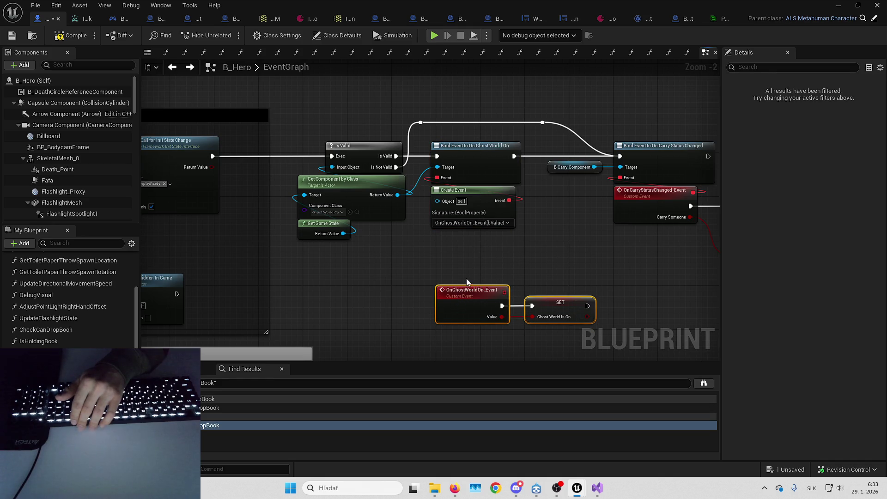
{"action": "left_click_drag", "start_coordinate": [467, 278], "coordinate": [415, 266]}
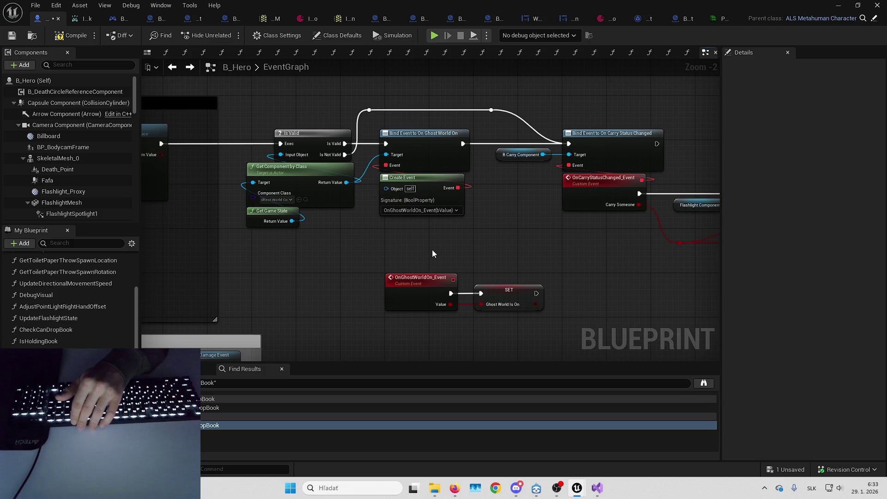
{"action": "scroll", "coordinate": [432, 250], "scroll_direction": "up", "scroll_amount": 2}
{"action": "scroll", "coordinate": [429, 264], "scroll_direction": "down", "scroll_amount": 1}
Return to DropItem and open the IsHoldingBook function graph
{"action": "key", "text": "alt+Left"}
{"action": "key", "text": "alt+Left"}
{"action": "key", "text": "alt+Left"}
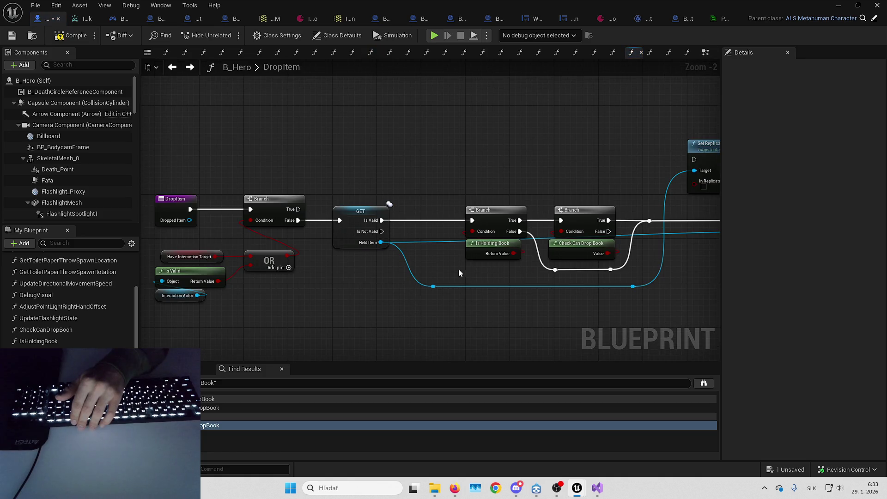
{"action": "left_click_drag", "start_coordinate": [453, 270], "coordinate": [453, 274]}
{"action": "left_click", "coordinate": [532, 254]}
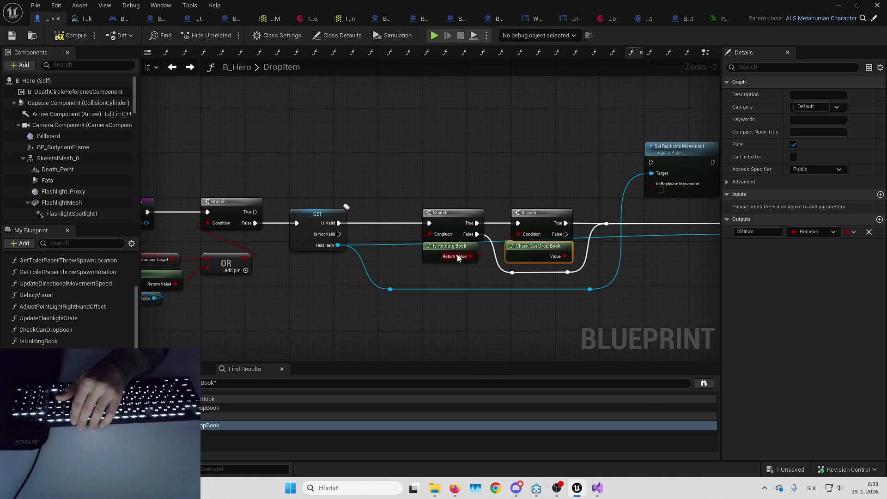
{"action": "left_click", "coordinate": [432, 247]}
{"action": "double_click", "coordinate": [433, 249]}
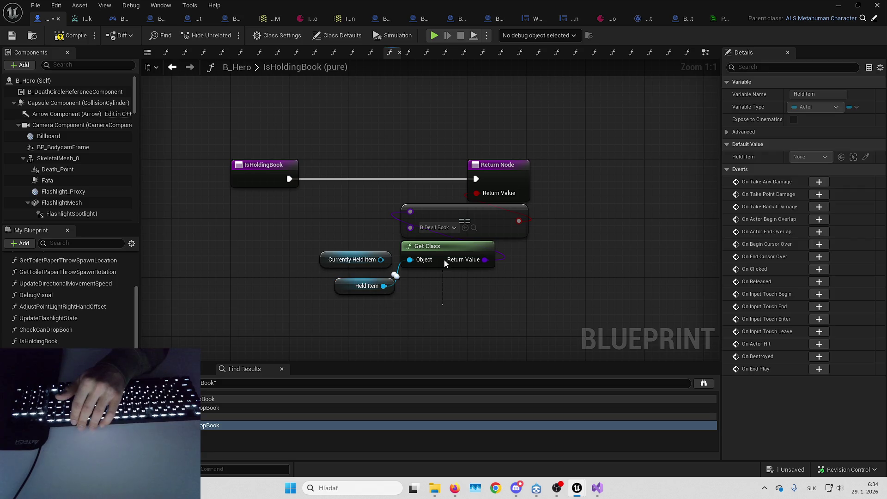
Delete the Currently Held Item node from the IsHoldingBook function
{"action": "left_click", "coordinate": [352, 259]}
{"action": "key", "text": "Delete"}
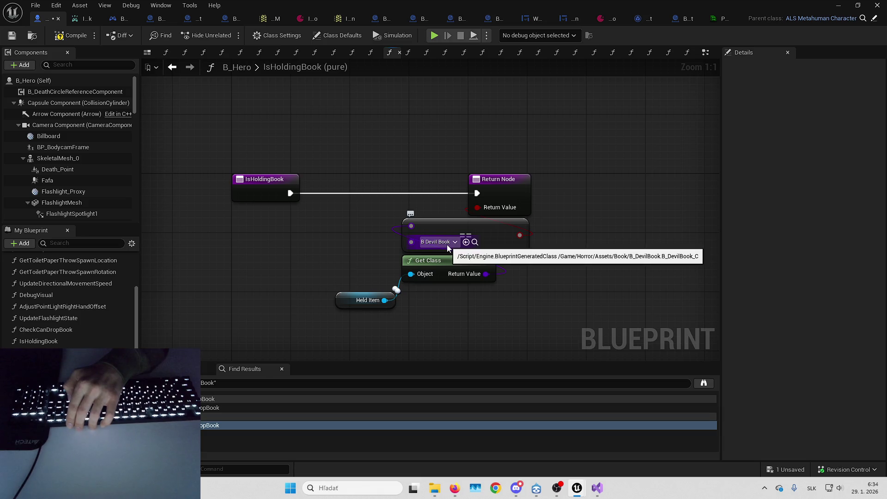
{"action": "key", "text": "alt+Left"}
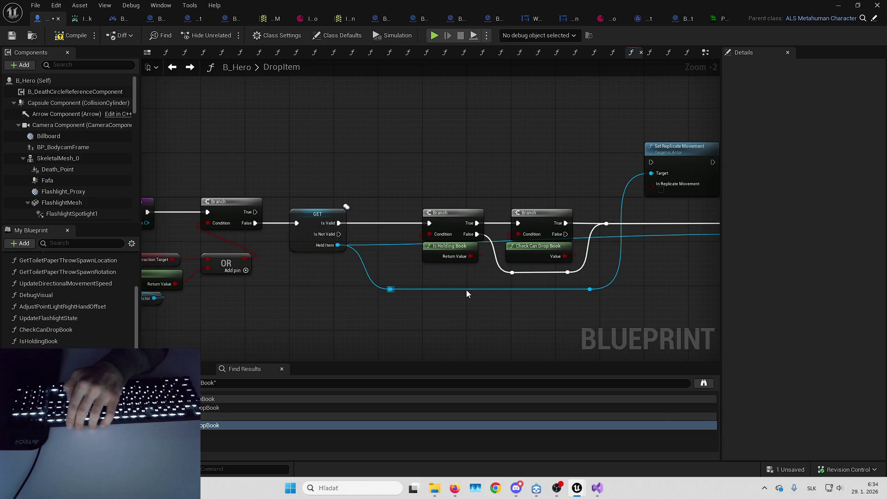
{"action": "key", "text": "alt+Right"}
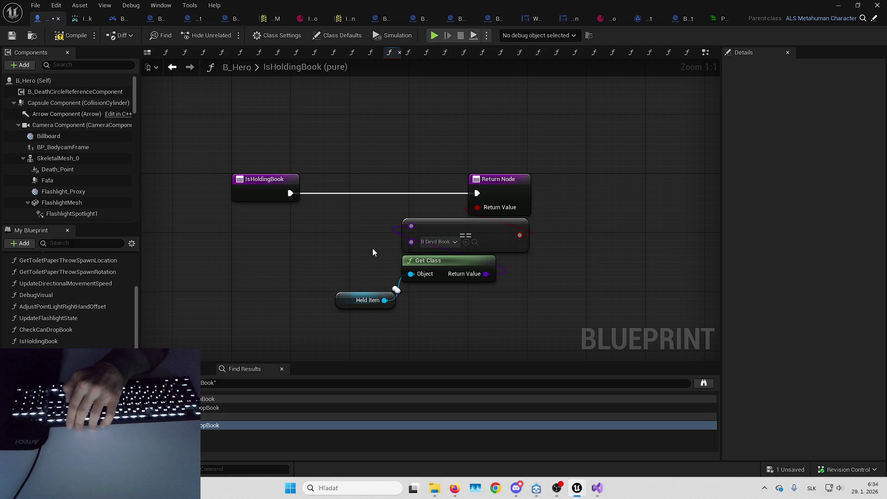
Add an Is A? node to IsHoldingBook, then locate the B_Hero asset in the Content Browser
{"action": "right_click", "coordinate": [464, 334]}
{"action": "type", "text": "is A"}
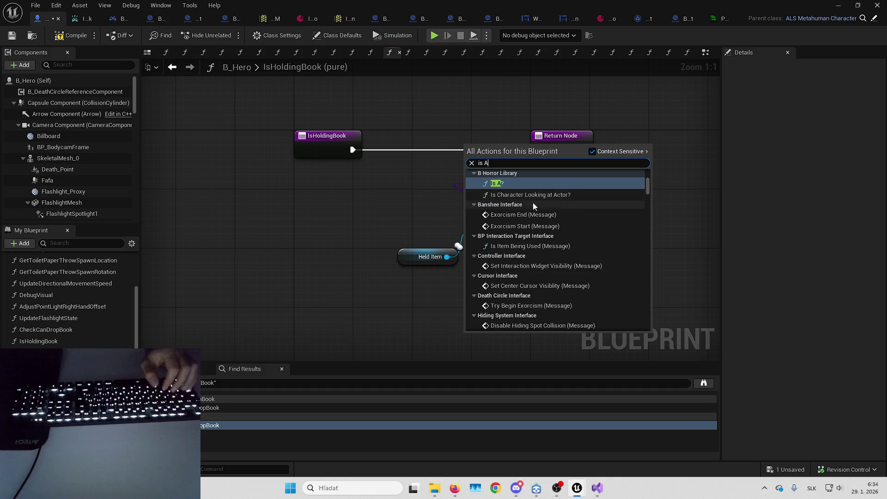
{"action": "left_click", "coordinate": [538, 258]}
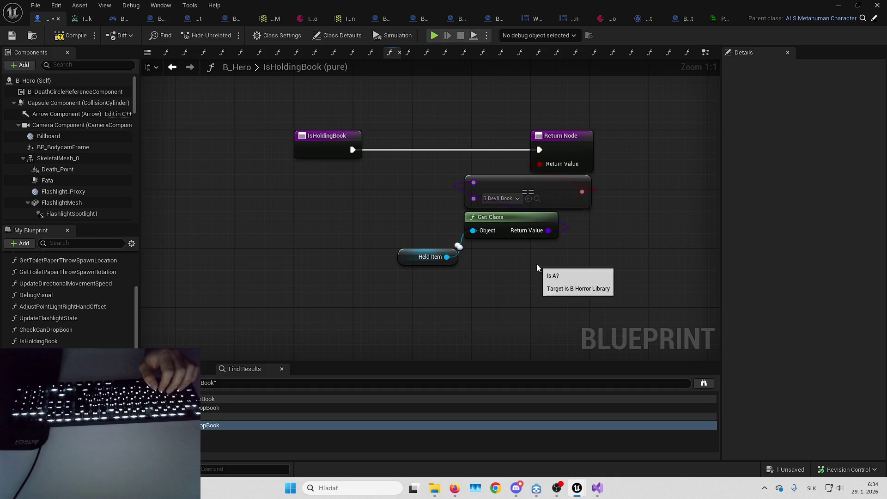
{"action": "scroll", "coordinate": [482, 299], "scroll_direction": "down", "scroll_amount": 1}
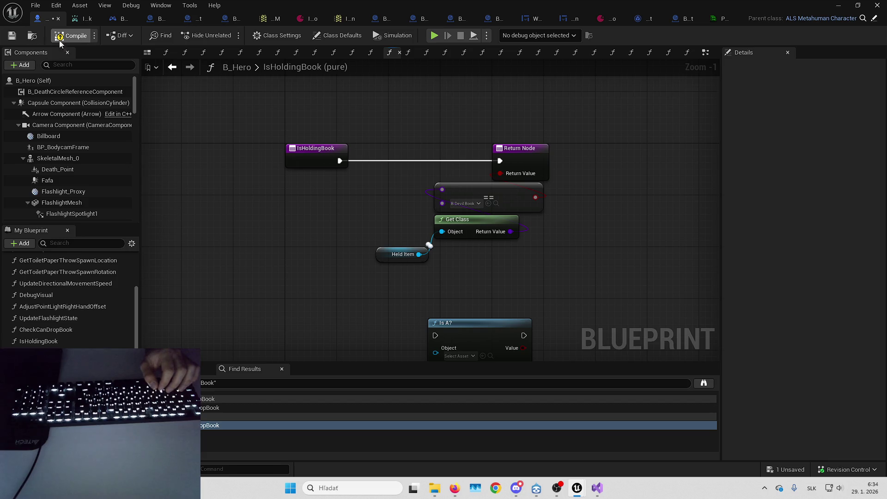
{"action": "left_click", "coordinate": [32, 36]}
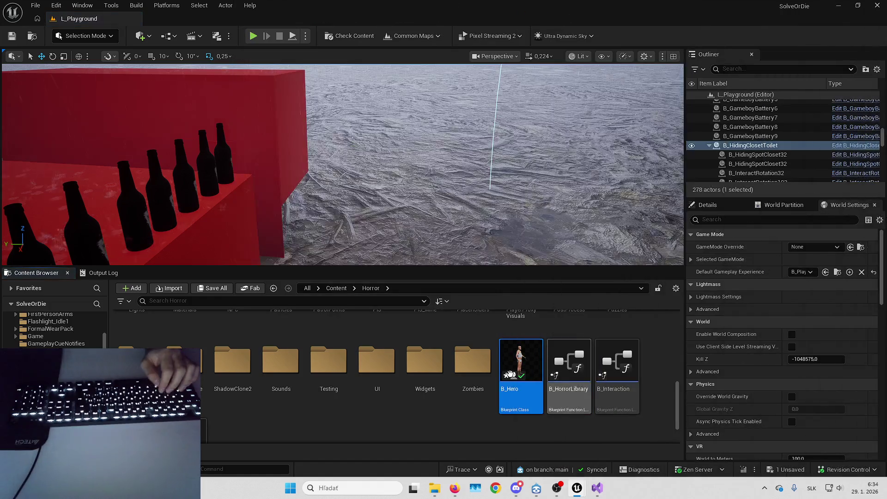
Open B_Hero's Size Map full-screen and inspect the B_ToiletPaper block's options
{"action": "right_click", "coordinate": [512, 375]}
{"action": "left_click", "coordinate": [550, 296]}
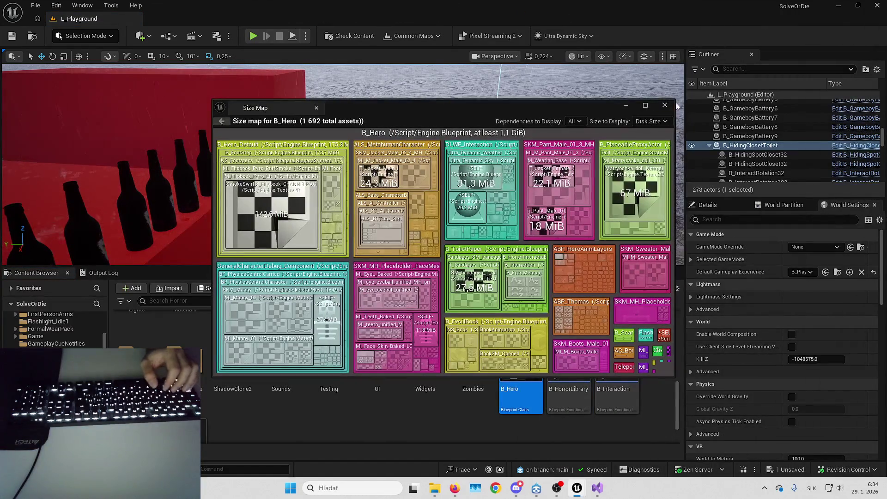
{"action": "left_click", "coordinate": [645, 106]}
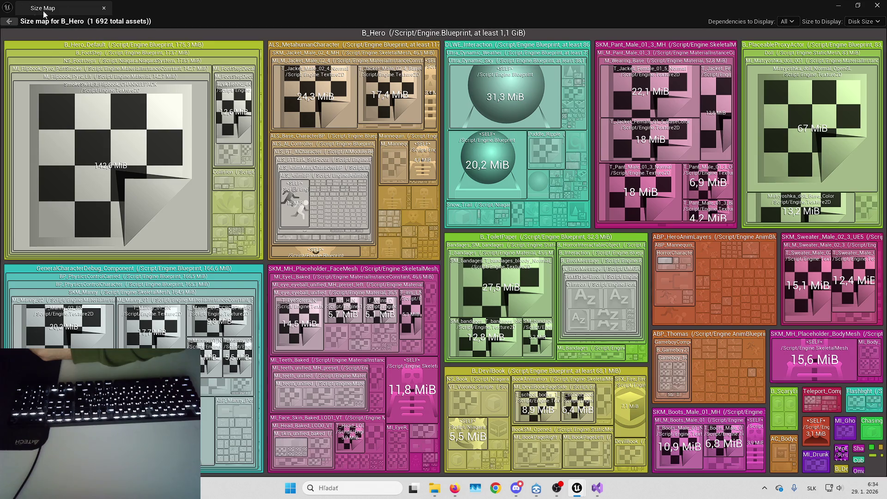
{"action": "right_click", "coordinate": [444, 236]}
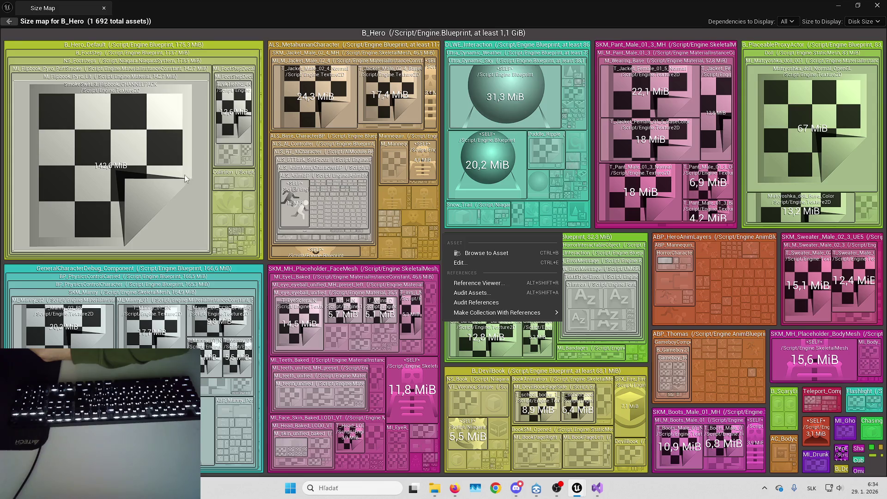
{"action": "left_click", "coordinate": [442, 227]}
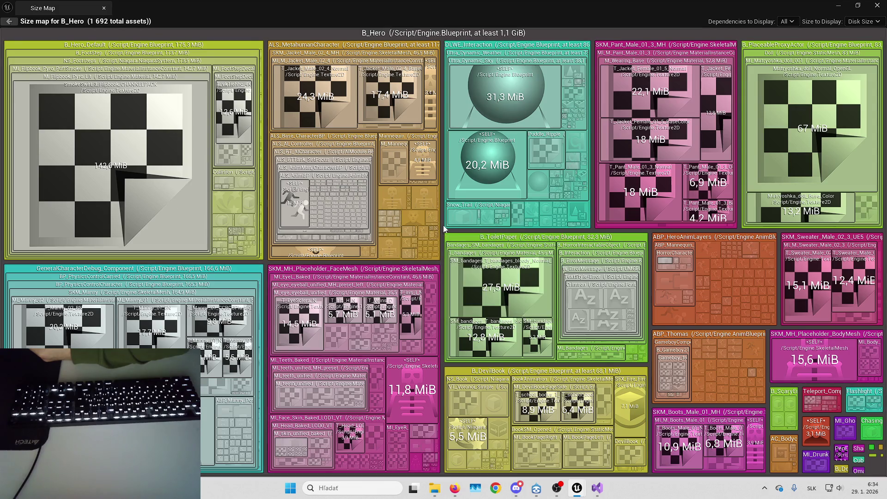
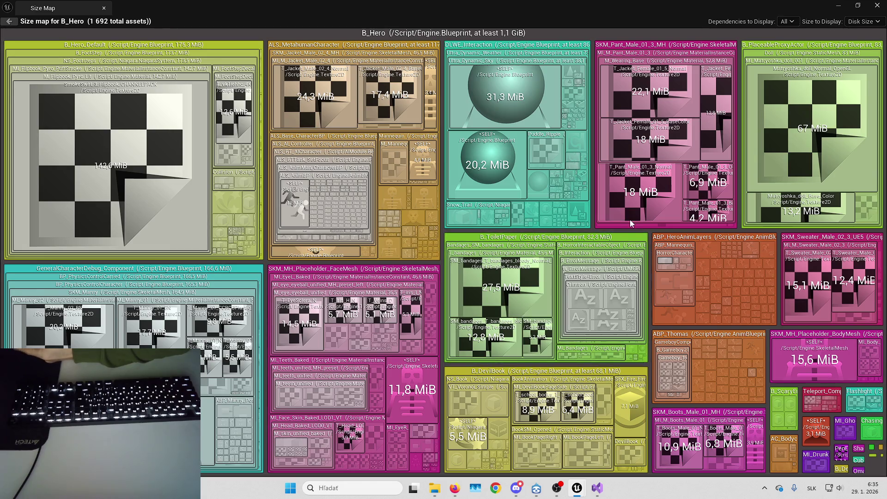
Place the Is A? node between IsHoldingBook and the Return Node in the graph
{"action": "left_click", "coordinate": [836, 4]}
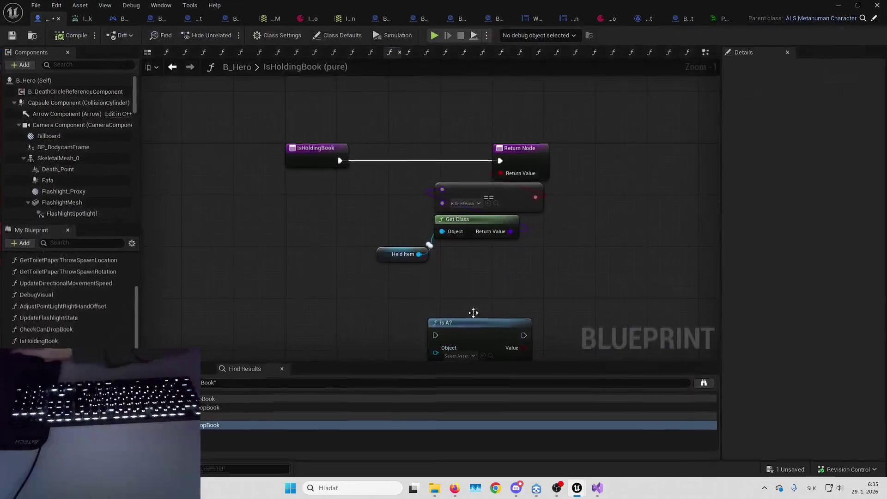
{"action": "left_click_drag", "start_coordinate": [418, 275], "coordinate": [292, 233]}
{"action": "left_click_drag", "start_coordinate": [333, 174], "coordinate": [482, 272]}
{"action": "left_click_drag", "start_coordinate": [406, 237], "coordinate": [560, 237]}
{"action": "left_click", "coordinate": [451, 210]}
{"action": "left_click_drag", "start_coordinate": [451, 211], "coordinate": [534, 145]}
{"action": "mouse_move", "coordinate": [304, 300]}
{"action": "left_mouse_down"}
{"action": "mouse_move", "coordinate": [408, 167]}
{"action": "mouse_move", "coordinate": [396, 167]}
{"action": "left_mouse_up"}
{"action": "left_click_drag", "start_coordinate": [370, 122], "coordinate": [426, 148]}
{"action": "mouse_move", "coordinate": [357, 201]}
{"action": "left_mouse_down"}
{"action": "mouse_move", "coordinate": [422, 197]}
{"action": "mouse_move", "coordinate": [414, 201]}
{"action": "left_mouse_up"}
Wire IsHoldingBook's exec and the Held Item getter's Object input into the Is A? node
{"action": "mouse_move", "coordinate": [514, 222]}
{"action": "left_mouse_down"}
{"action": "mouse_move", "coordinate": [414, 230]}
{"action": "mouse_move", "coordinate": [462, 208]}
{"action": "mouse_move", "coordinate": [535, 212]}
{"action": "left_mouse_up"}
{"action": "left_click_drag", "start_coordinate": [576, 213], "coordinate": [573, 210]}
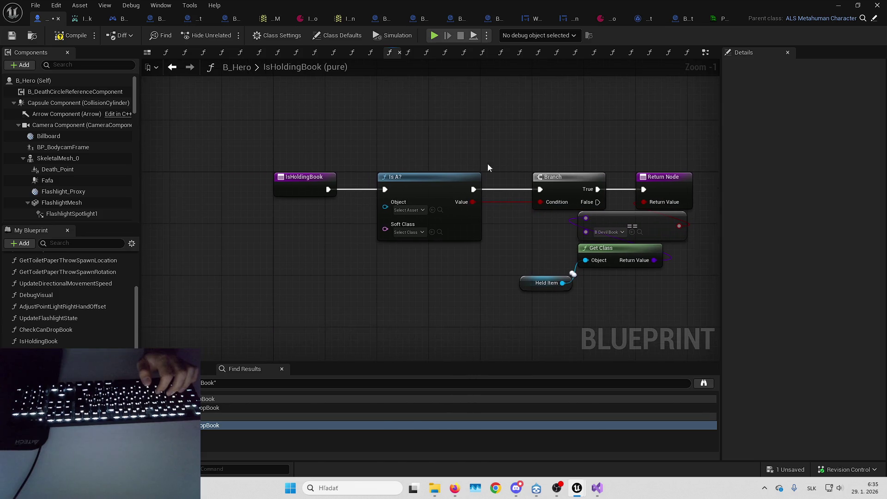
{"action": "left_click_drag", "start_coordinate": [552, 249], "coordinate": [652, 224]}
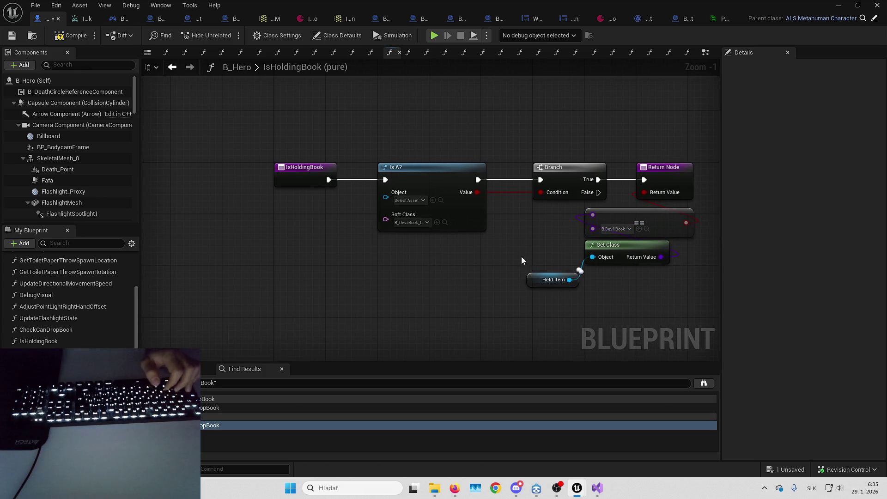
{"action": "left_click", "coordinate": [559, 280]}
{"action": "mouse_move", "coordinate": [570, 280]}
{"action": "left_mouse_down"}
{"action": "mouse_move", "coordinate": [367, 185]}
{"action": "mouse_move", "coordinate": [386, 193]}
{"action": "left_mouse_up"}
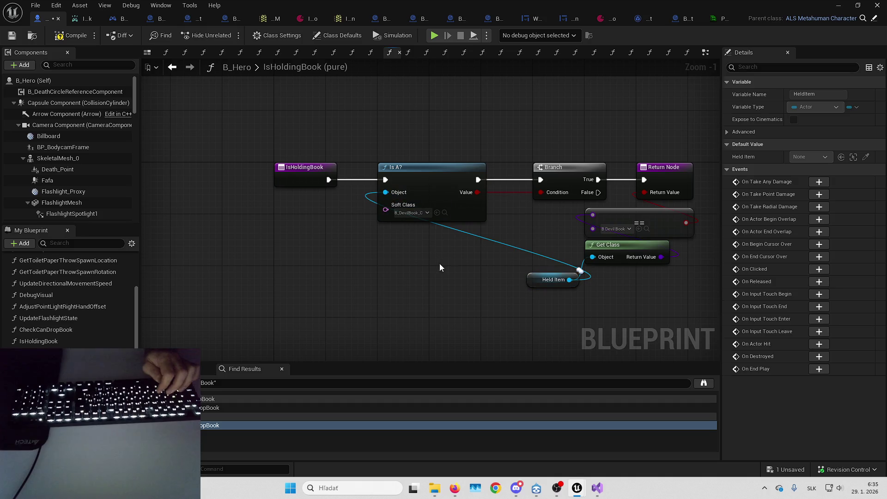
{"action": "left_click_drag", "start_coordinate": [528, 281], "coordinate": [295, 212]}
{"action": "left_click", "coordinate": [360, 273]}
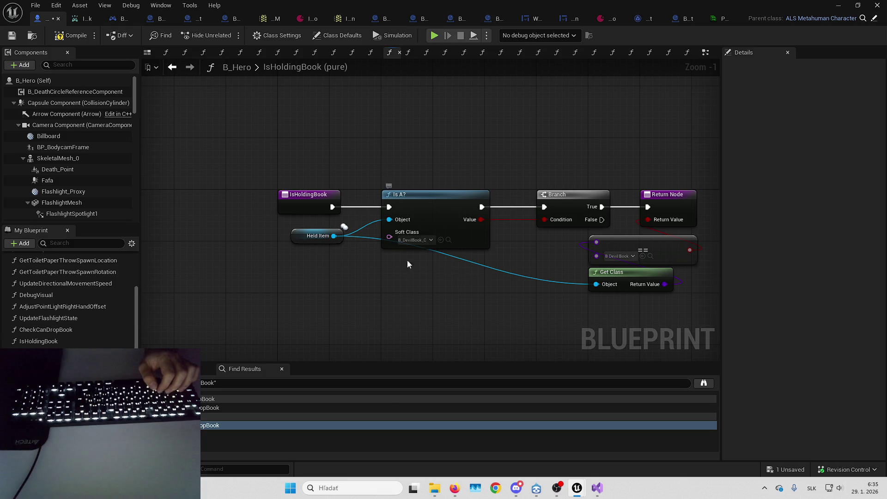
{"action": "left_click_drag", "start_coordinate": [394, 260], "coordinate": [319, 262]}
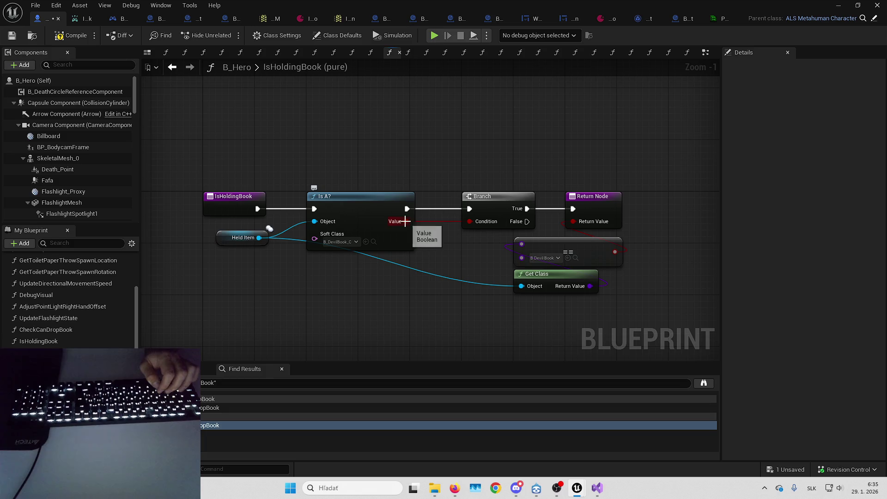
Delete the Branch, == and Get Class nodes and return Is A?'s Value directly
{"action": "left_click", "coordinate": [478, 227]}
{"action": "key", "text": "Delete"}
{"action": "mouse_move", "coordinate": [406, 221]}
{"action": "left_mouse_down"}
{"action": "mouse_move", "coordinate": [574, 222]}
{"action": "mouse_move", "coordinate": [424, 212]}
{"action": "left_mouse_up"}
{"action": "left_click_drag", "start_coordinate": [596, 203], "coordinate": [499, 203]}
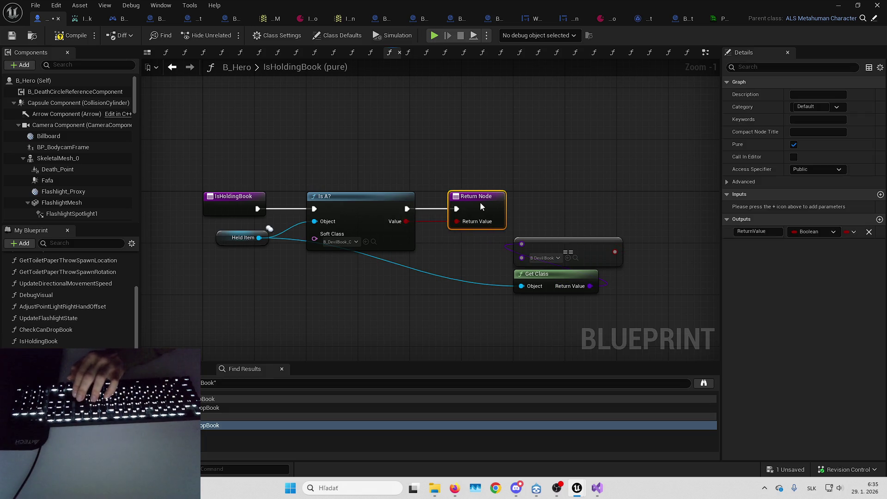
{"action": "left_click_drag", "start_coordinate": [434, 159], "coordinate": [521, 149]}
{"action": "mouse_move", "coordinate": [623, 192]}
{"action": "left_mouse_down"}
{"action": "mouse_move", "coordinate": [661, 377]}
{"action": "mouse_move", "coordinate": [645, 283]}
{"action": "mouse_move", "coordinate": [516, 329]}
{"action": "left_mouse_up"}
{"action": "key", "text": "Delete"}
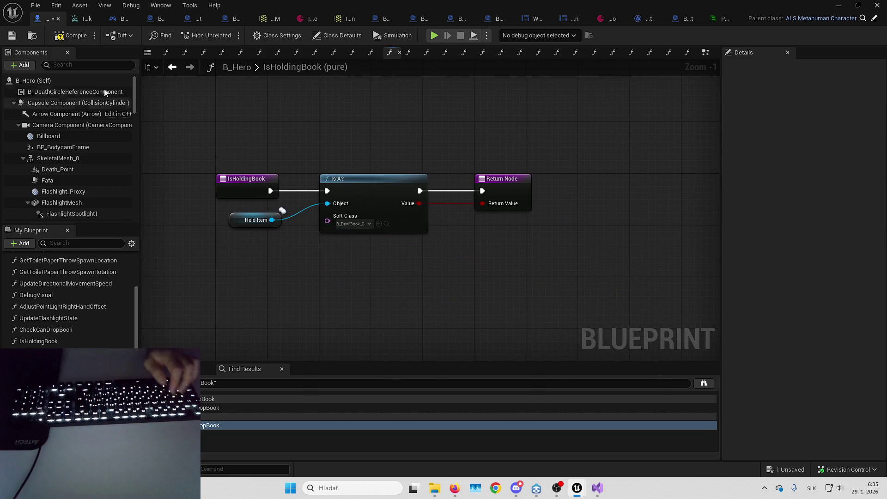
Save B_Hero and check its dependencies in the Reference Viewer
{"action": "left_click", "coordinate": [11, 37]}
{"action": "left_click", "coordinate": [839, 5]}
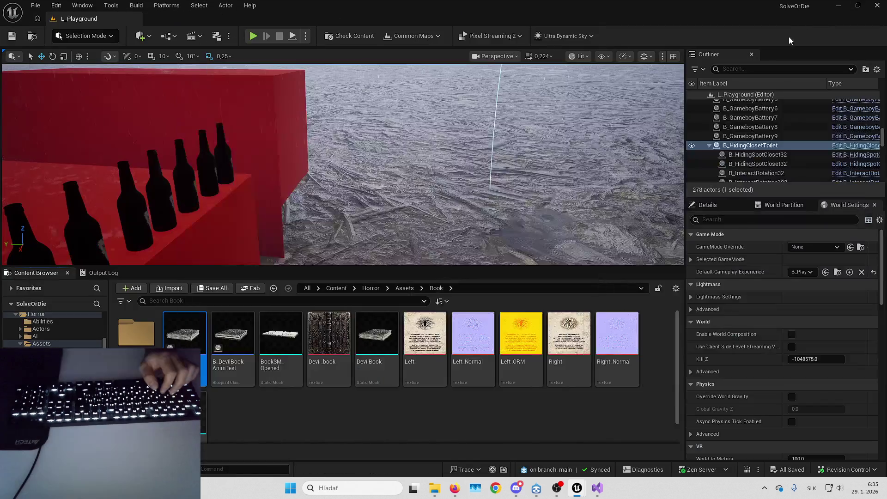
{"action": "scroll", "coordinate": [510, 378], "scroll_direction": "up", "scroll_amount": 2}
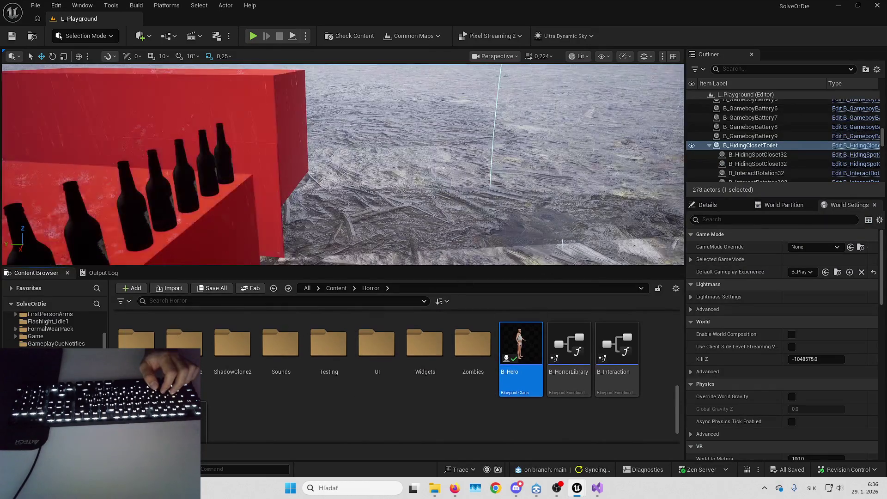
{"action": "scroll", "coordinate": [510, 379], "scroll_direction": "up", "scroll_amount": 2}
{"action": "scroll", "coordinate": [511, 388], "scroll_direction": "down", "scroll_amount": 3}
{"action": "right_click", "coordinate": [518, 365]}
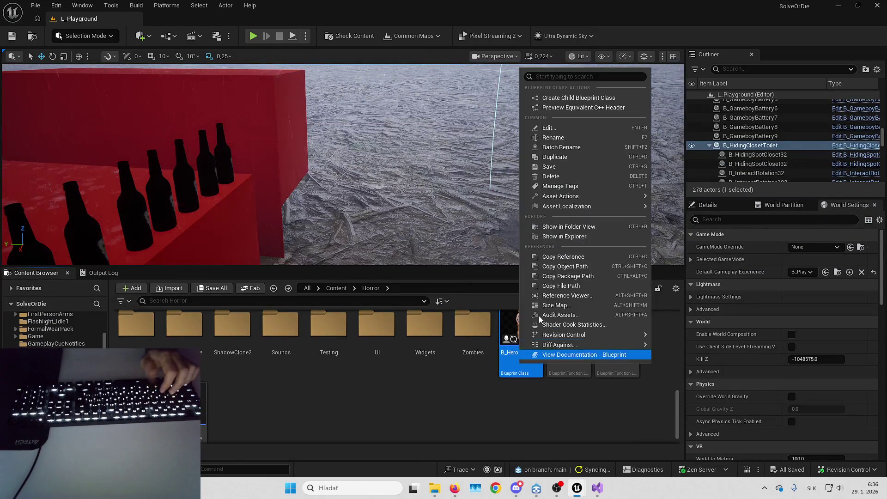
{"action": "left_click", "coordinate": [570, 292]}
{"action": "left_click", "coordinate": [104, 8]}
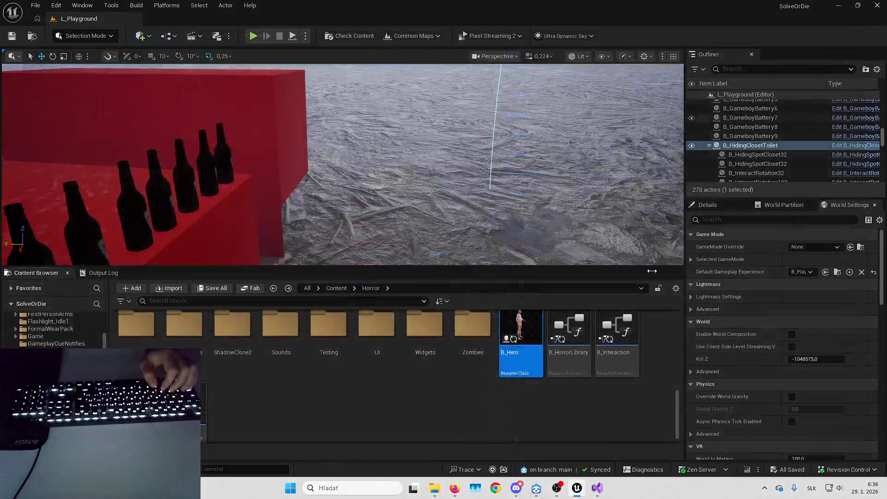
Review B_Hero's size map (1,1 GiB, 1 591 assets), then return to the blueprint
{"action": "right_click", "coordinate": [532, 351]}
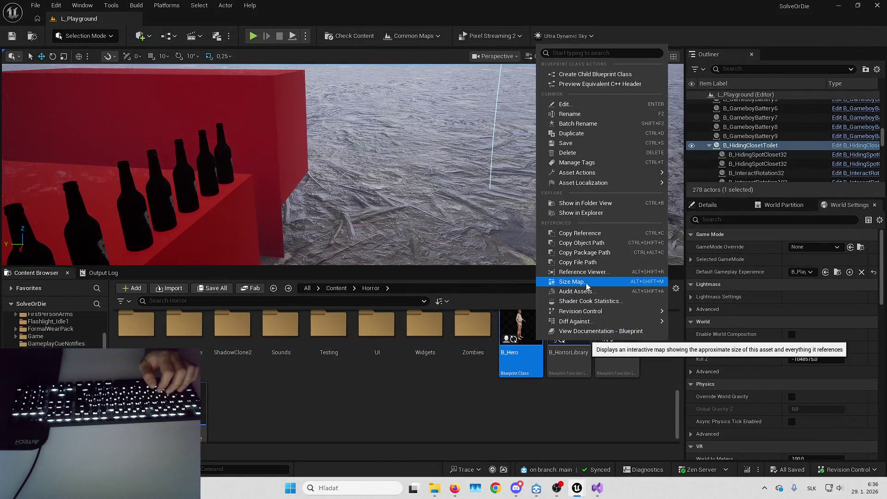
{"action": "left_click", "coordinate": [586, 286]}
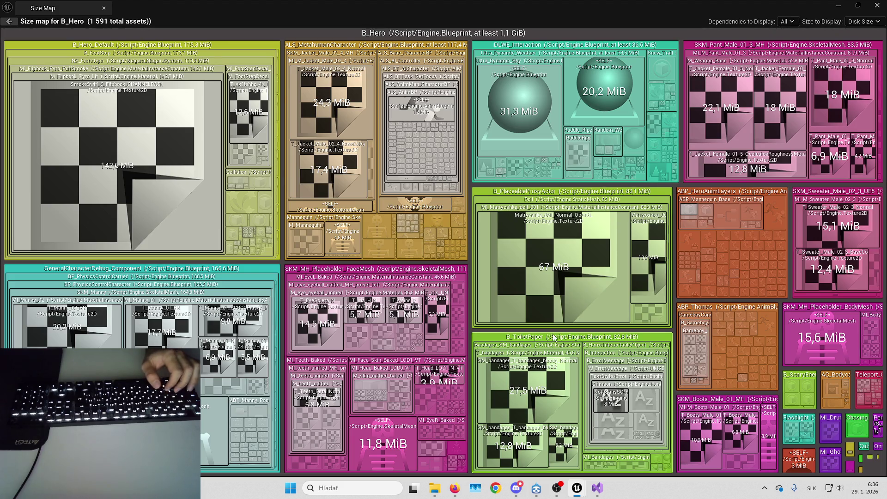
{"action": "left_click", "coordinate": [877, 5]}
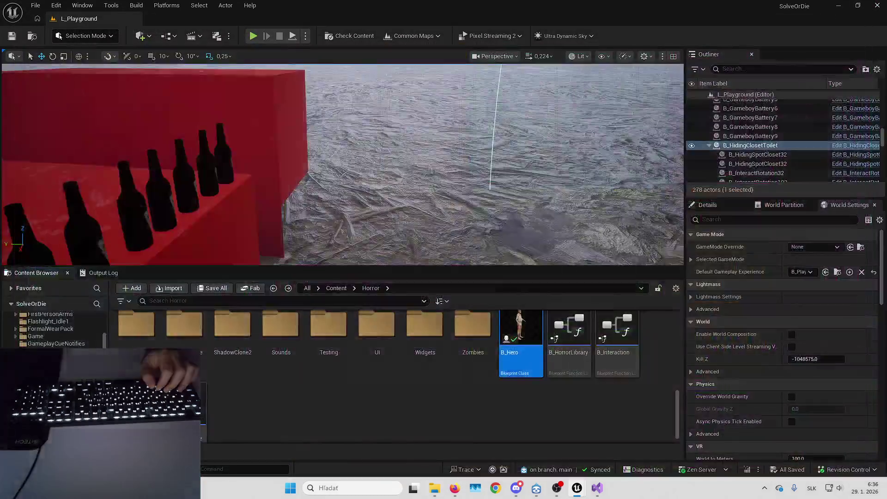
{"action": "mouse_move", "coordinate": [578, 488]}
{"action": "left_click", "coordinate": [617, 438]}
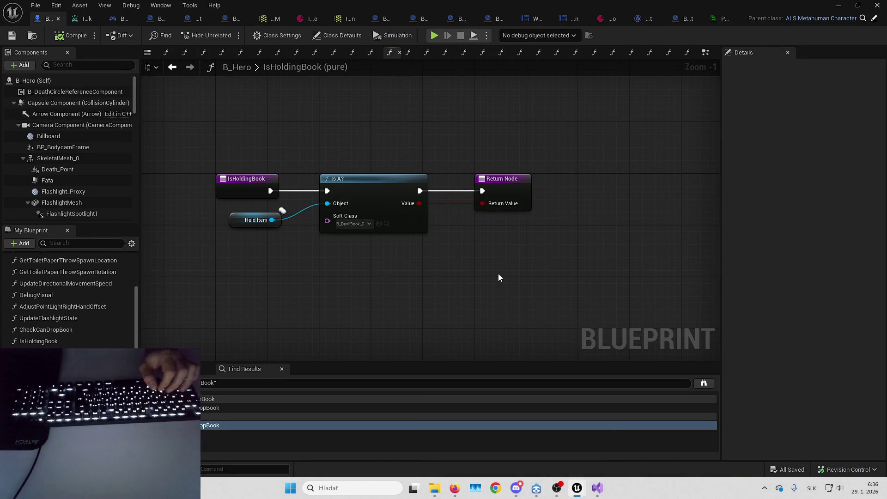
Open CheckCanDropBook and add a Get Component by Class node
{"action": "left_click_drag", "start_coordinate": [550, 296], "coordinate": [428, 312]}
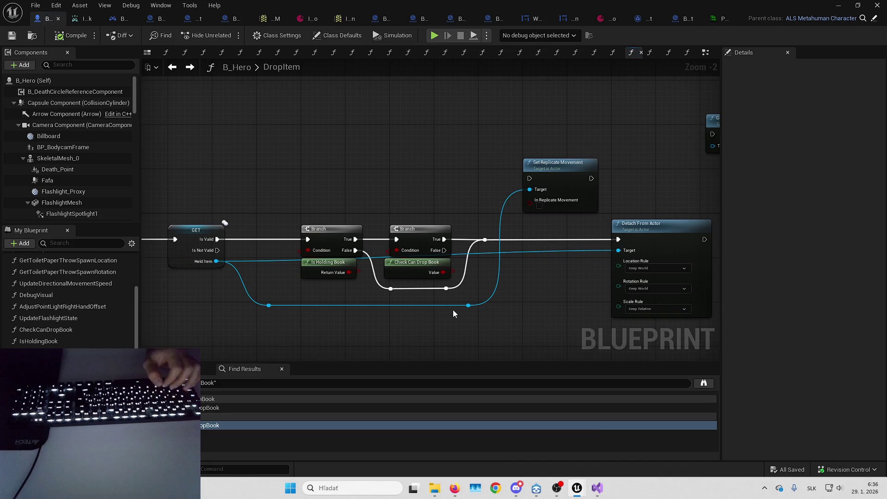
{"action": "double_click", "coordinate": [403, 270]}
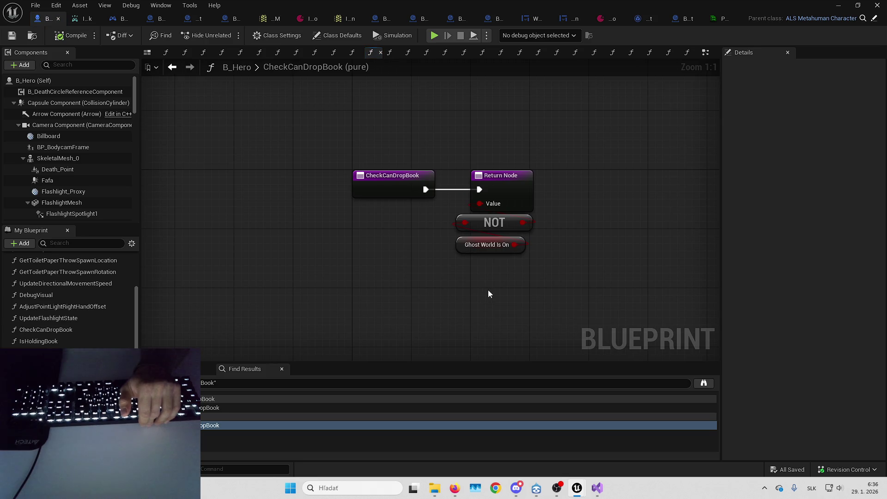
{"action": "left_click_drag", "start_coordinate": [375, 276], "coordinate": [414, 243]}
{"action": "right_click", "coordinate": [414, 242]}
{"action": "type", "text": "get comp by class"}
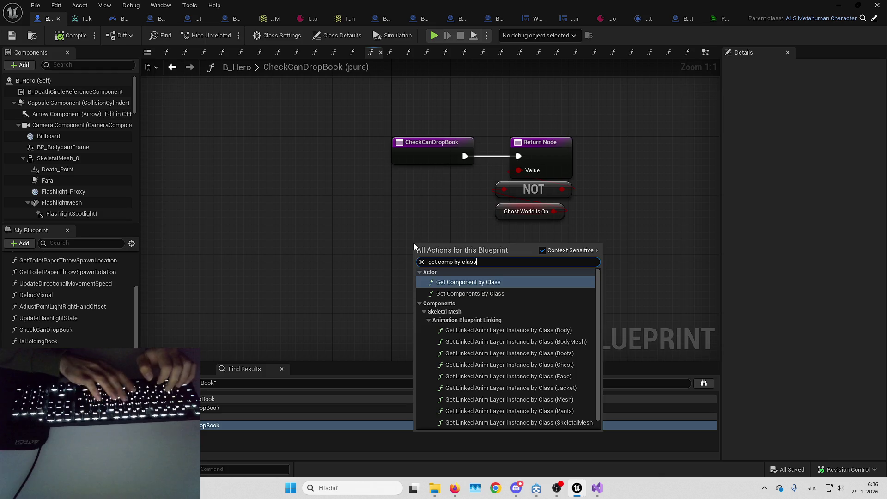
{"action": "key", "text": "Return"}
{"action": "mouse_move", "coordinate": [446, 241]}
{"action": "left_mouse_down"}
{"action": "mouse_move", "coordinate": [424, 252]}
{"action": "mouse_move", "coordinate": [385, 235]}
{"action": "left_mouse_up"}
{"action": "left_click", "coordinate": [401, 286]}
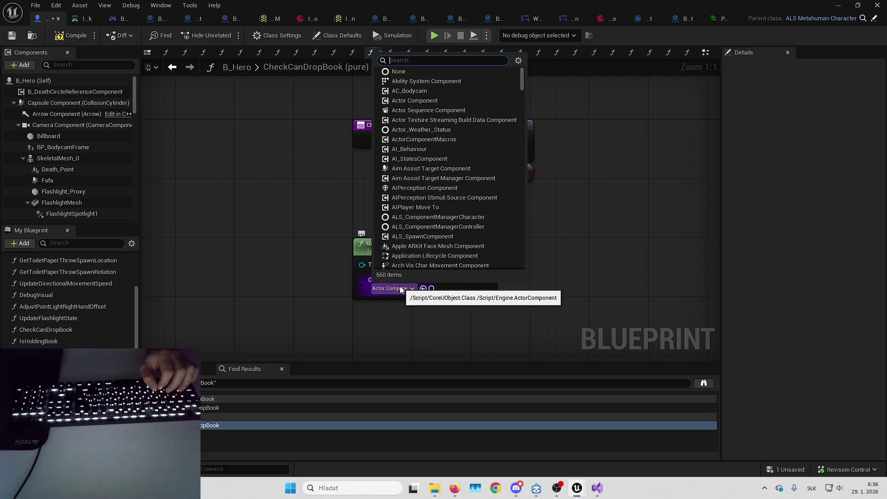
{"action": "left_click", "coordinate": [400, 289]}
Save B_Hero, undo the added node, and return to the EventGraph
{"action": "left_click", "coordinate": [787, 469]}
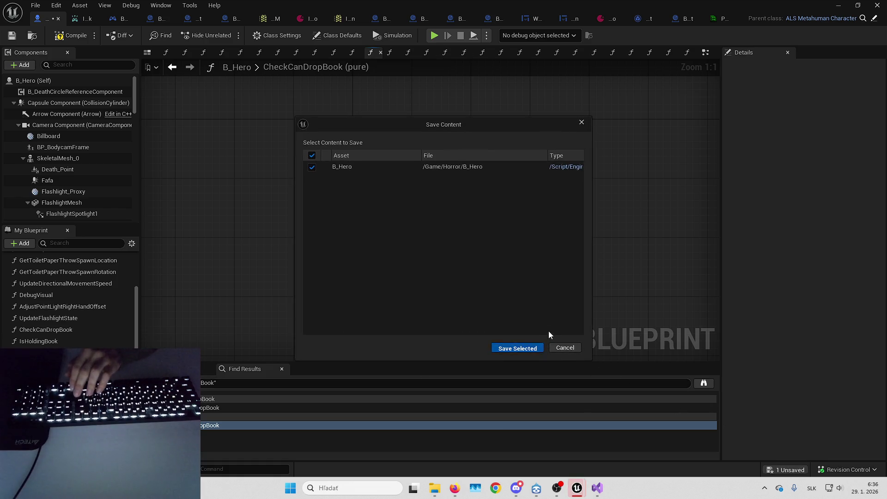
{"action": "key", "text": "Return"}
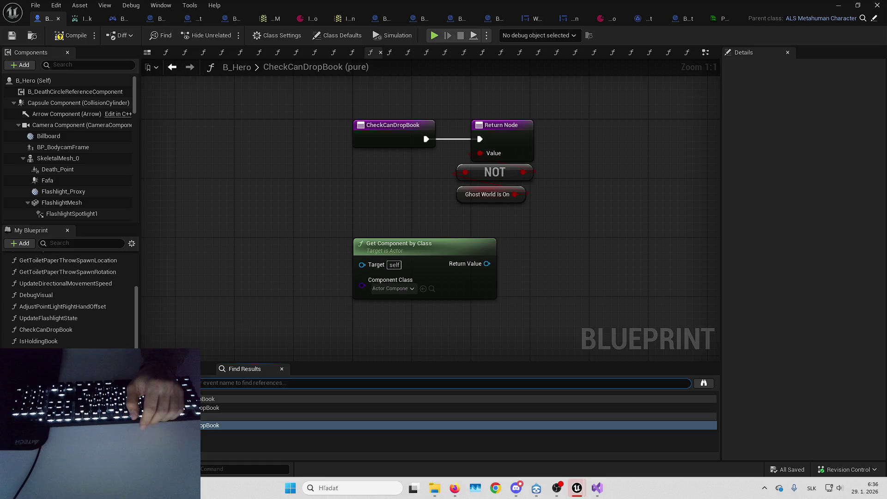
{"action": "left_click_drag", "start_coordinate": [282, 290], "coordinate": [305, 311]}
{"action": "left_click_drag", "start_coordinate": [392, 234], "coordinate": [447, 210]}
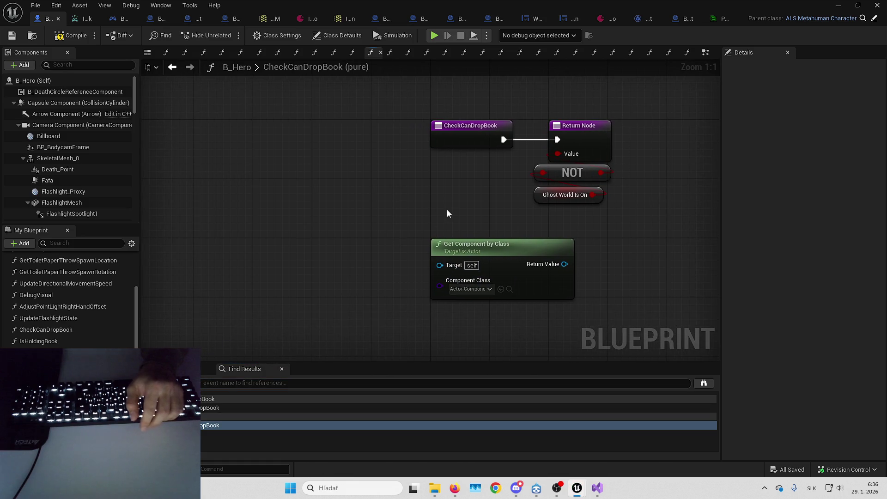
{"action": "key", "text": "ctrl+z"}
{"action": "key", "text": "ctrl+z"}
{"action": "key", "text": "ctrl+z"}
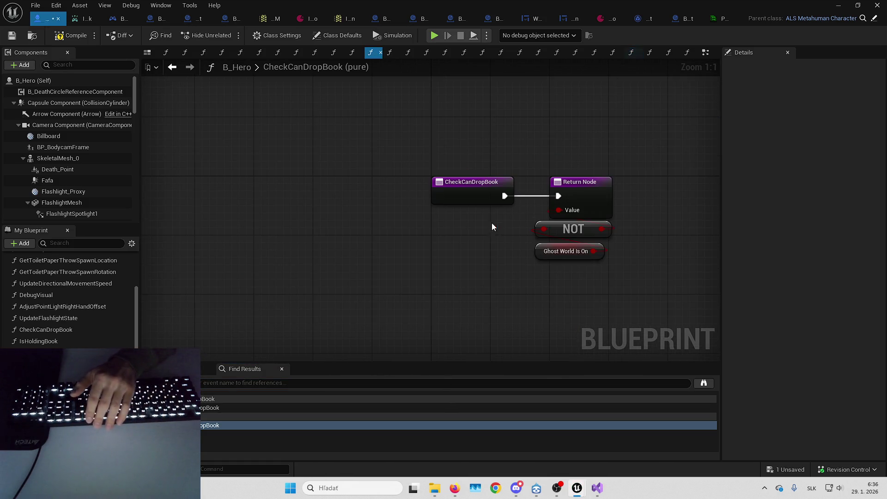
{"action": "key", "text": "ctrl+z"}
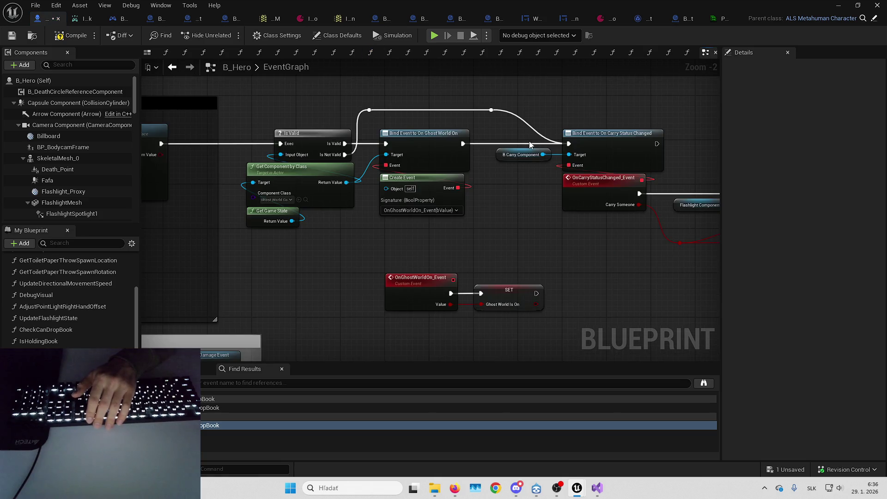
Copy the Get Component by Class and Get Game State nodes into CheckCanDropBook
{"action": "left_click_drag", "start_coordinate": [390, 93], "coordinate": [415, 214]}
{"action": "scroll", "coordinate": [414, 214], "scroll_direction": "up", "scroll_amount": 2}
{"action": "mouse_move", "coordinate": [378, 250]}
{"action": "left_mouse_down"}
{"action": "mouse_move", "coordinate": [474, 298]}
{"action": "mouse_move", "coordinate": [410, 308]}
{"action": "left_mouse_up"}
{"action": "key", "text": "alt+Right"}
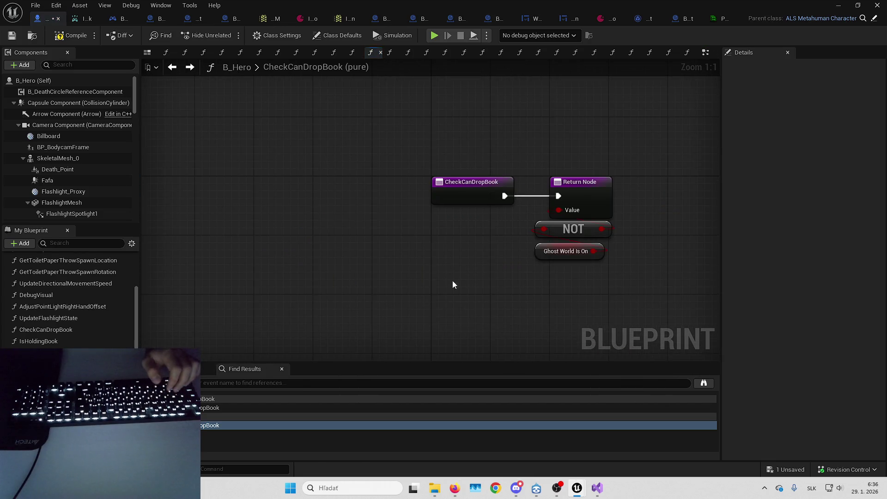
{"action": "key", "text": "ctrl+v"}
{"action": "left_click_drag", "start_coordinate": [422, 264], "coordinate": [413, 279]}
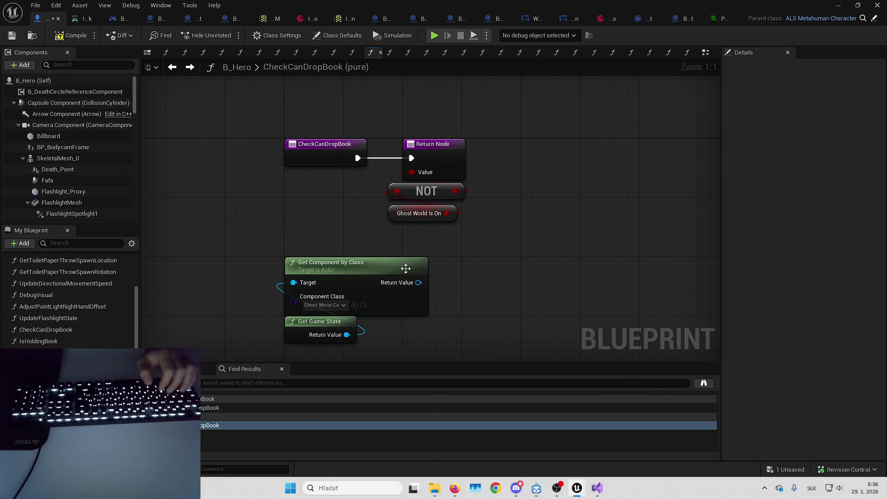
Create a Get Ghost World On node from the component and connect it to NOT
{"action": "left_click_drag", "start_coordinate": [474, 268], "coordinate": [487, 257]}
{"action": "type", "text": "ghost"}
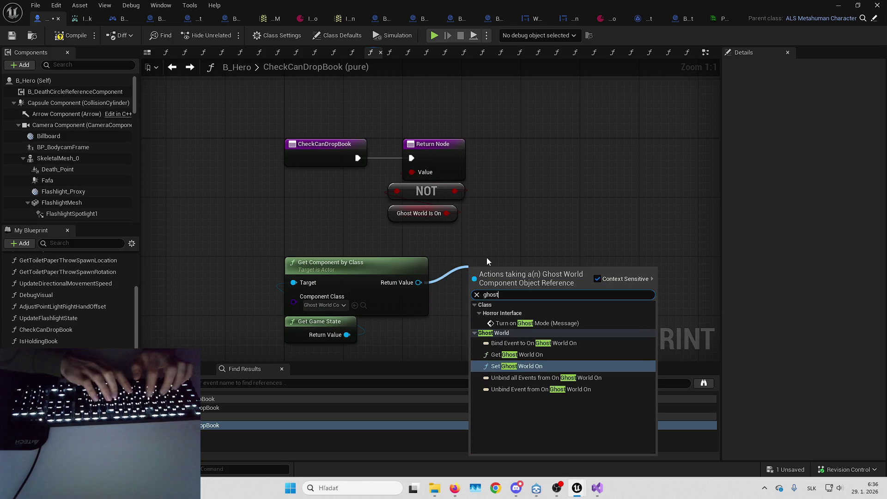
{"action": "key", "text": "Up"}
{"action": "key", "text": "Return"}
{"action": "mouse_move", "coordinate": [518, 281]}
{"action": "left_mouse_down"}
{"action": "mouse_move", "coordinate": [348, 242]}
{"action": "mouse_move", "coordinate": [453, 235]}
{"action": "mouse_move", "coordinate": [397, 190]}
{"action": "left_mouse_up"}
{"action": "left_click", "coordinate": [456, 235]}
{"action": "key", "text": "Escape"}
{"action": "left_click", "coordinate": [405, 212]}
Delete the old Ghost World Is On node, tidy the getter nodes, and show DropItem
{"action": "key", "text": "Delete"}
{"action": "left_click_drag", "start_coordinate": [259, 208], "coordinate": [364, 337]}
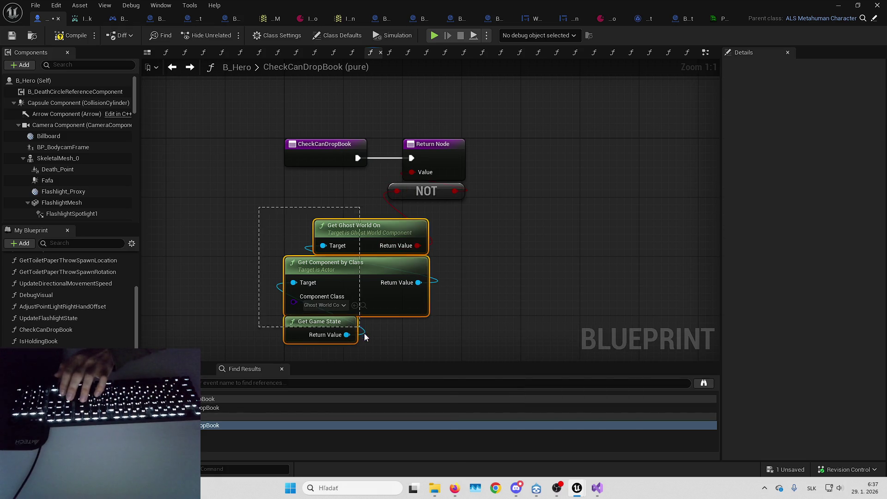
{"action": "left_click_drag", "start_coordinate": [362, 228], "coordinate": [400, 212]}
{"action": "left_click", "coordinate": [304, 187]}
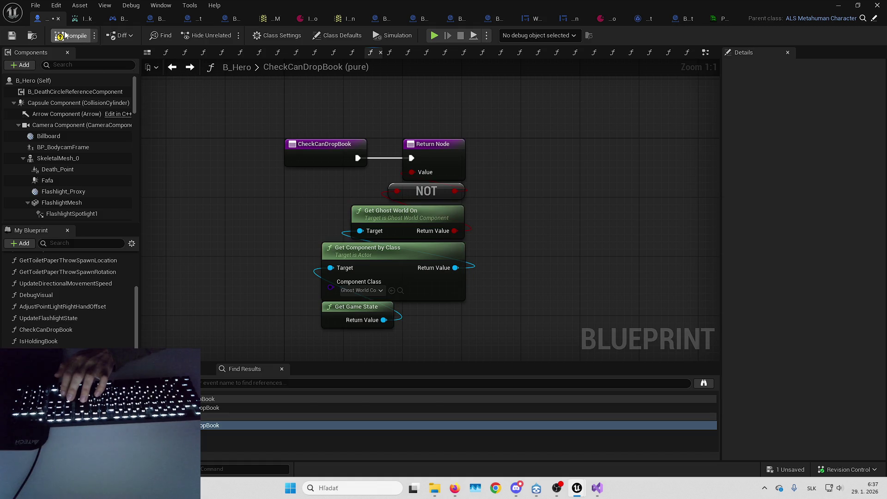
{"action": "key", "text": "alt+Left"}
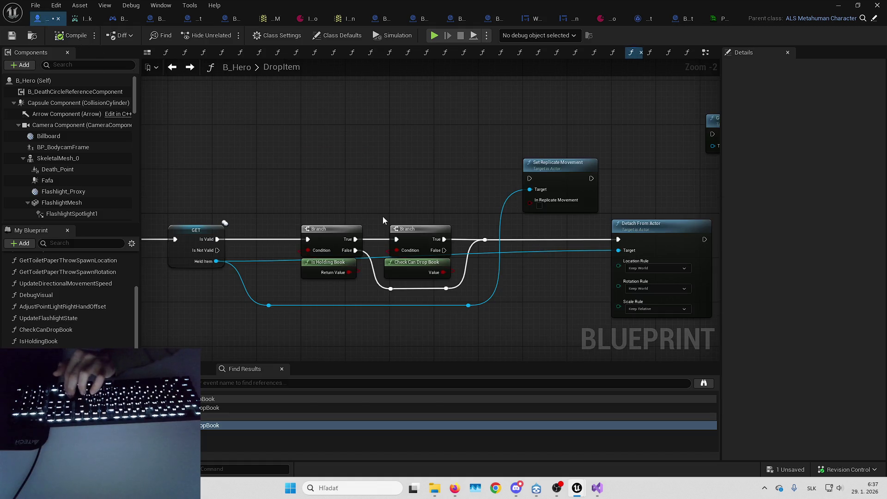
In the EventGraph, delete the ghost-world Bind Event and Create Event nodes
{"action": "key", "text": "alt+Right"}
{"action": "key", "text": "alt+Left"}
{"action": "key", "text": "alt+Right"}
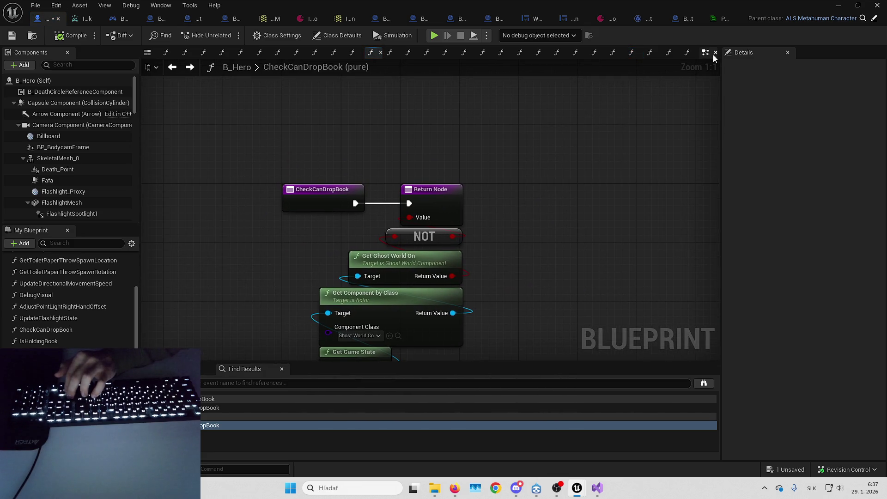
{"action": "key", "text": "alt+Left"}
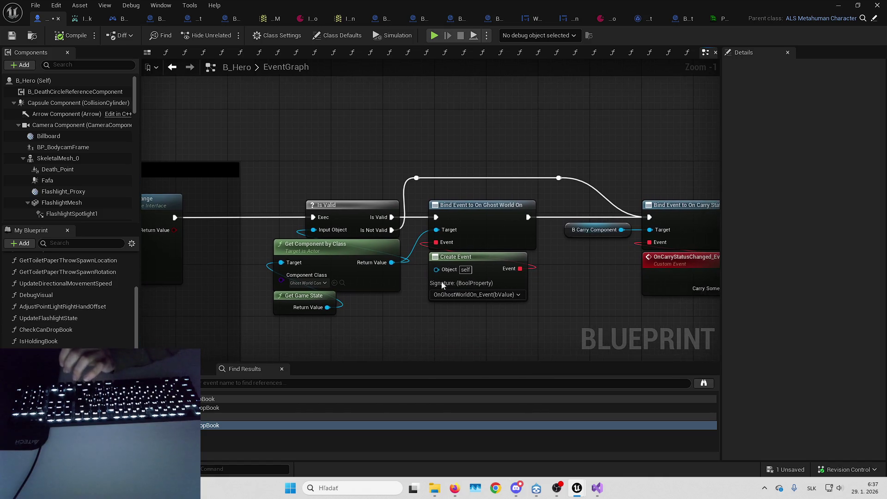
{"action": "right_click", "coordinate": [492, 262]}
{"action": "key", "text": "Escape"}
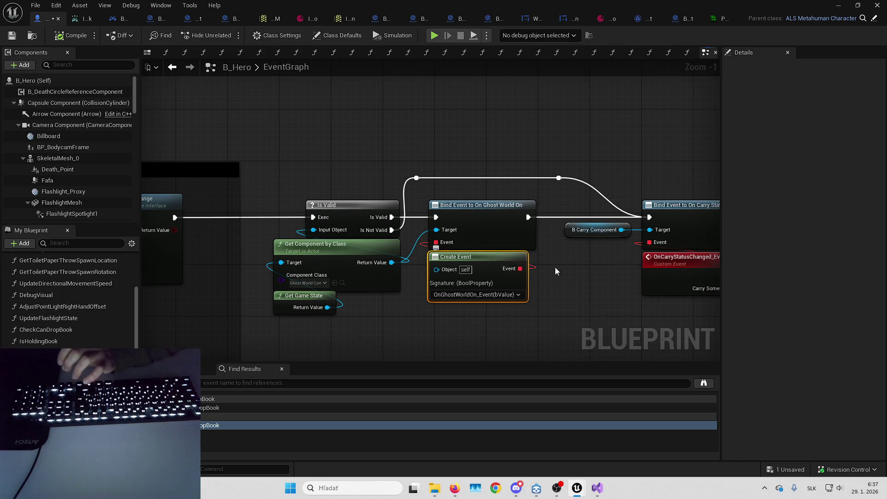
{"action": "left_click_drag", "start_coordinate": [541, 270], "coordinate": [556, 247]}
{"action": "left_click", "coordinate": [497, 182], "text": "ctrl"}
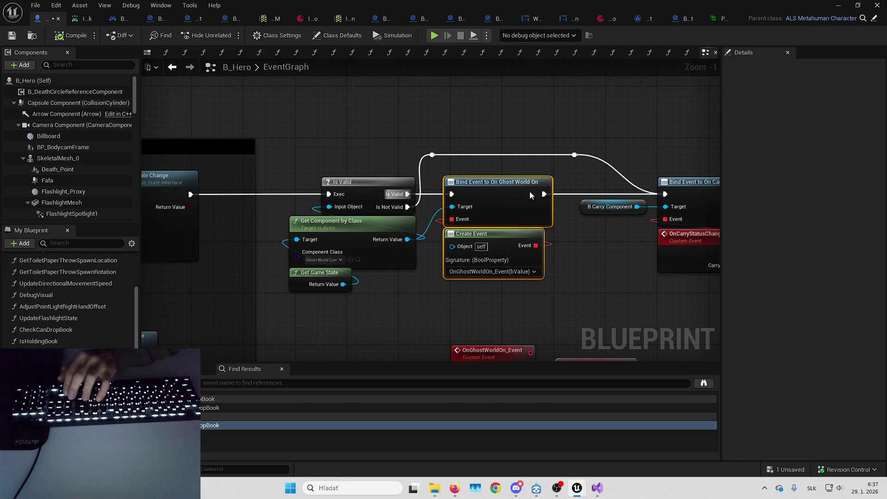
{"action": "key", "text": "Delete"}
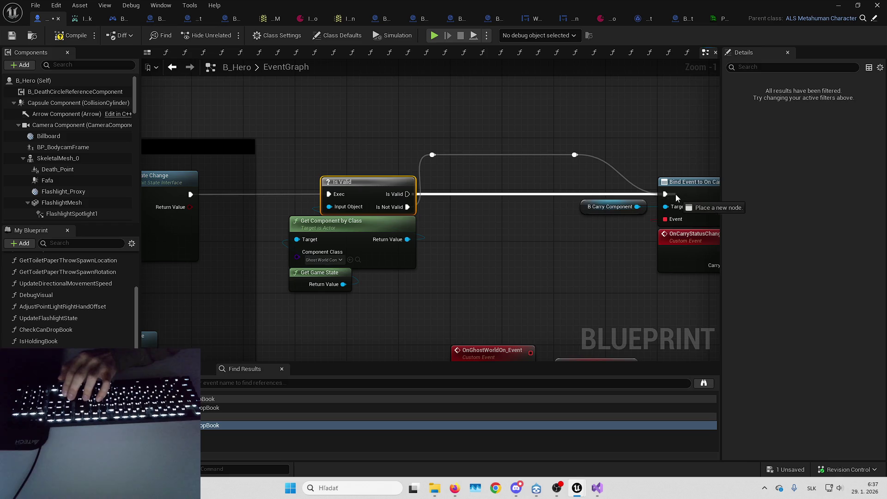
Remove the Is Valid and component lookup nodes, reconnect exec to the carry-status Bind Event, and save
{"action": "left_click_drag", "start_coordinate": [425, 263], "coordinate": [465, 254]}
{"action": "mouse_move", "coordinate": [349, 162]}
{"action": "left_mouse_down"}
{"action": "mouse_move", "coordinate": [323, 167]}
{"action": "mouse_move", "coordinate": [424, 310]}
{"action": "left_mouse_up"}
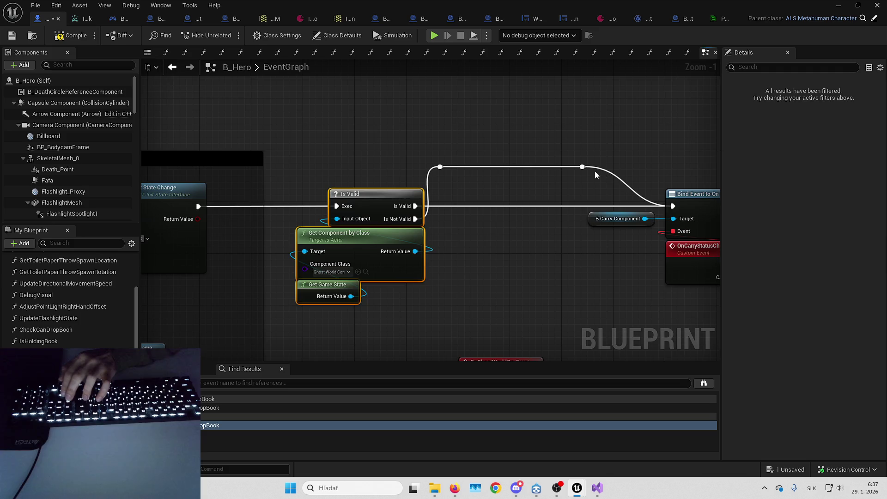
{"action": "key", "text": "Delete"}
{"action": "left_click_drag", "start_coordinate": [673, 206], "coordinate": [199, 207]}
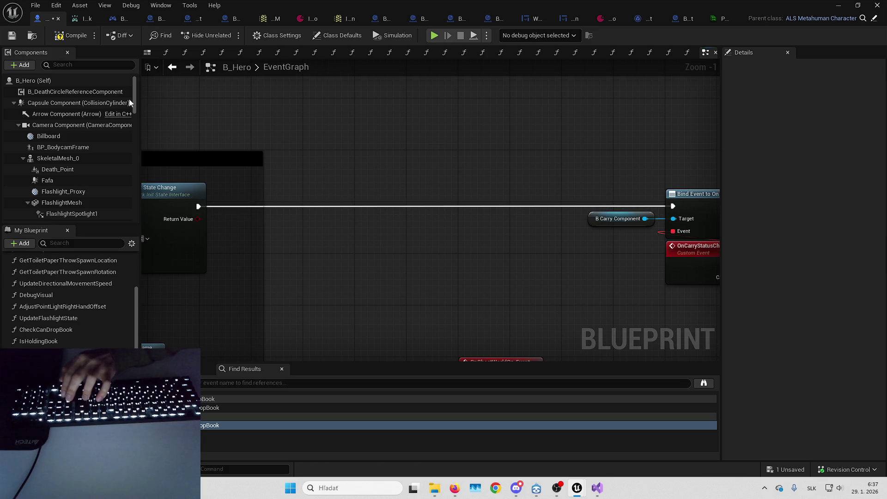
{"action": "left_click", "coordinate": [12, 35]}
Find references to bGhostWorldIsOn and delete OnGhostWorldOn_Event with its SET node
{"action": "type", "text": "ghos"}
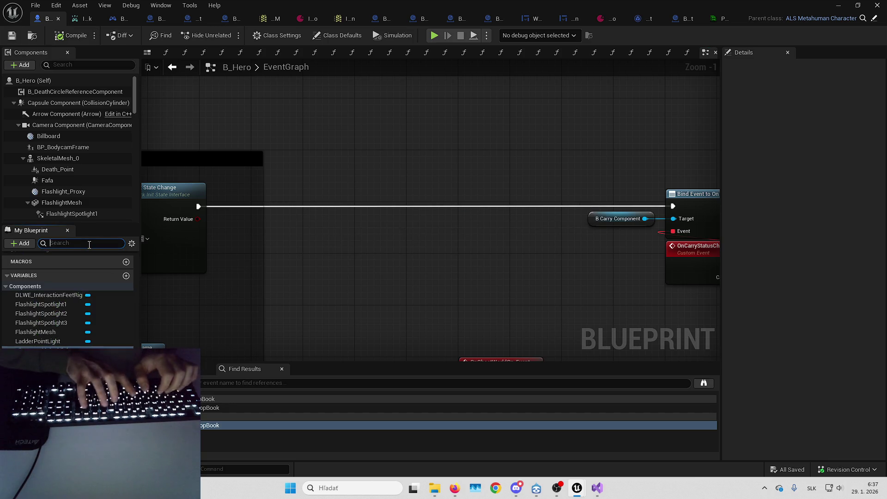
{"action": "type", "text": "t"}
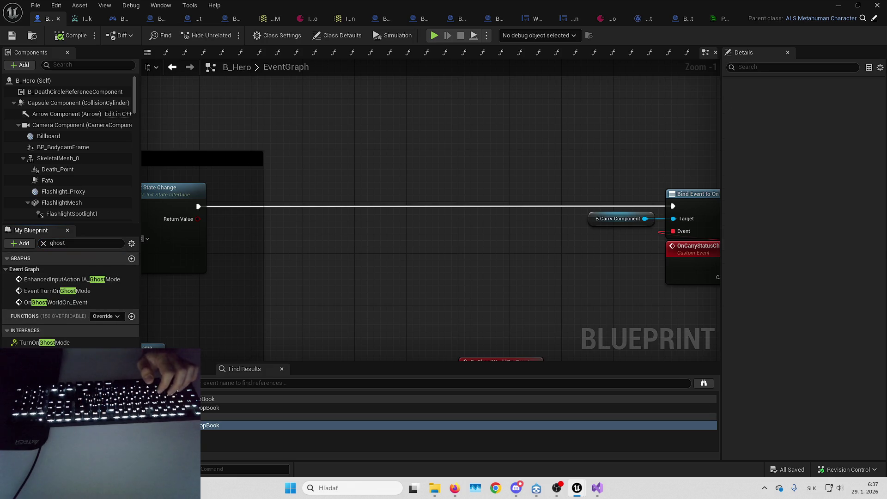
{"action": "right_click", "coordinate": [57, 384]}
{"action": "mouse_move", "coordinate": [106, 340]}
{"action": "left_click", "coordinate": [171, 341]}
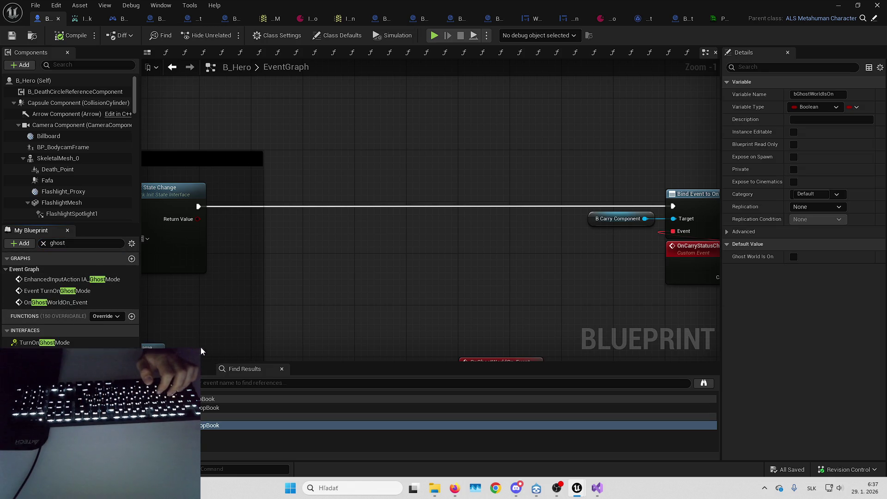
{"action": "left_click", "coordinate": [213, 408]}
{"action": "left_click_drag", "start_coordinate": [298, 175], "coordinate": [435, 292]}
{"action": "key", "text": "Delete"}
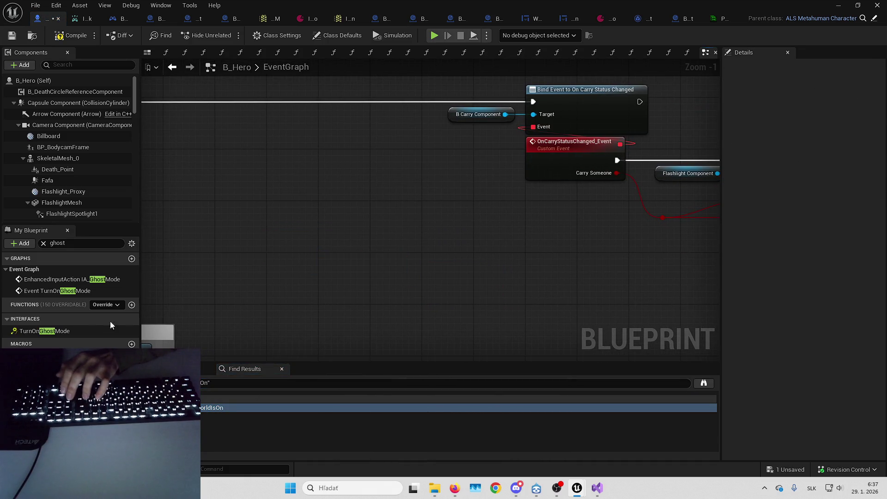
Compile and save the B_Hero blueprint
{"action": "left_click", "coordinate": [51, 368]}
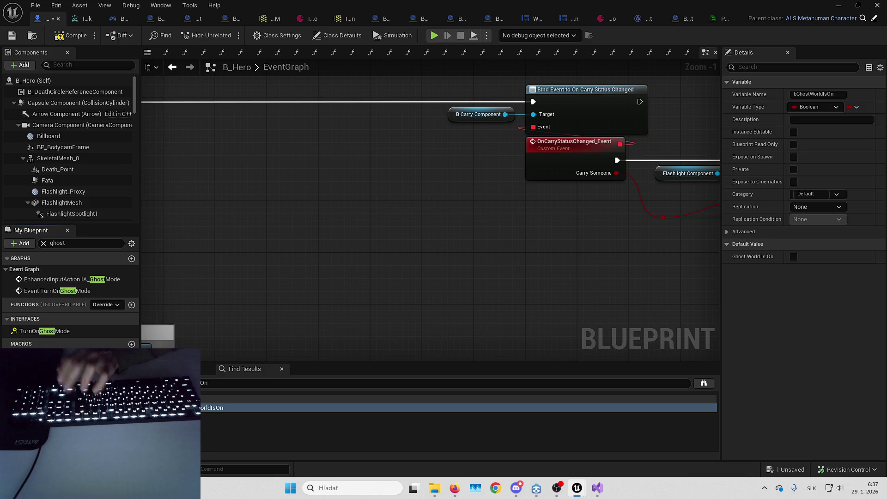
{"action": "left_click", "coordinate": [188, 266]}
{"action": "left_click", "coordinate": [76, 35]}
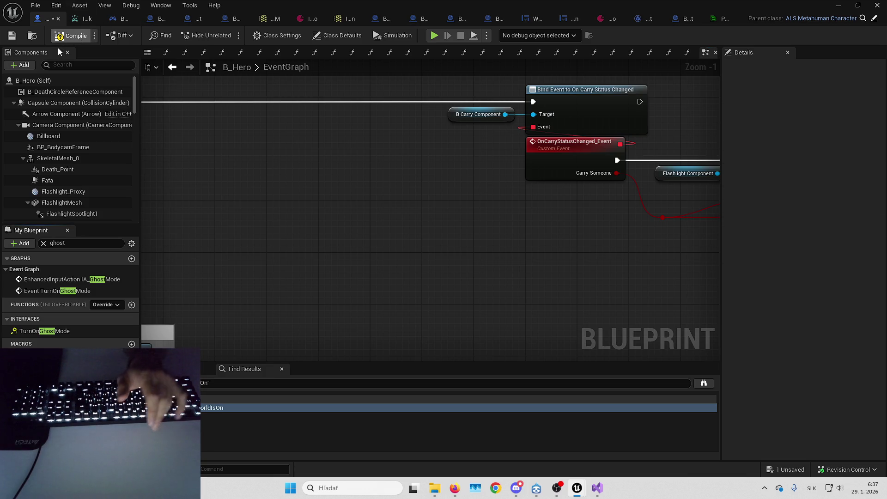
{"action": "left_click", "coordinate": [12, 37]}
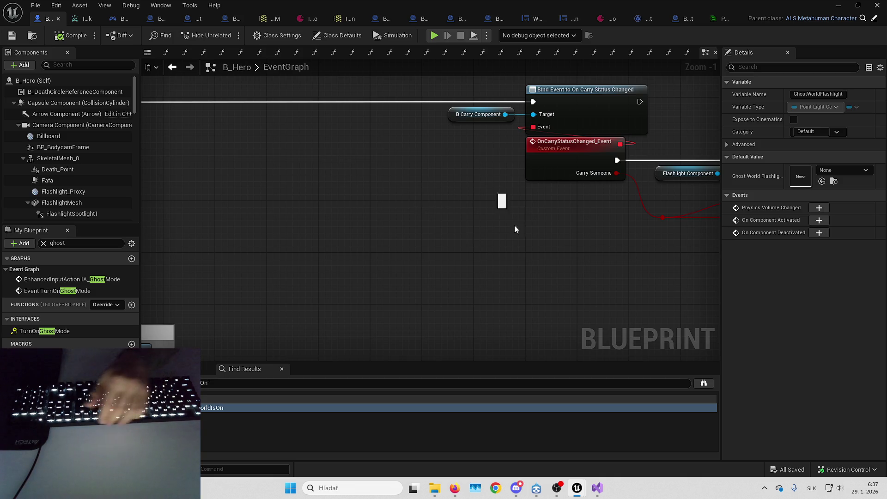
Select the flashlight carry-status node chain and move it into place
{"action": "scroll", "coordinate": [464, 226], "scroll_direction": "down", "scroll_amount": 4}
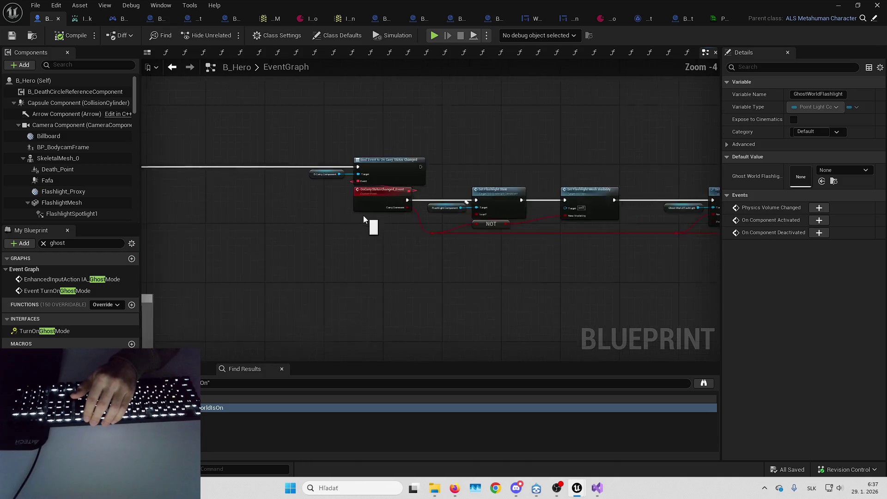
{"action": "scroll", "coordinate": [670, 226], "scroll_direction": "down", "scroll_amount": 1}
{"action": "left_click", "coordinate": [589, 238]}
{"action": "left_click_drag", "start_coordinate": [337, 162], "coordinate": [781, 262]}
{"action": "scroll", "coordinate": [600, 201], "scroll_direction": "up", "scroll_amount": 4}
{"action": "left_click_drag", "start_coordinate": [387, 202], "coordinate": [332, 204]}
{"action": "left_click", "coordinate": [427, 149]}
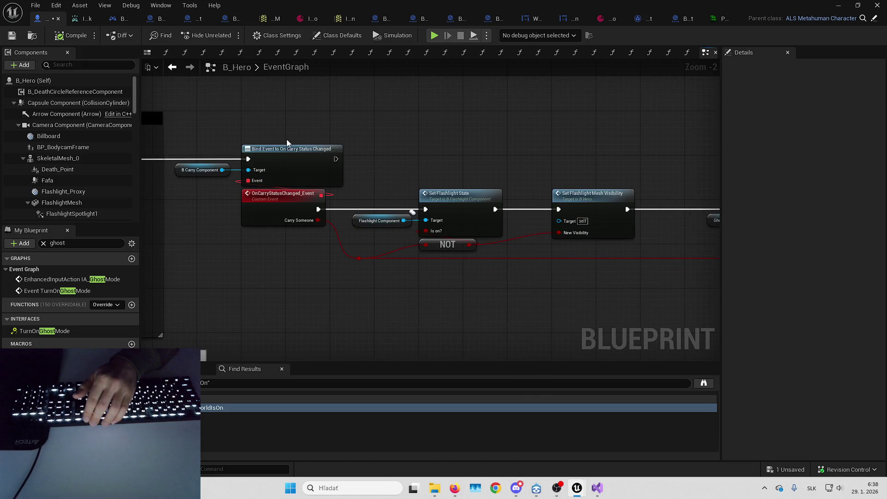
{"action": "scroll", "coordinate": [280, 143], "scroll_direction": "down", "scroll_amount": 1}
{"action": "left_click_drag", "start_coordinate": [420, 173], "coordinate": [302, 162]}
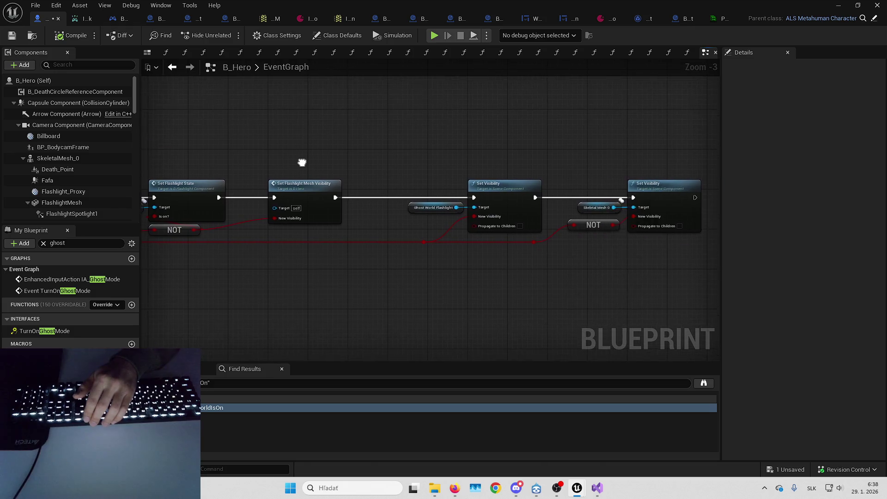
{"action": "scroll", "coordinate": [415, 161], "scroll_direction": "down", "scroll_amount": 2}
{"action": "left_click_drag", "start_coordinate": [243, 148], "coordinate": [678, 253]}
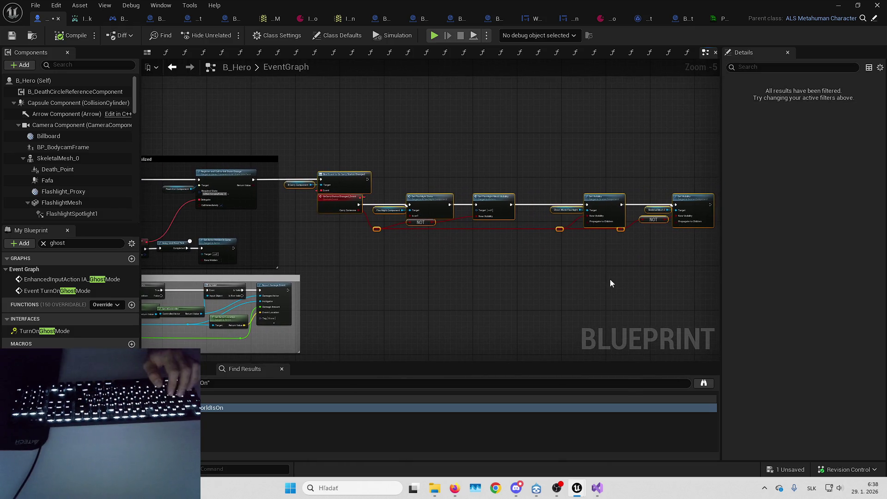
{"action": "left_click_drag", "start_coordinate": [339, 176], "coordinate": [361, 177]}
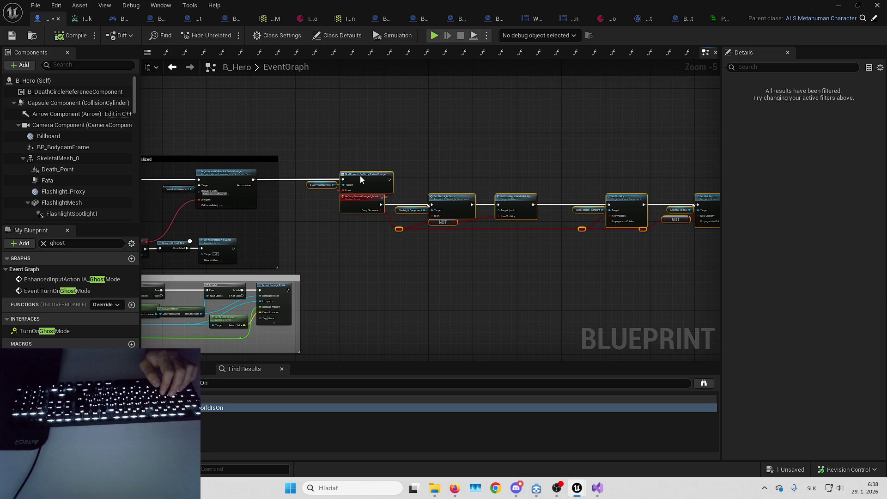
Wrap the chain in a comment titled 'Carry code'
{"action": "type", "text": "cCarry"}
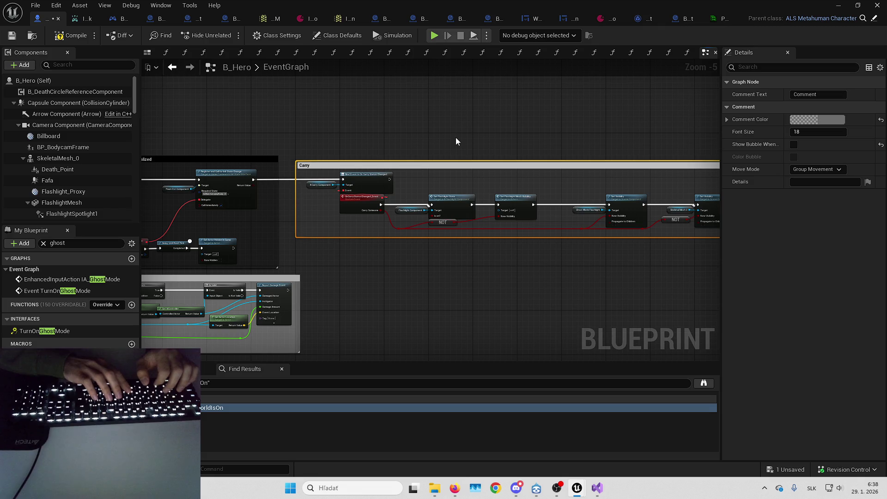
{"action": "type", "text": "code"}
{"action": "key", "text": "Return"}
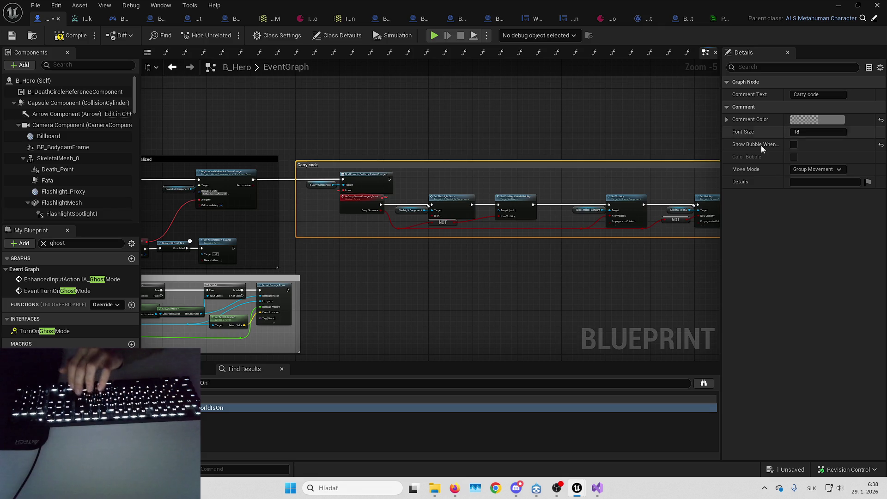
{"action": "left_click", "coordinate": [584, 131]}
Inspect the Ghost World Flashlight, Set Flashlight State and NOT nodes in the commented chain
{"action": "left_click", "coordinate": [604, 171]}
{"action": "scroll", "coordinate": [603, 171], "scroll_direction": "up", "scroll_amount": 1}
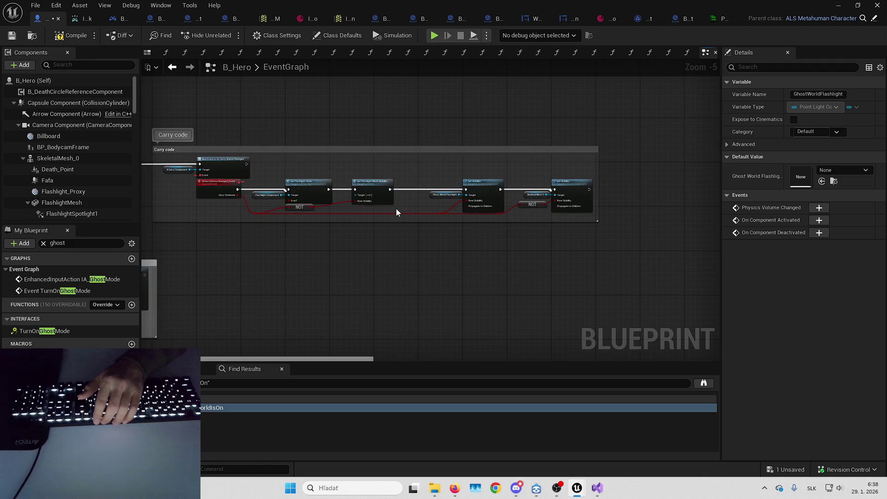
{"action": "scroll", "coordinate": [405, 207], "scroll_direction": "up", "scroll_amount": 1}
{"action": "mouse_move", "coordinate": [542, 218]}
{"action": "left_mouse_down"}
{"action": "mouse_move", "coordinate": [484, 164]}
{"action": "mouse_move", "coordinate": [564, 212]}
{"action": "left_mouse_up"}
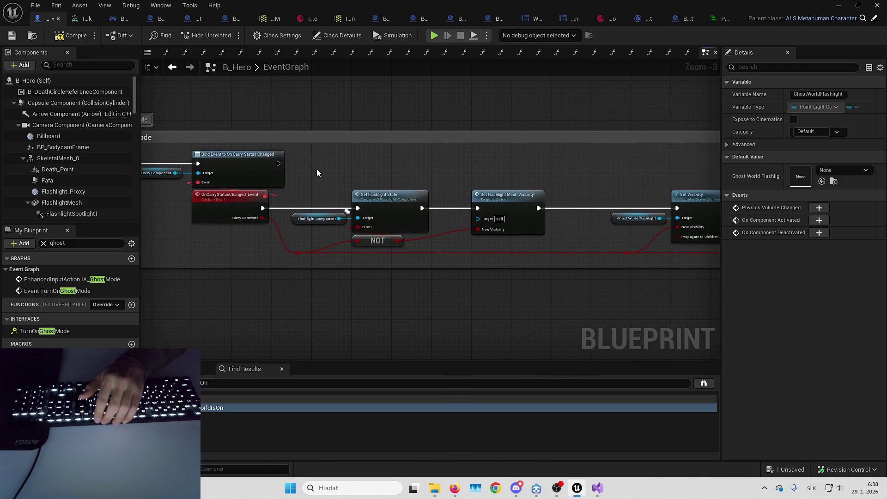
{"action": "left_click_drag", "start_coordinate": [320, 167], "coordinate": [384, 259]}
{"action": "left_click", "coordinate": [454, 169]}
{"action": "left_click_drag", "start_coordinate": [454, 169], "coordinate": [405, 173]}
{"action": "left_click_drag", "start_coordinate": [487, 176], "coordinate": [431, 176]}
{"action": "mouse_move", "coordinate": [492, 176]}
{"action": "left_mouse_down"}
{"action": "mouse_move", "coordinate": [404, 178]}
{"action": "mouse_move", "coordinate": [467, 210]}
{"action": "left_mouse_up"}
Check the Skeletal Mesh Set Visibility nodes and the SkeletalMesh_0 component's properties
{"action": "left_click", "coordinate": [406, 182]}
{"action": "mouse_move", "coordinate": [407, 182]}
{"action": "left_mouse_down"}
{"action": "mouse_move", "coordinate": [418, 172]}
{"action": "mouse_move", "coordinate": [536, 174]}
{"action": "mouse_move", "coordinate": [521, 180]}
{"action": "left_mouse_up"}
{"action": "left_click", "coordinate": [508, 207]}
{"action": "left_click", "coordinate": [537, 175]}
{"action": "left_click", "coordinate": [81, 159]}
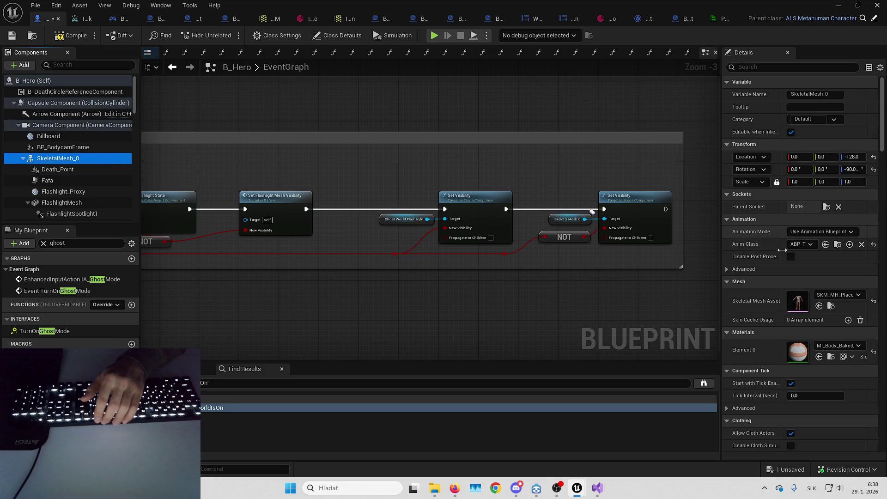
{"action": "left_click", "coordinate": [623, 257]}
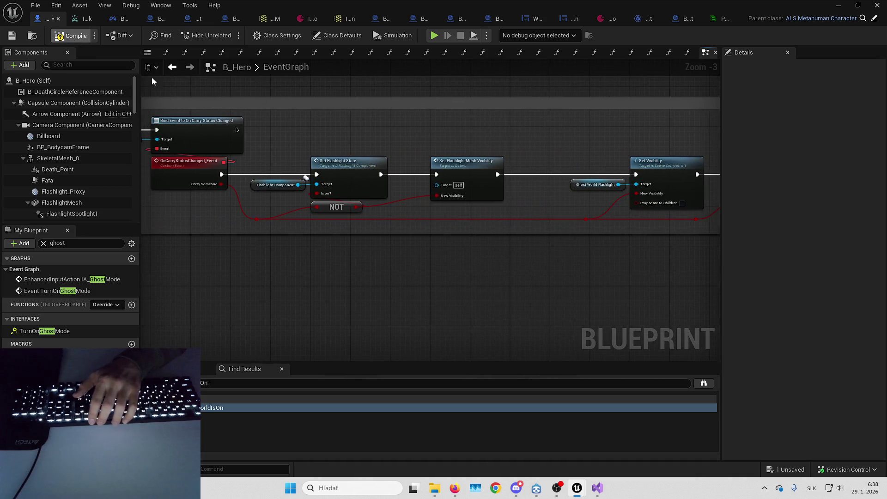
Save B_Hero, then delete the Set Simulate Physics and Capsule Component nodes
{"action": "key", "text": "ctrl+s"}
{"action": "scroll", "coordinate": [384, 277], "scroll_direction": "down", "scroll_amount": 3}
{"action": "mouse_move", "coordinate": [472, 201]}
{"action": "left_mouse_down"}
{"action": "mouse_move", "coordinate": [531, 166]}
{"action": "mouse_move", "coordinate": [495, 157]}
{"action": "mouse_move", "coordinate": [416, 212]}
{"action": "mouse_move", "coordinate": [447, 229]}
{"action": "left_mouse_up"}
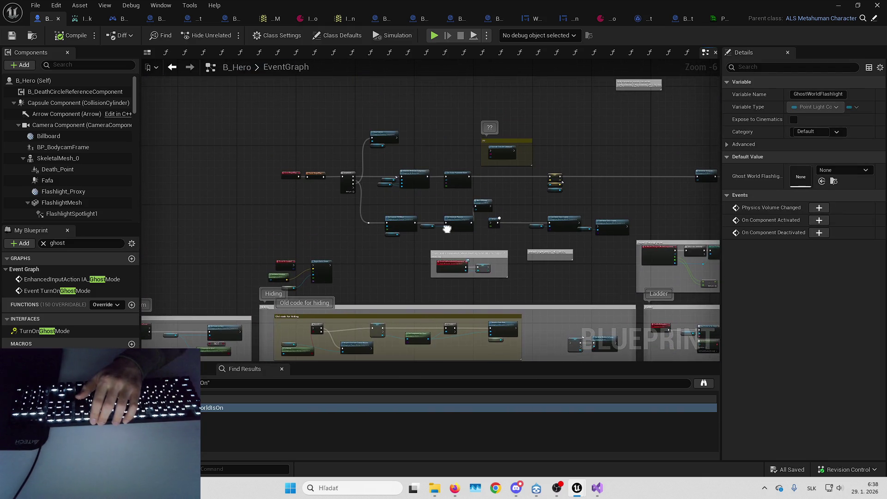
{"action": "scroll", "coordinate": [392, 146], "scroll_direction": "up", "scroll_amount": 4}
{"action": "left_click_drag", "start_coordinate": [295, 161], "coordinate": [240, 139]}
{"action": "mouse_move", "coordinate": [342, 297]}
{"action": "left_mouse_down"}
{"action": "mouse_move", "coordinate": [307, 212]}
{"action": "mouse_move", "coordinate": [311, 188]}
{"action": "mouse_move", "coordinate": [414, 270]}
{"action": "left_mouse_up"}
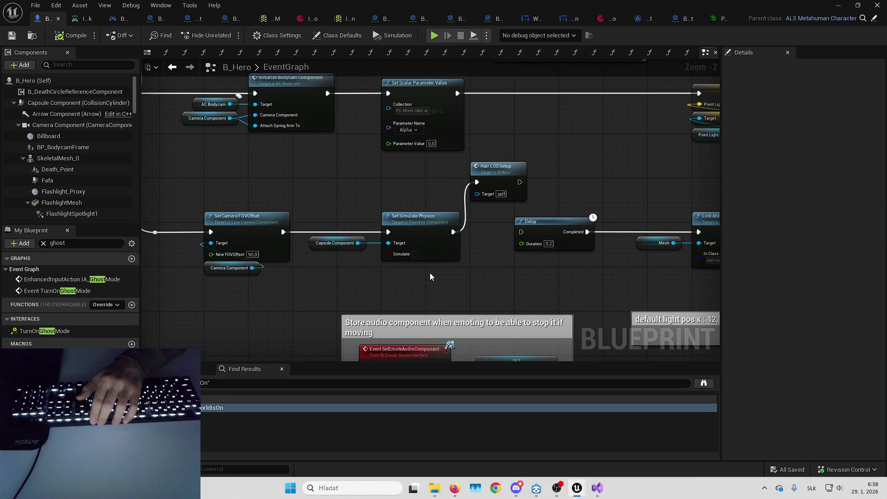
{"action": "left_click", "coordinate": [420, 274]}
{"action": "left_click_drag", "start_coordinate": [355, 209], "coordinate": [346, 205]}
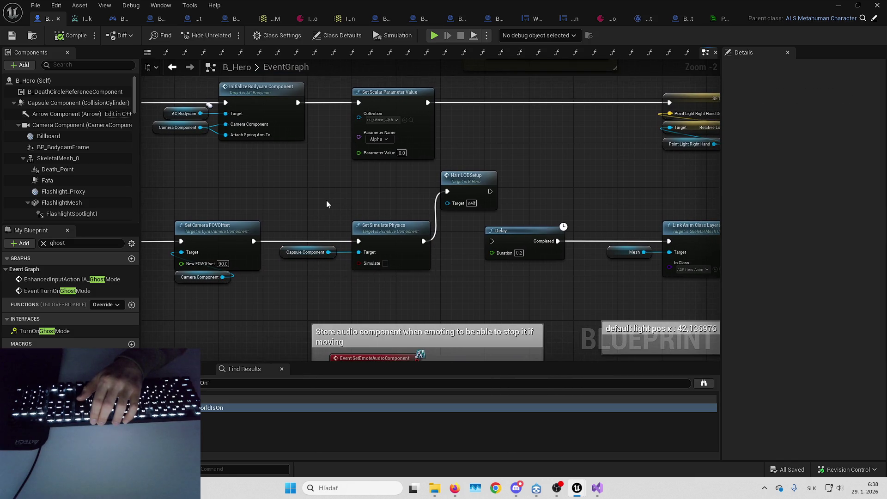
{"action": "mouse_move", "coordinate": [314, 248]}
{"action": "left_mouse_down"}
{"action": "mouse_move", "coordinate": [270, 224]}
{"action": "mouse_move", "coordinate": [337, 285]}
{"action": "mouse_move", "coordinate": [463, 286]}
{"action": "left_mouse_up"}
{"action": "key", "text": "Delete"}
Open the Hair LODSetup function graph and review its Cast To MaterialInstanceDynamic nodes
{"action": "left_click_drag", "start_coordinate": [520, 207], "coordinate": [506, 218]}
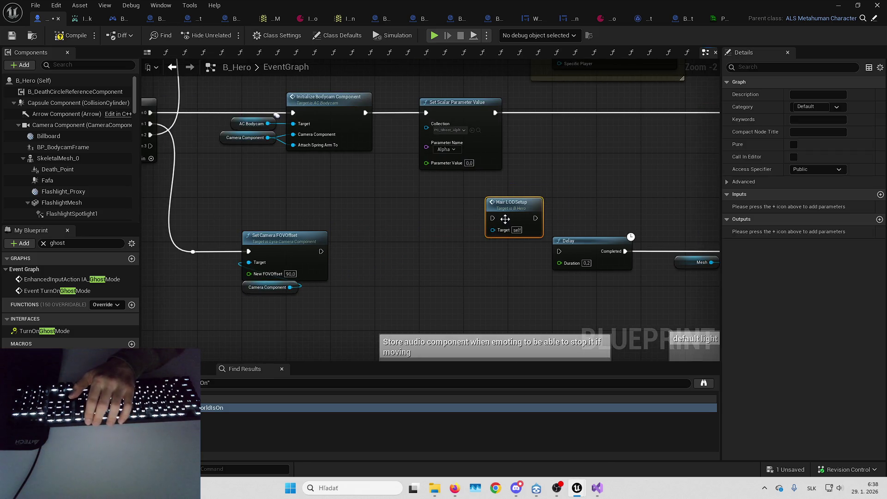
{"action": "double_click", "coordinate": [520, 212]}
{"action": "scroll", "coordinate": [301, 152], "scroll_direction": "up", "scroll_amount": 2}
{"action": "mouse_move", "coordinate": [301, 152]}
{"action": "left_mouse_down"}
{"action": "mouse_move", "coordinate": [447, 167]}
{"action": "mouse_move", "coordinate": [348, 180]}
{"action": "mouse_move", "coordinate": [449, 157]}
{"action": "mouse_move", "coordinate": [473, 161]}
{"action": "mouse_move", "coordinate": [400, 142]}
{"action": "mouse_move", "coordinate": [342, 141]}
{"action": "mouse_move", "coordinate": [338, 150]}
{"action": "left_mouse_up"}
{"action": "mouse_move", "coordinate": [469, 150]}
{"action": "left_mouse_down"}
{"action": "mouse_move", "coordinate": [480, 144]}
{"action": "mouse_move", "coordinate": [417, 134]}
{"action": "mouse_move", "coordinate": [535, 133]}
{"action": "left_mouse_up"}
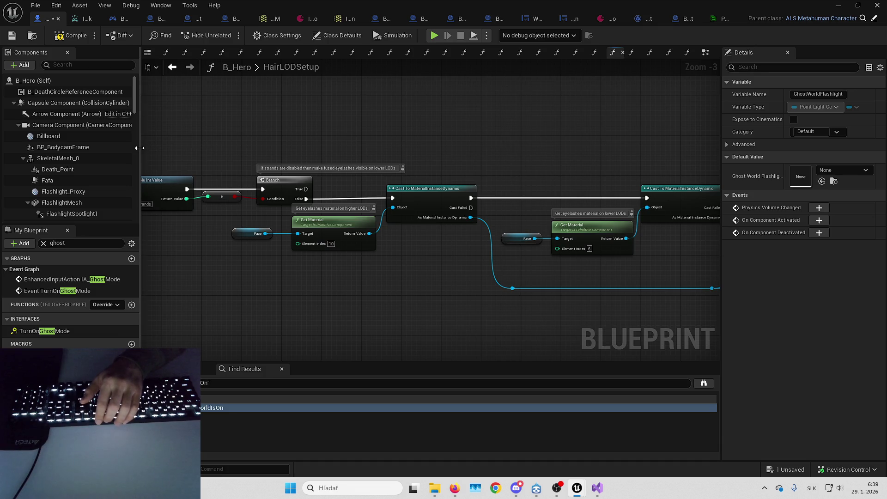
Filter the components list by 'hair' to locate the hair component
{"action": "left_click_drag", "start_coordinate": [140, 147], "coordinate": [155, 149]}
{"action": "scroll", "coordinate": [118, 161], "scroll_direction": "down", "scroll_amount": 10}
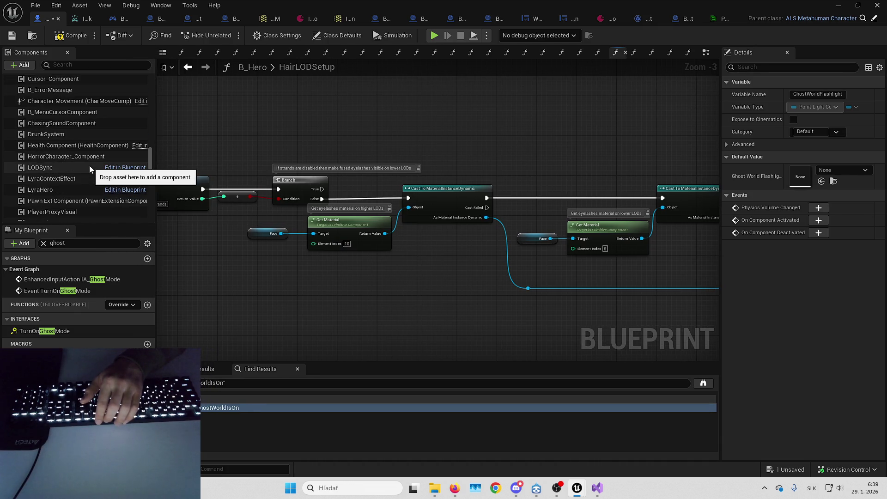
{"action": "scroll", "coordinate": [92, 156], "scroll_direction": "down", "scroll_amount": 3}
{"action": "scroll", "coordinate": [66, 79], "scroll_direction": "down", "scroll_amount": 10}
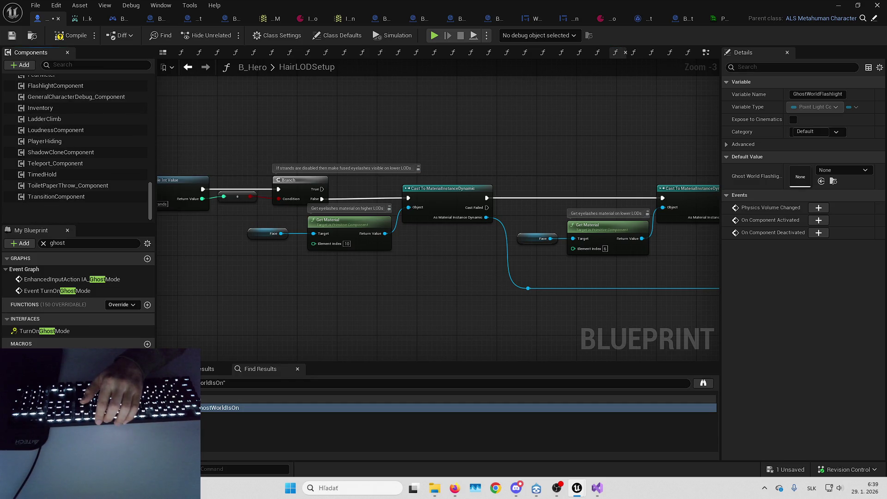
{"action": "left_click", "coordinate": [87, 64]}
{"action": "type", "text": "hair"}
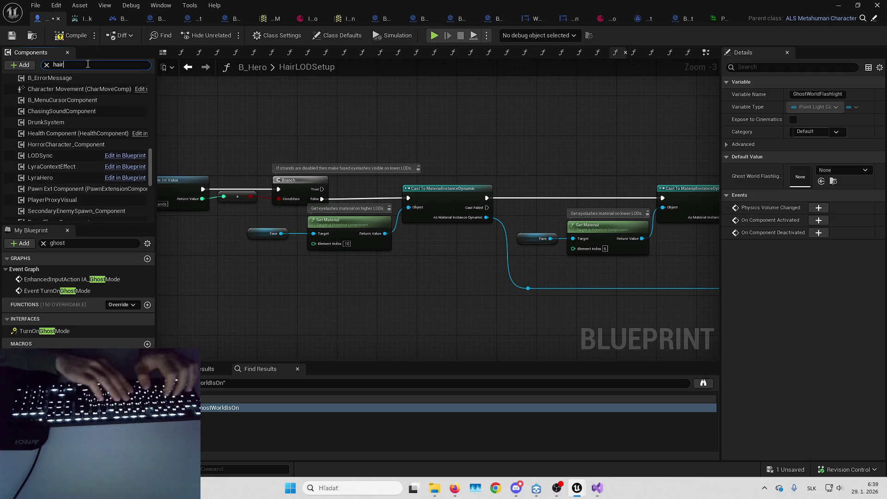
{"action": "left_click", "coordinate": [56, 79]}
{"action": "left_click", "coordinate": [47, 65]}
{"action": "key", "text": "alt+Left"}
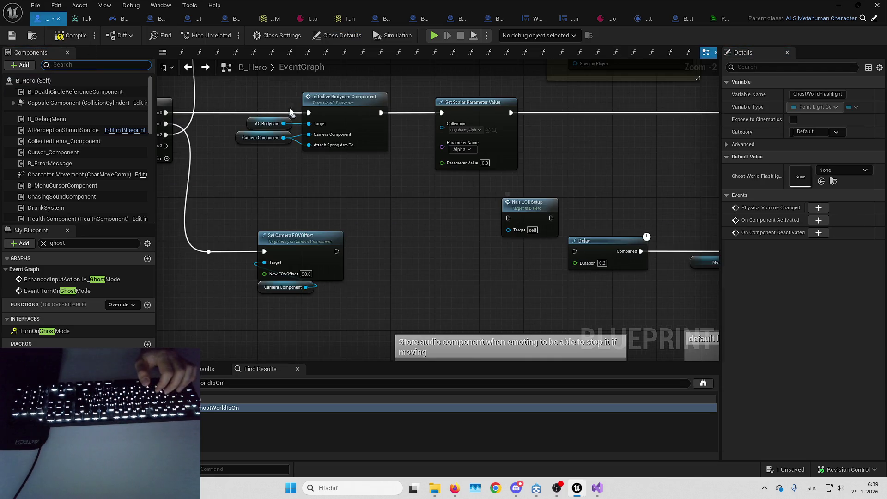
Reopen Hair LODSetup to inspect its second material chain and scalar parameter nodes, then close it
{"action": "double_click", "coordinate": [529, 222]}
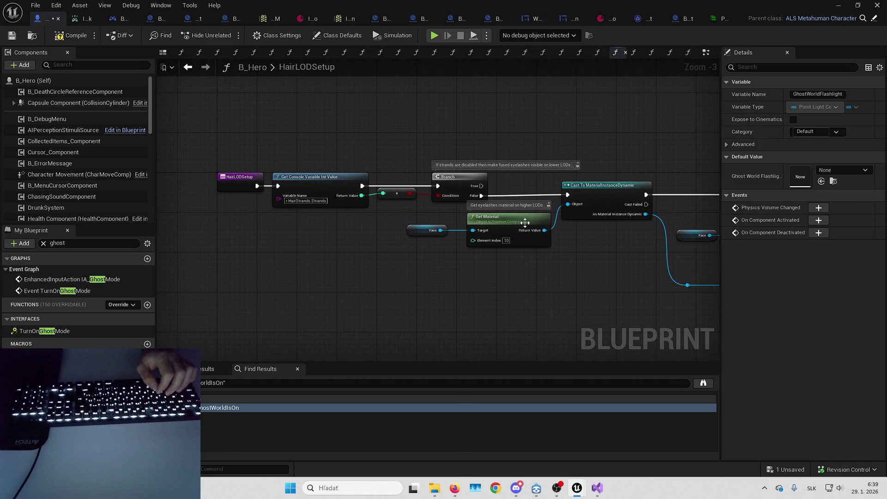
{"action": "left_click_drag", "start_coordinate": [421, 253], "coordinate": [387, 250]}
{"action": "left_click", "coordinate": [501, 254]}
{"action": "mouse_move", "coordinate": [501, 254]}
{"action": "left_mouse_down"}
{"action": "mouse_move", "coordinate": [357, 264]}
{"action": "mouse_move", "coordinate": [205, 252]}
{"action": "left_mouse_up"}
{"action": "mouse_move", "coordinate": [421, 239]}
{"action": "left_mouse_down"}
{"action": "mouse_move", "coordinate": [417, 248]}
{"action": "mouse_move", "coordinate": [589, 241]}
{"action": "mouse_move", "coordinate": [531, 244]}
{"action": "mouse_move", "coordinate": [542, 230]}
{"action": "mouse_move", "coordinate": [462, 224]}
{"action": "mouse_move", "coordinate": [535, 234]}
{"action": "left_mouse_up"}
{"action": "scroll", "coordinate": [372, 234], "scroll_direction": "up", "scroll_amount": 2}
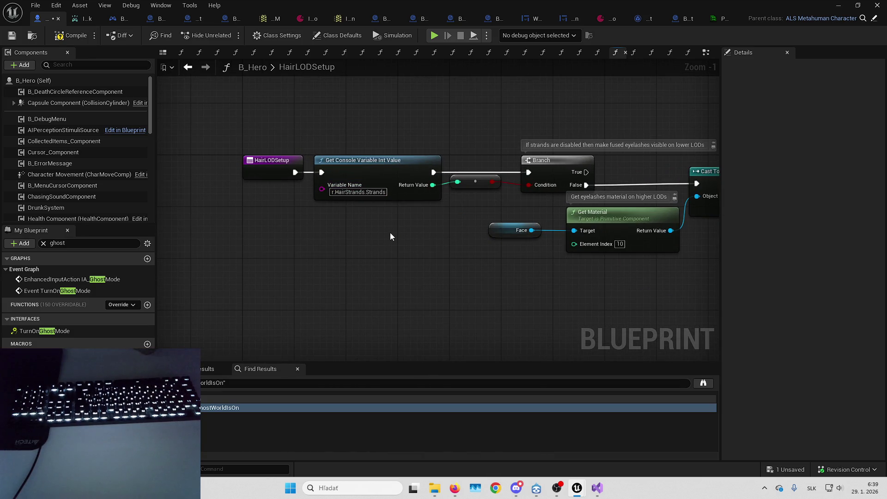
{"action": "scroll", "coordinate": [393, 217], "scroll_direction": "right", "scroll_amount": 3}
{"action": "left_click_drag", "start_coordinate": [507, 129], "coordinate": [442, 148]}
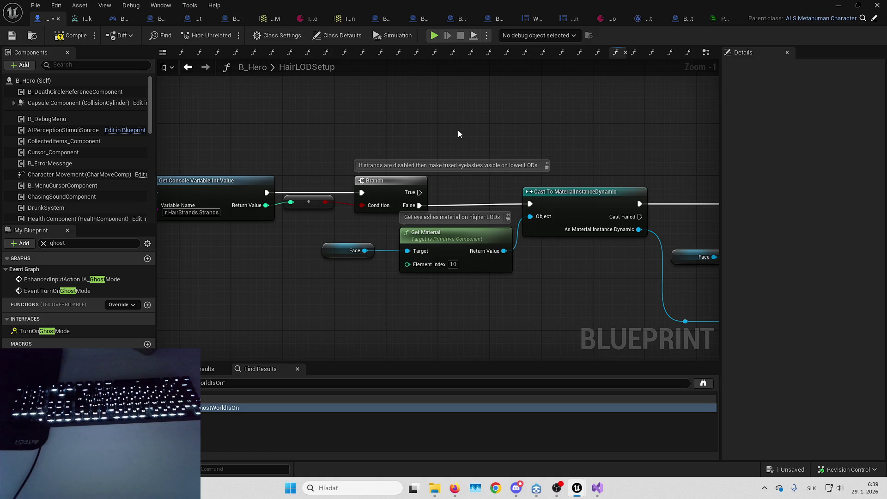
{"action": "key", "text": "ctrl+w"}
Wire Set Camera FOVOffset's exec output into the Hair LODSetup node
{"action": "left_click_drag", "start_coordinate": [512, 220], "coordinate": [401, 247]}
{"action": "left_click_drag", "start_coordinate": [321, 267], "coordinate": [382, 261]}
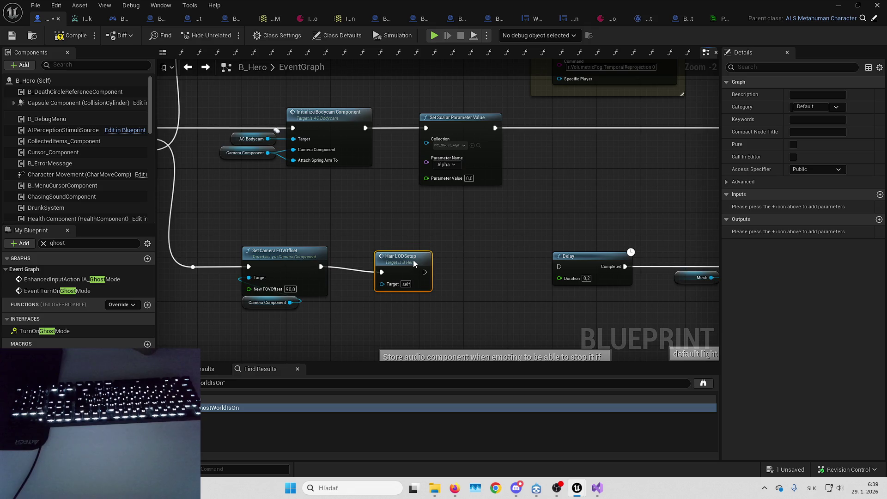
{"action": "left_click", "coordinate": [492, 242]}
Delete the Delay and Link Anim Class Layers nodes and the default light pos x comment
{"action": "mouse_move", "coordinate": [560, 232]}
{"action": "left_mouse_down"}
{"action": "mouse_move", "coordinate": [298, 206]}
{"action": "mouse_move", "coordinate": [684, 310]}
{"action": "mouse_move", "coordinate": [716, 307]}
{"action": "left_mouse_up"}
{"action": "key", "text": "Delete"}
{"action": "scroll", "coordinate": [450, 214], "scroll_direction": "down", "scroll_amount": 2}
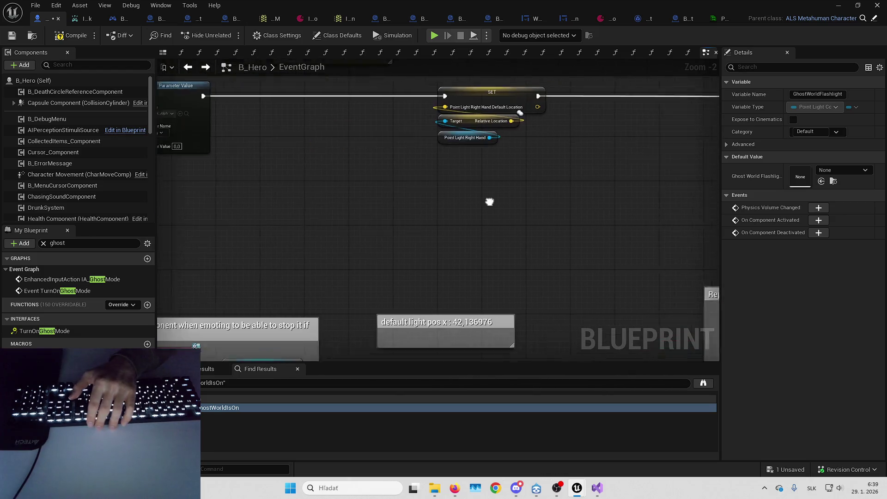
{"action": "left_click", "coordinate": [462, 233]}
{"action": "mouse_move", "coordinate": [492, 270]}
{"action": "left_mouse_down"}
{"action": "mouse_move", "coordinate": [518, 248]}
{"action": "mouse_move", "coordinate": [513, 240]}
{"action": "mouse_move", "coordinate": [591, 226]}
{"action": "left_mouse_up"}
{"action": "key", "text": "Delete"}
Find references to the emote audio SET node, including a search of all Blueprints for Emote_AudioComponent
{"action": "scroll", "coordinate": [619, 162], "scroll_direction": "up", "scroll_amount": 1}
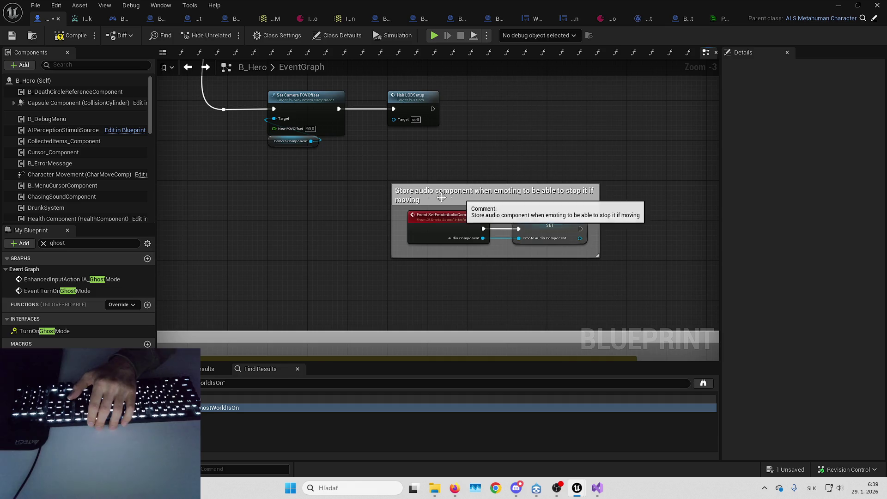
{"action": "scroll", "coordinate": [450, 232], "scroll_direction": "up", "scroll_amount": 2}
{"action": "scroll", "coordinate": [440, 230], "scroll_direction": "down", "scroll_amount": 1}
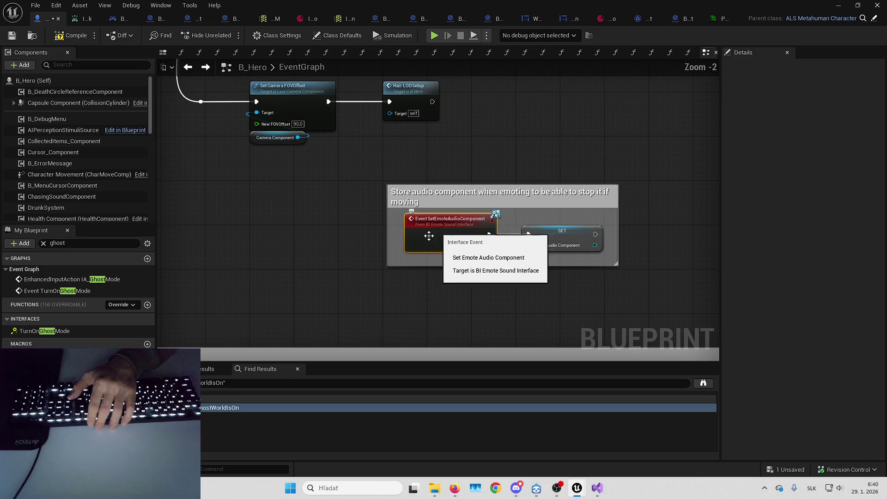
{"action": "right_click", "coordinate": [506, 239]}
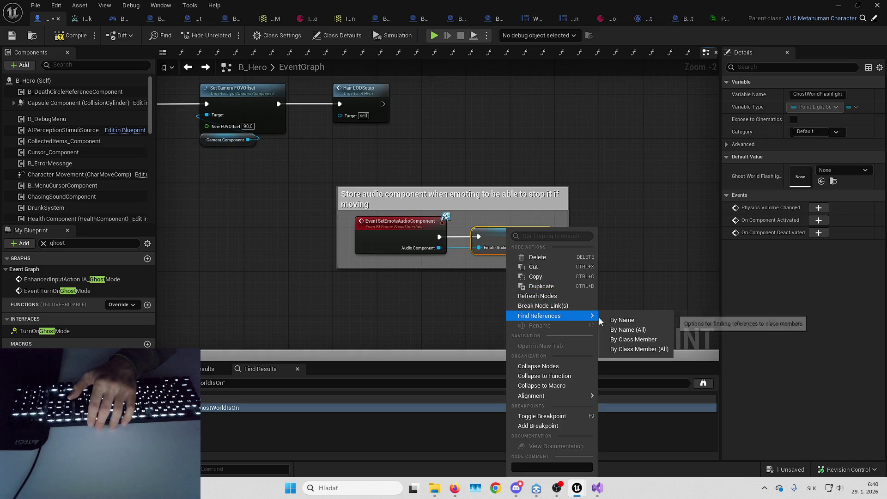
{"action": "left_click", "coordinate": [619, 316]}
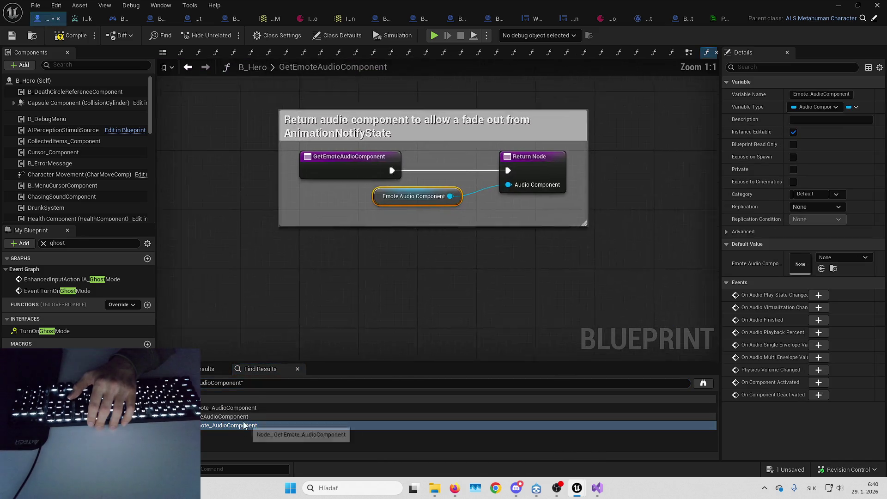
{"action": "left_click", "coordinate": [241, 426]}
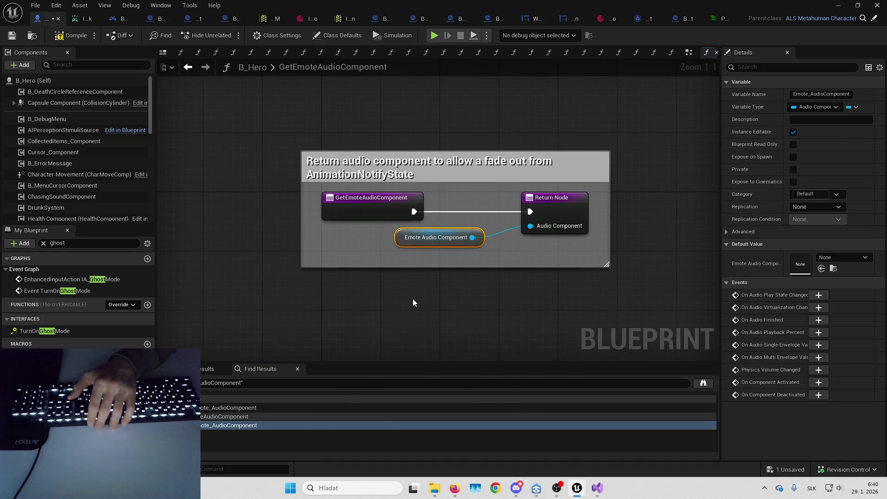
{"action": "key", "text": "alt+Left"}
{"action": "right_click", "coordinate": [495, 253]}
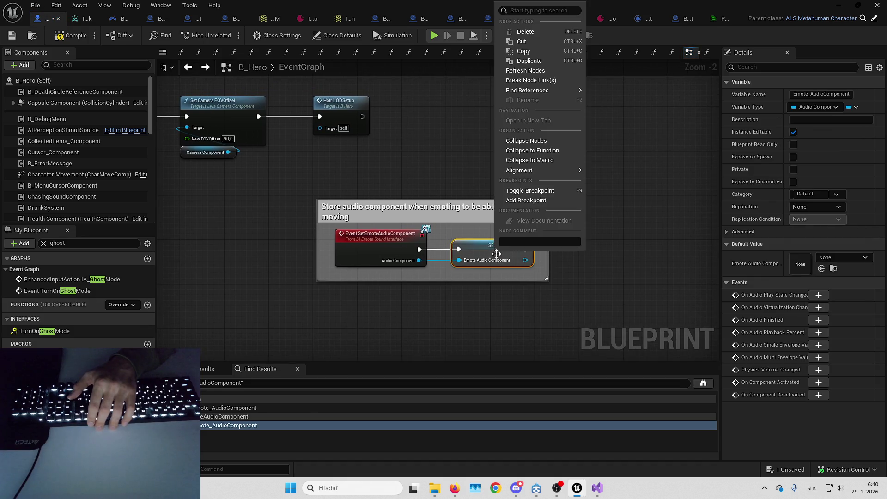
{"action": "mouse_move", "coordinate": [554, 90]}
{"action": "left_click", "coordinate": [610, 102]}
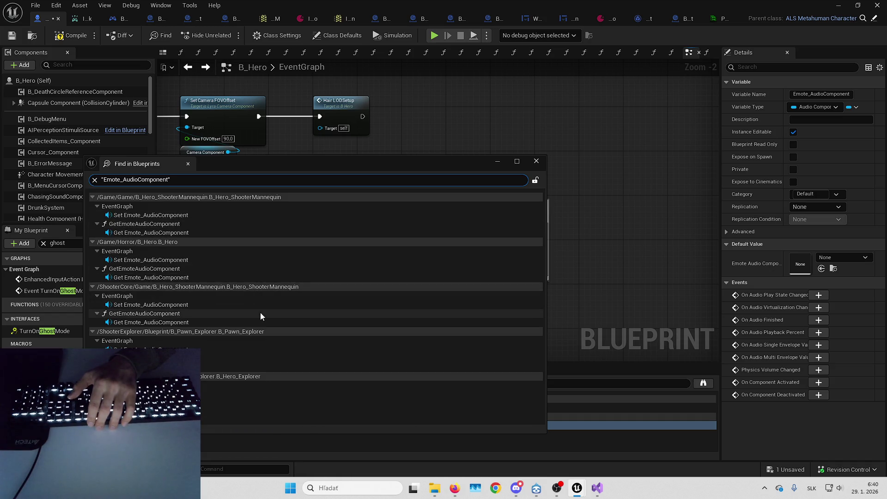
{"action": "left_click", "coordinate": [536, 161]}
Filter the blueprint members by 'emote' and inspect the Emote_AudioComponent variable
{"action": "left_click", "coordinate": [454, 280]}
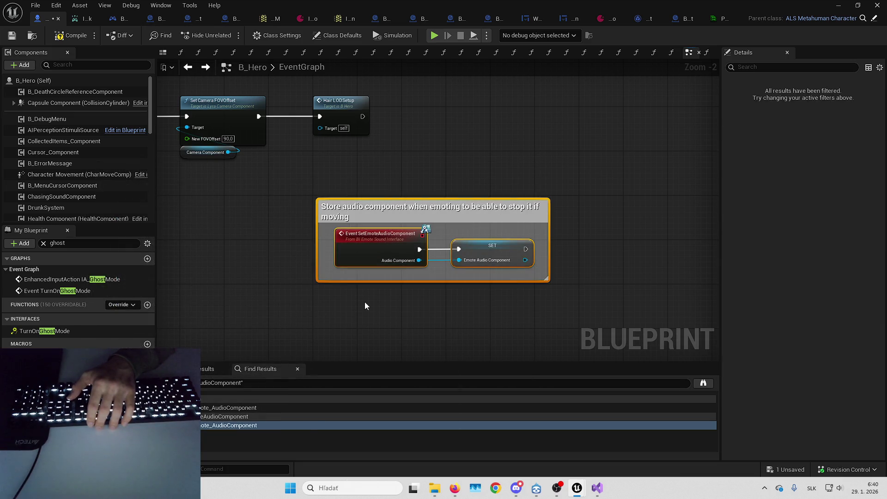
{"action": "left_click", "coordinate": [88, 243]}
{"action": "type", "text": "em"}
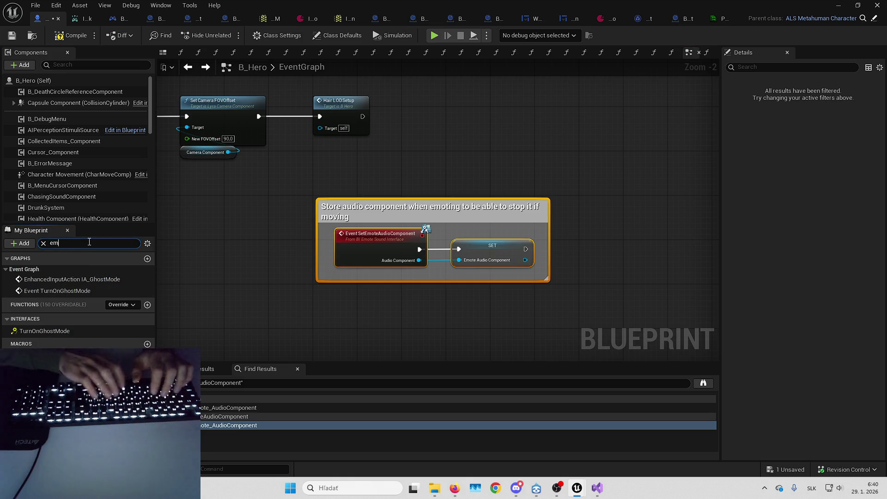
{"action": "type", "text": "ote"}
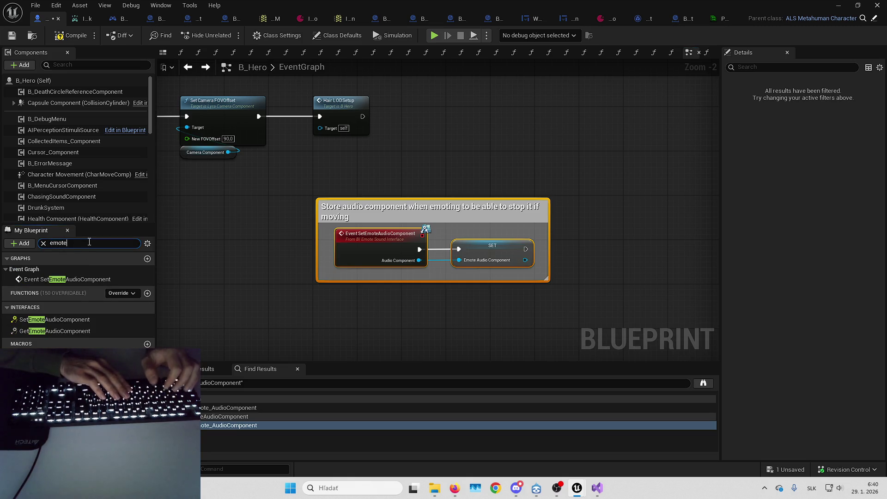
{"action": "left_click", "coordinate": [274, 229]}
{"action": "scroll", "coordinate": [412, 198], "scroll_direction": "down", "scroll_amount": 2}
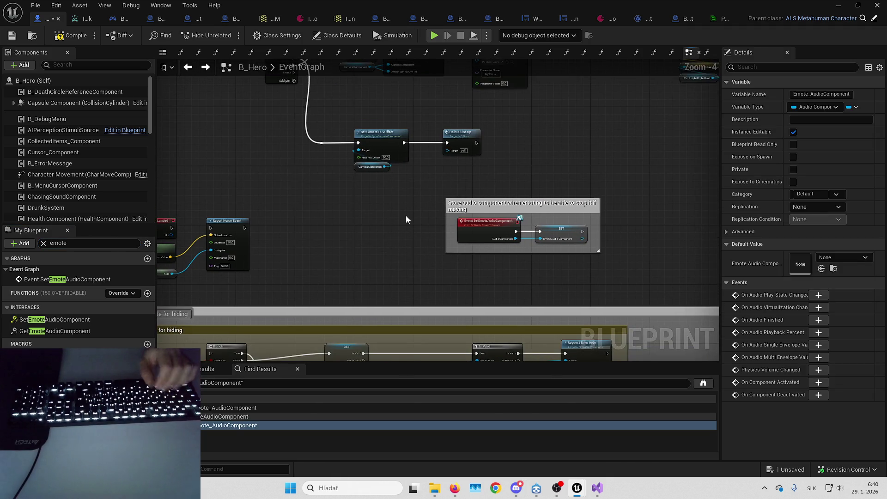
{"action": "scroll", "coordinate": [485, 210], "scroll_direction": "up", "scroll_amount": 2}
Move the emote audio comment box left and check the Event On Landed noise nodes
{"action": "mouse_move", "coordinate": [581, 204]}
{"action": "left_mouse_down"}
{"action": "mouse_move", "coordinate": [337, 215]}
{"action": "mouse_move", "coordinate": [481, 176]}
{"action": "left_mouse_up"}
{"action": "left_click", "coordinate": [337, 193]}
{"action": "mouse_move", "coordinate": [304, 180]}
{"action": "left_mouse_down"}
{"action": "mouse_move", "coordinate": [407, 284]}
{"action": "mouse_move", "coordinate": [451, 309]}
{"action": "left_mouse_up"}
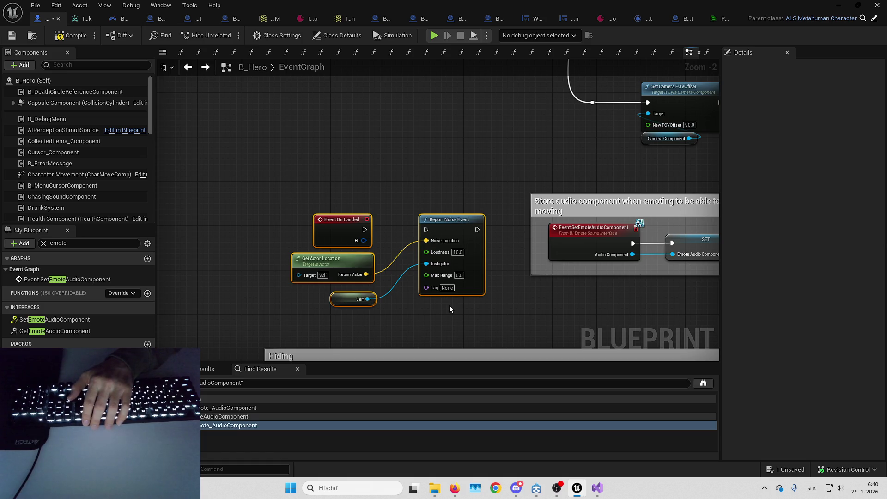
{"action": "left_click", "coordinate": [331, 184]}
Select the four OnLanded noise report nodes and move them up-left
{"action": "left_click_drag", "start_coordinate": [459, 309], "coordinate": [454, 237]}
{"action": "mouse_move", "coordinate": [432, 190]}
{"action": "left_mouse_down"}
{"action": "mouse_move", "coordinate": [429, 170]}
{"action": "mouse_move", "coordinate": [500, 323]}
{"action": "mouse_move", "coordinate": [463, 326]}
{"action": "mouse_move", "coordinate": [428, 188]}
{"action": "mouse_move", "coordinate": [434, 179]}
{"action": "mouse_move", "coordinate": [470, 319]}
{"action": "left_mouse_up"}
{"action": "left_click_drag", "start_coordinate": [433, 191], "coordinate": [434, 191]}
{"action": "left_click_drag", "start_coordinate": [307, 167], "coordinate": [440, 296]}
{"action": "left_click_drag", "start_coordinate": [328, 230], "coordinate": [464, 211]}
{"action": "left_click_drag", "start_coordinate": [570, 166], "coordinate": [606, 281]}
{"action": "left_click_drag", "start_coordinate": [603, 315], "coordinate": [603, 315]}
{"action": "left_click_drag", "start_coordinate": [552, 264], "coordinate": [487, 254]}
{"action": "left_click_drag", "start_coordinate": [361, 180], "coordinate": [542, 287]}
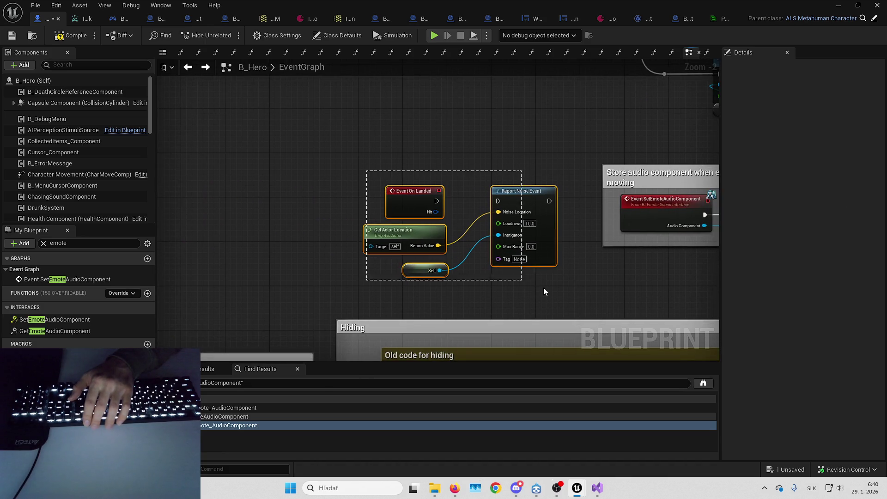
{"action": "left_click_drag", "start_coordinate": [401, 198], "coordinate": [374, 164]}
{"action": "mouse_move", "coordinate": [536, 257]}
{"action": "left_mouse_down"}
{"action": "mouse_move", "coordinate": [479, 267]}
{"action": "mouse_move", "coordinate": [478, 284]}
{"action": "left_mouse_up"}
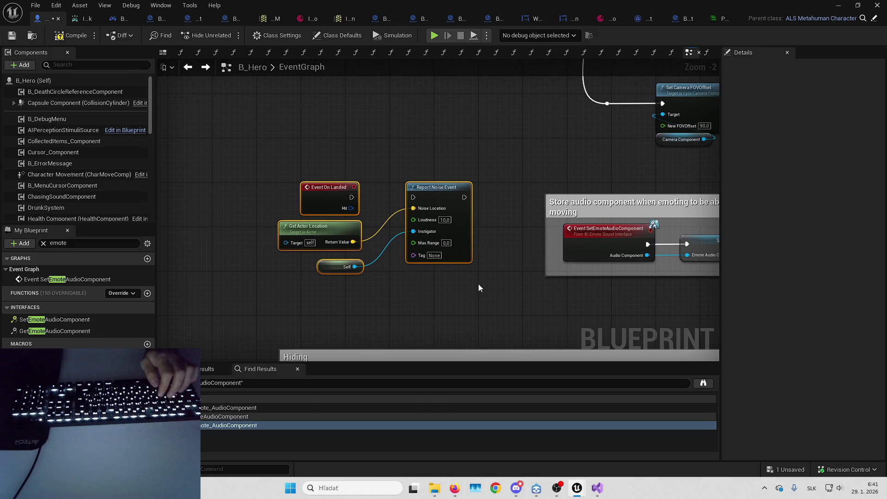
Wrap the noise nodes in a comment titled 'Report noise event OnLanded'
{"action": "key", "text": "c"}
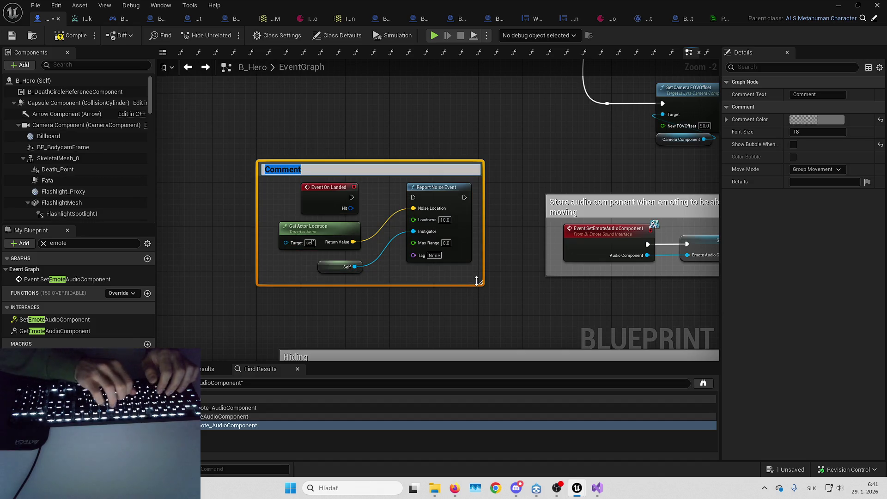
{"action": "type", "text": "Report noise"}
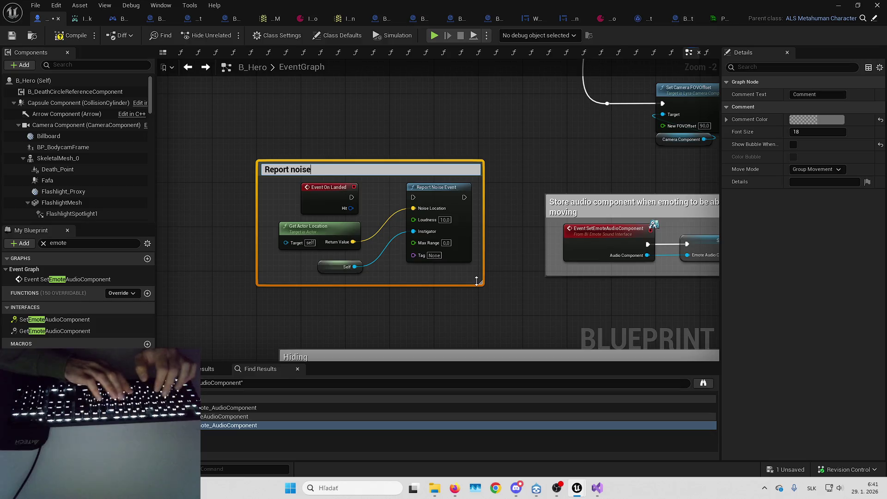
{"action": "type", "text": " event on Lan"}
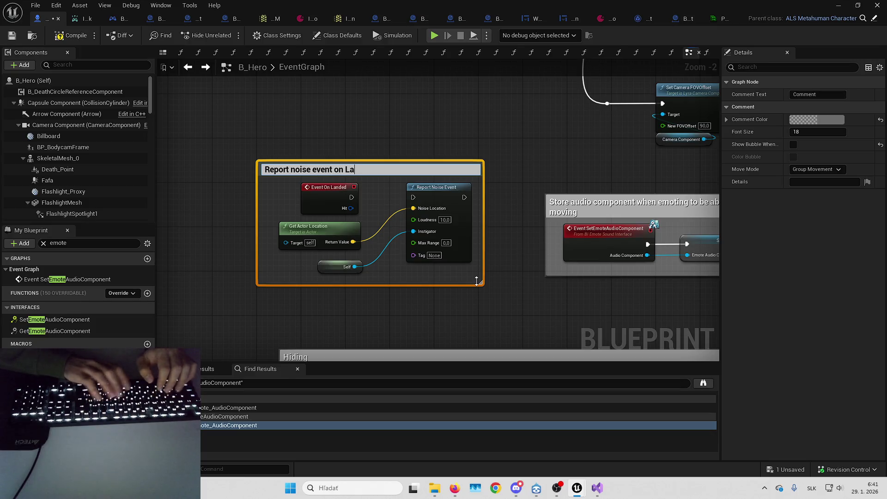
{"action": "key", "text": "BackSpace"}
{"action": "key", "text": "BackSpace"}
{"action": "key", "text": "BackSpace"}
{"action": "type", "text": "OnLanded"}
{"action": "key", "text": "Return"}
Turn on Show Bubble When Zoomed for the comment and set its colour to yellow
{"action": "left_click", "coordinate": [794, 145]}
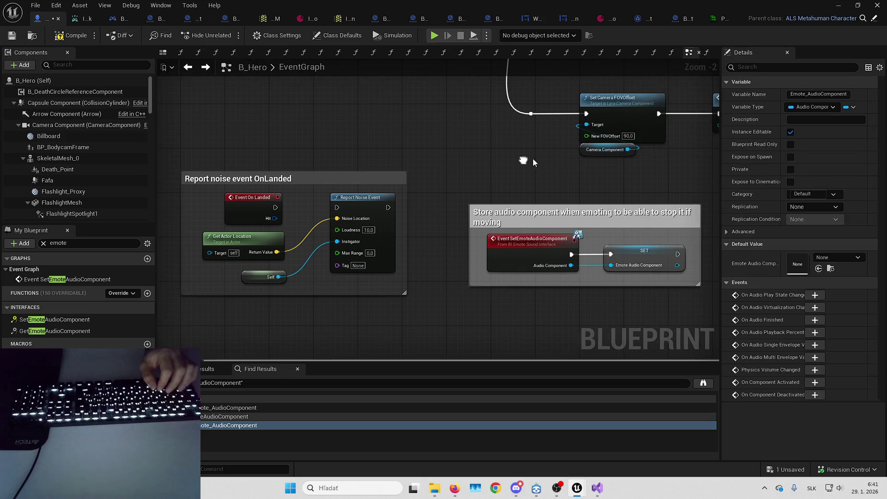
{"action": "scroll", "coordinate": [392, 160], "scroll_direction": "down", "scroll_amount": 2}
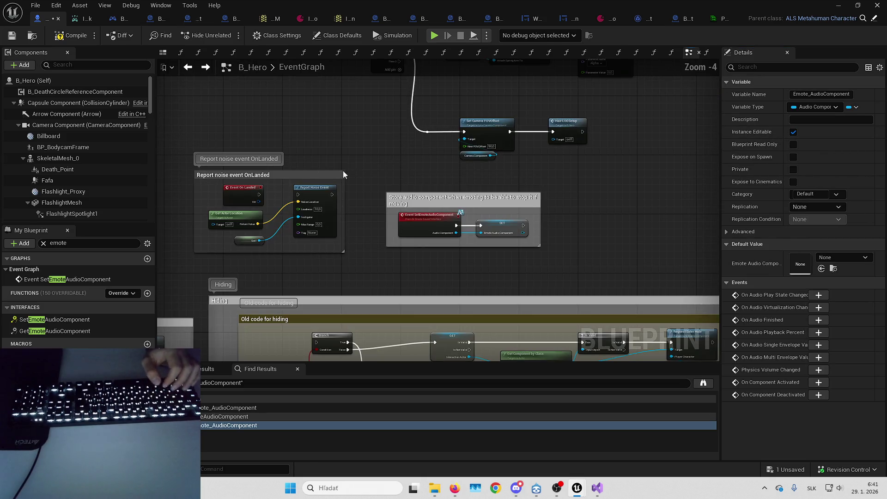
{"action": "left_click", "coordinate": [319, 178]}
{"action": "left_click", "coordinate": [809, 121]}
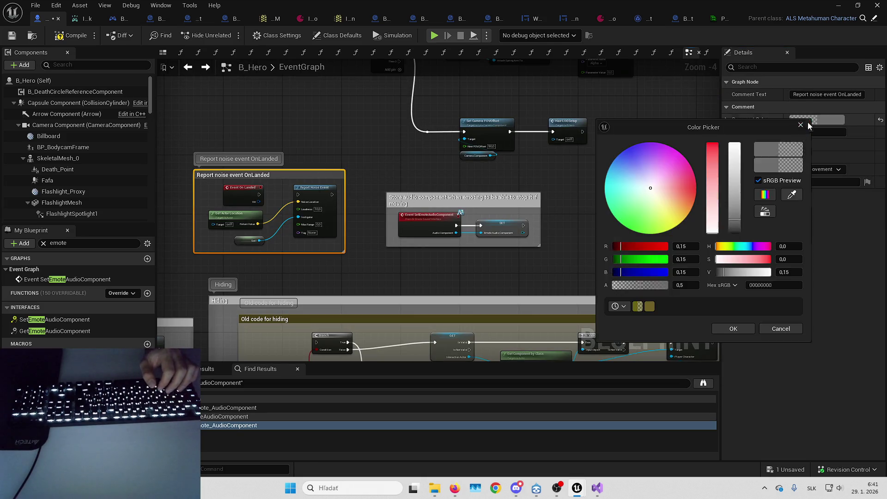
{"action": "left_click", "coordinate": [676, 217]}
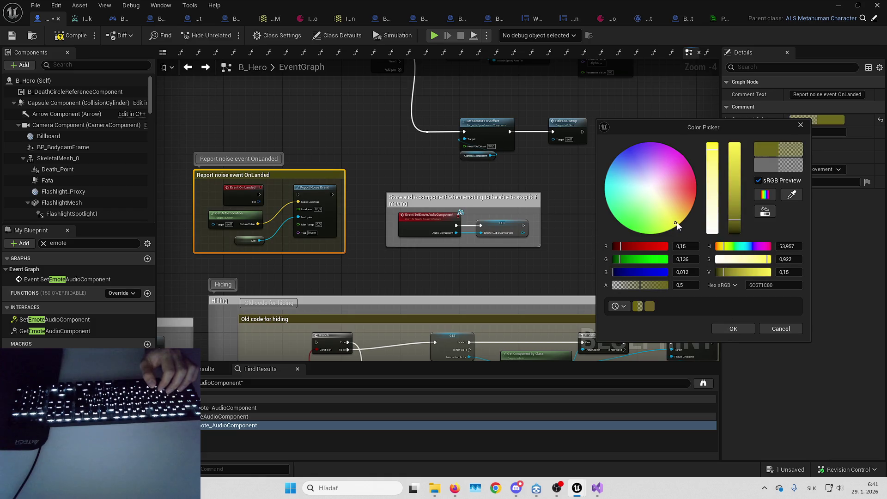
{"action": "key", "text": "Return"}
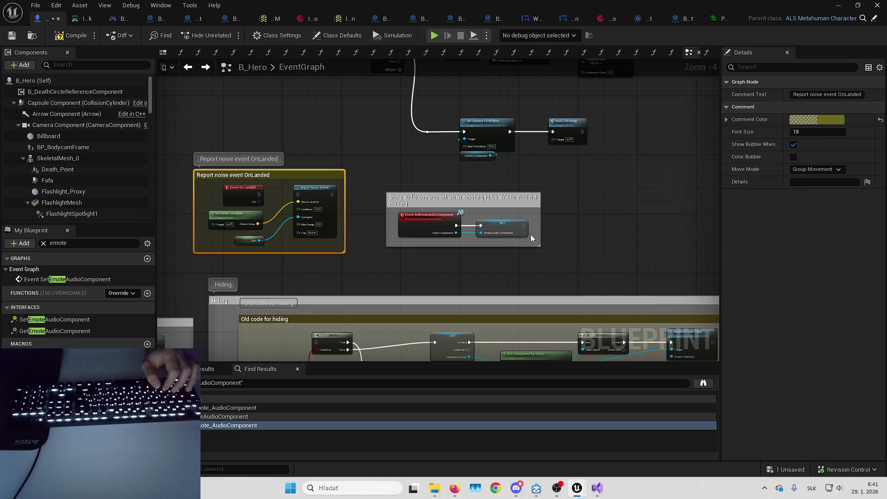
{"action": "left_click", "coordinate": [591, 248]}
{"action": "scroll", "coordinate": [615, 201], "scroll_direction": "down", "scroll_amount": 3}
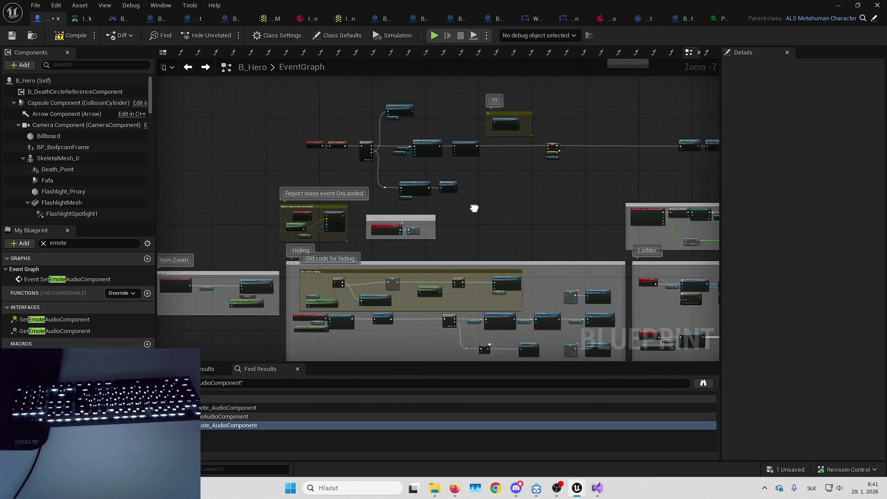
Select the whole Report Damage to AI comment group and delete it
{"action": "scroll", "coordinate": [278, 149], "scroll_direction": "up", "scroll_amount": 3}
{"action": "mouse_move", "coordinate": [314, 162]}
{"action": "left_mouse_down"}
{"action": "mouse_move", "coordinate": [256, 146]}
{"action": "mouse_move", "coordinate": [279, 131]}
{"action": "left_mouse_up"}
{"action": "mouse_move", "coordinate": [206, 165]}
{"action": "left_mouse_down"}
{"action": "mouse_move", "coordinate": [395, 228]}
{"action": "mouse_move", "coordinate": [732, 256]}
{"action": "mouse_move", "coordinate": [655, 255]}
{"action": "left_mouse_up"}
{"action": "key", "text": "Delete"}
Pan past the Item Zoom nodes to the On Player Started Hiding event nodes
{"action": "scroll", "coordinate": [437, 168], "scroll_direction": "down", "scroll_amount": 2}
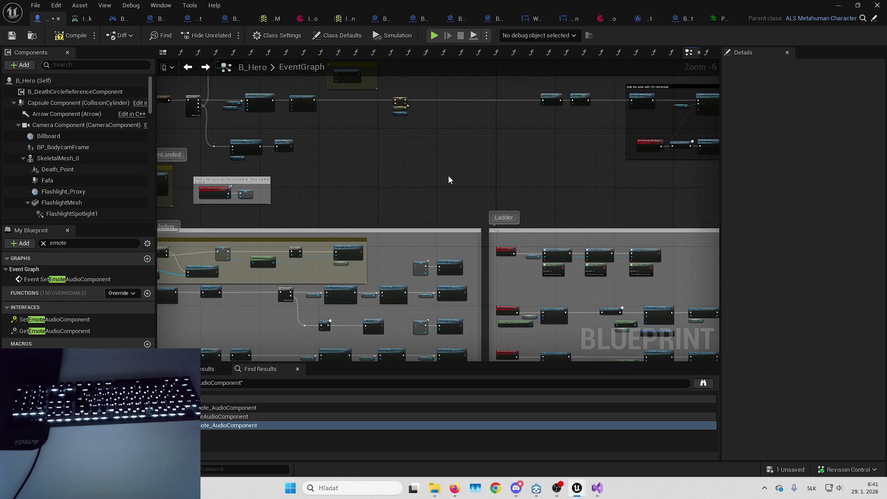
{"action": "left_click_drag", "start_coordinate": [456, 179], "coordinate": [525, 171]}
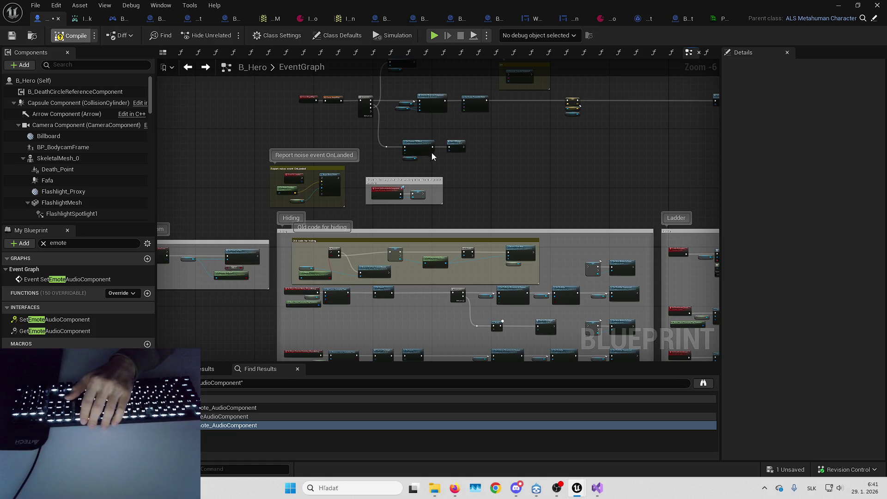
{"action": "key", "text": "Return"}
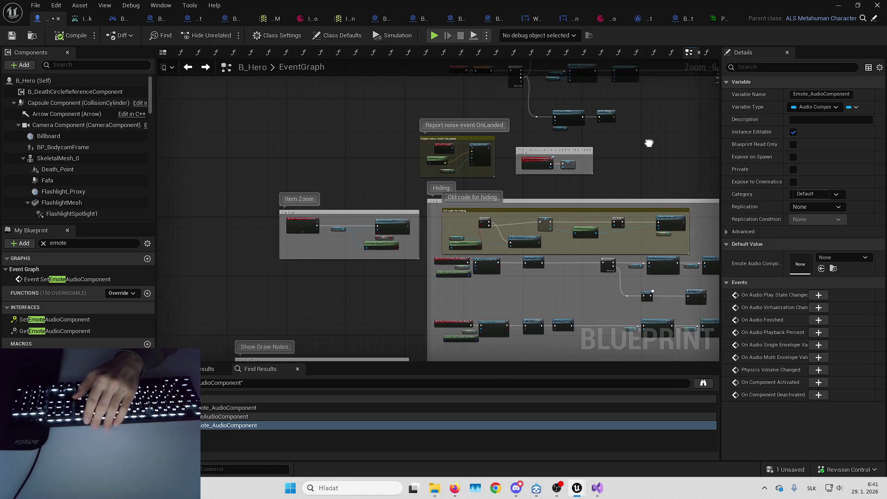
{"action": "scroll", "coordinate": [353, 213], "scroll_direction": "up", "scroll_amount": 3}
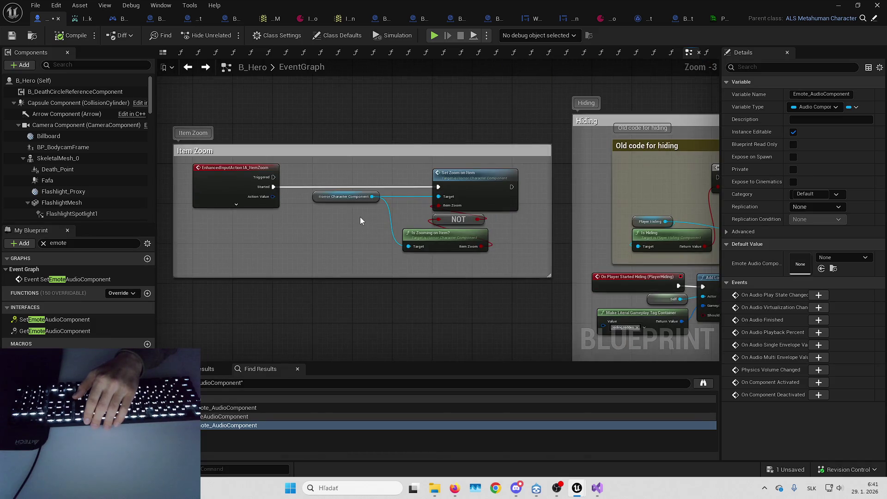
{"action": "left_click_drag", "start_coordinate": [360, 221], "coordinate": [354, 222]}
{"action": "left_click_drag", "start_coordinate": [414, 229], "coordinate": [401, 249]}
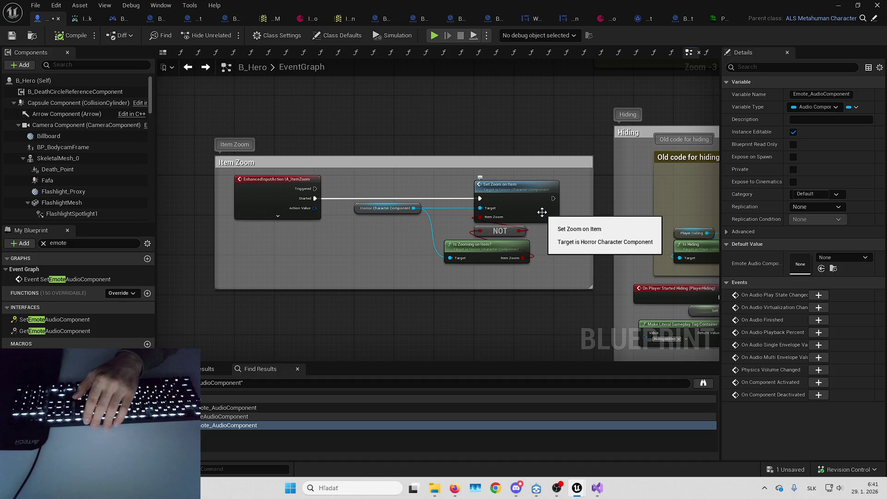
{"action": "left_click_drag", "start_coordinate": [411, 221], "coordinate": [357, 241]}
{"action": "scroll", "coordinate": [439, 220], "scroll_direction": "down", "scroll_amount": 1}
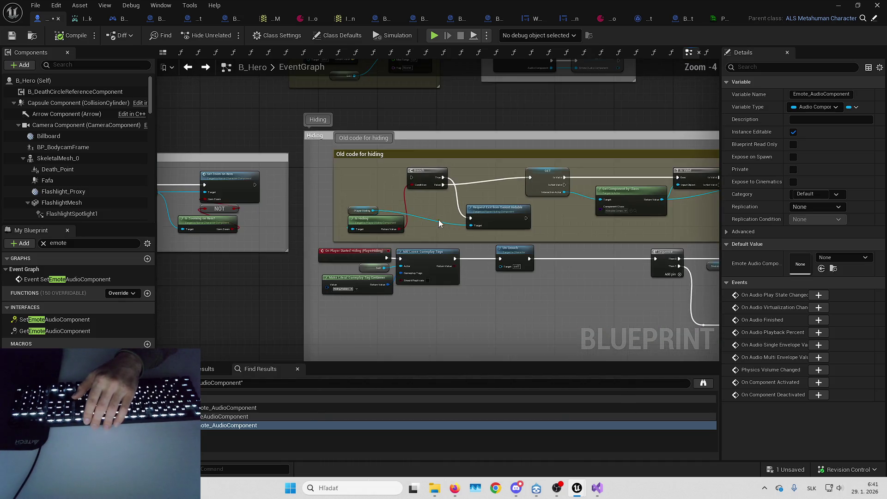
{"action": "scroll", "coordinate": [325, 234], "scroll_direction": "up", "scroll_amount": 2}
{"action": "left_click", "coordinate": [326, 234]}
{"action": "left_click_drag", "start_coordinate": [521, 263], "coordinate": [473, 253]}
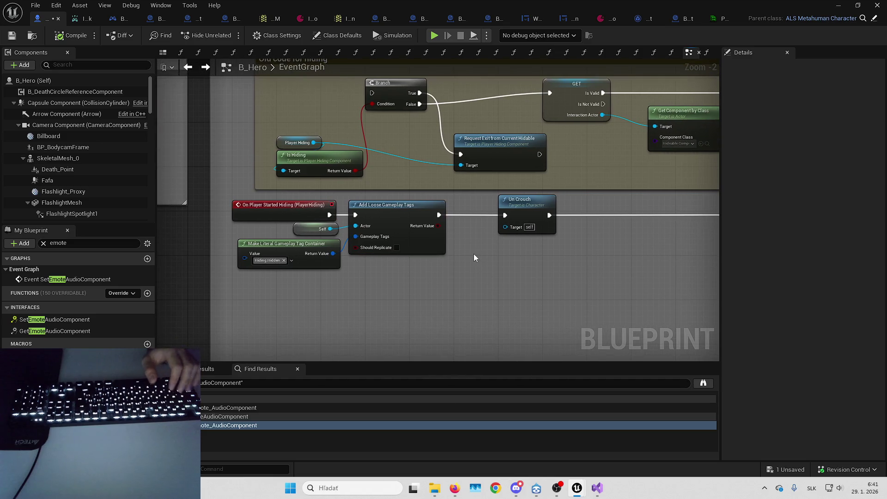
Delete the GET and Set Actor Hidden nodes from the hiding chain
{"action": "left_click_drag", "start_coordinate": [566, 264], "coordinate": [446, 260]}
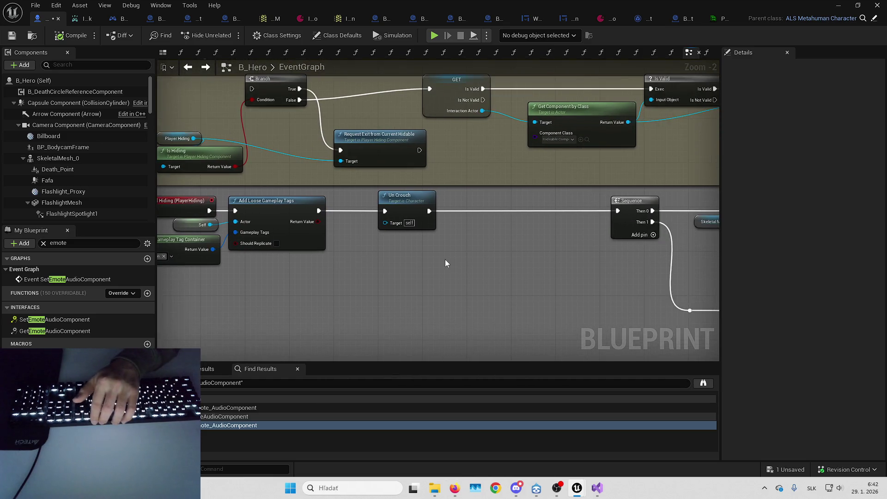
{"action": "left_click_drag", "start_coordinate": [613, 243], "coordinate": [298, 225]}
{"action": "left_click_drag", "start_coordinate": [346, 238], "coordinate": [301, 236]}
{"action": "left_click_drag", "start_coordinate": [499, 243], "coordinate": [349, 240]}
{"action": "left_click_drag", "start_coordinate": [656, 107], "coordinate": [587, 168]}
{"action": "left_click_drag", "start_coordinate": [422, 183], "coordinate": [476, 67]}
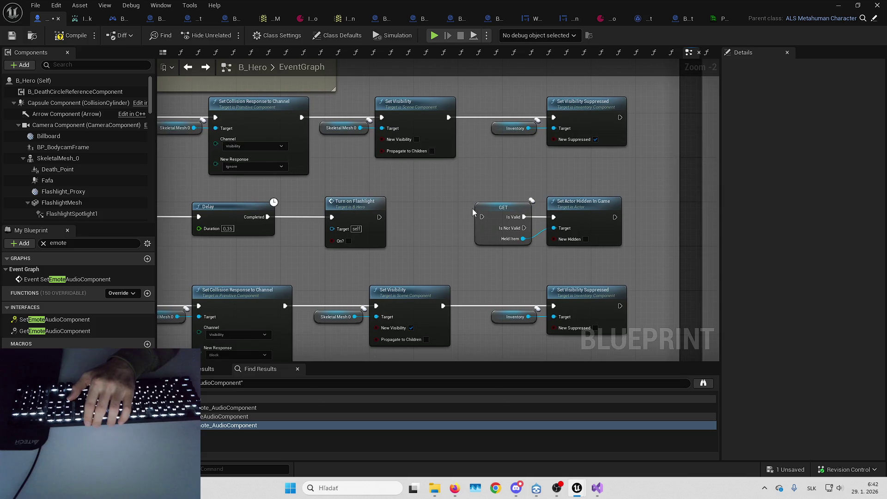
{"action": "left_click_drag", "start_coordinate": [473, 206], "coordinate": [550, 231]}
{"action": "mouse_move", "coordinate": [504, 255]}
{"action": "left_mouse_down"}
{"action": "mouse_move", "coordinate": [514, 203]}
{"action": "mouse_move", "coordinate": [549, 149]}
{"action": "left_mouse_up"}
{"action": "key", "text": "Delete"}
Move the Set Collision/Set Visibility row left next to Un Crouch
{"action": "scroll", "coordinate": [549, 149], "scroll_direction": "down", "scroll_amount": 1}
{"action": "left_click_drag", "start_coordinate": [498, 159], "coordinate": [629, 156]}
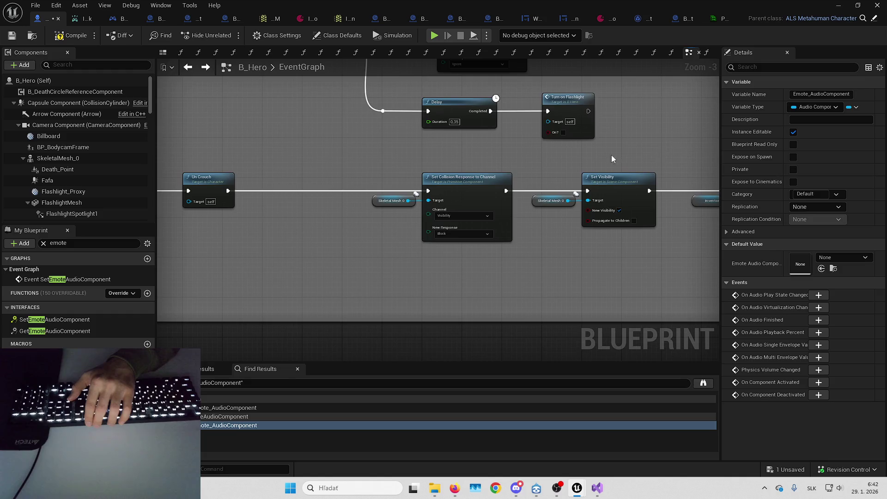
{"action": "scroll", "coordinate": [450, 164], "scroll_direction": "down", "scroll_amount": 1}
{"action": "mouse_move", "coordinate": [451, 164]}
{"action": "left_mouse_down"}
{"action": "mouse_move", "coordinate": [538, 164]}
{"action": "mouse_move", "coordinate": [370, 178]}
{"action": "mouse_move", "coordinate": [713, 234]}
{"action": "left_mouse_up"}
{"action": "scroll", "coordinate": [231, 198], "scroll_direction": "up", "scroll_amount": 3}
{"action": "left_click_drag", "start_coordinate": [613, 177], "coordinate": [451, 177]}
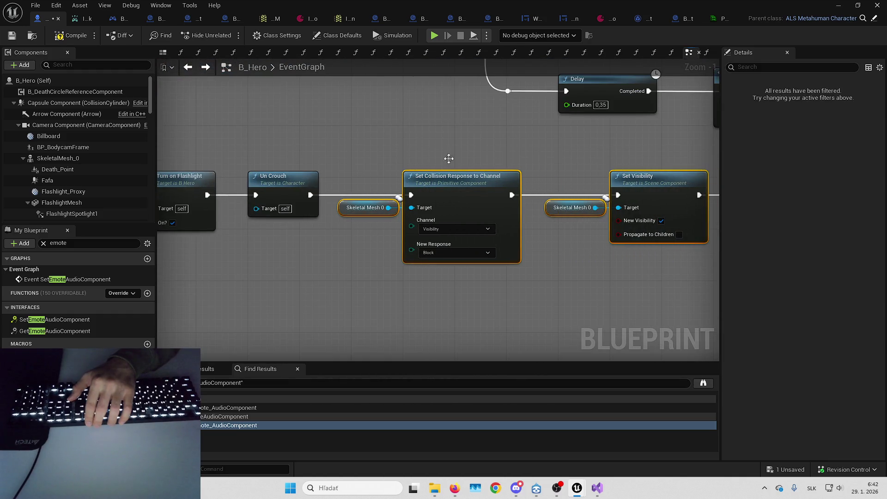
{"action": "scroll", "coordinate": [452, 176], "scroll_direction": "down", "scroll_amount": 3}
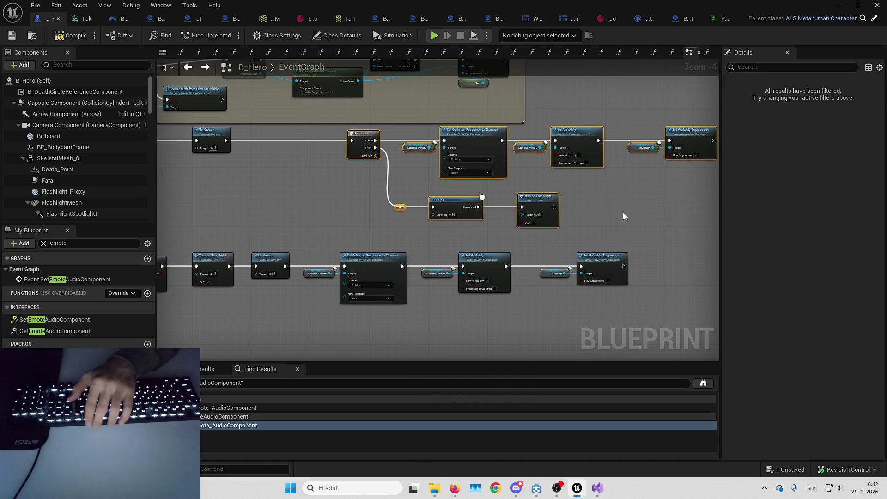
{"action": "scroll", "coordinate": [527, 145], "scroll_direction": "up", "scroll_amount": 2}
Shorten and narrow the hiding comment box so it fits its remaining nodes
{"action": "left_click_drag", "start_coordinate": [421, 146], "coordinate": [443, 185]}
{"action": "scroll", "coordinate": [487, 243], "scroll_direction": "down", "scroll_amount": 1}
{"action": "left_click_drag", "start_coordinate": [487, 243], "coordinate": [581, 279]}
{"action": "left_click_drag", "start_coordinate": [517, 264], "coordinate": [453, 307]}
{"action": "left_click_drag", "start_coordinate": [227, 138], "coordinate": [652, 243]}
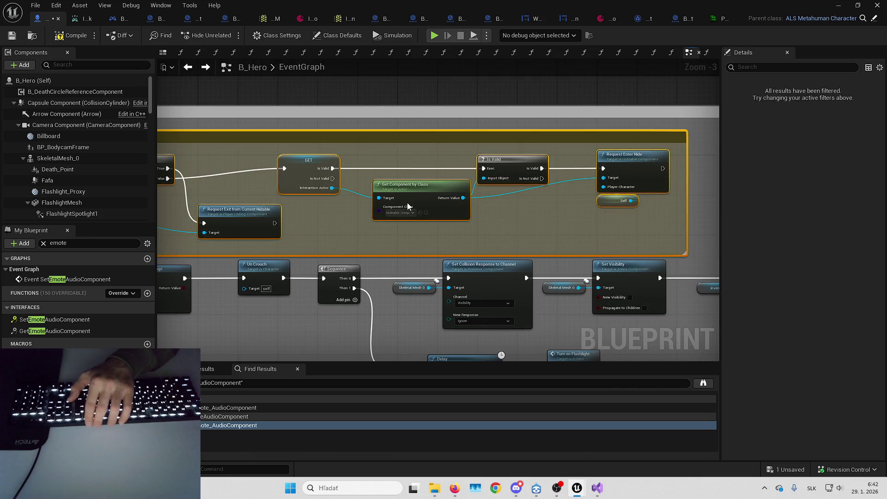
{"action": "left_click", "coordinate": [414, 204]}
{"action": "scroll", "coordinate": [415, 204], "scroll_direction": "down", "scroll_amount": 3}
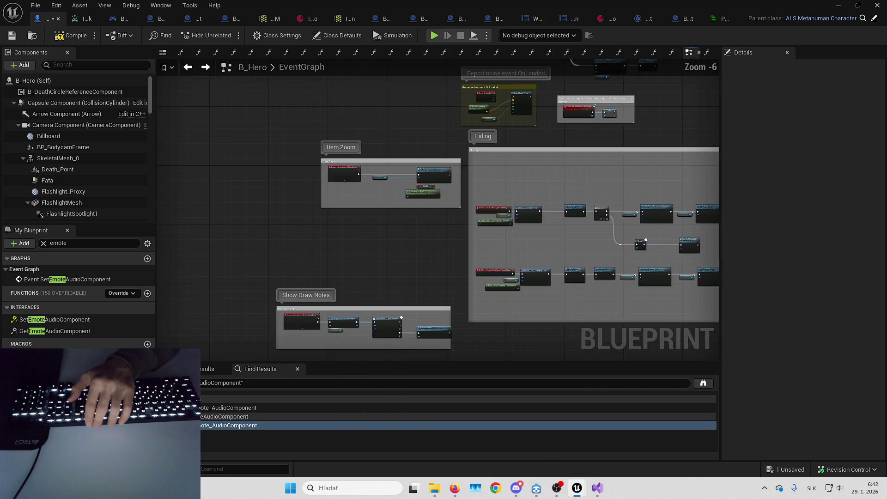
{"action": "scroll", "coordinate": [368, 153], "scroll_direction": "up", "scroll_amount": 4}
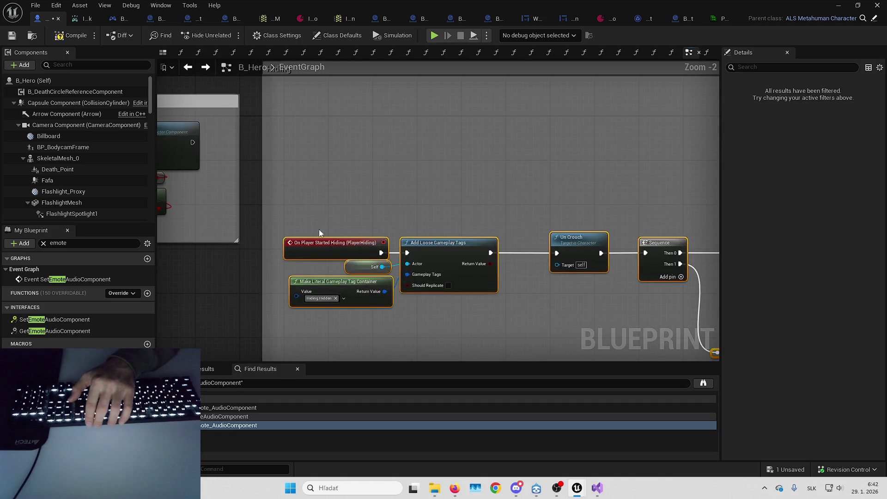
{"action": "scroll", "coordinate": [420, 175], "scroll_direction": "down", "scroll_amount": 3}
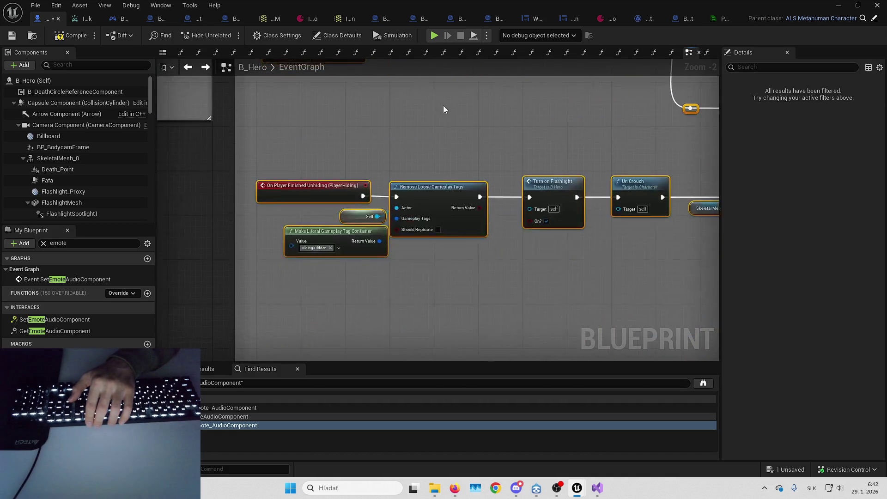
{"action": "mouse_move", "coordinate": [481, 282]}
{"action": "left_mouse_down"}
{"action": "mouse_move", "coordinate": [479, 206]}
{"action": "mouse_move", "coordinate": [236, 246]}
{"action": "left_mouse_up"}
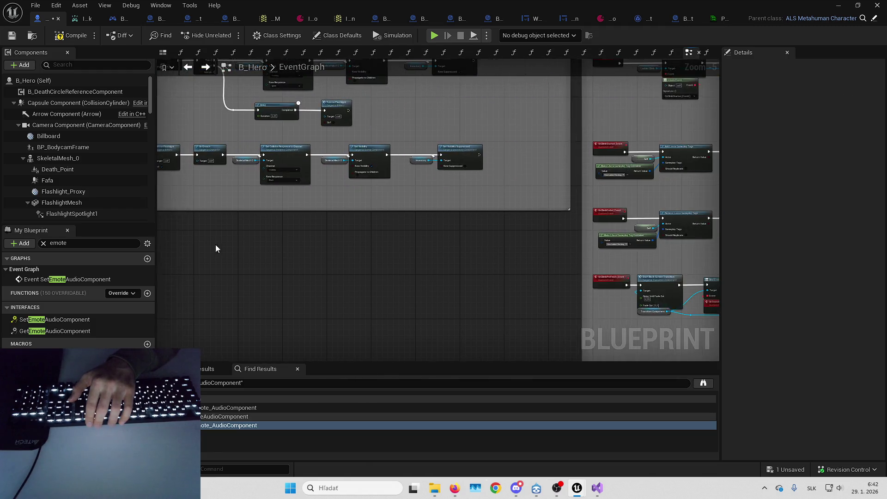
{"action": "left_click_drag", "start_coordinate": [505, 186], "coordinate": [308, 176]}
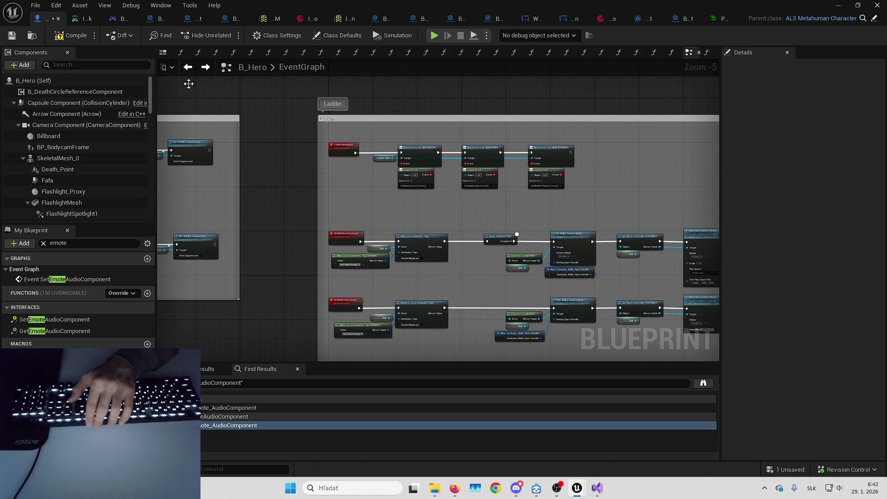
Set the B_Hero editor aside and fly the viewport camera across the level toward the ladder wall
{"action": "left_click", "coordinate": [846, 6]}
{"action": "scroll", "coordinate": [509, 154], "scroll_direction": "up", "scroll_amount": 3}
{"action": "key", "text": "w"}
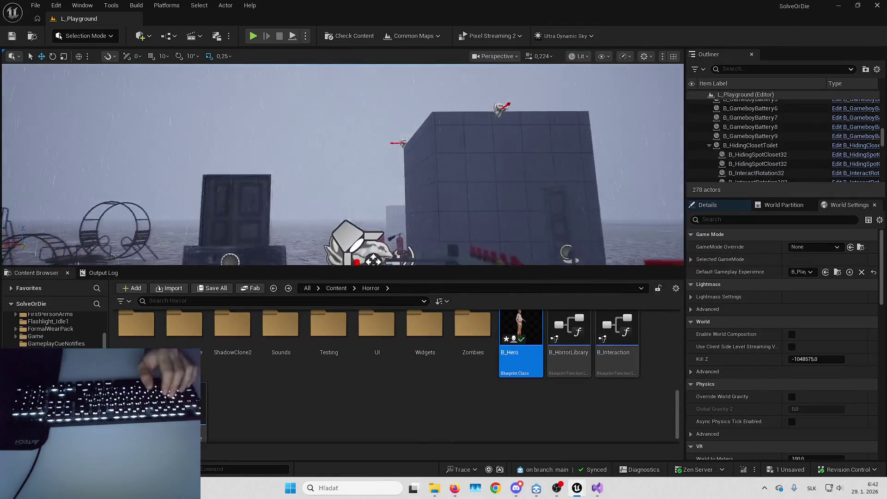
{"action": "key", "text": "w"}
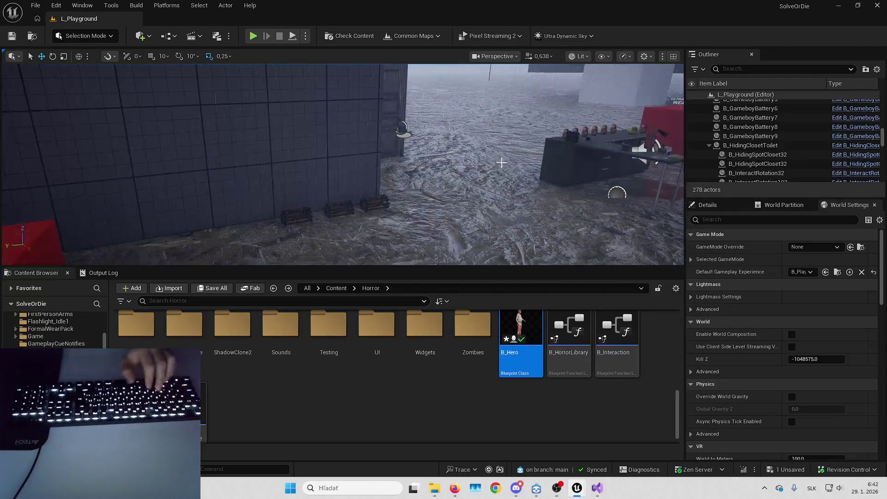
Start a fullscreen play session and climb the wall ladder onto the rooftop
{"action": "key", "text": "alt+p"}
{"action": "key", "text": "F11"}
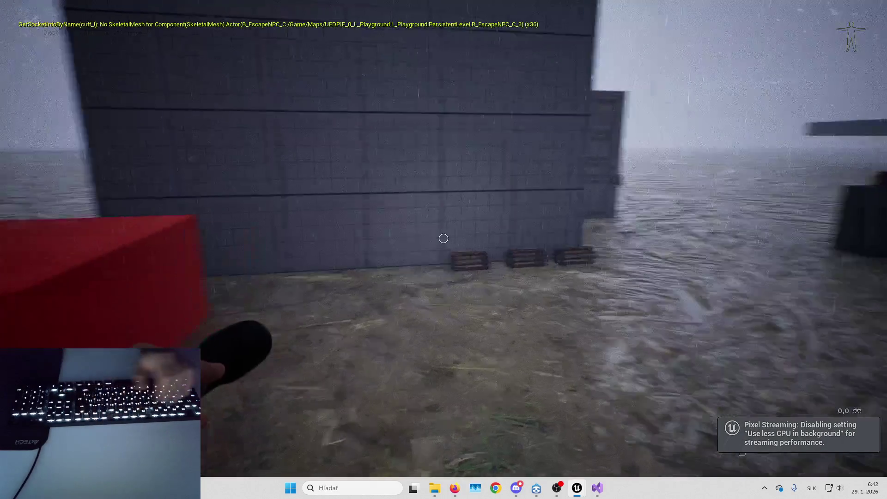
{"action": "key", "text": "w"}
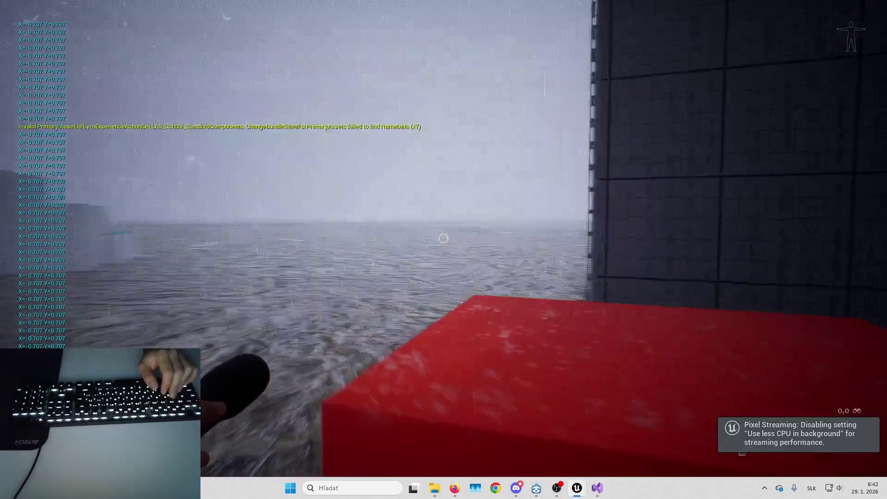
{"action": "key", "text": "w"}
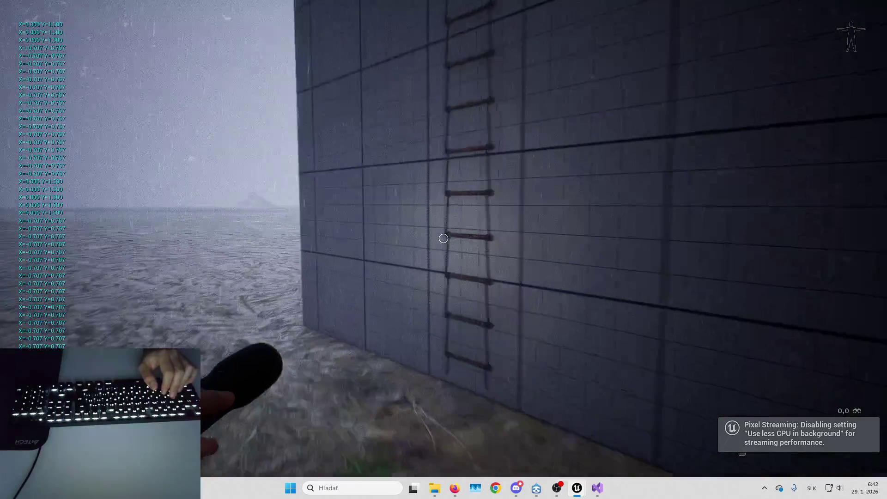
{"action": "key", "text": "u"}
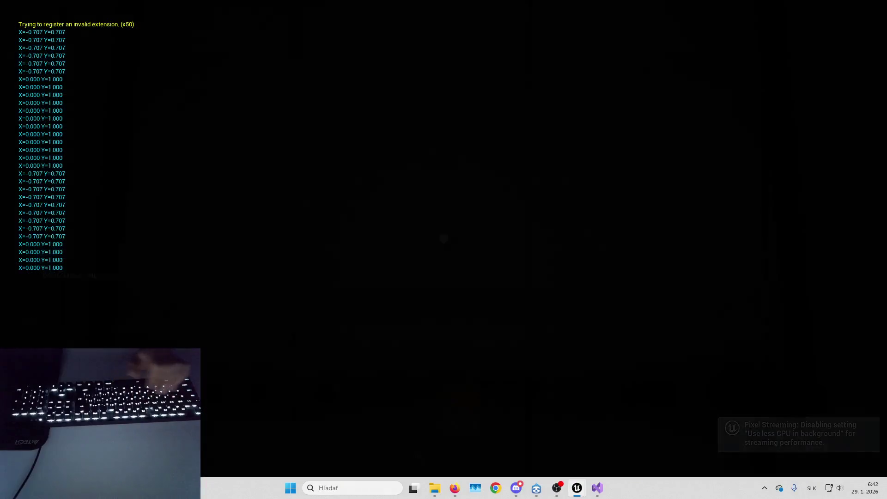
{"action": "key", "text": "w"}
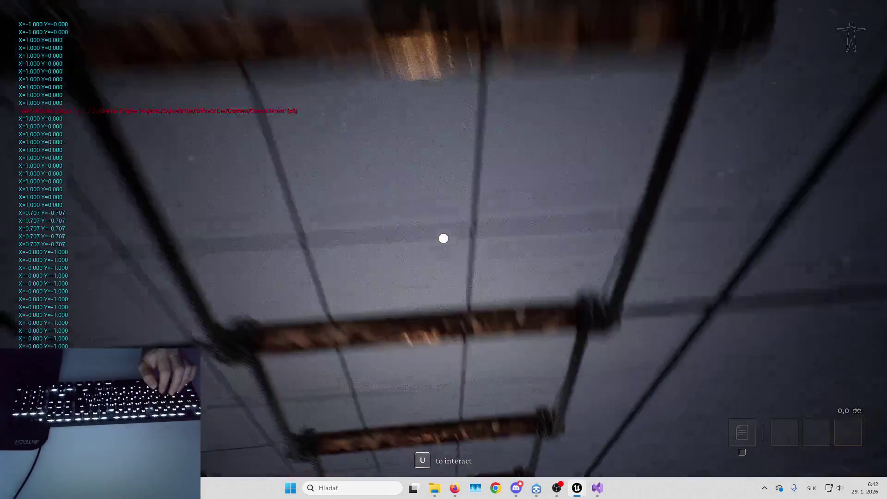
{"action": "key", "text": "u"}
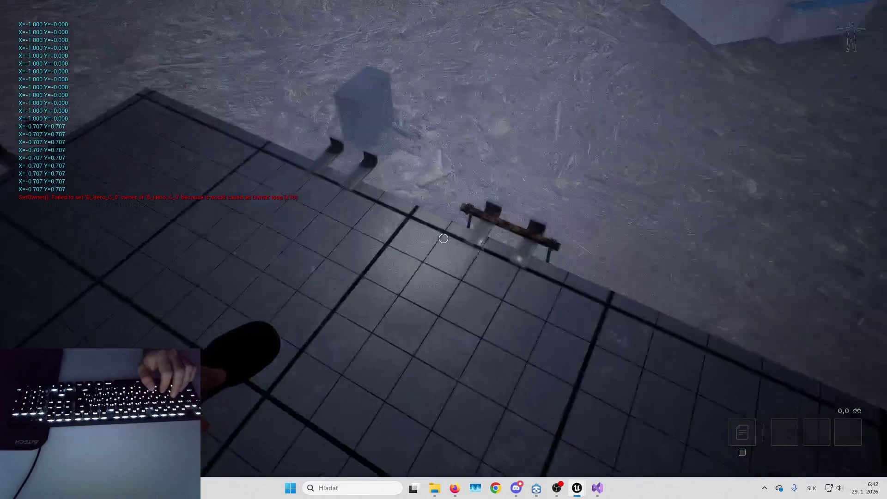
Pick up the ladder lying on the roof, walk around, and stop the play session
{"action": "key", "text": "w"}
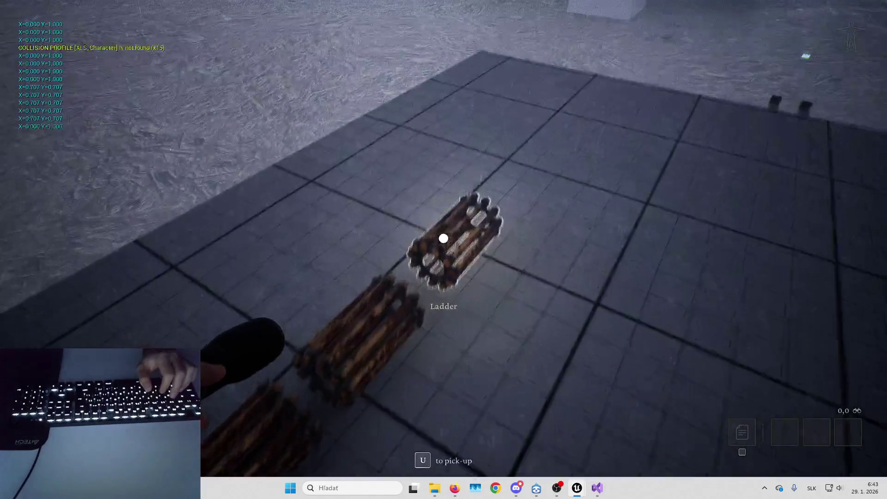
{"action": "key", "text": "e"}
{"action": "key", "text": "w"}
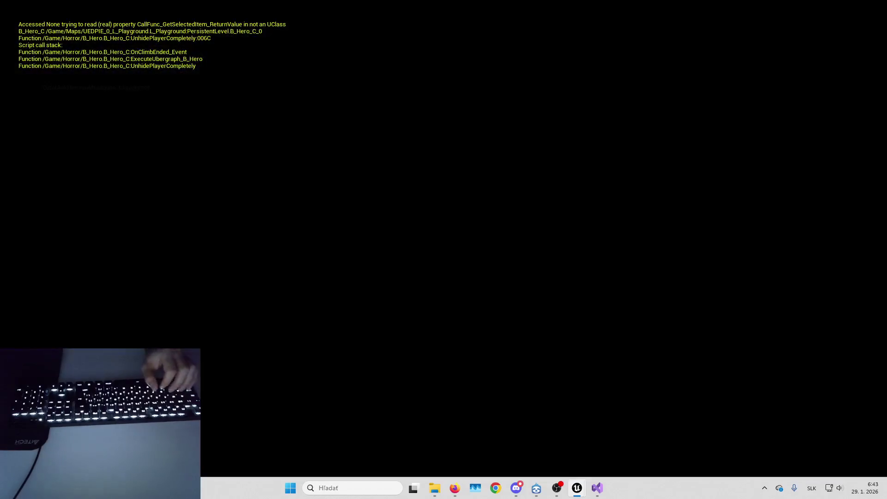
{"action": "key", "text": "a"}
{"action": "key", "text": "s"}
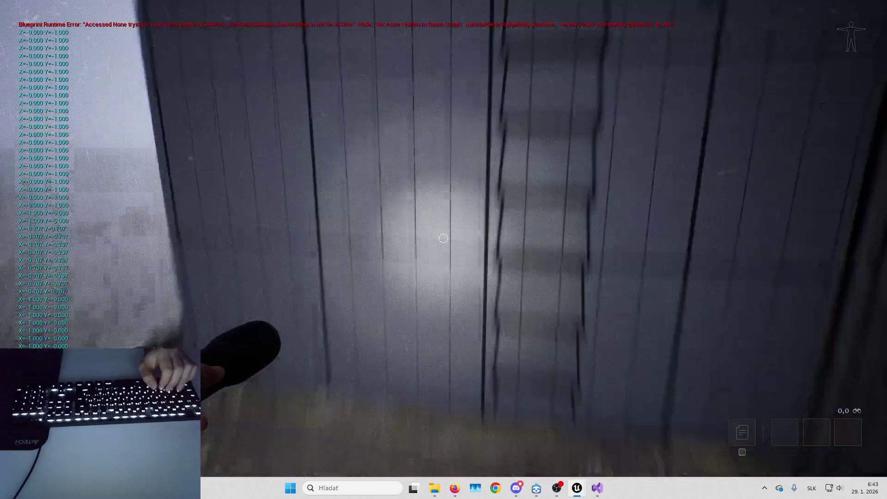
{"action": "key", "text": "w"}
{"action": "key", "text": "Escape"}
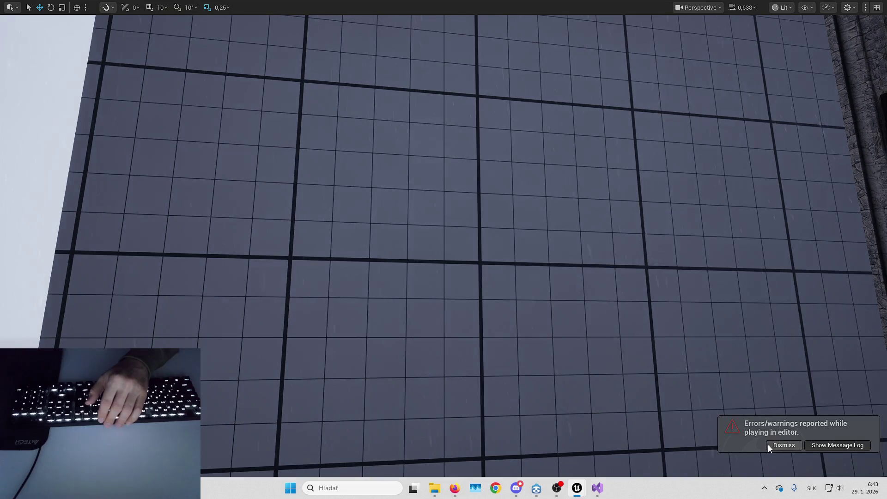
Inspect the Ladder comment's Ladder Climb variable and its OnClimbEnded and OnClimbPreFinish create-event nodes
{"action": "mouse_move", "coordinate": [577, 491]}
{"action": "left_click", "coordinate": [575, 438]}
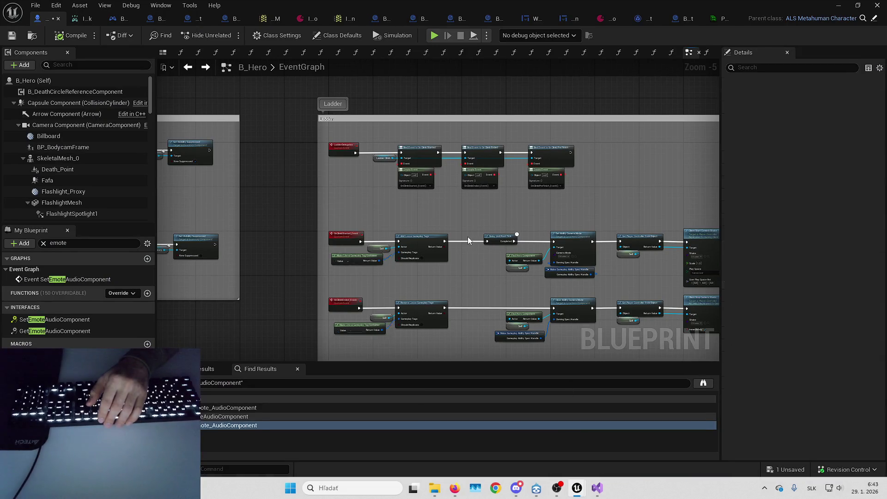
{"action": "scroll", "coordinate": [451, 134], "scroll_direction": "up", "scroll_amount": 3}
{"action": "left_click", "coordinate": [318, 184]}
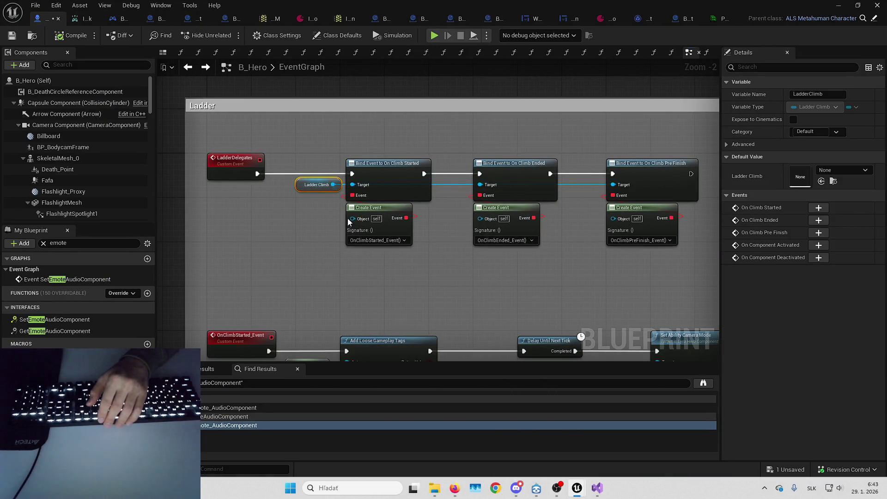
{"action": "left_click", "coordinate": [443, 244]}
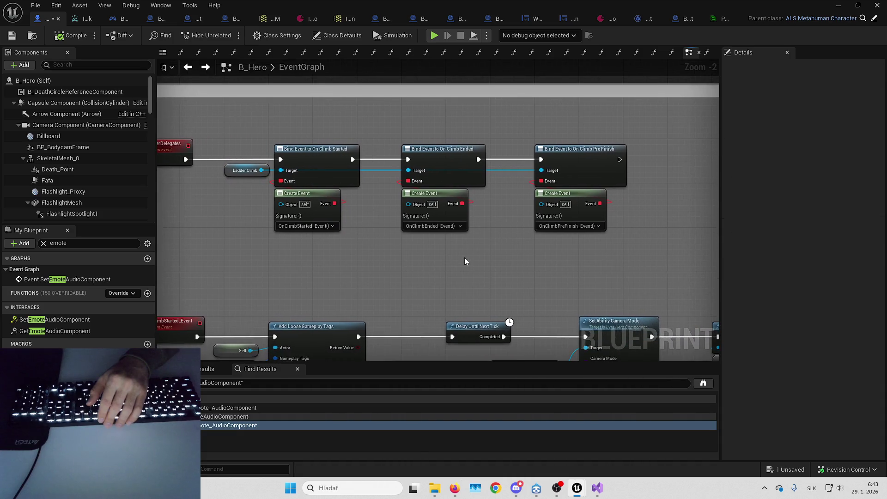
{"action": "left_click_drag", "start_coordinate": [450, 250], "coordinate": [436, 213]}
{"action": "left_click_drag", "start_coordinate": [578, 216], "coordinate": [572, 203]}
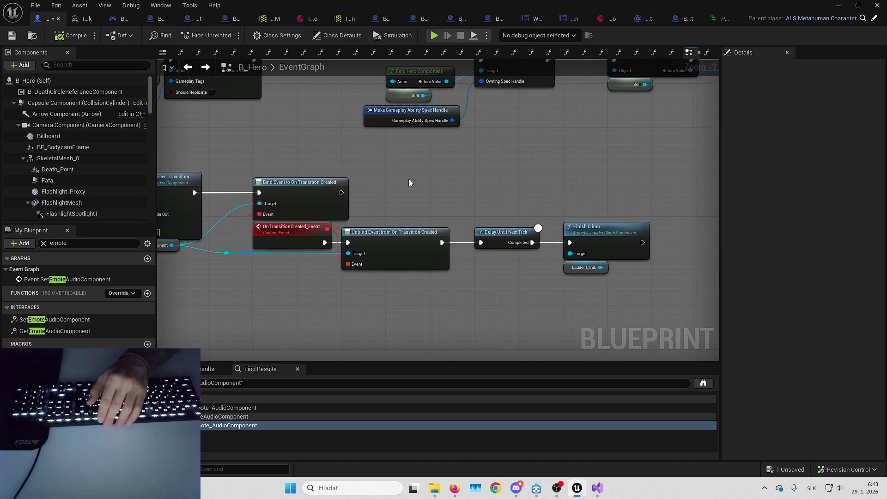
{"action": "left_click_drag", "start_coordinate": [375, 206], "coordinate": [391, 206]}
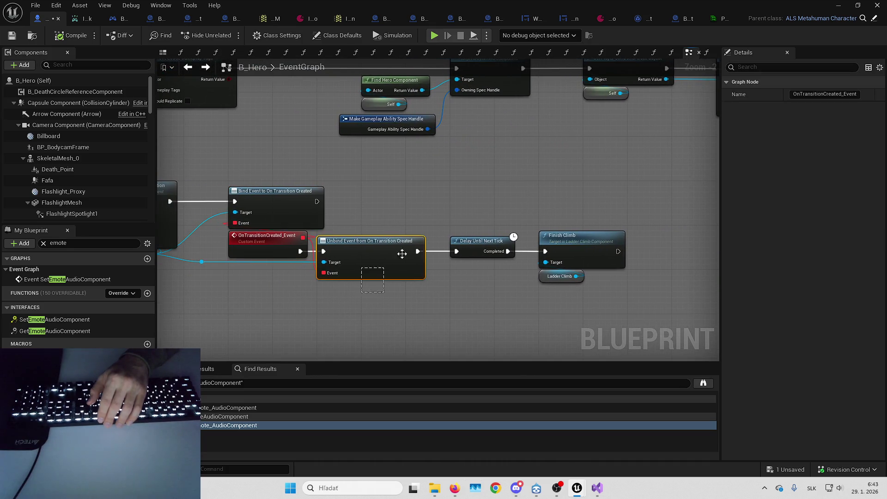
{"action": "scroll", "coordinate": [568, 182], "scroll_direction": "down", "scroll_amount": 3}
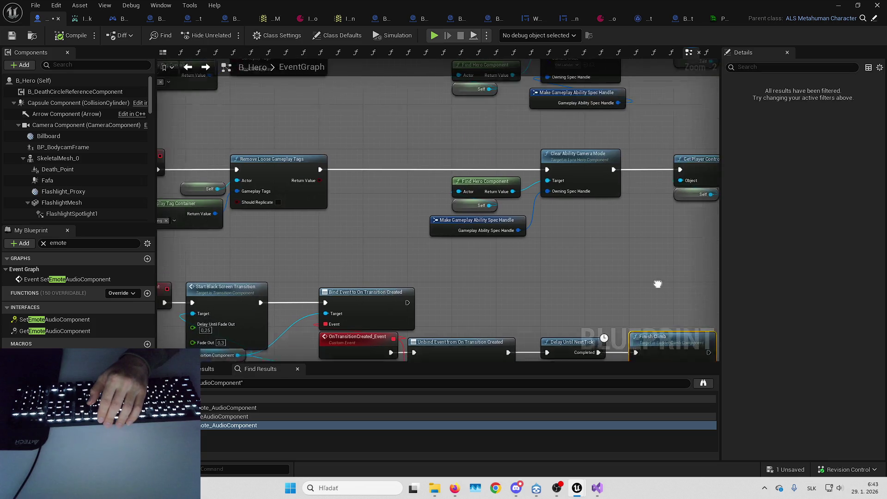
Select the nodes around Remove Loose Gameplay Tags and the Client Start Camera Shake node
{"action": "scroll", "coordinate": [315, 199], "scroll_direction": "up", "scroll_amount": 2}
{"action": "left_click_drag", "start_coordinate": [318, 194], "coordinate": [464, 284]}
{"action": "left_click_drag", "start_coordinate": [529, 274], "coordinate": [311, 239]}
{"action": "mouse_move", "coordinate": [298, 198]}
{"action": "left_mouse_down"}
{"action": "mouse_move", "coordinate": [354, 223]}
{"action": "mouse_move", "coordinate": [405, 208]}
{"action": "mouse_move", "coordinate": [435, 255]}
{"action": "mouse_move", "coordinate": [408, 275]}
{"action": "mouse_move", "coordinate": [100, 278]}
{"action": "left_mouse_up"}
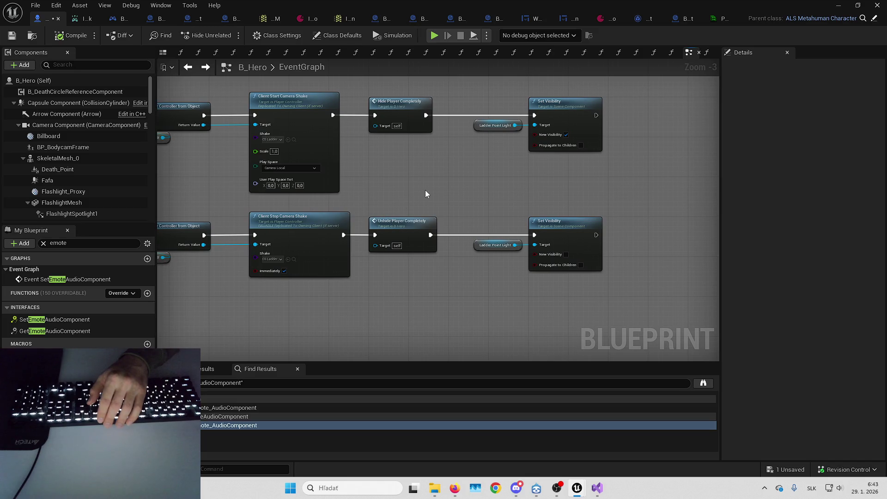
{"action": "left_click_drag", "start_coordinate": [426, 193], "coordinate": [412, 200]}
{"action": "left_click", "coordinate": [293, 180]}
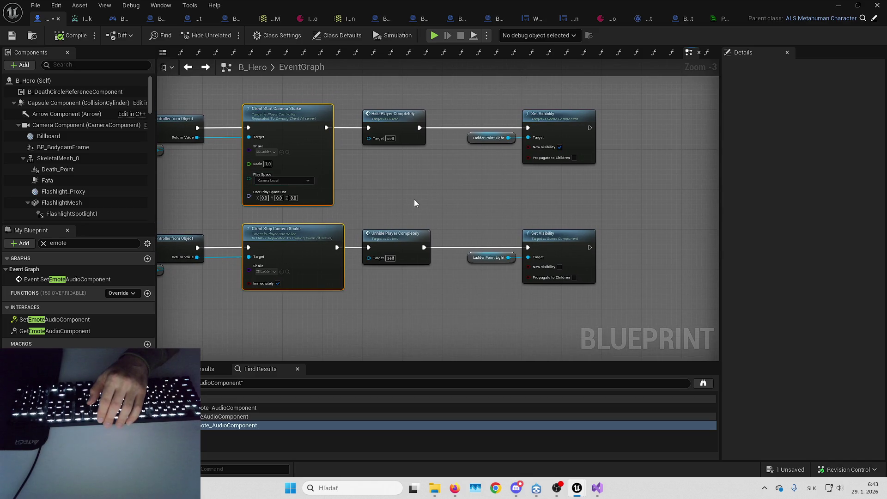
Find the Debug Key M and Add Collected Item nodes and delete them
{"action": "scroll", "coordinate": [412, 212], "scroll_direction": "down", "scroll_amount": 4}
{"action": "scroll", "coordinate": [515, 214], "scroll_direction": "up", "scroll_amount": 3}
{"action": "left_click_drag", "start_coordinate": [514, 214], "coordinate": [418, 233]}
{"action": "scroll", "coordinate": [417, 233], "scroll_direction": "up", "scroll_amount": 1}
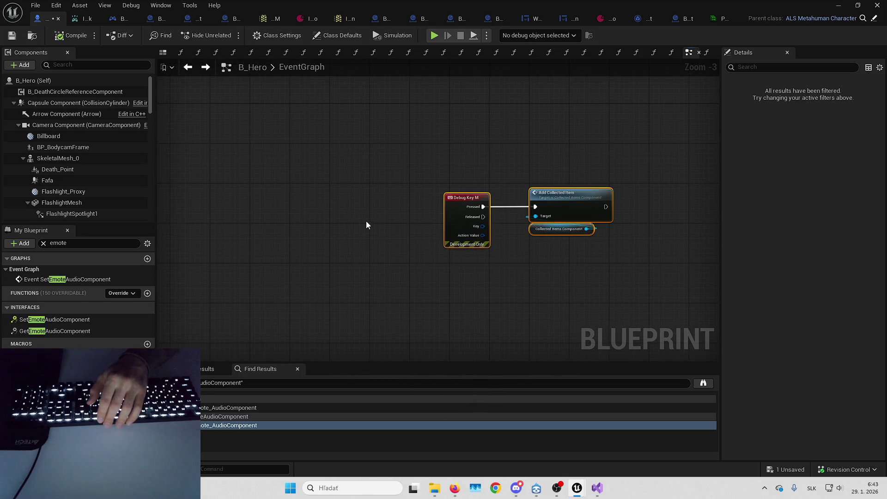
{"action": "scroll", "coordinate": [360, 224], "scroll_direction": "down", "scroll_amount": 1}
{"action": "left_click_drag", "start_coordinate": [358, 224], "coordinate": [494, 234]}
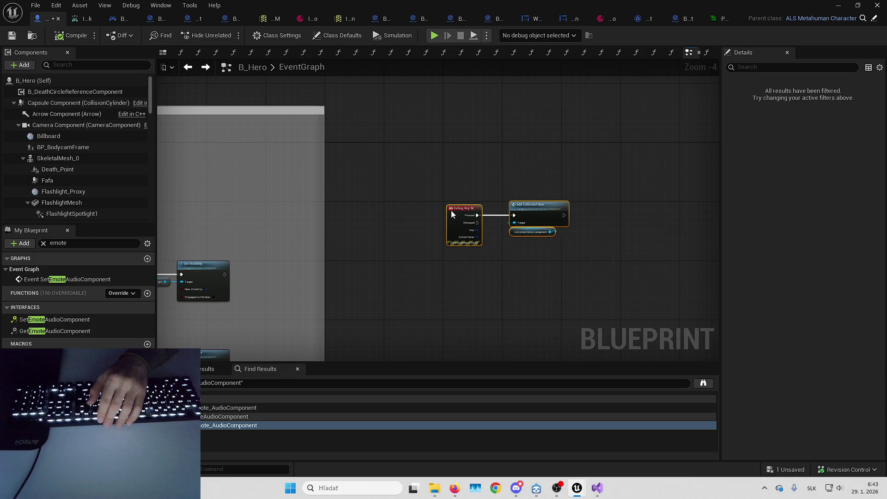
{"action": "left_click_drag", "start_coordinate": [502, 180], "coordinate": [476, 170]}
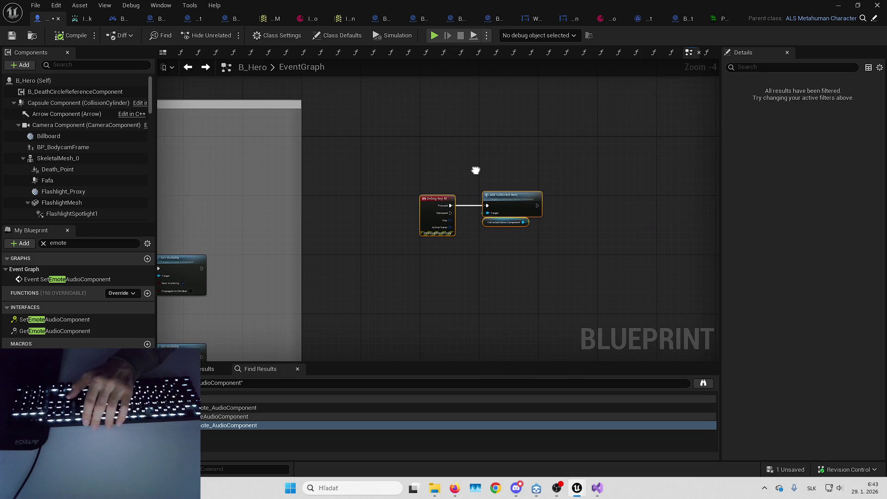
{"action": "key", "text": "Delete"}
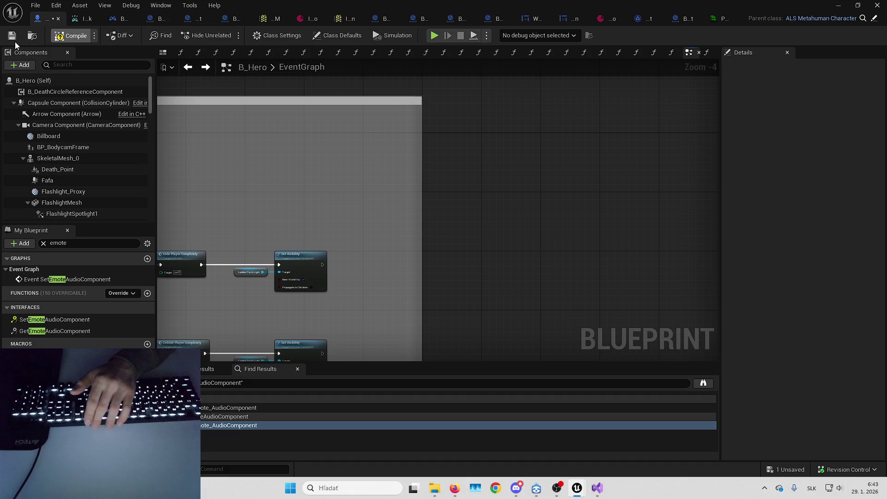
Save B_Hero, look over the other comment groups, and return to the level viewport
{"action": "left_click", "coordinate": [11, 37]}
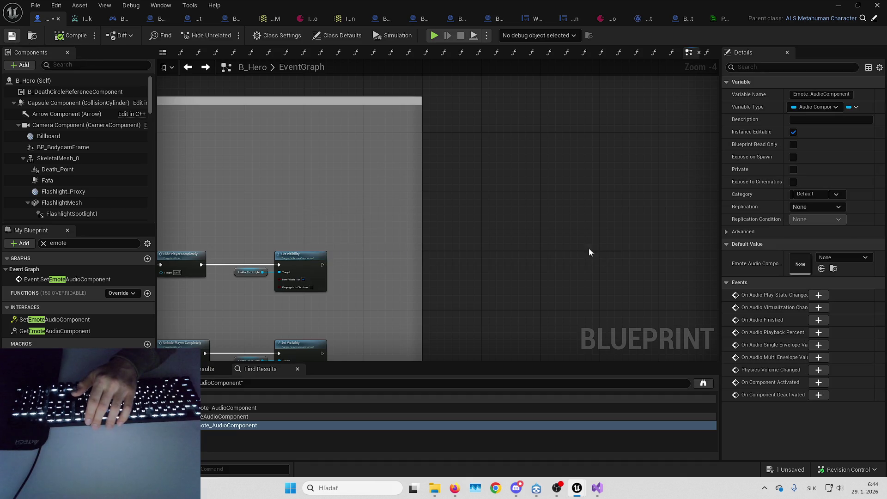
{"action": "scroll", "coordinate": [561, 243], "scroll_direction": "down", "scroll_amount": 4}
{"action": "mouse_move", "coordinate": [562, 241]}
{"action": "left_mouse_down"}
{"action": "mouse_move", "coordinate": [244, 287]}
{"action": "mouse_move", "coordinate": [643, 231]}
{"action": "mouse_move", "coordinate": [661, 282]}
{"action": "mouse_move", "coordinate": [504, 268]}
{"action": "left_mouse_up"}
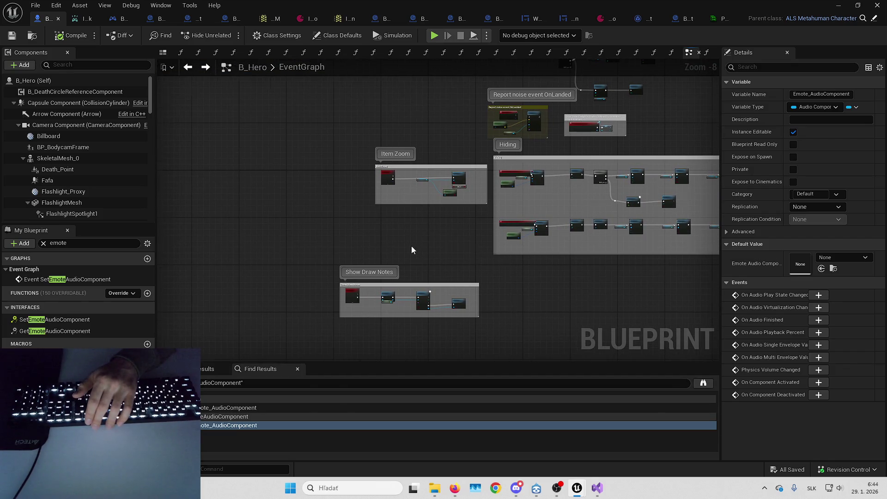
{"action": "scroll", "coordinate": [413, 249], "scroll_direction": "up", "scroll_amount": 5}
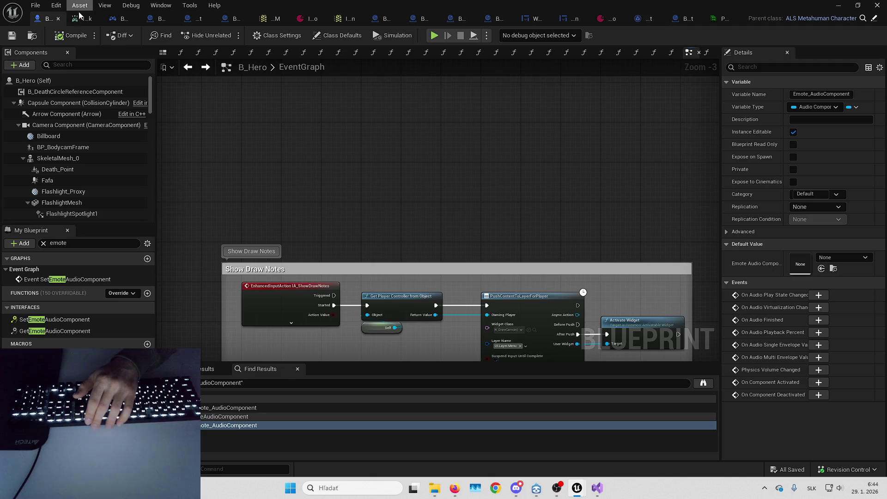
{"action": "left_click", "coordinate": [843, 5]}
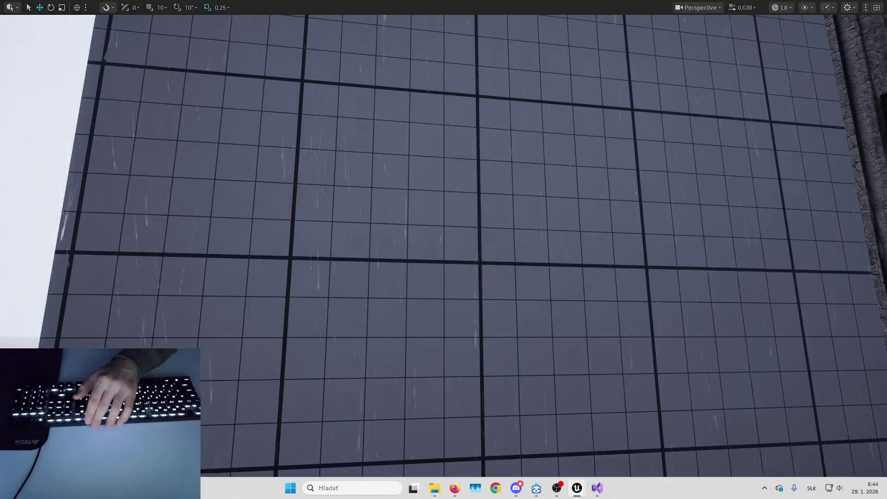
Enable Should Initially Spawn Ladder on B_LadderPlacer3 atop the grey box
{"action": "key", "text": "w"}
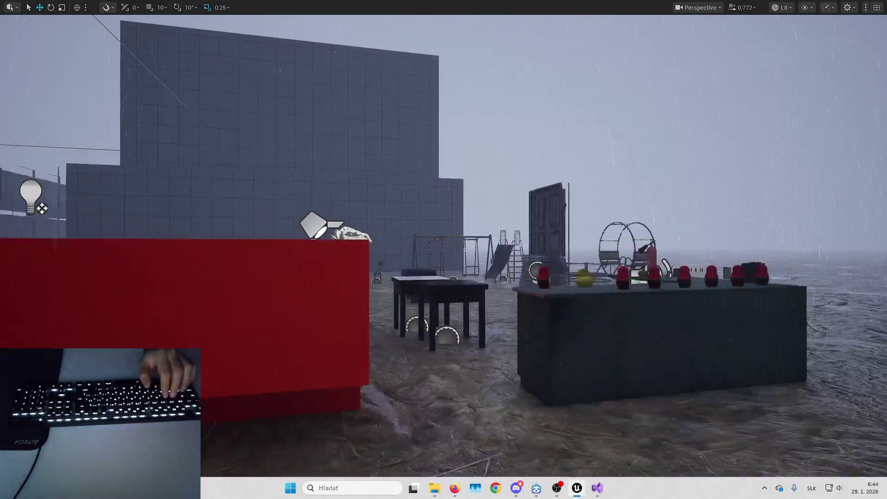
{"action": "key", "text": "w"}
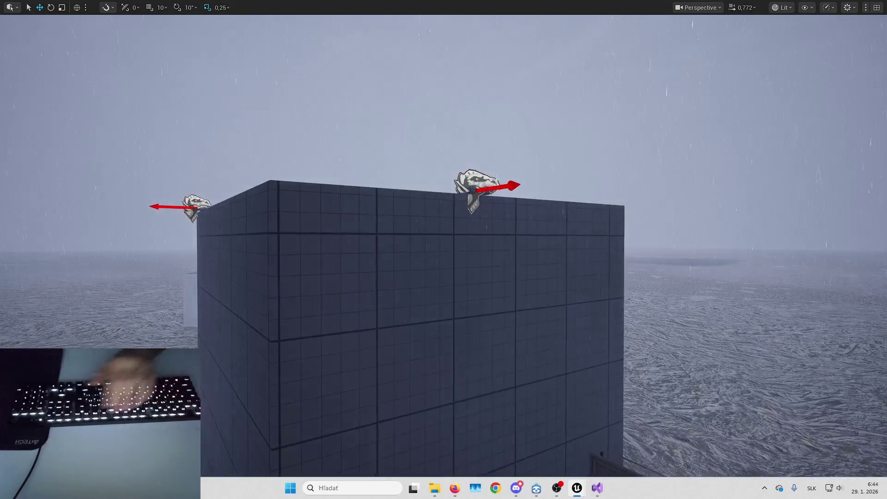
{"action": "key", "text": "F11"}
{"action": "left_click", "coordinate": [365, 121]}
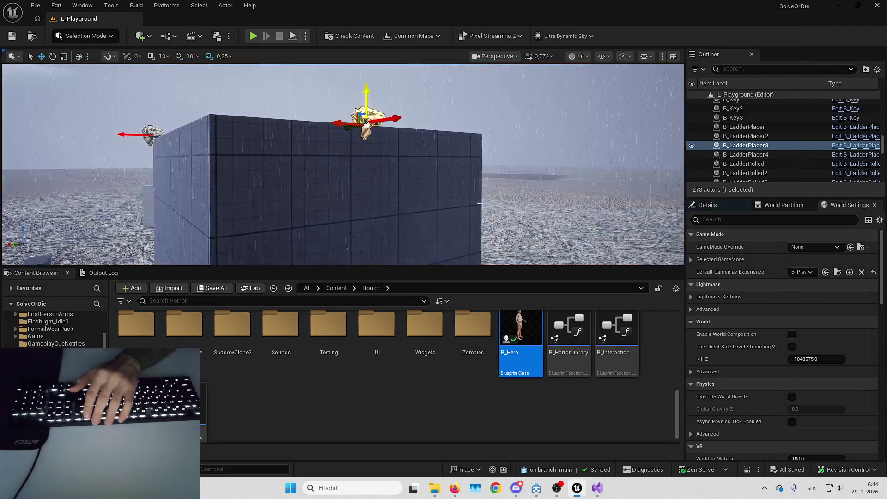
{"action": "left_click", "coordinate": [719, 207]}
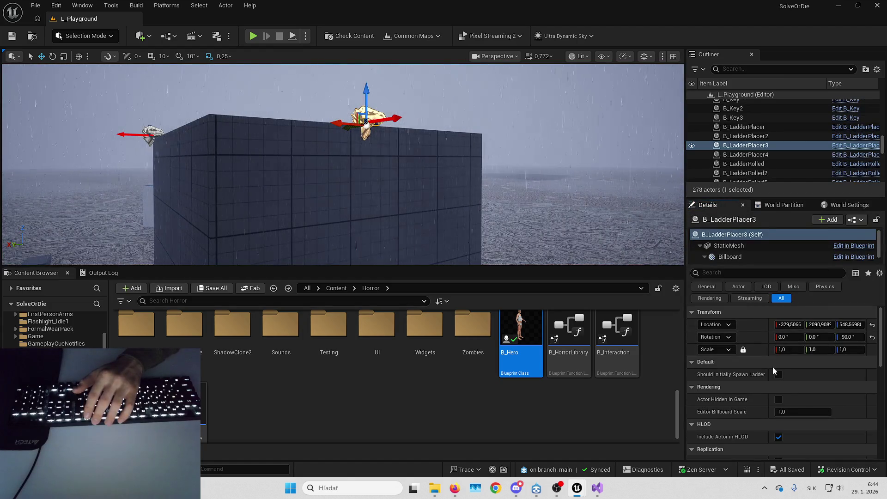
{"action": "left_click", "coordinate": [780, 375]}
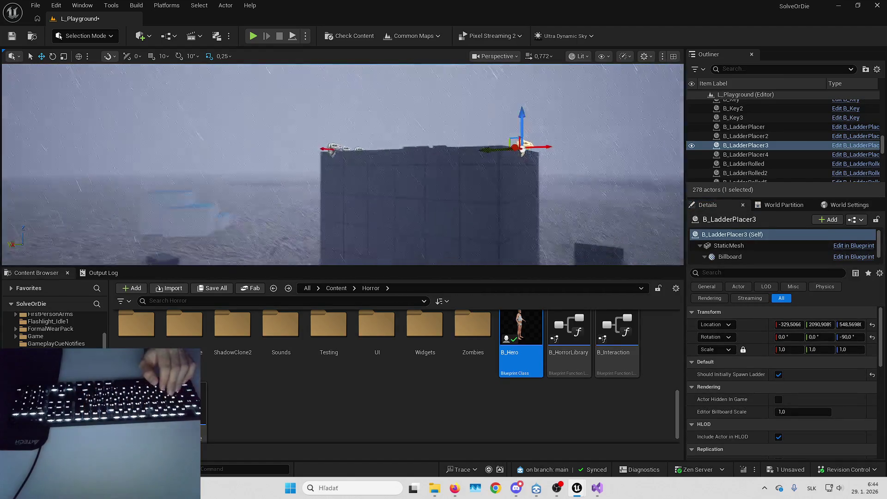
{"action": "key", "text": "Escape"}
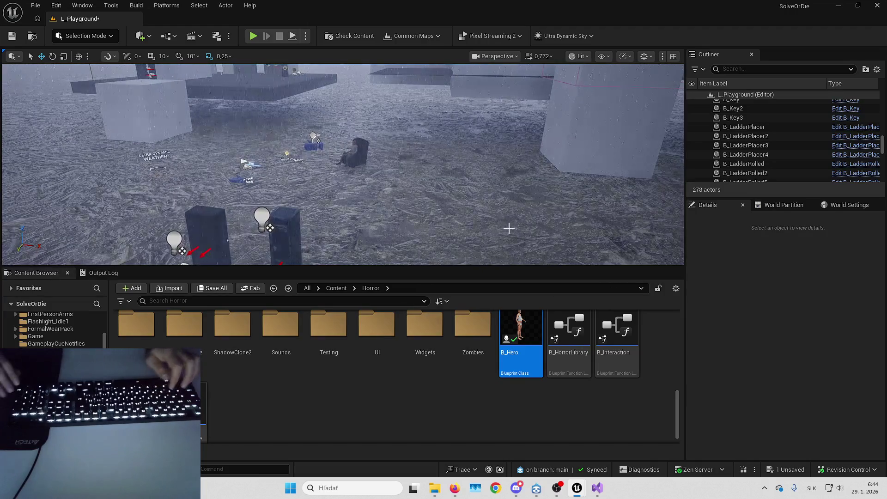
Save L_Playground and start a fullscreen Play In Editor session
{"action": "key", "text": "ctrl+s"}
{"action": "key", "text": "Return"}
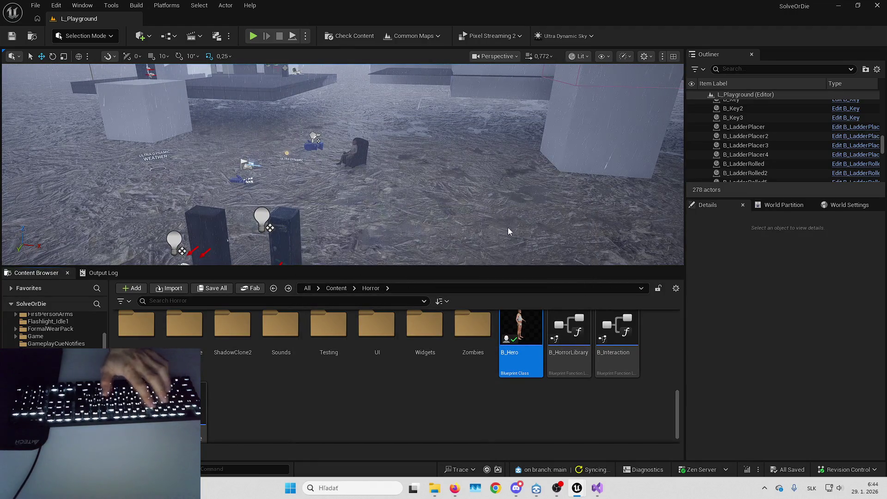
{"action": "key", "text": "alt+p"}
{"action": "key", "text": "F11"}
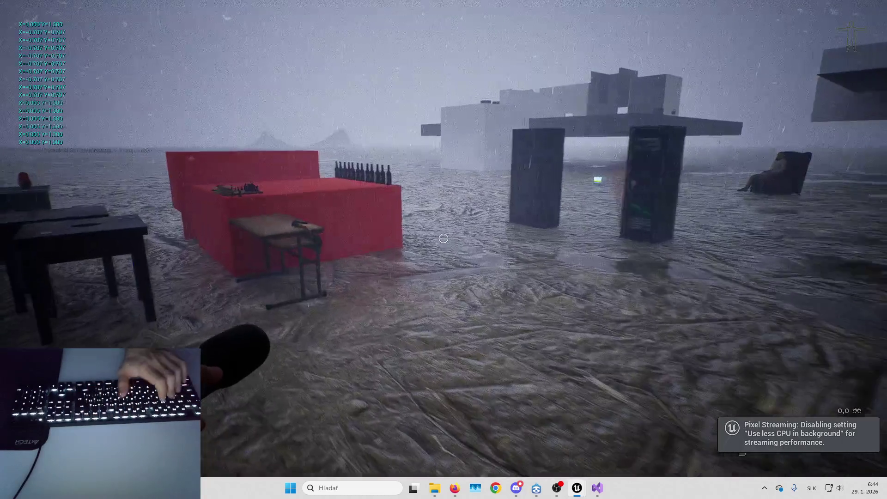
Open the in-game notebook and draw a red dot, arrows and strokes on both pages
{"action": "key", "text": "n"}
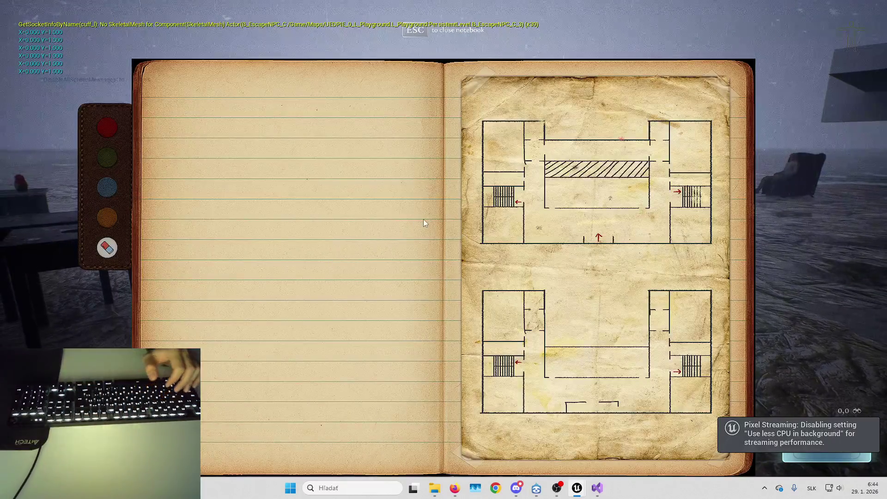
{"action": "left_click", "coordinate": [401, 176]}
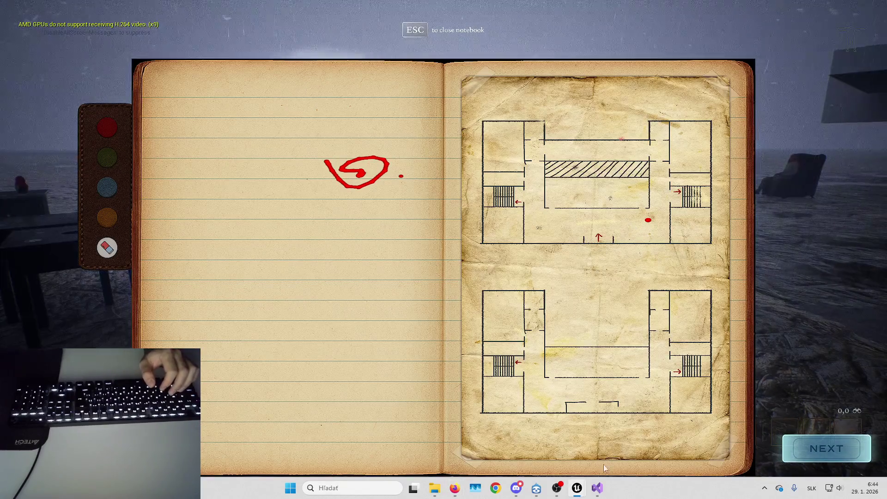
{"action": "mouse_move", "coordinate": [577, 488]}
{"action": "left_click", "coordinate": [602, 436]}
{"action": "key", "text": "alt+Tab"}
{"action": "left_click_drag", "start_coordinate": [485, 178], "coordinate": [514, 162]}
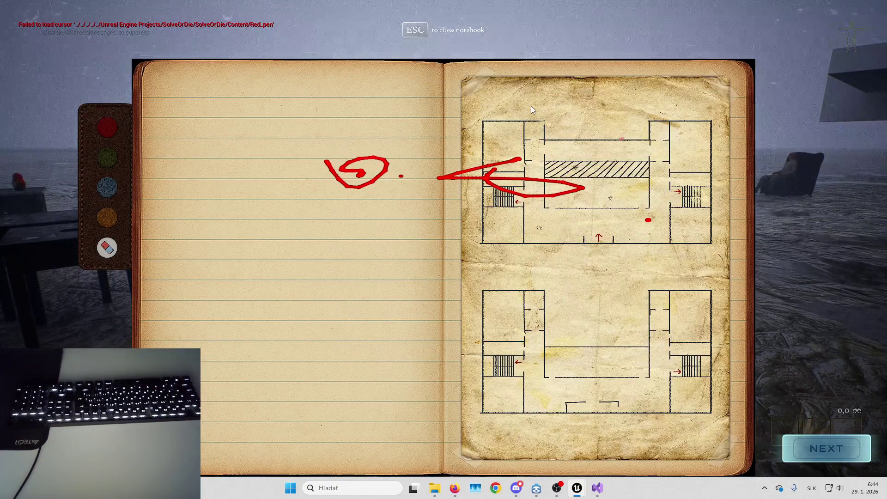
{"action": "left_click_drag", "start_coordinate": [366, 137], "coordinate": [428, 152]}
{"action": "left_click_drag", "start_coordinate": [239, 109], "coordinate": [319, 95]}
{"action": "left_click_drag", "start_coordinate": [262, 187], "coordinate": [354, 176]}
Add green and yellow strokes, erase most red marks, draw new red marks, then stop playing
{"action": "left_click", "coordinate": [107, 158]}
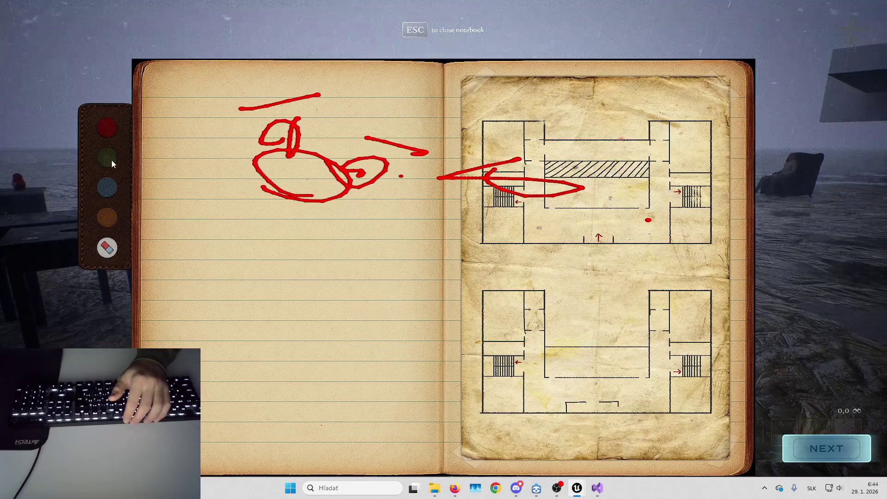
{"action": "mouse_move", "coordinate": [164, 175]}
{"action": "left_mouse_down"}
{"action": "mouse_move", "coordinate": [197, 202]}
{"action": "mouse_move", "coordinate": [252, 219]}
{"action": "left_mouse_up"}
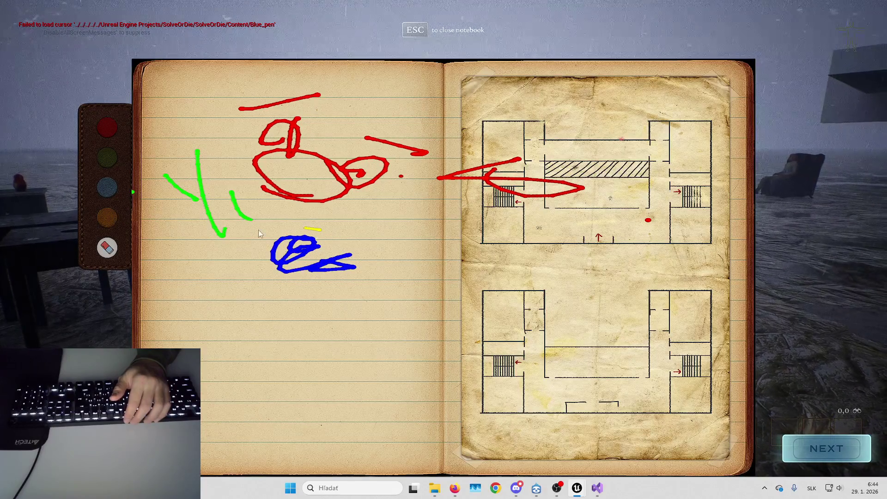
{"action": "left_click_drag", "start_coordinate": [360, 247], "coordinate": [366, 305]}
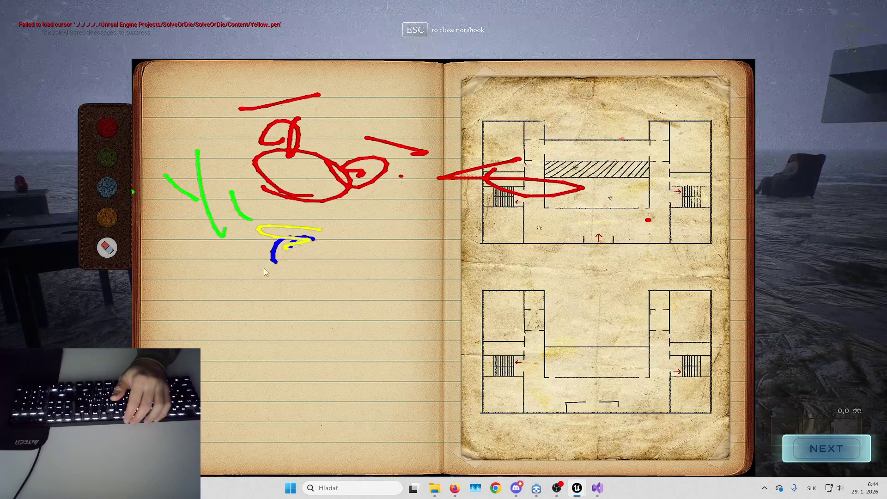
{"action": "mouse_move", "coordinate": [422, 152]}
{"action": "left_mouse_down"}
{"action": "mouse_move", "coordinate": [388, 180]}
{"action": "mouse_move", "coordinate": [568, 192]}
{"action": "mouse_move", "coordinate": [513, 162]}
{"action": "left_mouse_up"}
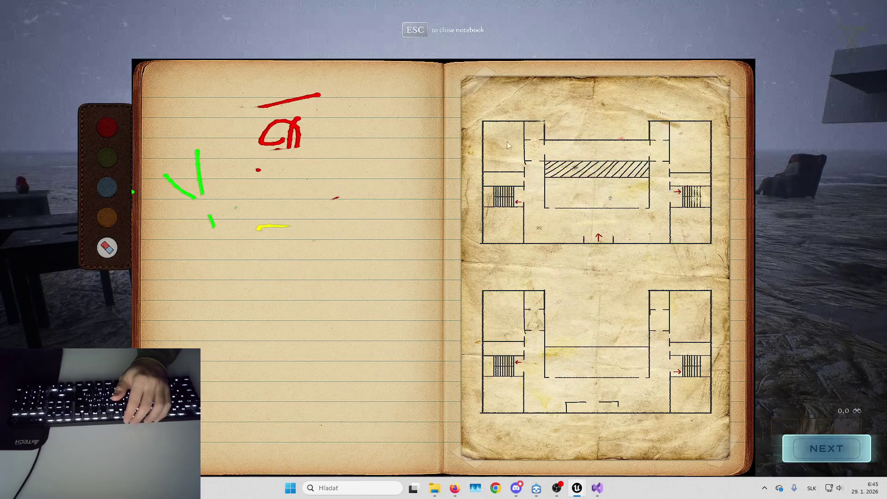
{"action": "mouse_move", "coordinate": [503, 131]}
{"action": "left_mouse_down"}
{"action": "mouse_move", "coordinate": [506, 143]}
{"action": "mouse_move", "coordinate": [524, 134]}
{"action": "left_mouse_up"}
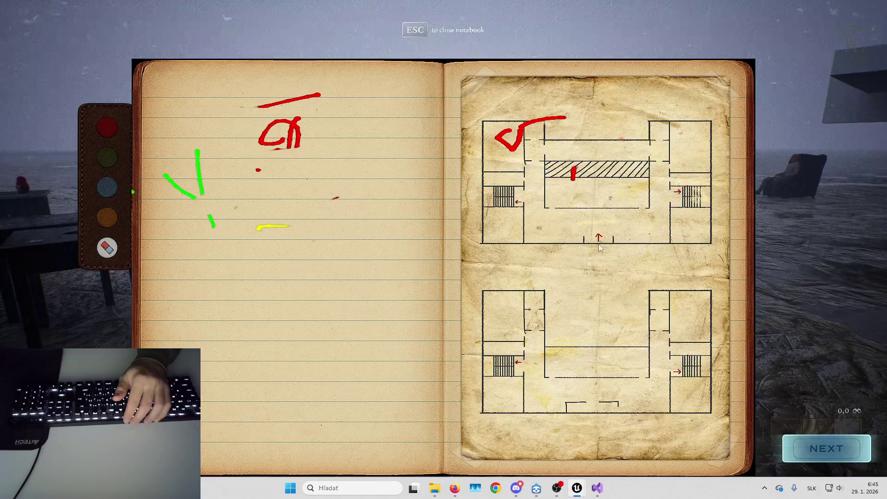
{"action": "left_click_drag", "start_coordinate": [594, 236], "coordinate": [607, 256]}
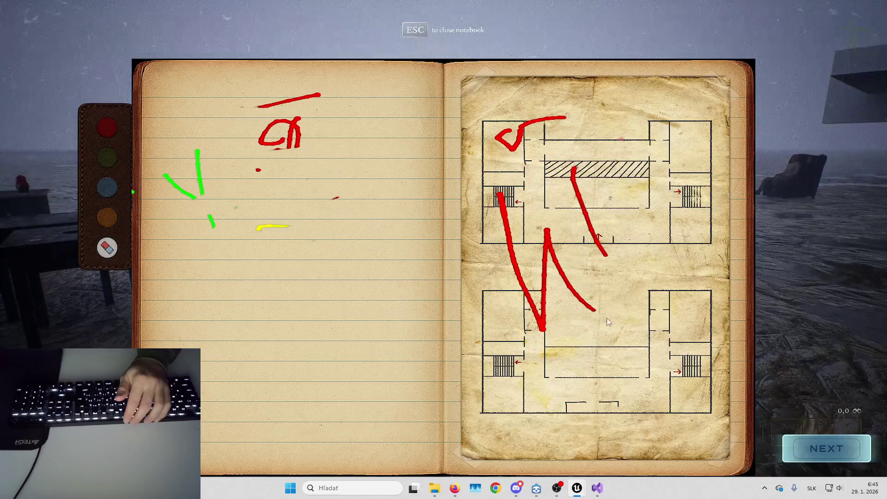
{"action": "key", "text": "Escape"}
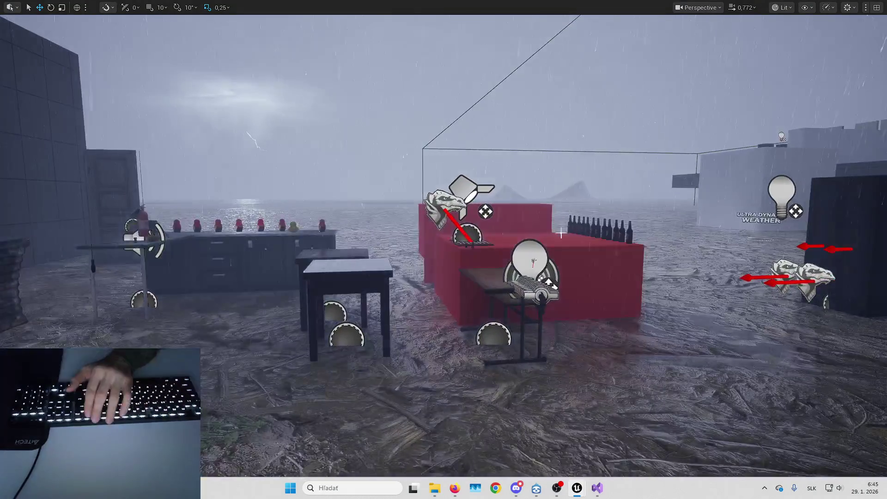
Restore the normal editor layout and bring the B_Hero Blueprint editor forward
{"action": "key", "text": "F11"}
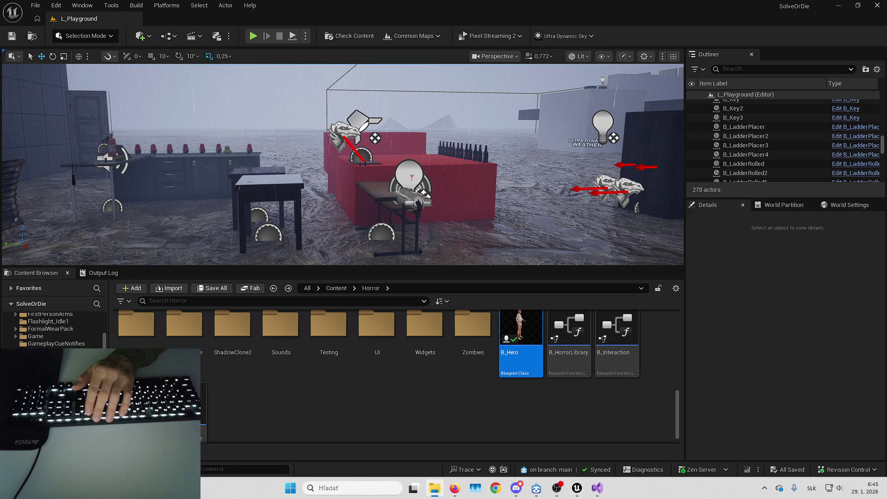
{"action": "left_click", "coordinate": [552, 408]}
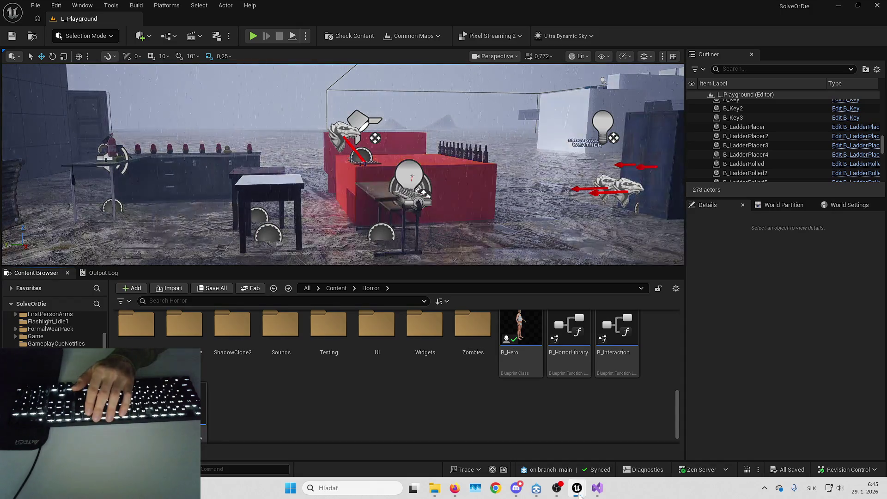
{"action": "mouse_move", "coordinate": [577, 489]}
{"action": "left_click", "coordinate": [550, 439]}
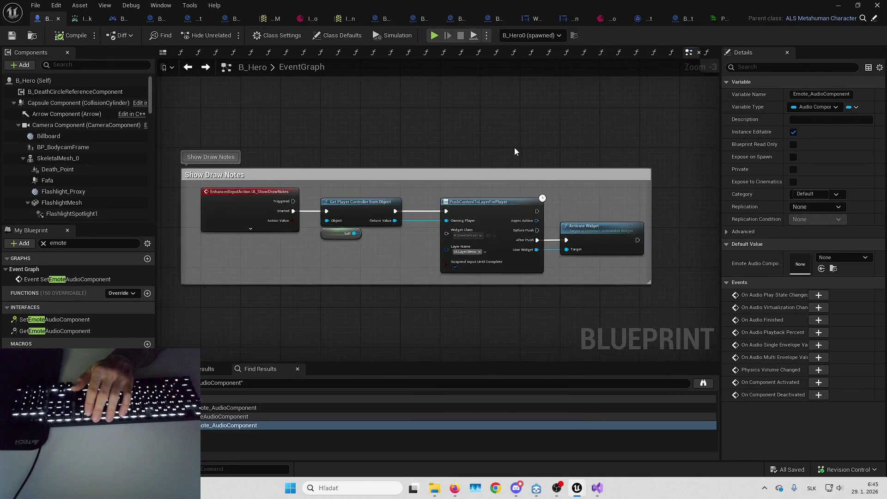
{"action": "scroll", "coordinate": [519, 284], "scroll_direction": "down", "scroll_amount": 3}
{"action": "scroll", "coordinate": [492, 204], "scroll_direction": "up", "scroll_amount": 4}
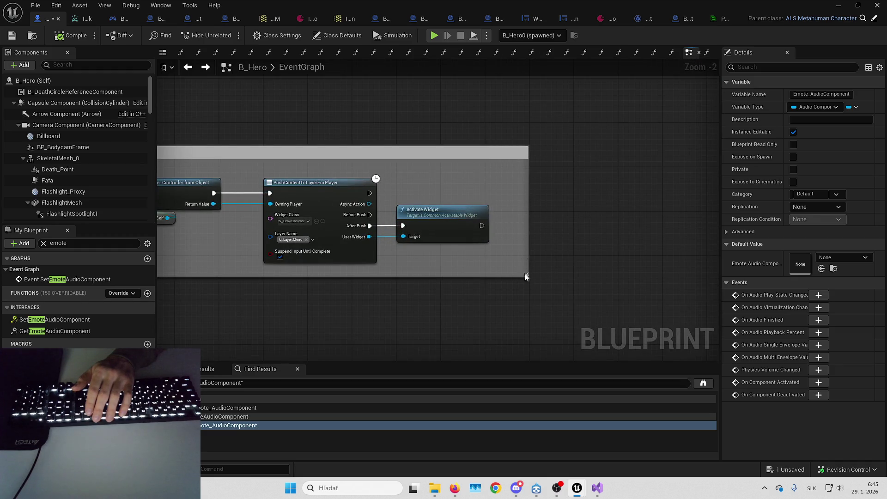
{"action": "scroll", "coordinate": [330, 233], "scroll_direction": "down", "scroll_amount": 3}
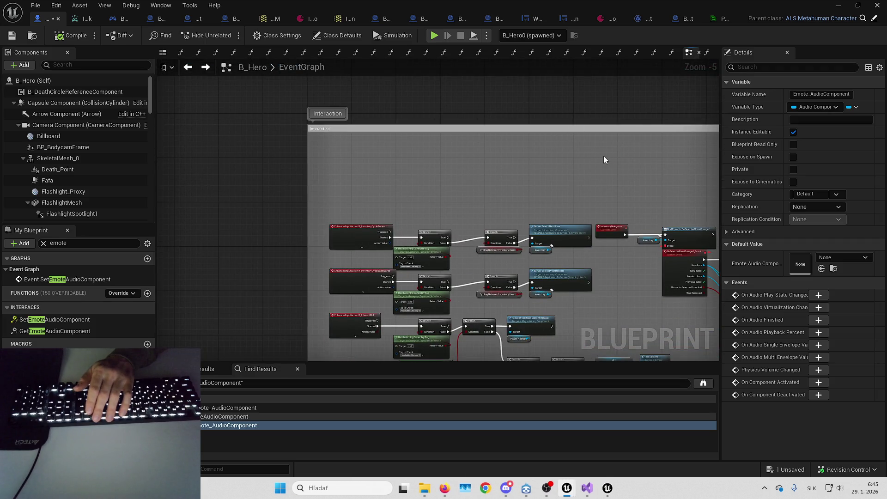
Select the Branch and Set Actor Hidden node chain and move it further left
{"action": "mouse_move", "coordinate": [537, 158]}
{"action": "left_mouse_down"}
{"action": "mouse_move", "coordinate": [479, 170]}
{"action": "mouse_move", "coordinate": [366, 158]}
{"action": "mouse_move", "coordinate": [434, 142]}
{"action": "mouse_move", "coordinate": [203, 141]}
{"action": "left_mouse_up"}
{"action": "scroll", "coordinate": [338, 134], "scroll_direction": "down", "scroll_amount": 5}
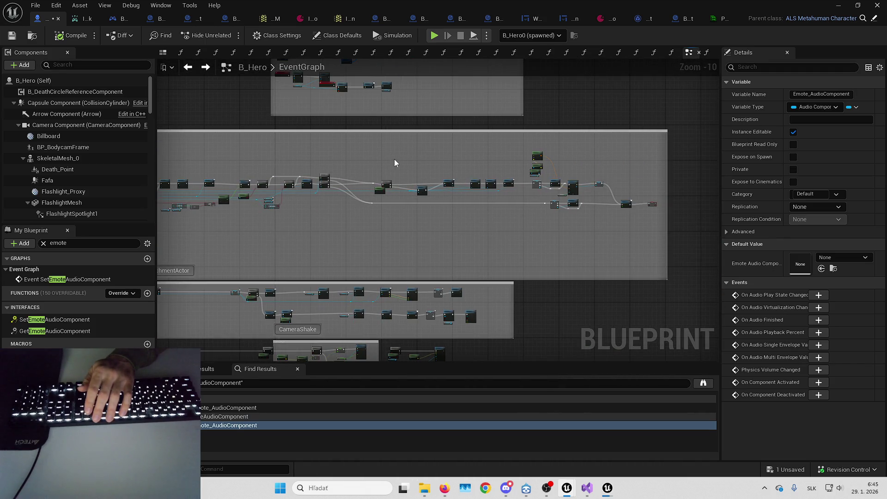
{"action": "scroll", "coordinate": [395, 160], "scroll_direction": "up", "scroll_amount": 1}
{"action": "left_click_drag", "start_coordinate": [693, 253], "coordinate": [691, 252]}
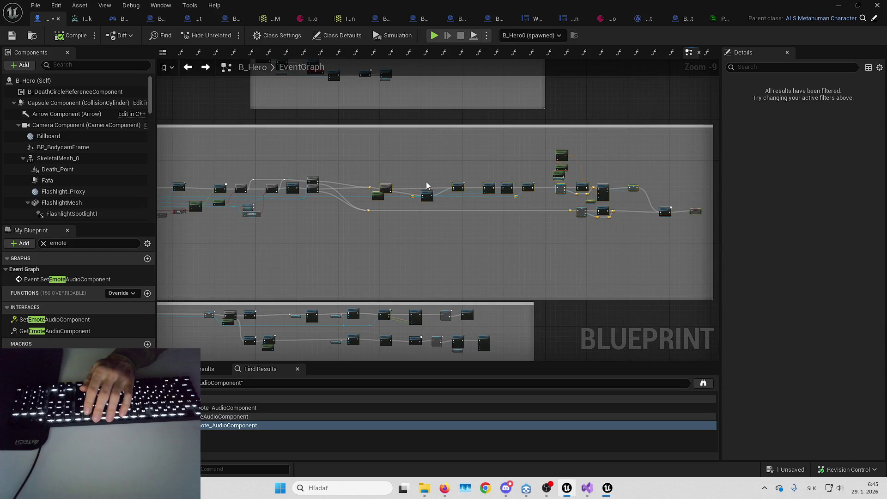
{"action": "scroll", "coordinate": [486, 198], "scroll_direction": "up", "scroll_amount": 7}
{"action": "left_click_drag", "start_coordinate": [486, 198], "coordinate": [382, 195]}
{"action": "left_click", "coordinate": [365, 143]}
Pan across the event graph to review the nodes on either side
{"action": "mouse_move", "coordinate": [365, 143]}
{"action": "left_mouse_down"}
{"action": "mouse_move", "coordinate": [428, 135]}
{"action": "mouse_move", "coordinate": [478, 154]}
{"action": "left_mouse_up"}
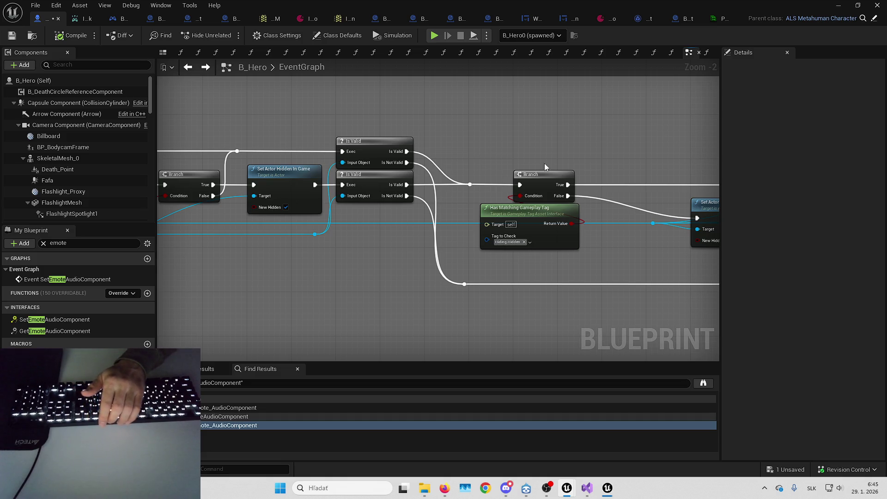
{"action": "mouse_move", "coordinate": [635, 172]}
{"action": "left_mouse_down"}
{"action": "mouse_move", "coordinate": [567, 155]}
{"action": "mouse_move", "coordinate": [443, 202]}
{"action": "mouse_move", "coordinate": [501, 180]}
{"action": "left_mouse_up"}
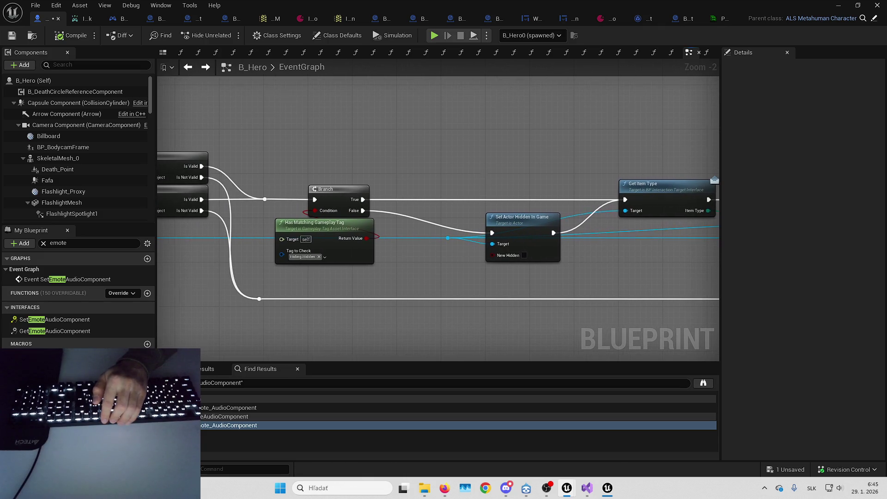
{"action": "scroll", "coordinate": [486, 170], "scroll_direction": "down", "scroll_amount": 3}
{"action": "left_click_drag", "start_coordinate": [369, 156], "coordinate": [266, 158]}
Save B_Hero, clear the emote filter, and navigate to the yellow Debug comment
{"action": "key", "text": "ctrl+s"}
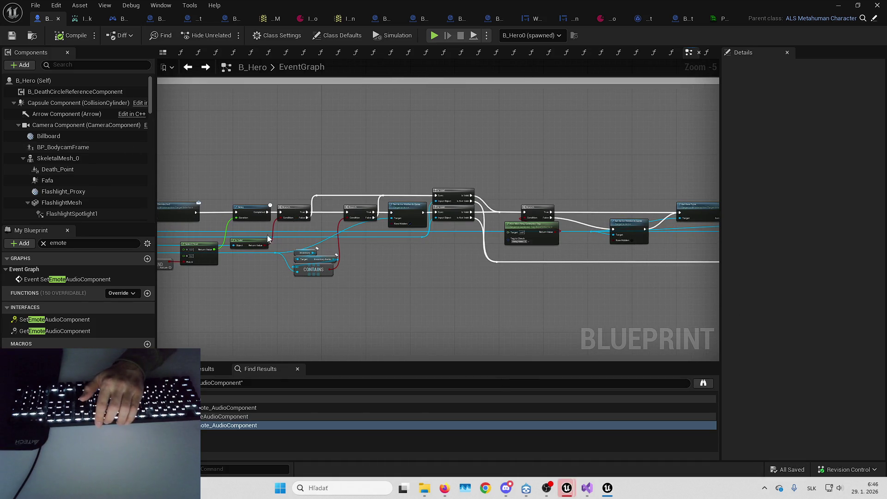
{"action": "left_click", "coordinate": [43, 244]}
{"action": "mouse_move", "coordinate": [440, 288]}
{"action": "left_mouse_down"}
{"action": "mouse_move", "coordinate": [466, 139]}
{"action": "mouse_move", "coordinate": [621, 273]}
{"action": "mouse_move", "coordinate": [497, 239]}
{"action": "mouse_move", "coordinate": [275, 271]}
{"action": "mouse_move", "coordinate": [572, 262]}
{"action": "mouse_move", "coordinate": [374, 273]}
{"action": "mouse_move", "coordinate": [400, 265]}
{"action": "left_mouse_up"}
{"action": "mouse_move", "coordinate": [487, 259]}
{"action": "left_mouse_down"}
{"action": "mouse_move", "coordinate": [260, 231]}
{"action": "mouse_move", "coordinate": [495, 217]}
{"action": "mouse_move", "coordinate": [464, 254]}
{"action": "mouse_move", "coordinate": [570, 224]}
{"action": "mouse_move", "coordinate": [301, 226]}
{"action": "mouse_move", "coordinate": [661, 228]}
{"action": "mouse_move", "coordinate": [490, 158]}
{"action": "left_mouse_up"}
{"action": "scroll", "coordinate": [490, 158], "scroll_direction": "up", "scroll_amount": 1}
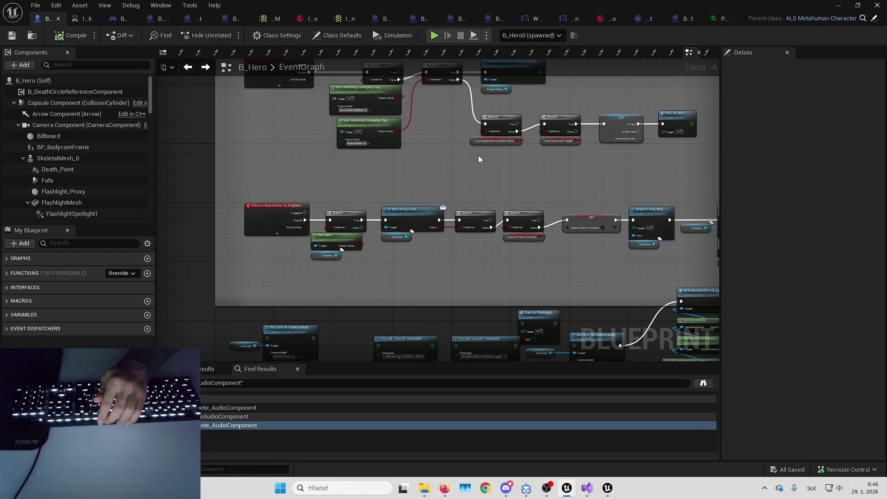
{"action": "left_click_drag", "start_coordinate": [478, 194], "coordinate": [485, 98]}
Delete the Lyra Hero and Set Lock on Camera Mode nodes and the right-hand node column
{"action": "left_click_drag", "start_coordinate": [206, 189], "coordinate": [289, 242]}
{"action": "scroll", "coordinate": [323, 231], "scroll_direction": "up", "scroll_amount": 2}
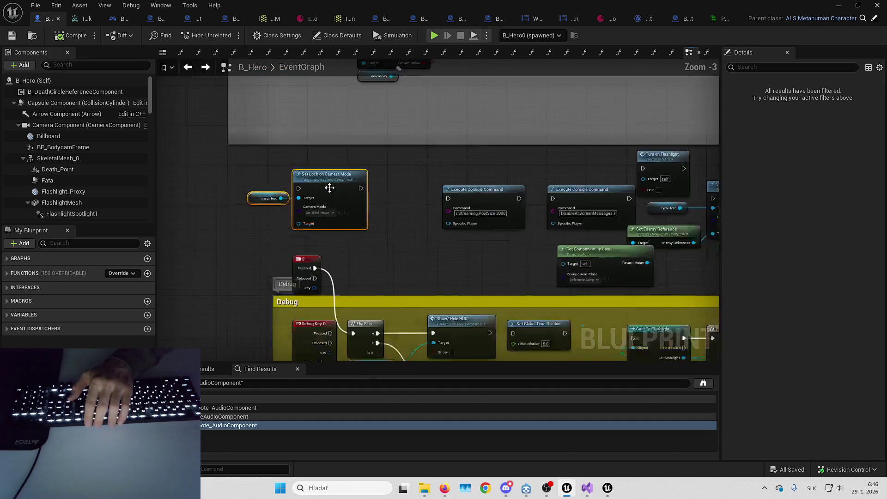
{"action": "key", "text": "Delete"}
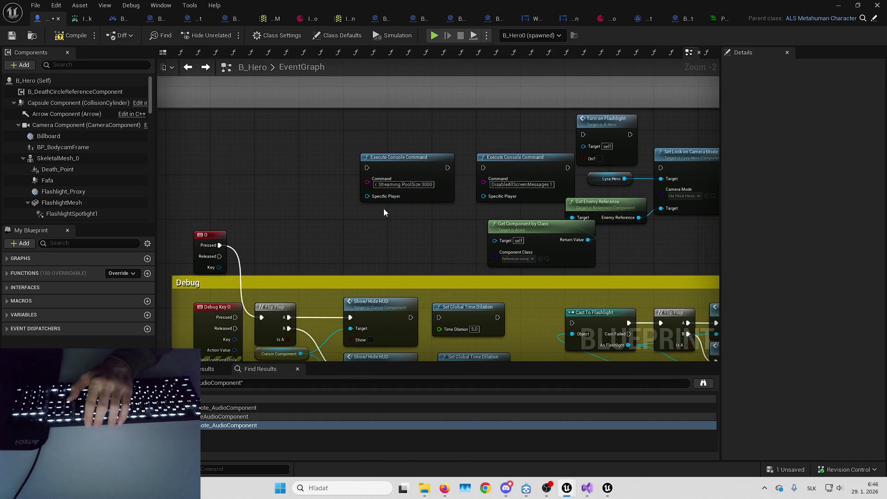
{"action": "mouse_move", "coordinate": [293, 158]}
{"action": "left_mouse_down"}
{"action": "mouse_move", "coordinate": [614, 273]}
{"action": "mouse_move", "coordinate": [474, 264]}
{"action": "left_mouse_up"}
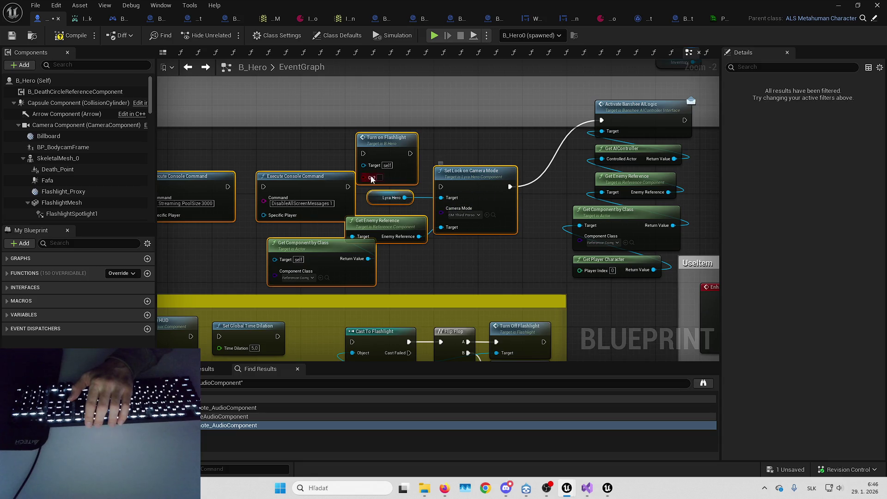
{"action": "left_click_drag", "start_coordinate": [372, 179], "coordinate": [398, 164]}
{"action": "left_click_drag", "start_coordinate": [336, 188], "coordinate": [161, 213]}
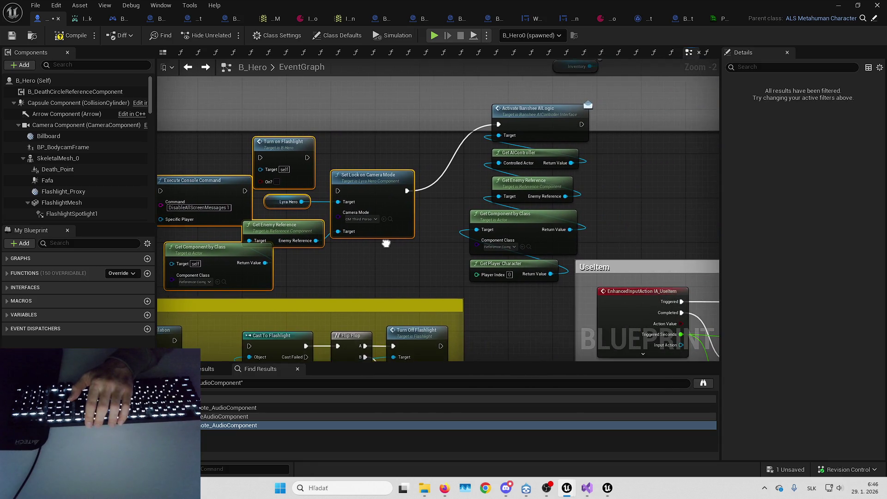
{"action": "key", "text": "Delete"}
Delete the last column of unused nodes and bring the Debug comment into view
{"action": "left_click_drag", "start_coordinate": [462, 87], "coordinate": [570, 287]}
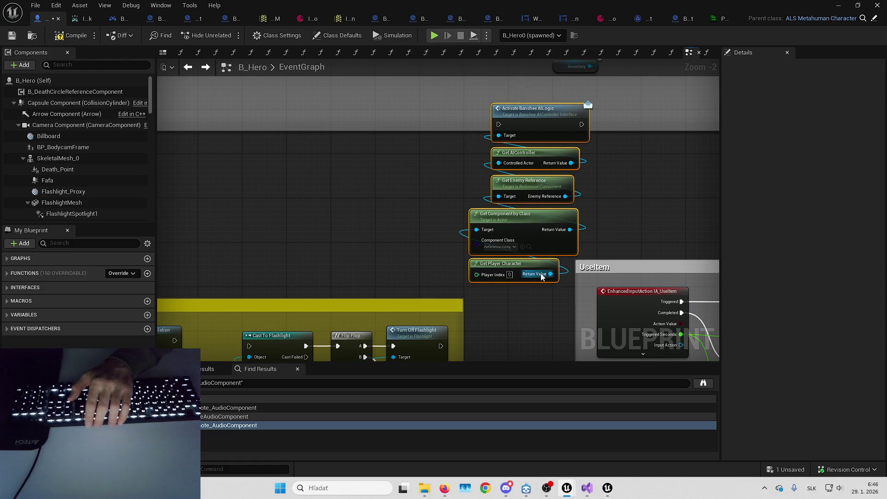
{"action": "key", "text": "Delete"}
{"action": "scroll", "coordinate": [418, 196], "scroll_direction": "down", "scroll_amount": 2}
{"action": "mouse_move", "coordinate": [418, 196]}
{"action": "left_mouse_down"}
{"action": "mouse_move", "coordinate": [254, 233]}
{"action": "mouse_move", "coordinate": [527, 147]}
{"action": "mouse_move", "coordinate": [613, 129]}
{"action": "left_mouse_up"}
{"action": "scroll", "coordinate": [478, 109], "scroll_direction": "up", "scroll_amount": 2}
Delete the Get Player Controller, Set View Target with Blend and Execute Console Command nodes
{"action": "mouse_move", "coordinate": [469, 134]}
{"action": "left_mouse_down"}
{"action": "mouse_move", "coordinate": [480, 120]}
{"action": "mouse_move", "coordinate": [489, 150]}
{"action": "left_mouse_up"}
{"action": "scroll", "coordinate": [443, 186], "scroll_direction": "down", "scroll_amount": 1}
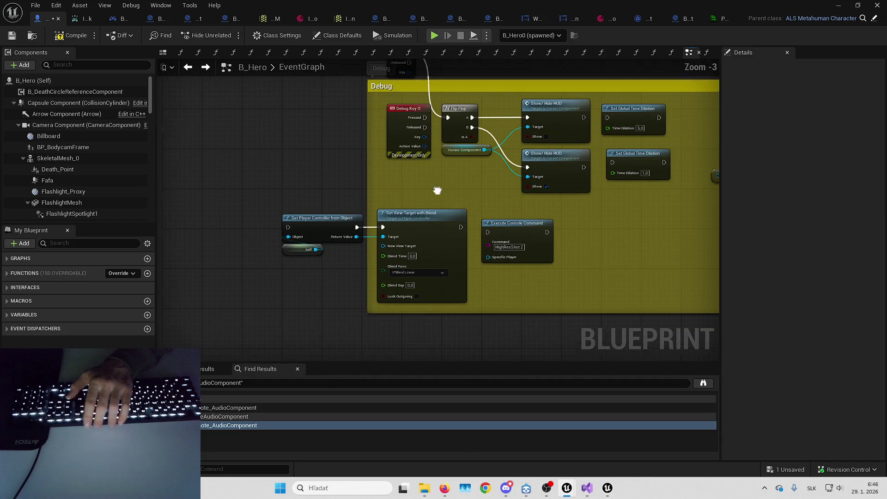
{"action": "left_click_drag", "start_coordinate": [262, 216], "coordinate": [475, 284]}
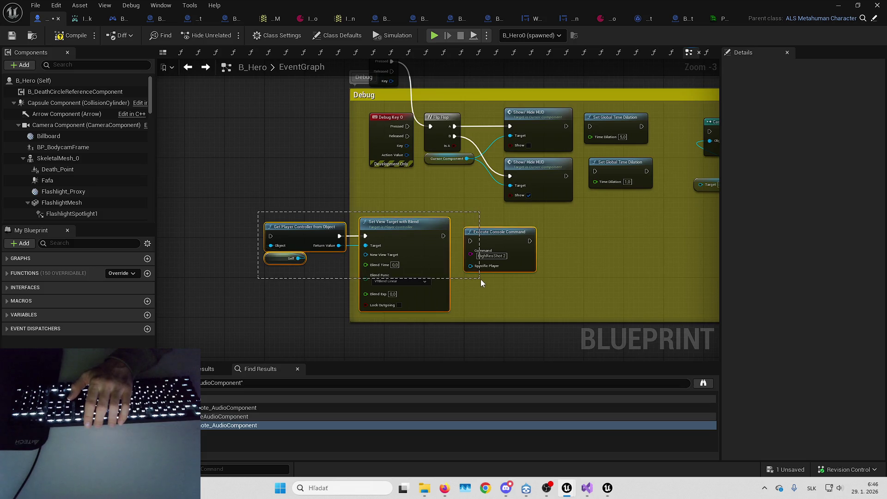
{"action": "key", "text": "Delete"}
Review the Debug key event and flashlight nodes, then switch to the main level editor
{"action": "left_click_drag", "start_coordinate": [462, 198], "coordinate": [393, 284]}
{"action": "left_click", "coordinate": [307, 203]}
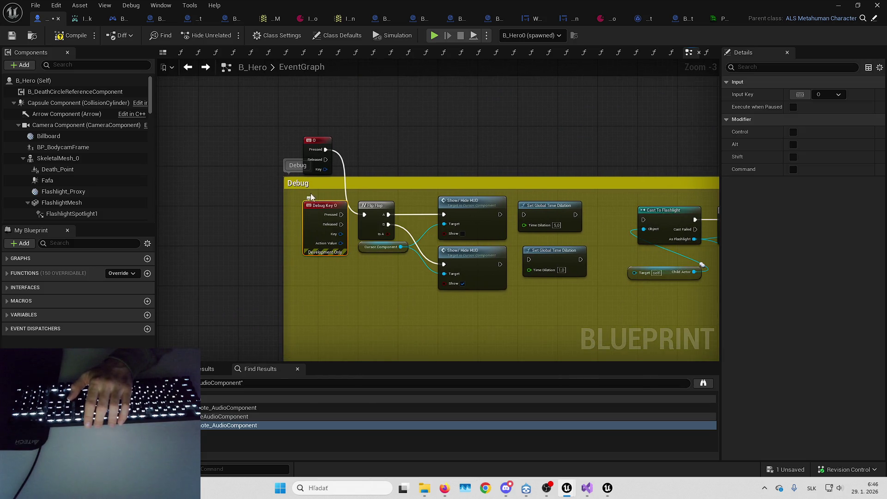
{"action": "left_click_drag", "start_coordinate": [331, 142], "coordinate": [275, 106]}
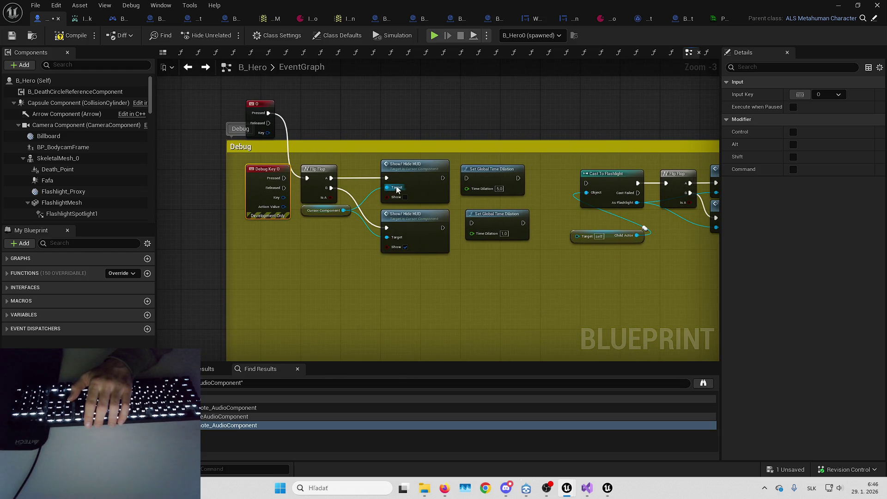
{"action": "mouse_move", "coordinate": [413, 244]}
{"action": "left_mouse_down"}
{"action": "mouse_move", "coordinate": [385, 269]}
{"action": "mouse_move", "coordinate": [453, 269]}
{"action": "left_mouse_up"}
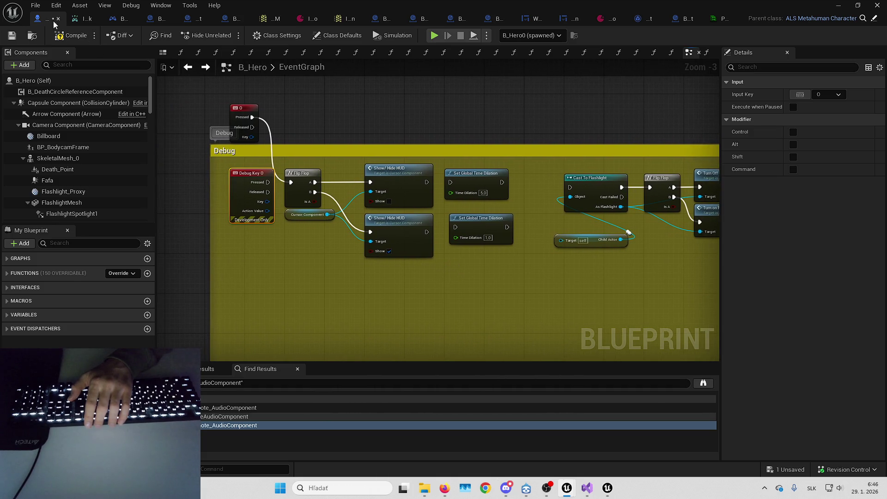
{"action": "left_click_drag", "start_coordinate": [384, 97], "coordinate": [382, 127]}
{"action": "key", "text": "alt+Tab"}
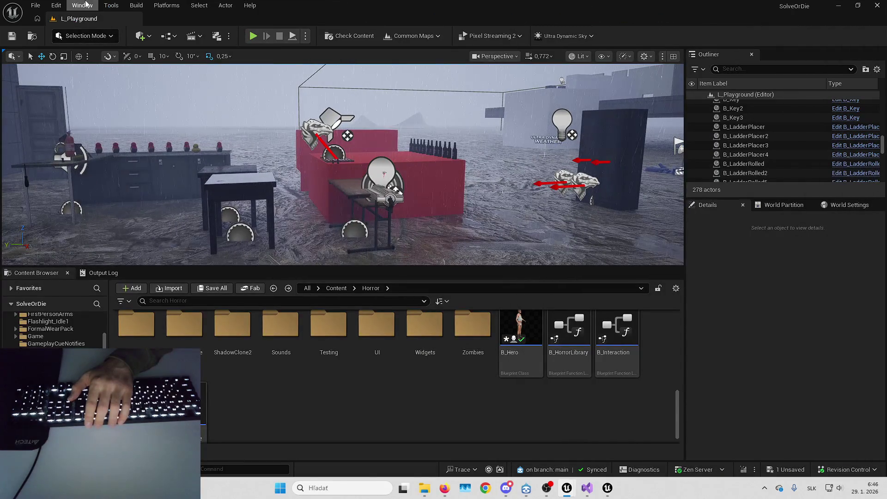
Open the Widget Reflector via a 'widget' search in Tools, start playing, and show the debug menu
{"action": "left_click", "coordinate": [112, 5]}
{"action": "type", "text": "widget"}
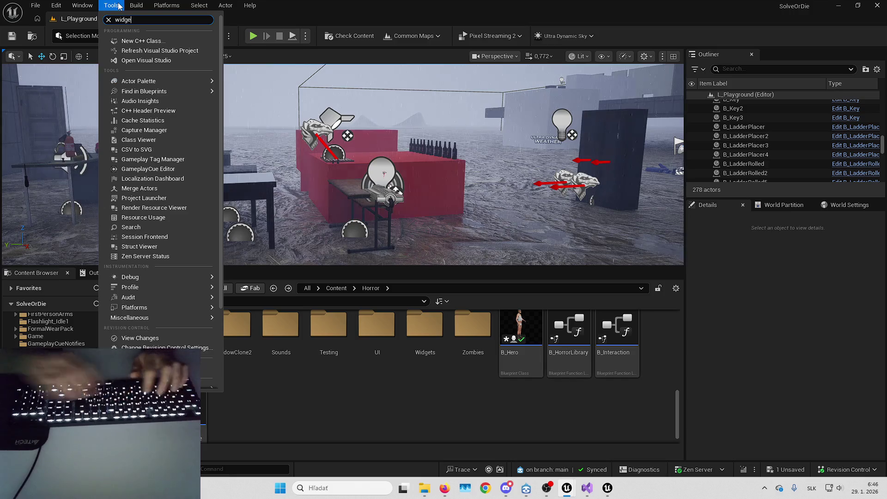
{"action": "left_click", "coordinate": [131, 37]}
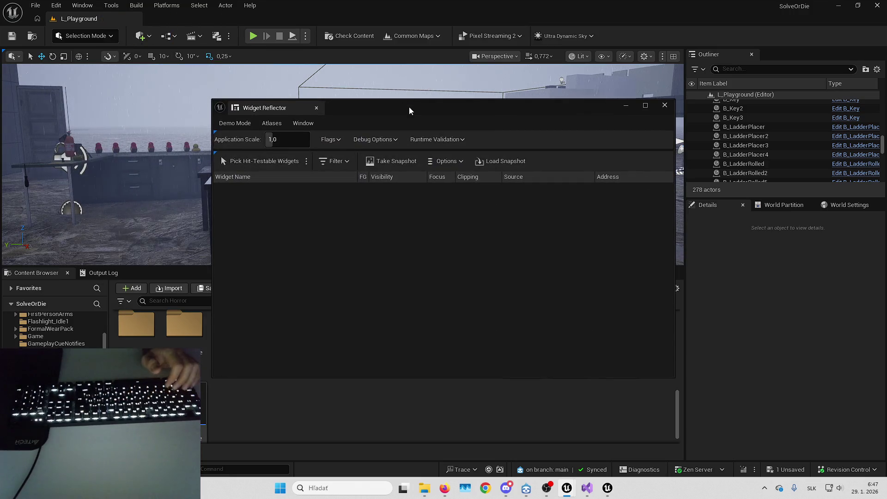
{"action": "key", "text": "alt+p"}
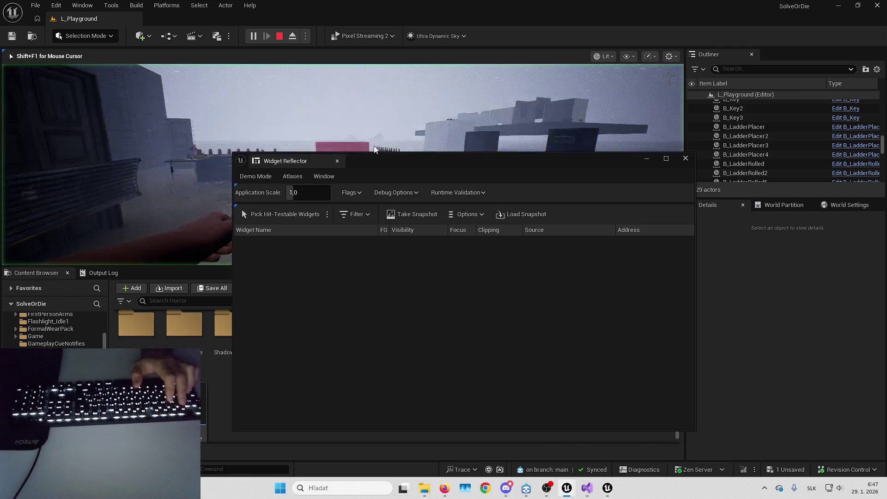
{"action": "left_click_drag", "start_coordinate": [286, 161], "coordinate": [769, 199]}
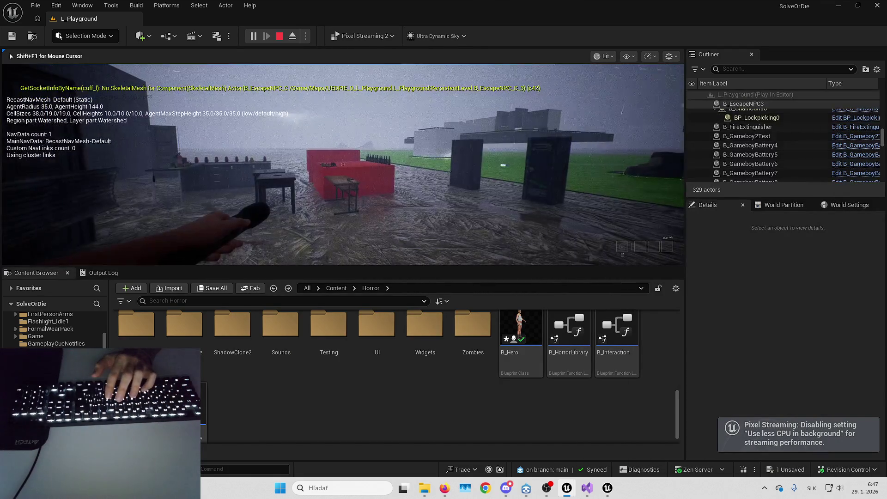
{"action": "key", "text": "Tab"}
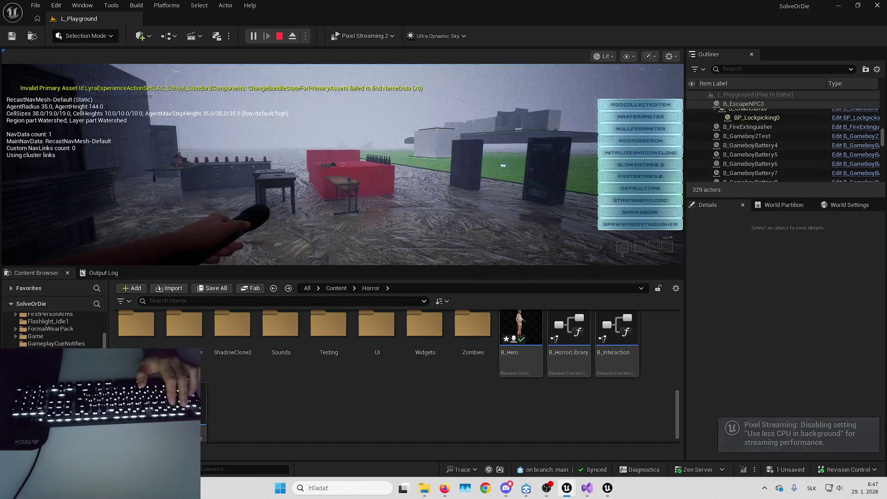
Pick hit-testable widgets over a debug menu button to reveal W_LyraMenuButton, then stop playing
{"action": "key", "text": "ctrl+shift+w"}
{"action": "left_click", "coordinate": [187, 245]}
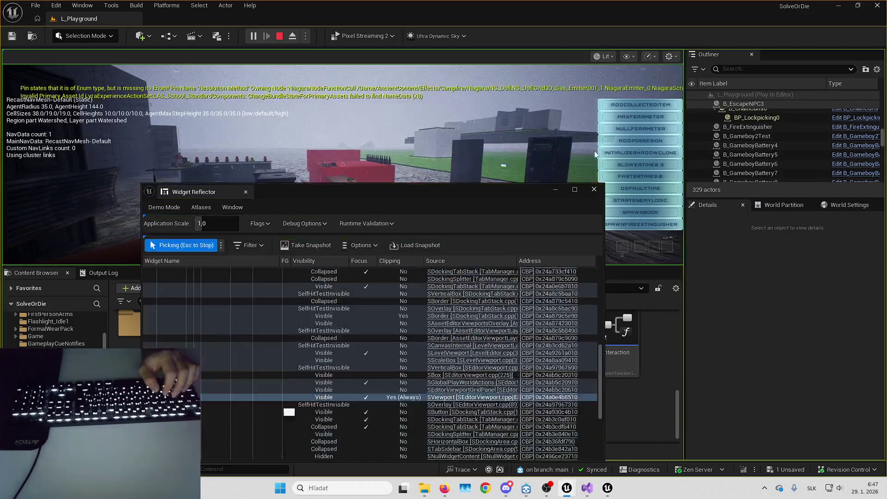
{"action": "key", "text": "Escape"}
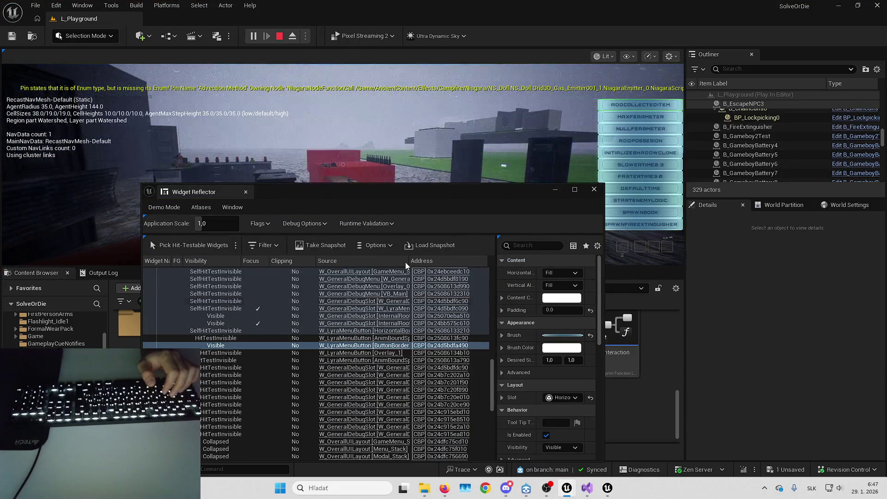
{"action": "scroll", "coordinate": [336, 316], "scroll_direction": "up", "scroll_amount": 10}
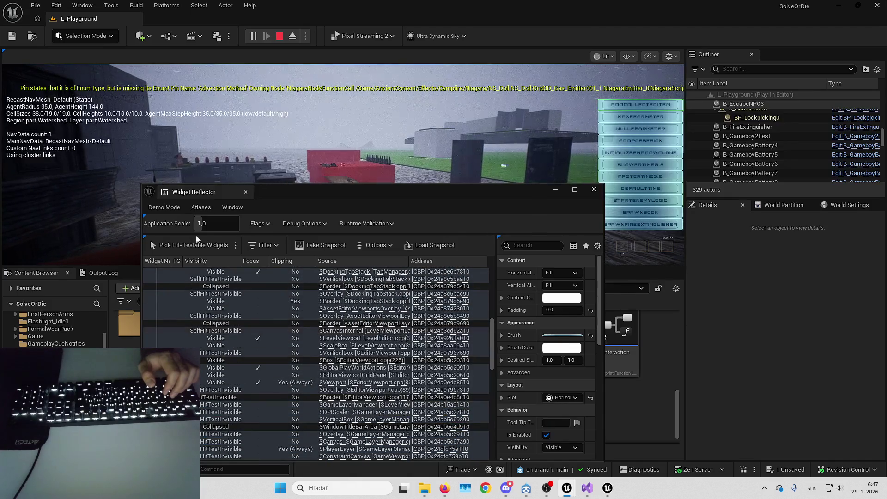
{"action": "left_click", "coordinate": [186, 245]}
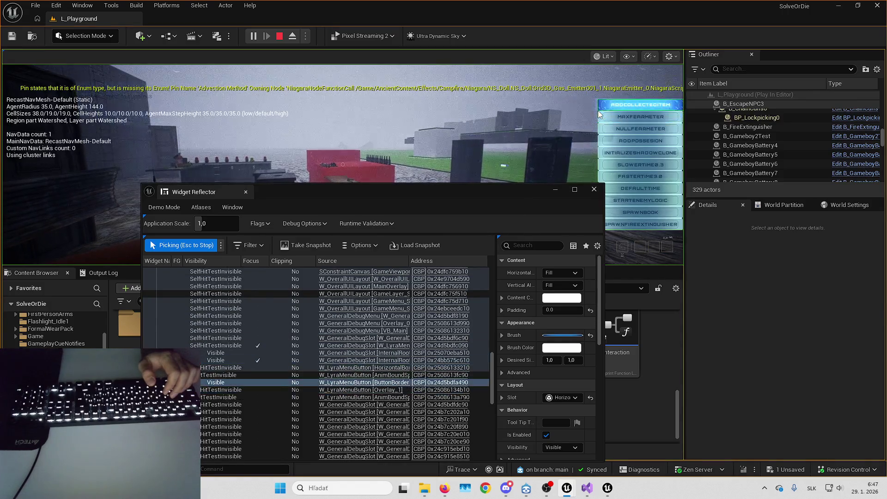
{"action": "key", "text": "Escape"}
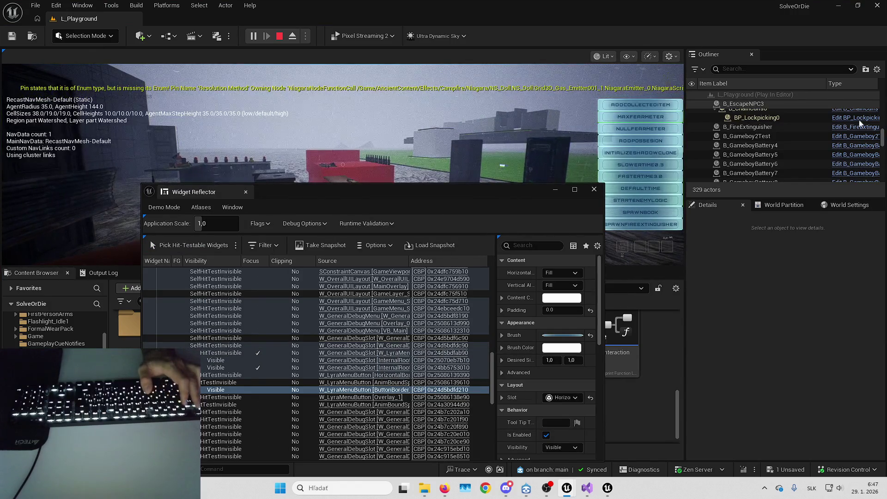
{"action": "key", "text": "Escape"}
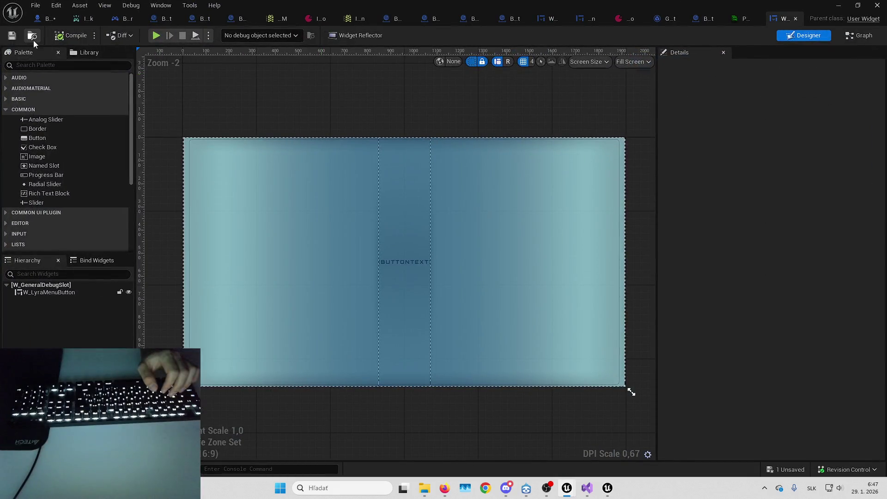
Open the W_GeneralDebugMenu widget from the Debug widgets folder in its Graph view
{"action": "left_click", "coordinate": [32, 37]}
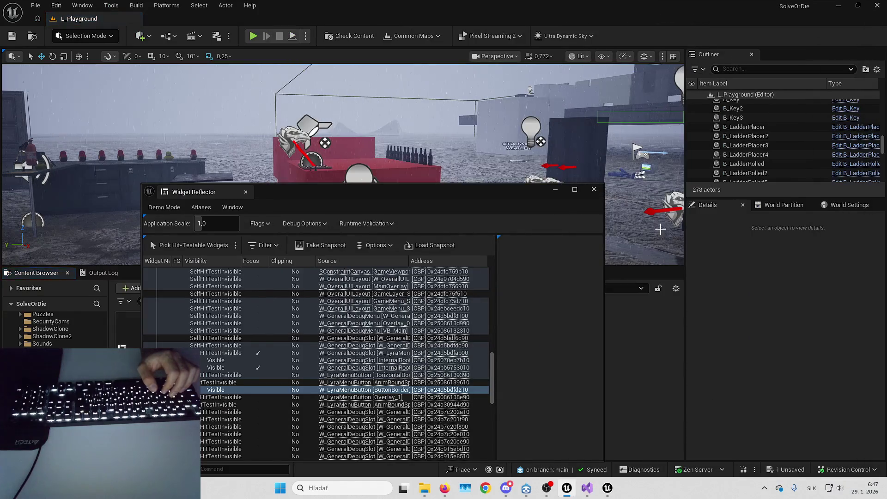
{"action": "left_click", "coordinate": [233, 333]}
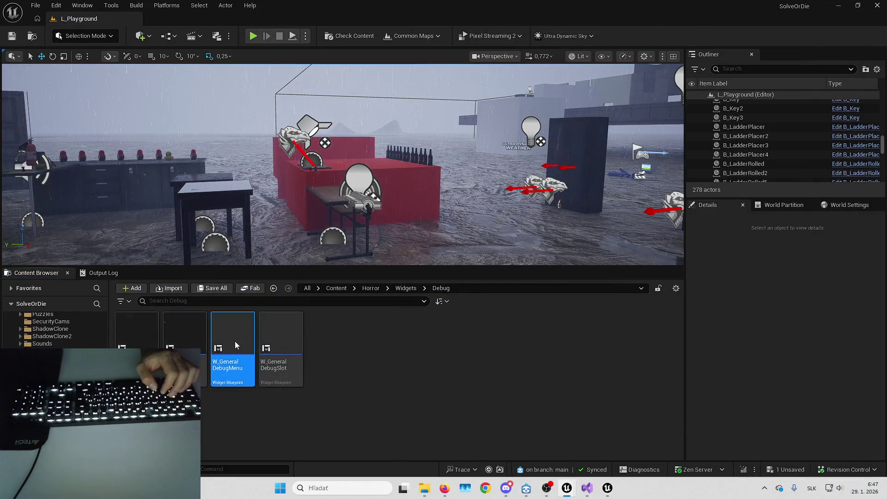
{"action": "key", "text": "Return"}
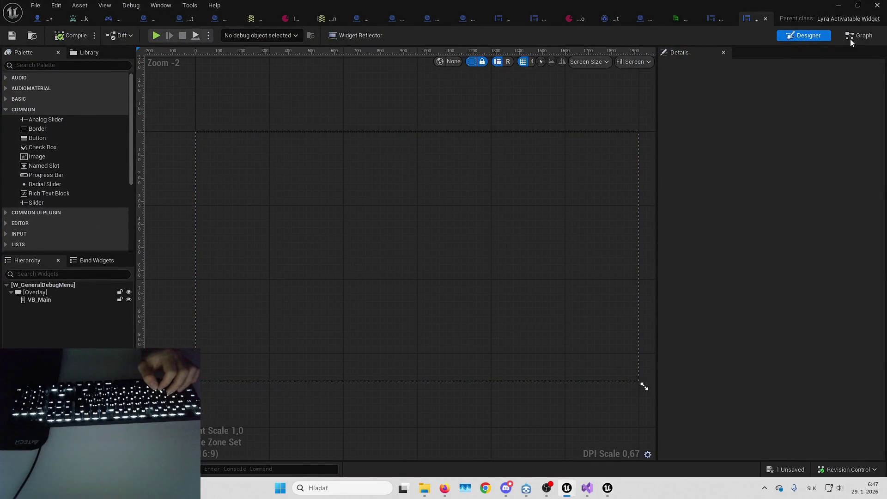
{"action": "left_click", "coordinate": [852, 40]}
Zoom to and select the ForEach E_GeneralDebugAction loop, then return to the level editor
{"action": "scroll", "coordinate": [432, 238], "scroll_direction": "down", "scroll_amount": 3}
{"action": "scroll", "coordinate": [433, 237], "scroll_direction": "up", "scroll_amount": 1}
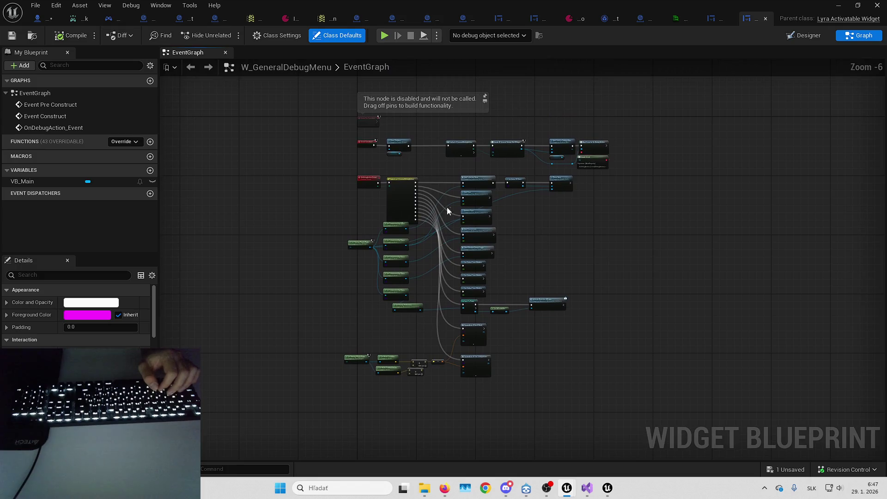
{"action": "scroll", "coordinate": [447, 184], "scroll_direction": "up", "scroll_amount": 1}
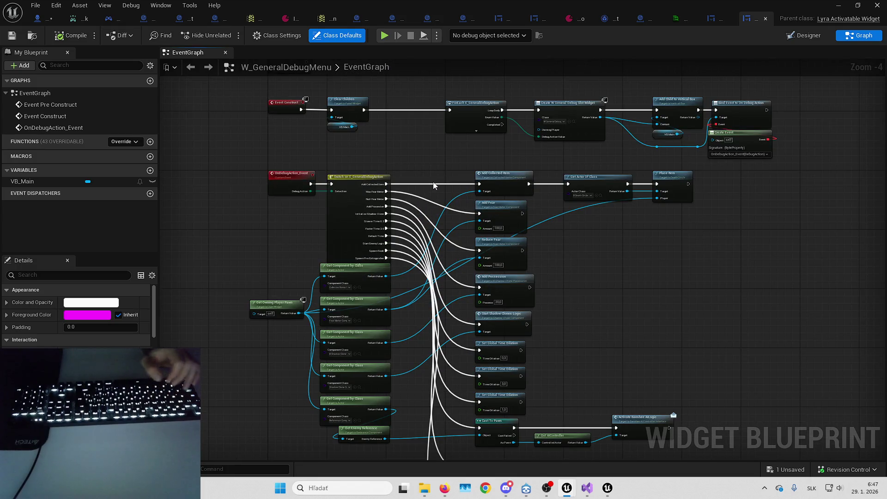
{"action": "scroll", "coordinate": [462, 135], "scroll_direction": "up", "scroll_amount": 3}
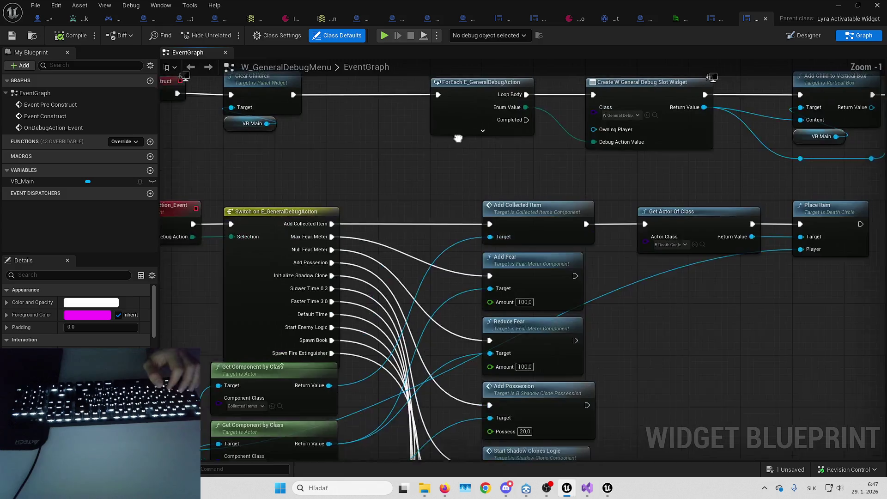
{"action": "left_click", "coordinate": [454, 150]}
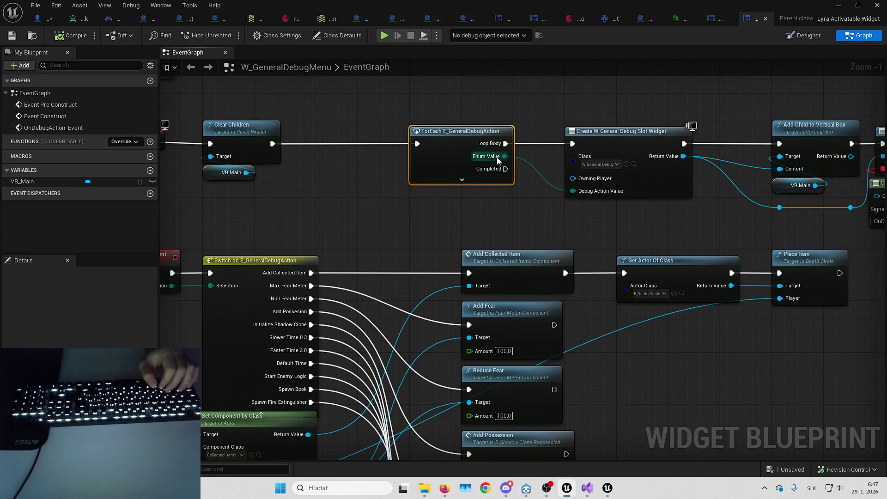
{"action": "key", "text": "alt+Tab"}
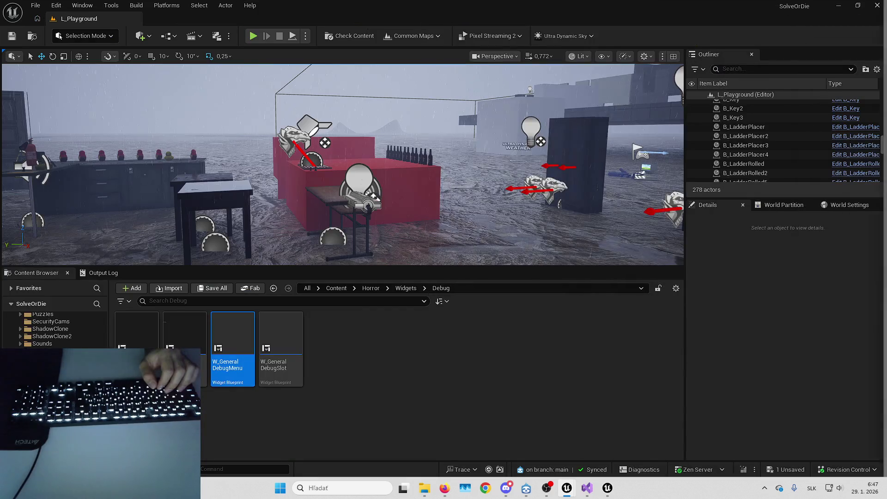
Search for 'general debug' and open the E_GeneralDebugAction enum
{"action": "type", "text": "general"}
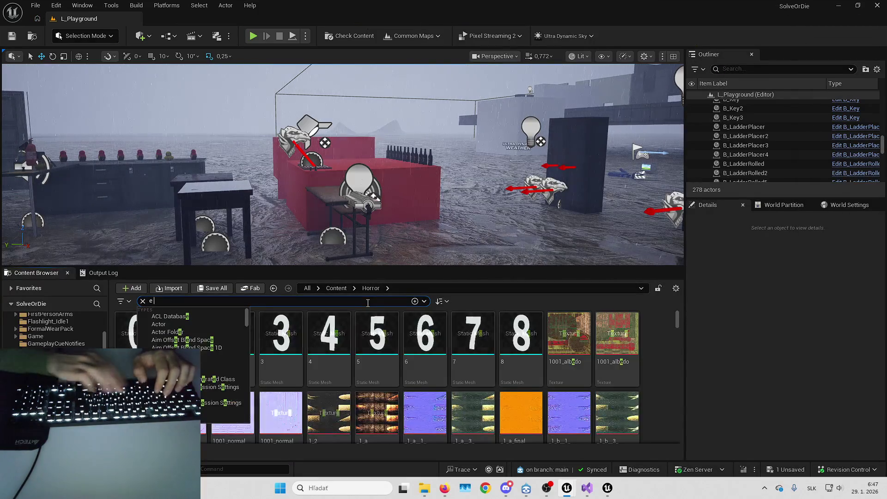
{"action": "type", "text": " debug"}
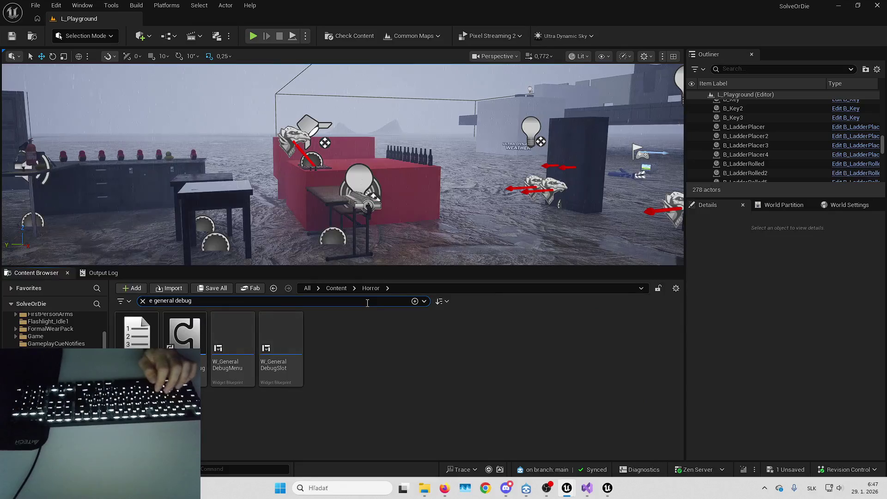
{"action": "left_click", "coordinate": [149, 347]}
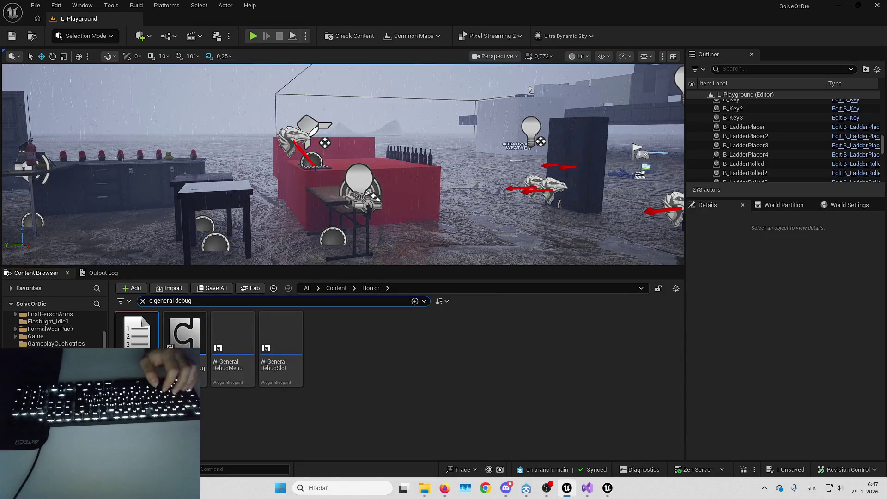
{"action": "key", "text": "Return"}
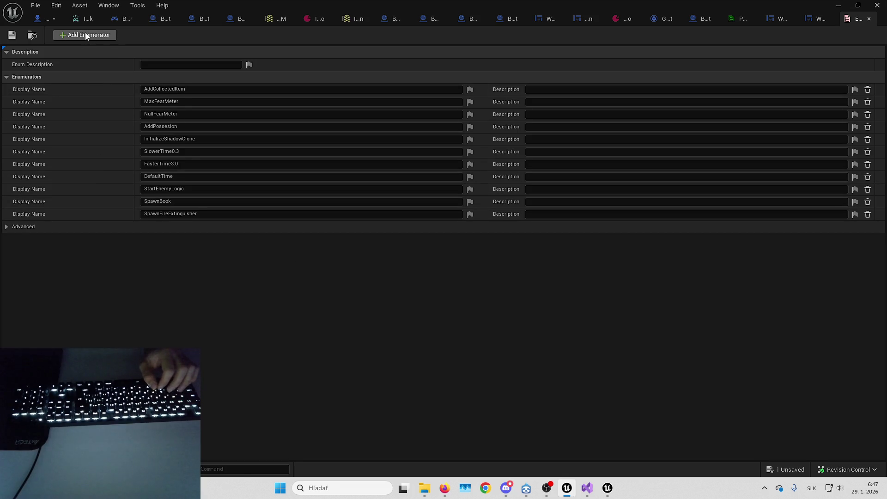
Name the new last enumerator 'Show/Hide UI' and save the enum
{"action": "left_click", "coordinate": [175, 226]}
{"action": "type", "text": "Show/Hide"}
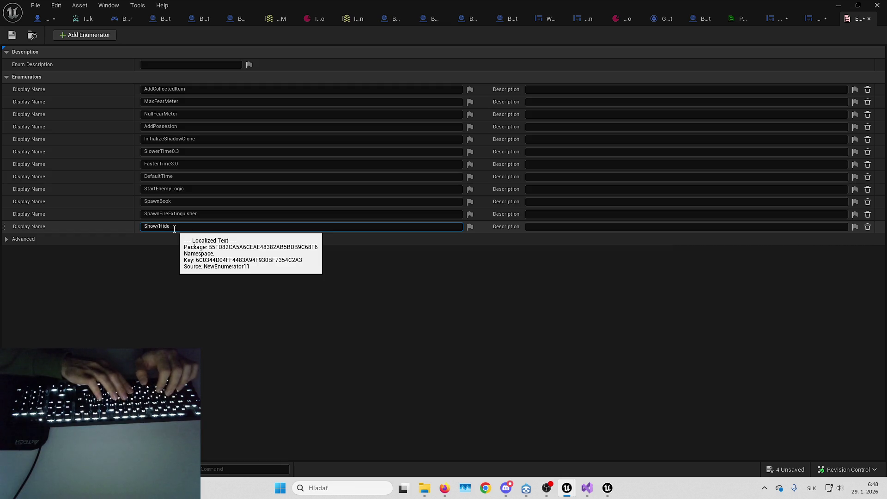
{"action": "type", "text": " UI"}
{"action": "key", "text": "Return"}
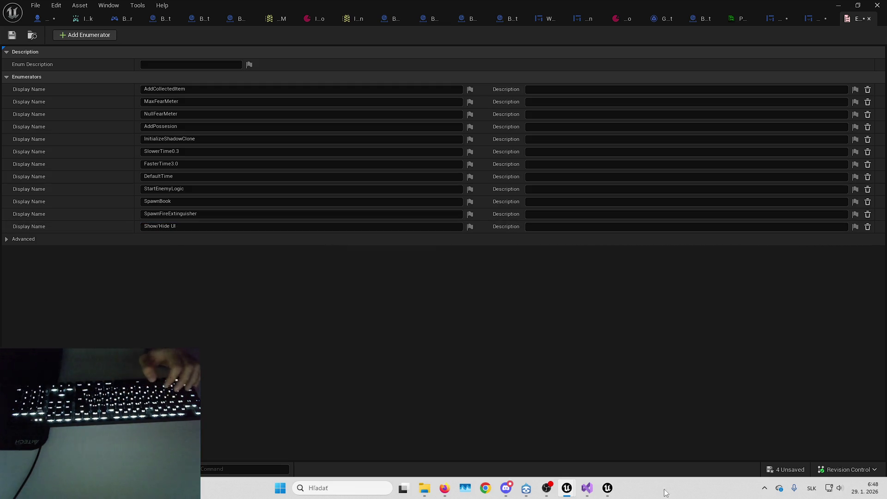
{"action": "key", "text": "ctrl+shift+s"}
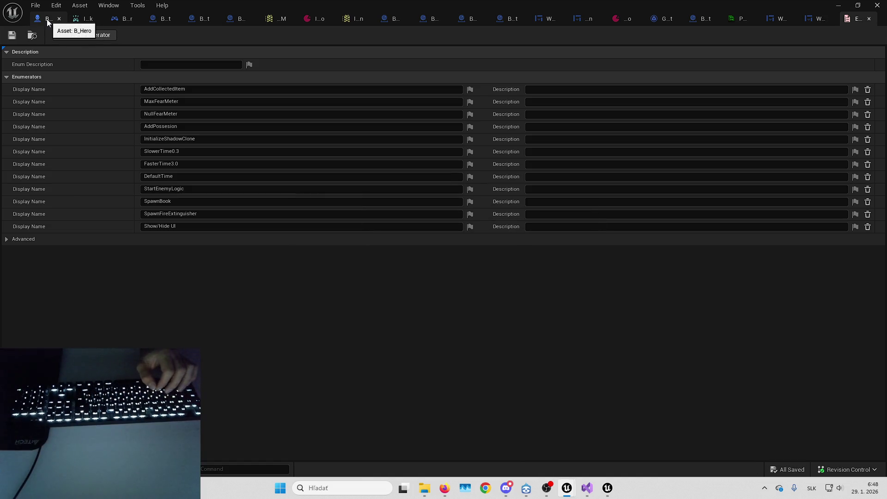
Switch to the W_GeneralDebugMenu graph and frame the pawn and component lookup nodes
{"action": "left_click", "coordinate": [811, 22]}
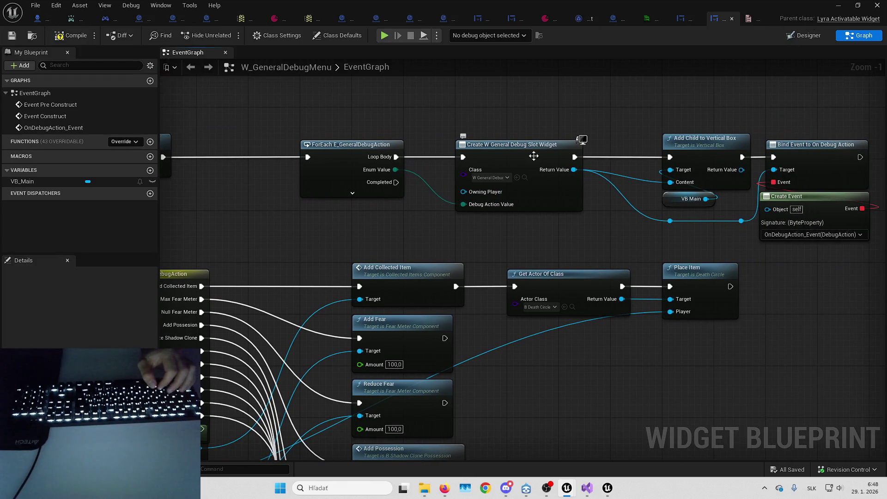
{"action": "left_click_drag", "start_coordinate": [525, 108], "coordinate": [498, 130]}
{"action": "mouse_move", "coordinate": [586, 227]}
{"action": "left_mouse_down"}
{"action": "mouse_move", "coordinate": [679, 157]}
{"action": "mouse_move", "coordinate": [758, 202]}
{"action": "mouse_move", "coordinate": [827, 190]}
{"action": "left_mouse_up"}
{"action": "mouse_move", "coordinate": [312, 193]}
{"action": "left_mouse_down"}
{"action": "mouse_move", "coordinate": [340, 117]}
{"action": "mouse_move", "coordinate": [481, 340]}
{"action": "mouse_move", "coordinate": [463, 416]}
{"action": "left_mouse_up"}
{"action": "scroll", "coordinate": [340, 116], "scroll_direction": "down", "scroll_amount": 1}
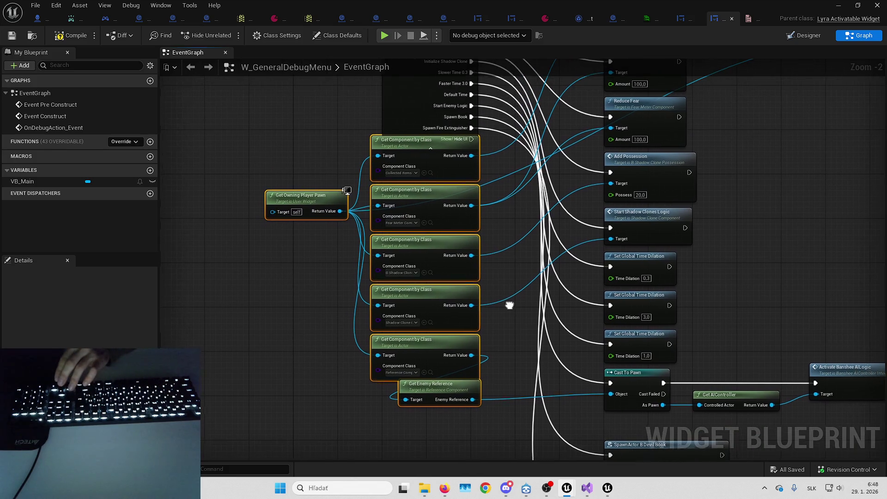
Inspect the Cursor Component and Show/Hide HUD nodes in B_Hero's event graph
{"action": "left_click", "coordinate": [49, 21]}
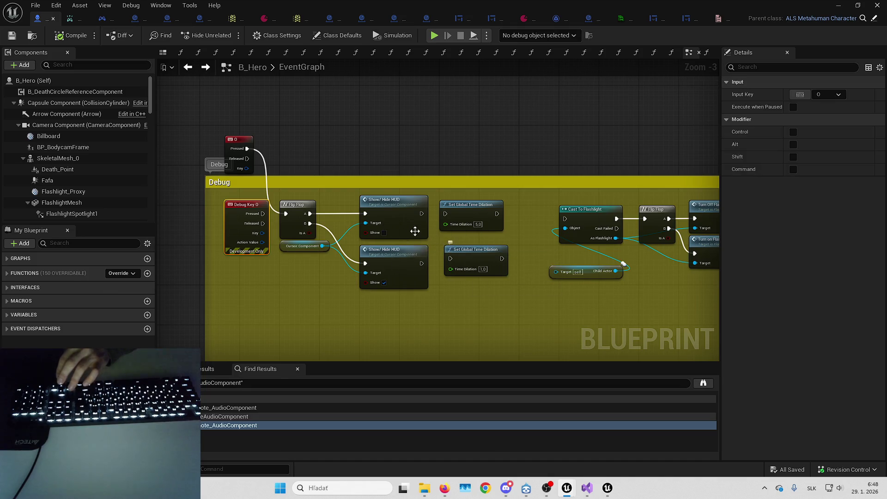
{"action": "left_click", "coordinate": [303, 246]}
{"action": "left_click", "coordinate": [403, 231]}
{"action": "left_click", "coordinate": [400, 213]}
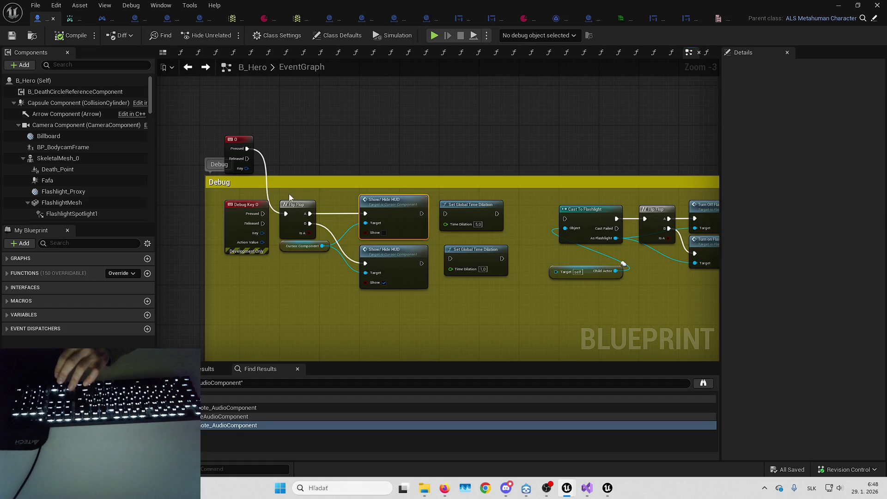
Back in W_GeneralDebugMenu, move the component lookup nodes about 250 px left
{"action": "left_click", "coordinate": [685, 21]}
{"action": "mouse_move", "coordinate": [319, 190]}
{"action": "left_mouse_down"}
{"action": "mouse_move", "coordinate": [462, 397]}
{"action": "mouse_move", "coordinate": [465, 351]}
{"action": "mouse_move", "coordinate": [466, 418]}
{"action": "left_mouse_up"}
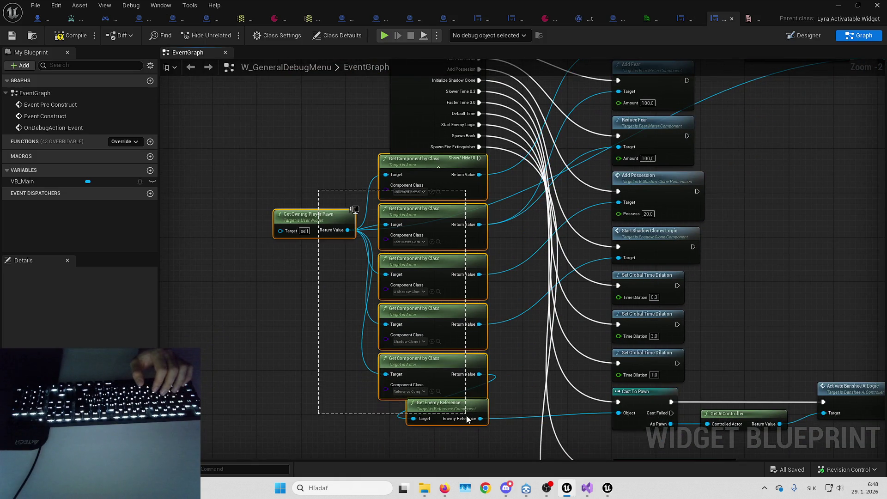
{"action": "left_click_drag", "start_coordinate": [464, 324], "coordinate": [483, 416]}
{"action": "mouse_move", "coordinate": [448, 271]}
{"action": "left_mouse_down"}
{"action": "mouse_move", "coordinate": [334, 260]}
{"action": "mouse_move", "coordinate": [342, 273]}
{"action": "mouse_move", "coordinate": [358, 196]}
{"action": "mouse_move", "coordinate": [342, 215]}
{"action": "mouse_move", "coordinate": [428, 215]}
{"action": "left_mouse_up"}
Nudge the spawn-location nodes up slightly to clear space below
{"action": "scroll", "coordinate": [429, 214], "scroll_direction": "down", "scroll_amount": 1}
{"action": "left_click_drag", "start_coordinate": [290, 210], "coordinate": [582, 252]}
{"action": "left_click_drag", "start_coordinate": [583, 215], "coordinate": [583, 191]}
{"action": "left_click", "coordinate": [415, 178]}
{"action": "mouse_move", "coordinate": [415, 178]}
{"action": "left_mouse_down"}
{"action": "mouse_move", "coordinate": [429, 177]}
{"action": "mouse_move", "coordinate": [419, 155]}
{"action": "mouse_move", "coordinate": [475, 312]}
{"action": "left_mouse_up"}
{"action": "right_click", "coordinate": [475, 312]}
Duplicate Get Owning Player Pawn and attach a Get Component by Class node to it
{"action": "left_click", "coordinate": [438, 320]}
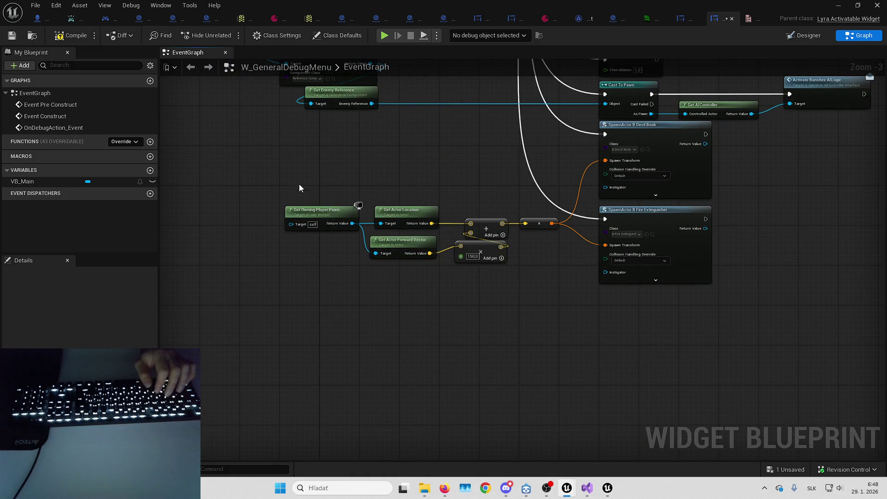
{"action": "key", "text": "ctrl+c"}
{"action": "key", "text": "ctrl+v"}
{"action": "left_click_drag", "start_coordinate": [452, 348], "coordinate": [512, 335]}
{"action": "type", "text": "get comp by clas"}
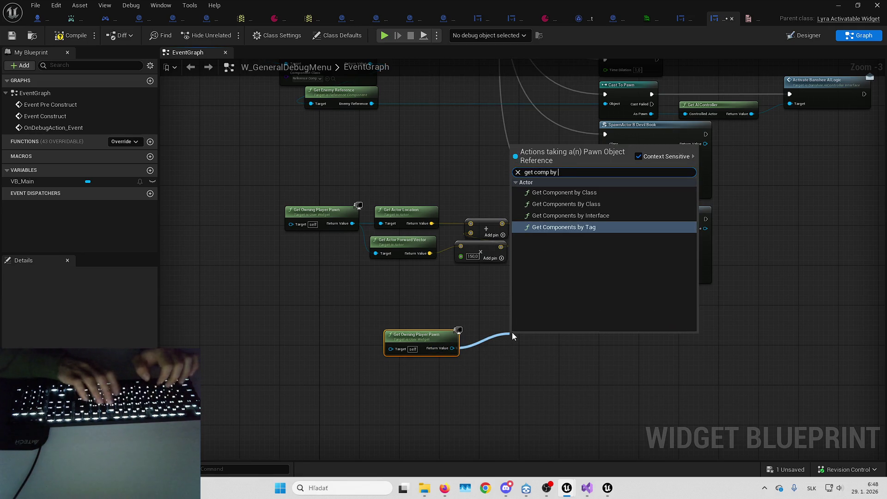
{"action": "key", "text": "Return"}
Set the component class to Cursor Component and shift both nodes left together
{"action": "left_click", "coordinate": [538, 366]}
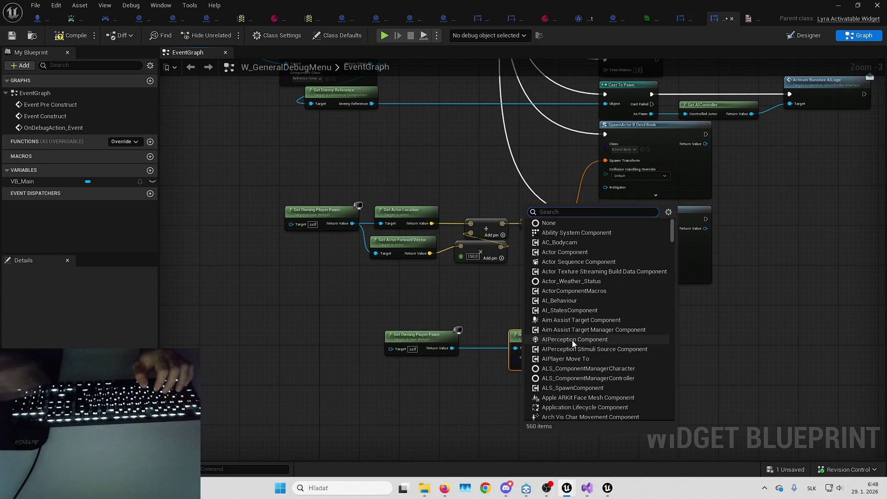
{"action": "type", "text": "cursor"}
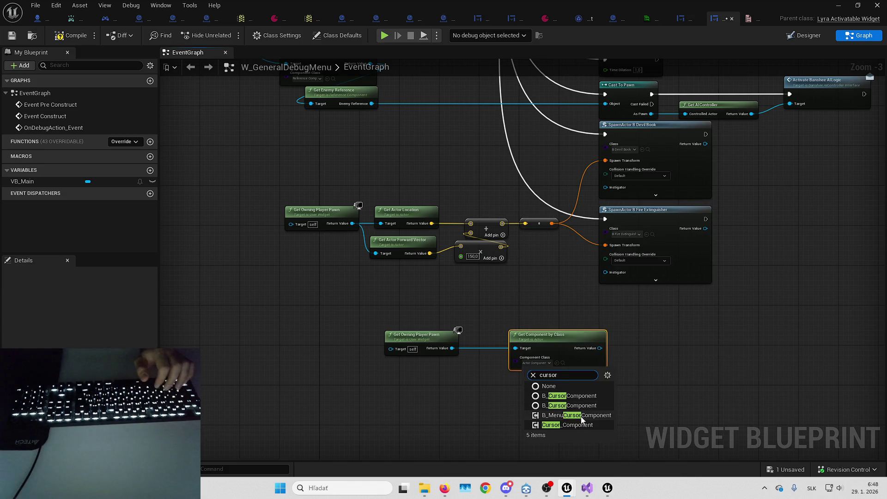
{"action": "left_click", "coordinate": [581, 427]}
{"action": "mouse_move", "coordinate": [433, 353]}
{"action": "left_mouse_down"}
{"action": "mouse_move", "coordinate": [507, 390]}
{"action": "mouse_move", "coordinate": [556, 391]}
{"action": "left_mouse_up"}
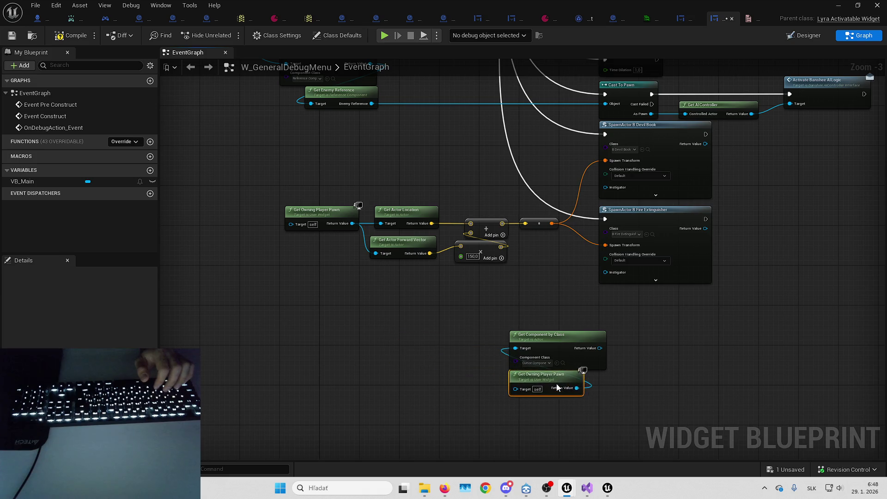
{"action": "left_click", "coordinate": [551, 354], "text": "ctrl"}
{"action": "left_click_drag", "start_coordinate": [552, 354], "coordinate": [362, 369]}
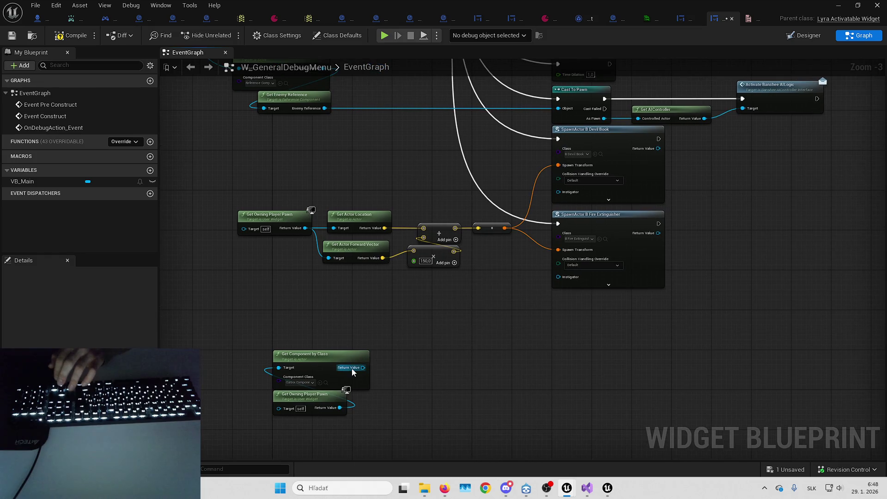
Add a Show/Hide HUD call on the Cursor Component's return value and position it
{"action": "left_click_drag", "start_coordinate": [363, 368], "coordinate": [475, 357]}
{"action": "type", "text": "show"}
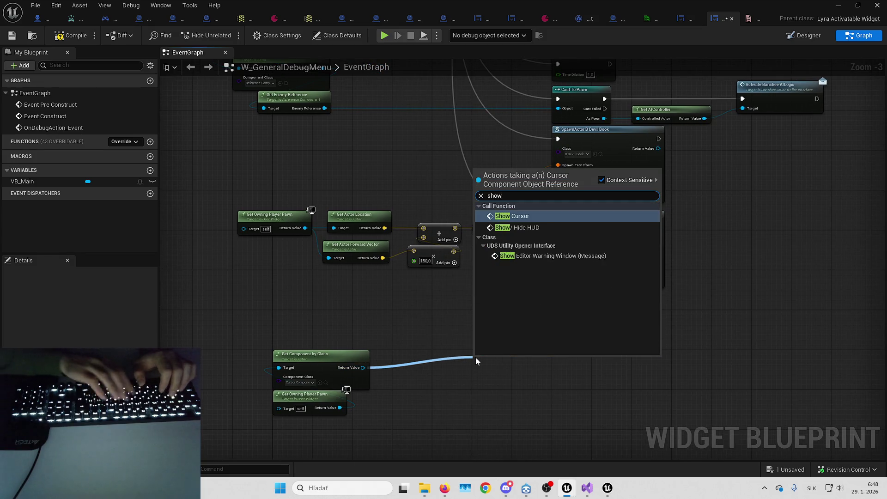
{"action": "key", "text": "Down"}
{"action": "key", "text": "Return"}
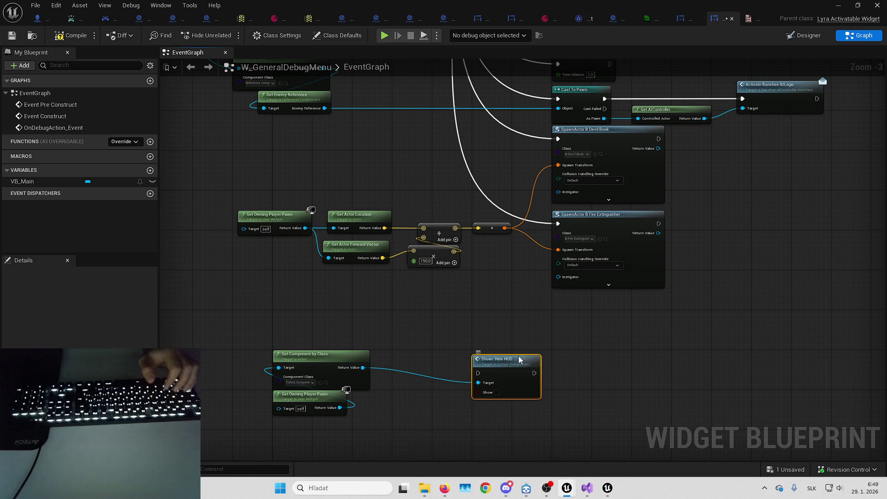
{"action": "left_click_drag", "start_coordinate": [505, 361], "coordinate": [581, 321]}
{"action": "left_click_drag", "start_coordinate": [522, 317], "coordinate": [584, 286]}
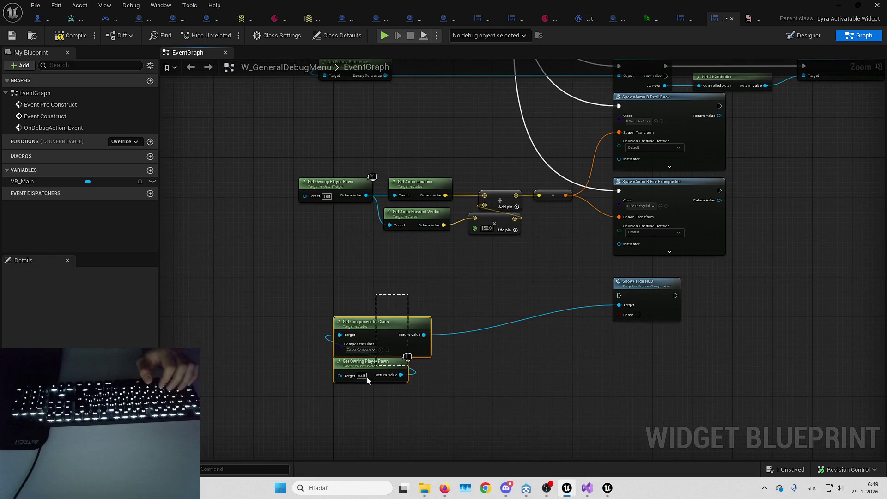
Search the Cursor Component's actions for 'hud' without adding any, then open the Show/Hide HUD event definition
{"action": "left_click_drag", "start_coordinate": [424, 335], "coordinate": [471, 337]}
{"action": "type", "text": "g"}
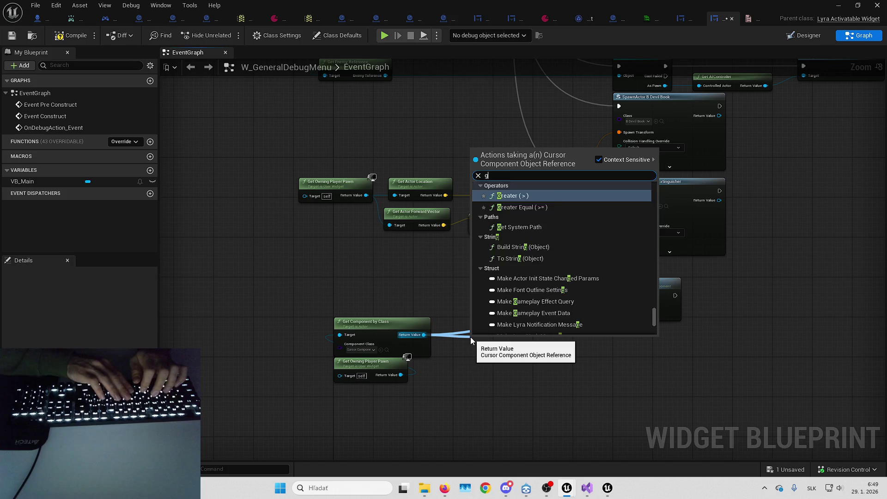
{"action": "type", "text": "et sh"}
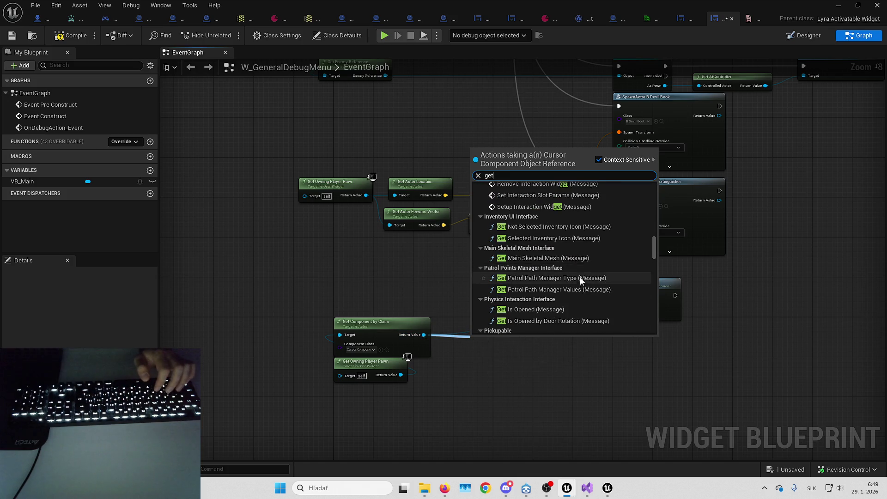
{"action": "key", "text": "BackSpace"}
{"action": "key", "text": "BackSpace"}
{"action": "type", "text": "ui"}
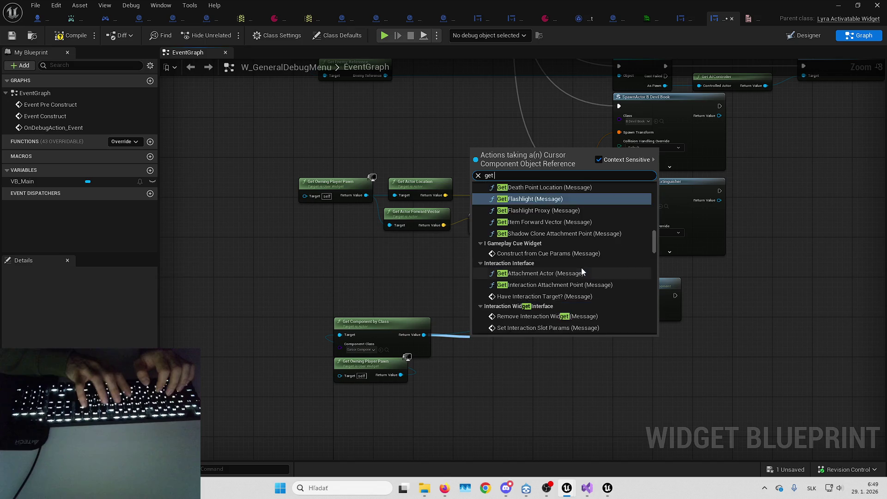
{"action": "key", "text": "BackSpace"}
{"action": "key", "text": "BackSpace"}
{"action": "key", "text": "BackSpace"}
{"action": "type", "text": "hud"}
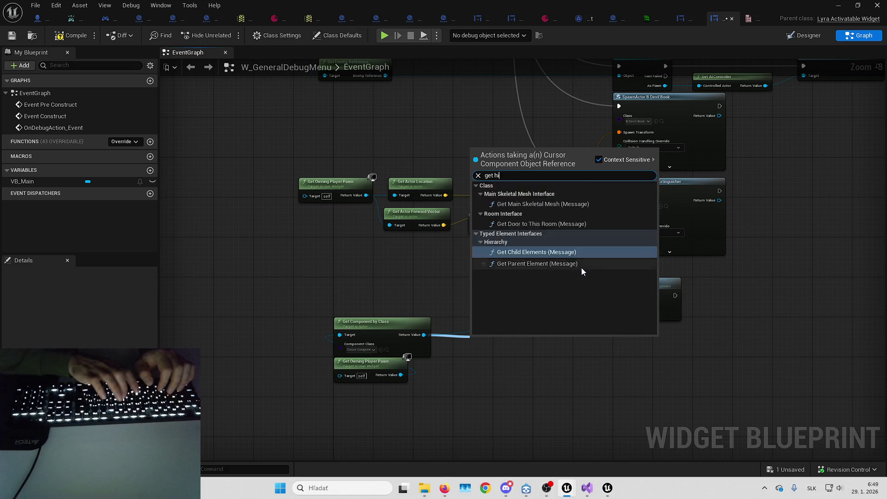
{"action": "key", "text": "Return"}
{"action": "double_click", "coordinate": [646, 283]}
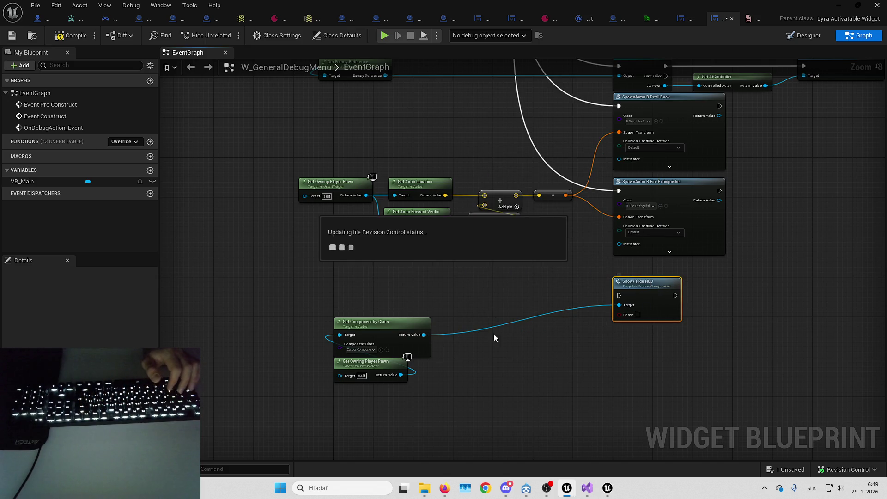
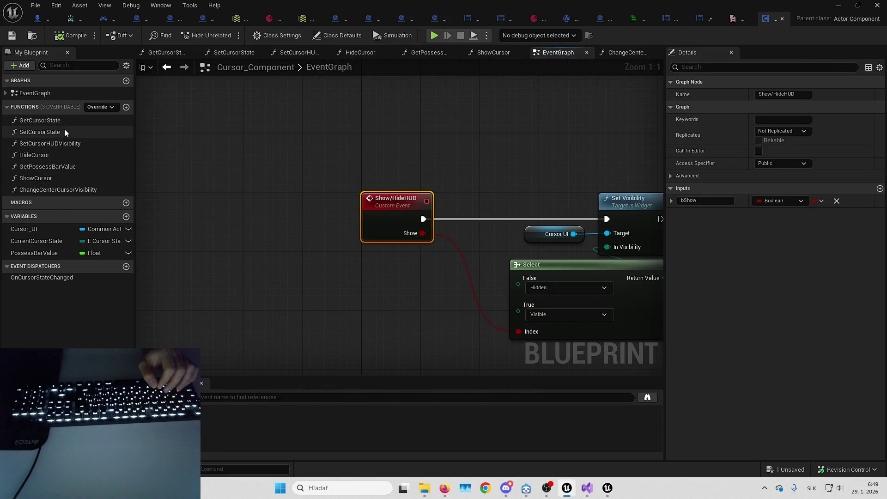
Open the GetCursorState function graph and frame its Current Cursor State node
{"action": "left_click", "coordinate": [68, 122]}
{"action": "double_click", "coordinate": [68, 121]}
{"action": "left_click", "coordinate": [438, 250]}
{"action": "key", "text": "Home"}
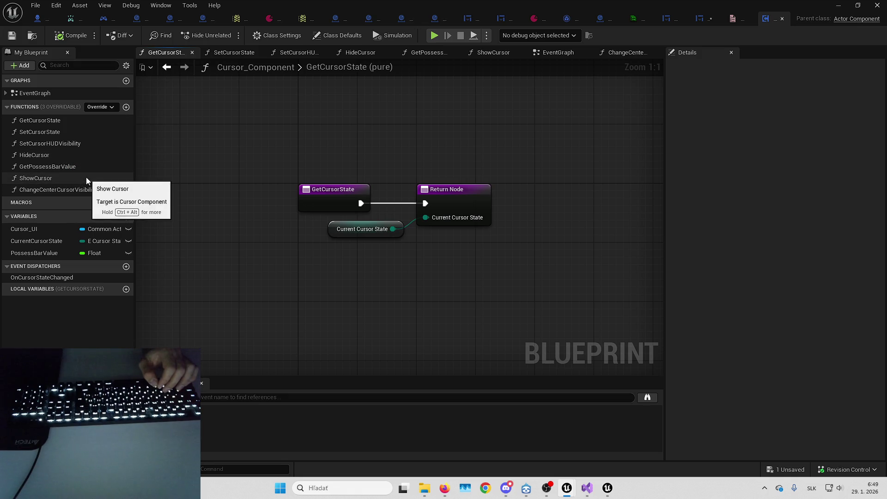
In B_Hero, open the Show/HideHUD implementation and inspect its Cursor UI, Set Visibility and Select nodes
{"action": "left_click", "coordinate": [38, 19]}
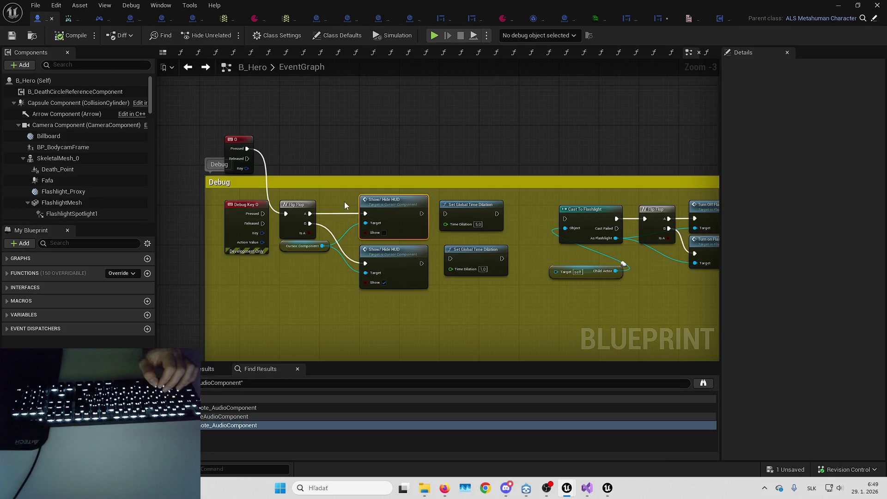
{"action": "double_click", "coordinate": [397, 205]}
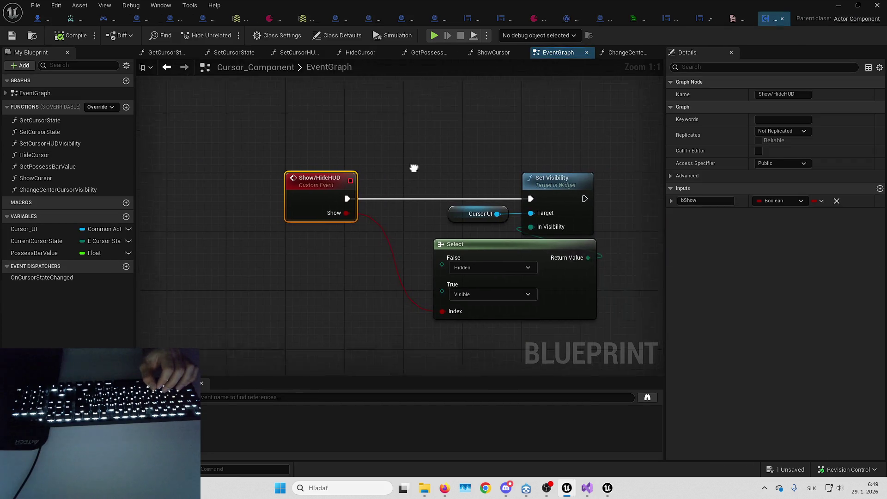
{"action": "mouse_move", "coordinate": [356, 148]}
{"action": "left_mouse_down"}
{"action": "mouse_move", "coordinate": [436, 206]}
{"action": "mouse_move", "coordinate": [532, 213]}
{"action": "left_mouse_up"}
{"action": "left_click_drag", "start_coordinate": [386, 159], "coordinate": [458, 281]}
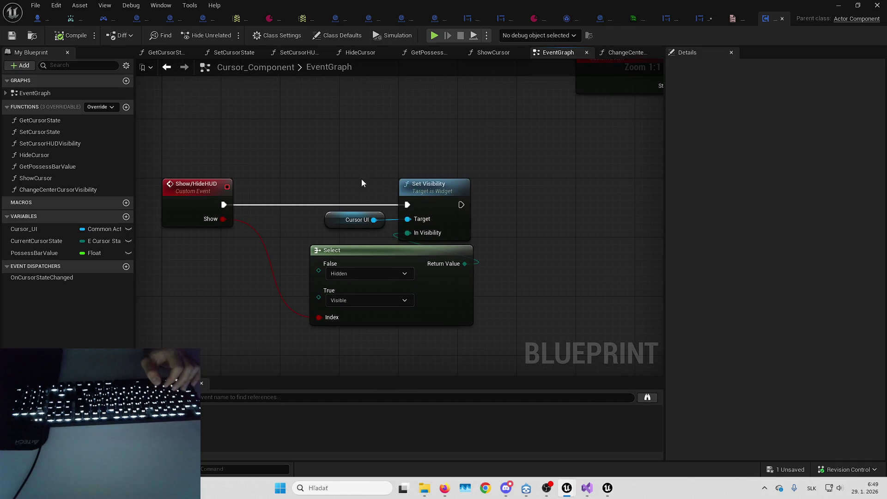
{"action": "left_click", "coordinate": [564, 232]}
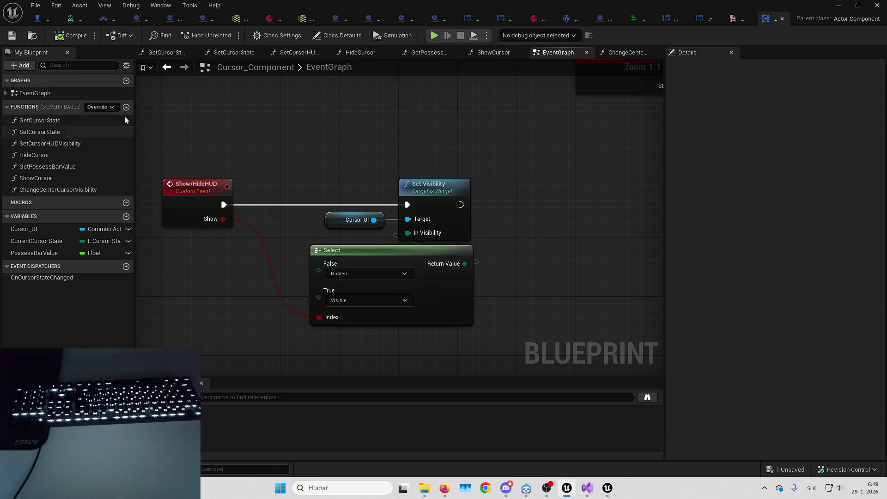
{"action": "left_click_drag", "start_coordinate": [200, 126], "coordinate": [236, 126]}
Select the Cursor UI variable node and add a new function to Cursor_Component, beginning its name
{"action": "left_click_drag", "start_coordinate": [400, 235], "coordinate": [399, 235]}
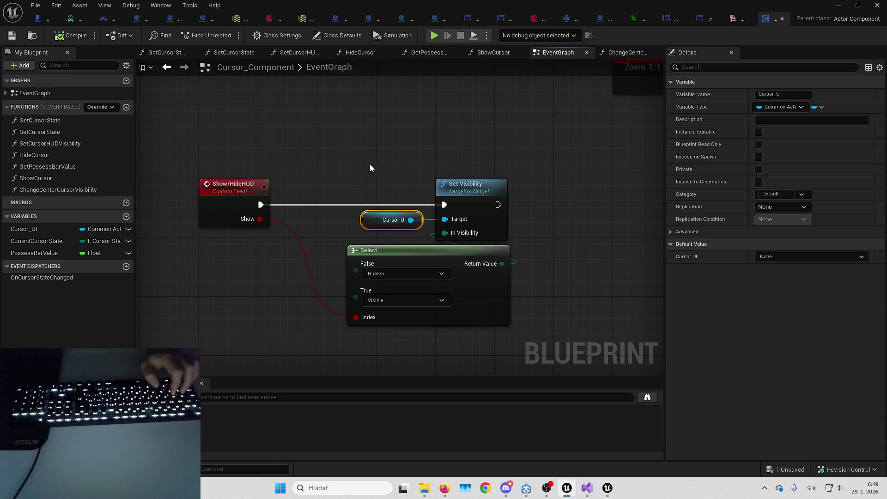
{"action": "left_click_drag", "start_coordinate": [372, 165], "coordinate": [447, 184]}
{"action": "left_click", "coordinate": [126, 107]}
{"action": "type", "text": "GetHUDVisib"}
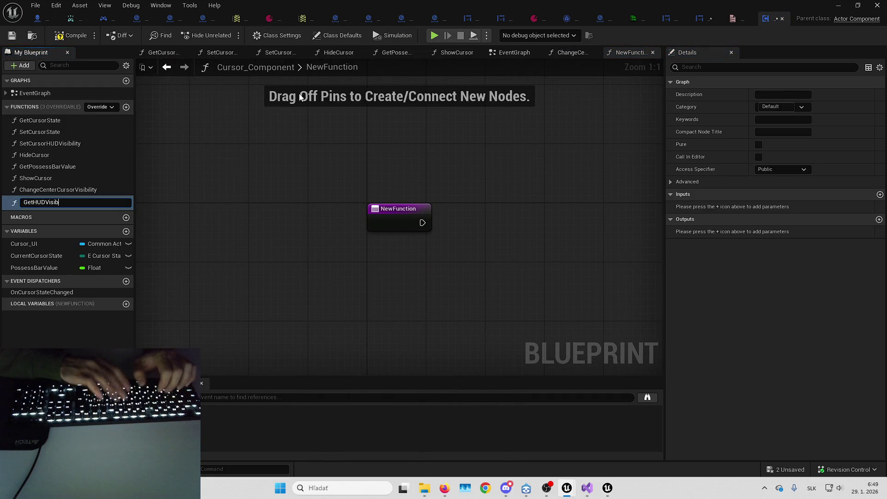
{"action": "type", "text": "ty"}
Name the function GetHUDVisibility and add a Cursor UI getter feeding an Is Visible node
{"action": "key", "text": "Return"}
{"action": "key", "text": "ctrl+v"}
{"action": "left_click_drag", "start_coordinate": [446, 270], "coordinate": [512, 242]}
{"action": "type", "text": "isvisi"}
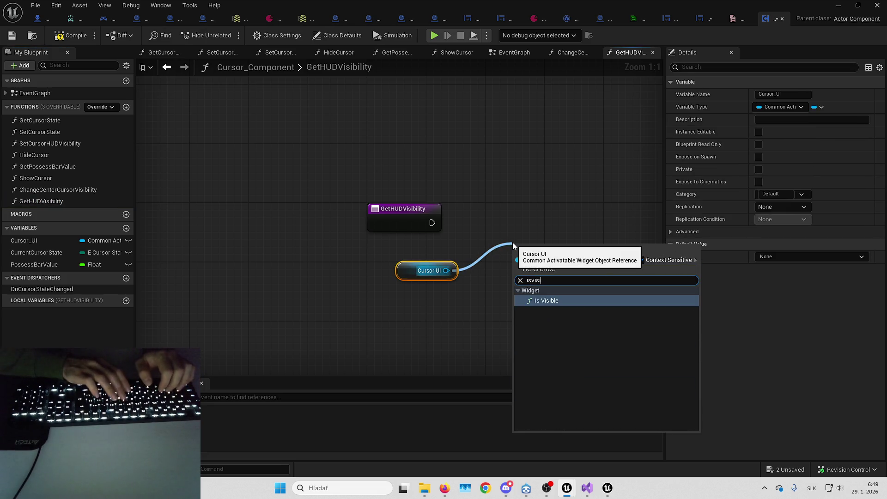
{"action": "key", "text": "Return"}
{"action": "mouse_move", "coordinate": [423, 274]}
{"action": "left_mouse_down"}
{"action": "mouse_move", "coordinate": [516, 283]}
{"action": "mouse_move", "coordinate": [536, 306]}
{"action": "left_mouse_up"}
{"action": "left_click_drag", "start_coordinate": [553, 256], "coordinate": [412, 275]}
Add a Return Node fed by Is Visible's result and mark GetHUDVisibility as pure
{"action": "left_click_drag", "start_coordinate": [433, 223], "coordinate": [531, 222]}
{"action": "left_click", "coordinate": [573, 265]}
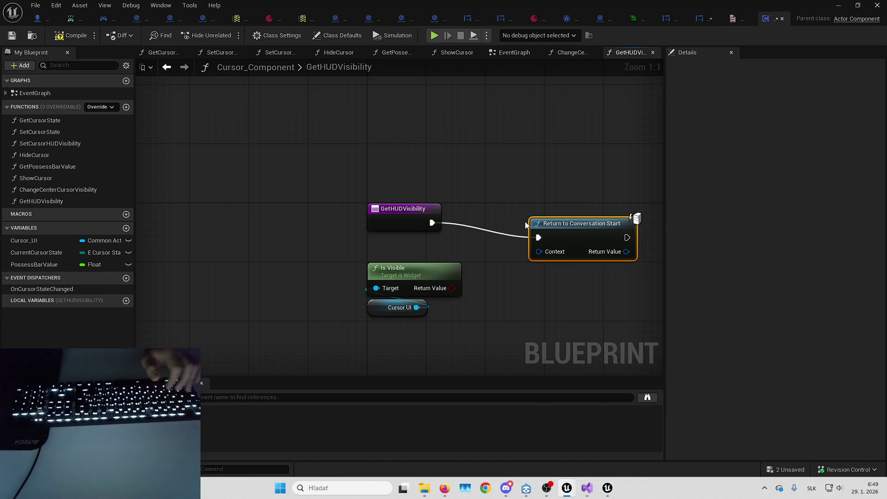
{"action": "key", "text": "ctrl+z"}
{"action": "left_click_drag", "start_coordinate": [432, 223], "coordinate": [566, 211]}
{"action": "type", "text": "return nod"}
{"action": "key", "text": "Return"}
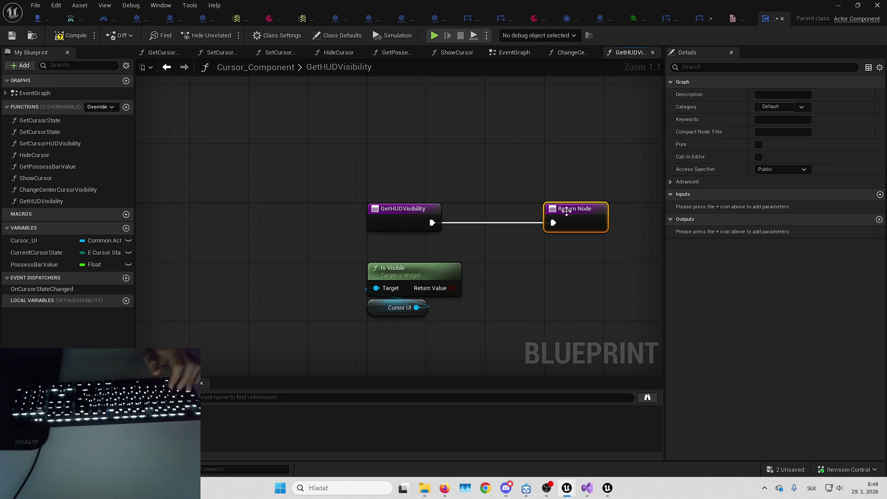
{"action": "left_click_drag", "start_coordinate": [512, 238], "coordinate": [526, 241]}
{"action": "type", "text": "return node"}
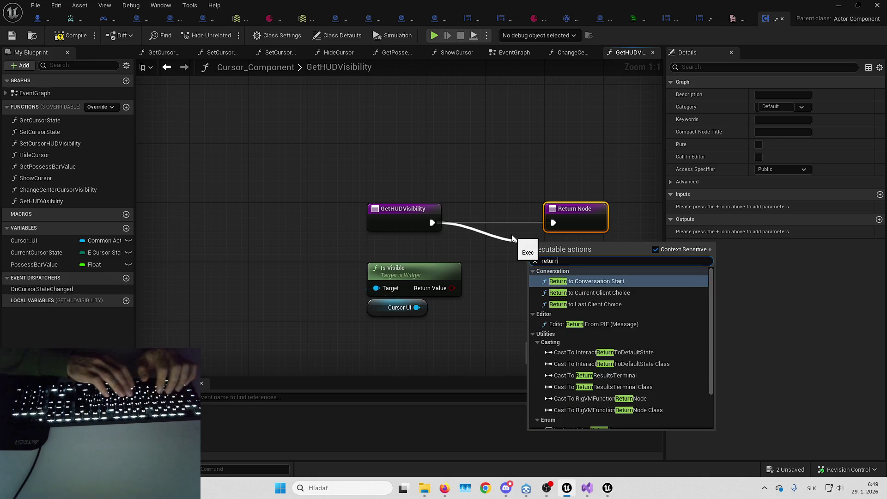
{"action": "left_click", "coordinate": [506, 308]}
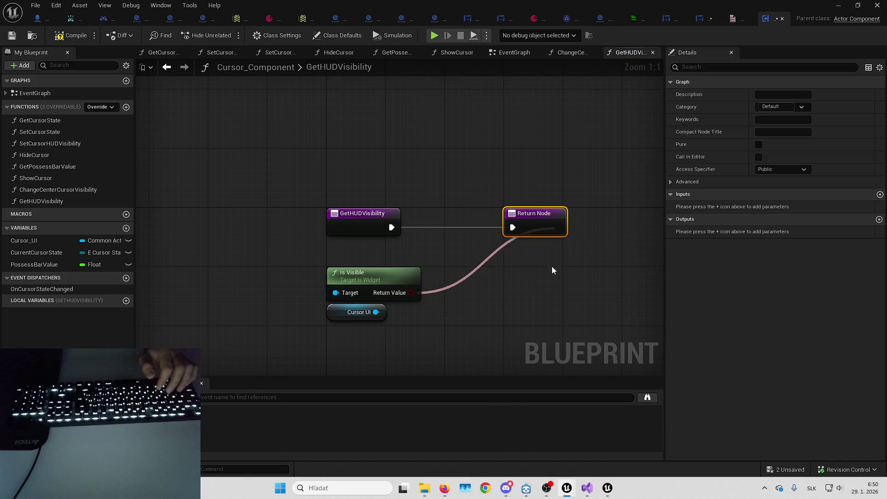
{"action": "left_click_drag", "start_coordinate": [554, 256], "coordinate": [564, 229]}
{"action": "left_click", "coordinate": [758, 144]}
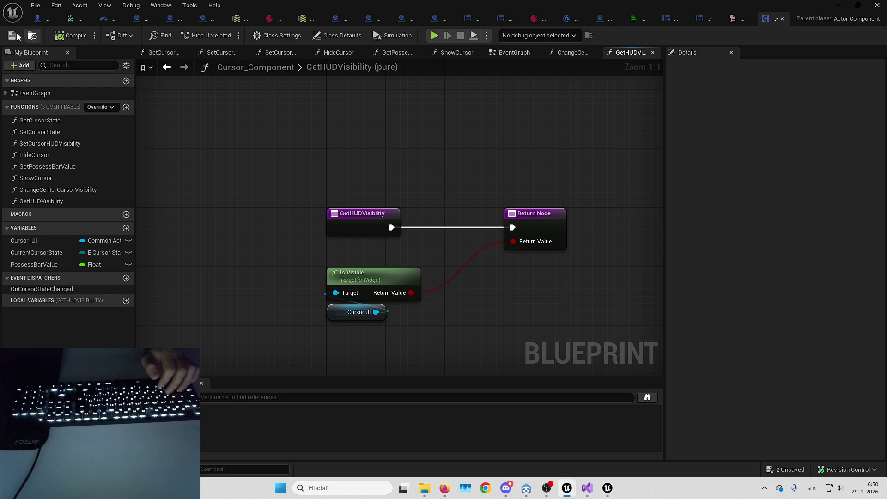
In W_GeneralDebugMenu, feed Show/Hide HUD's Show input with NOT Get HUDVisibility
{"action": "left_click", "coordinate": [699, 19]}
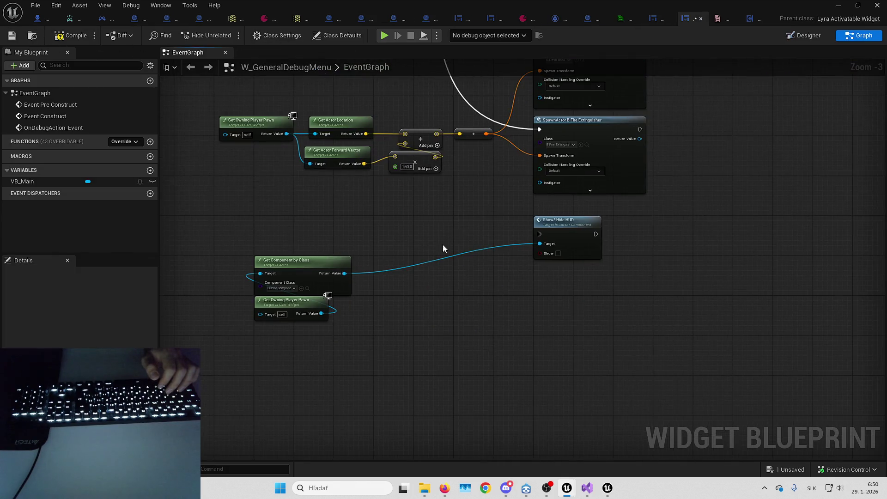
{"action": "left_click_drag", "start_coordinate": [347, 273], "coordinate": [390, 277]}
{"action": "type", "text": "get"}
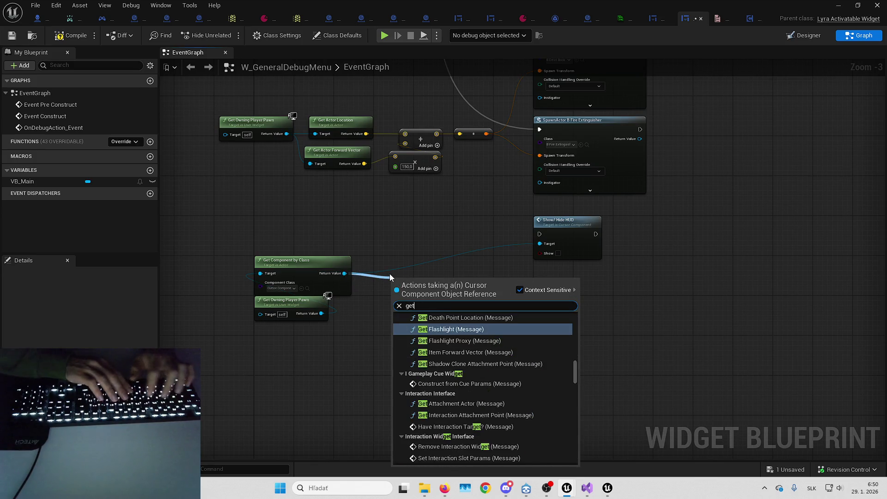
{"action": "type", "text": " hud"}
{"action": "key", "text": "Return"}
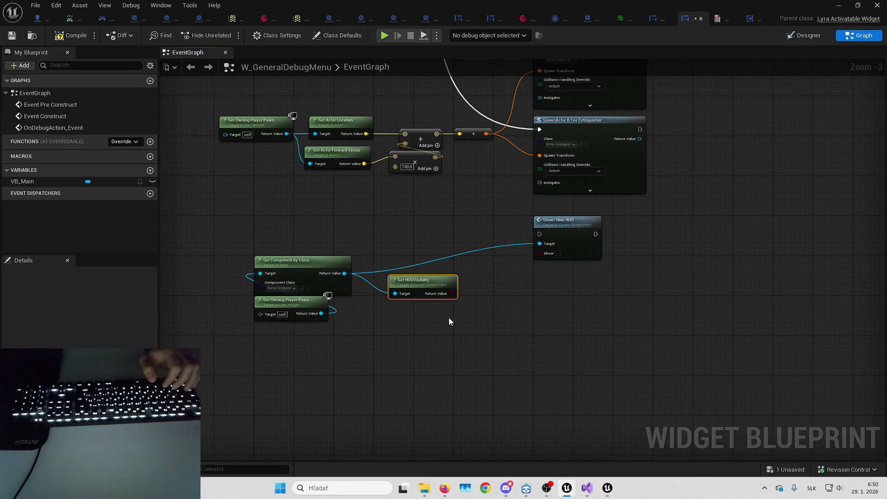
{"action": "scroll", "coordinate": [446, 317], "scroll_direction": "up", "scroll_amount": 3}
{"action": "left_click_drag", "start_coordinate": [445, 281], "coordinate": [506, 273]}
{"action": "type", "text": "not"}
{"action": "key", "text": "Return"}
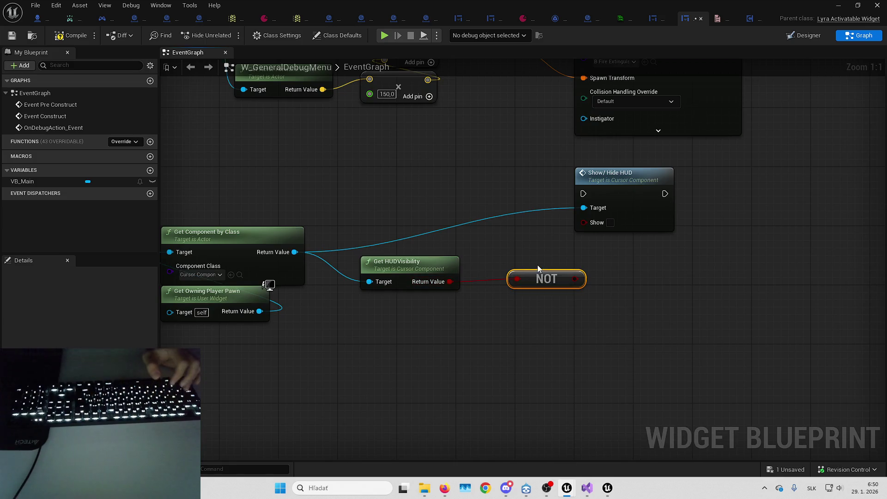
{"action": "left_click_drag", "start_coordinate": [578, 274], "coordinate": [584, 222]}
{"action": "left_click_drag", "start_coordinate": [529, 281], "coordinate": [506, 273]}
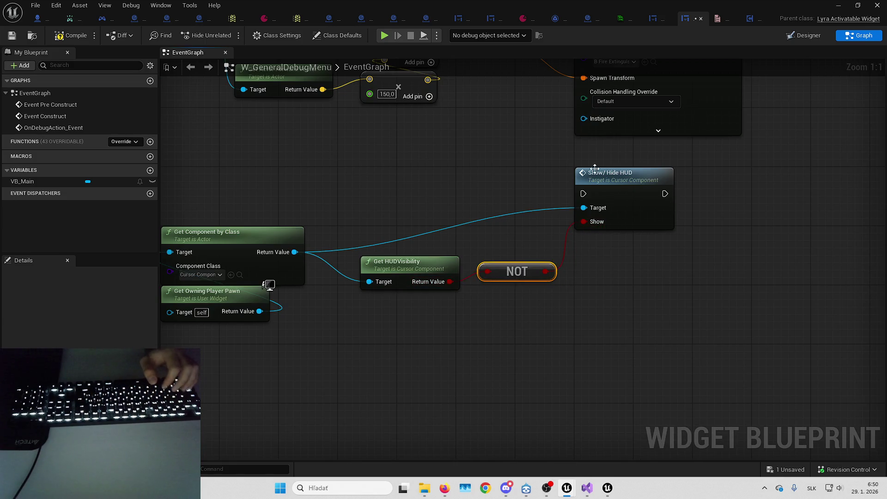
{"action": "left_click", "coordinate": [583, 325]}
Move Get Component by Class, Get Owning Player Pawn, Get HUDVisibility and NOT up into tidy positions
{"action": "scroll", "coordinate": [583, 325], "scroll_direction": "down", "scroll_amount": 4}
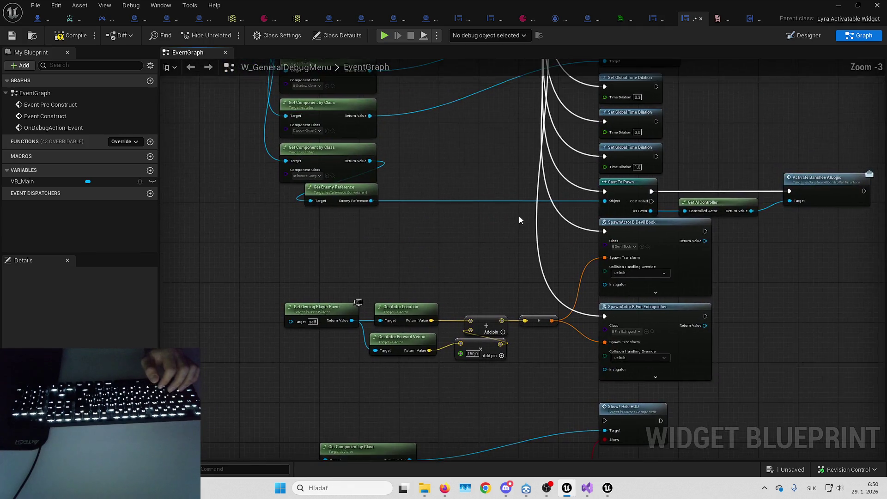
{"action": "scroll", "coordinate": [542, 383], "scroll_direction": "down", "scroll_amount": 3}
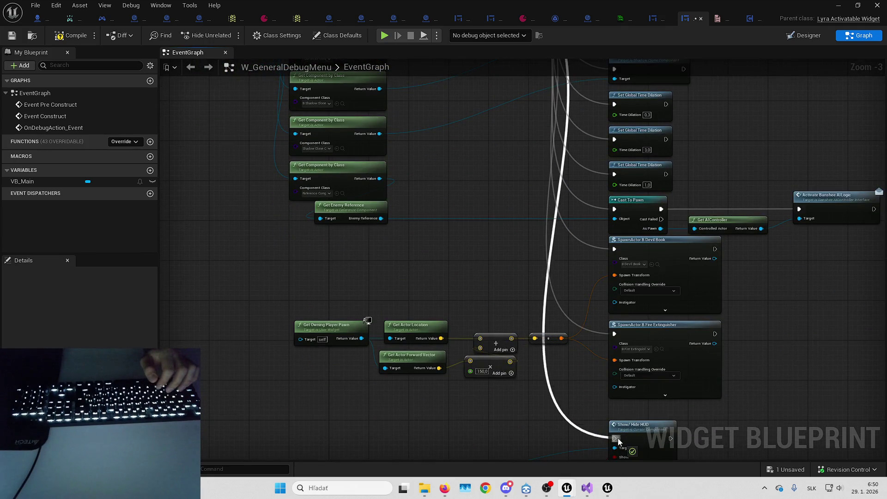
{"action": "scroll", "coordinate": [477, 357], "scroll_direction": "down", "scroll_amount": 4}
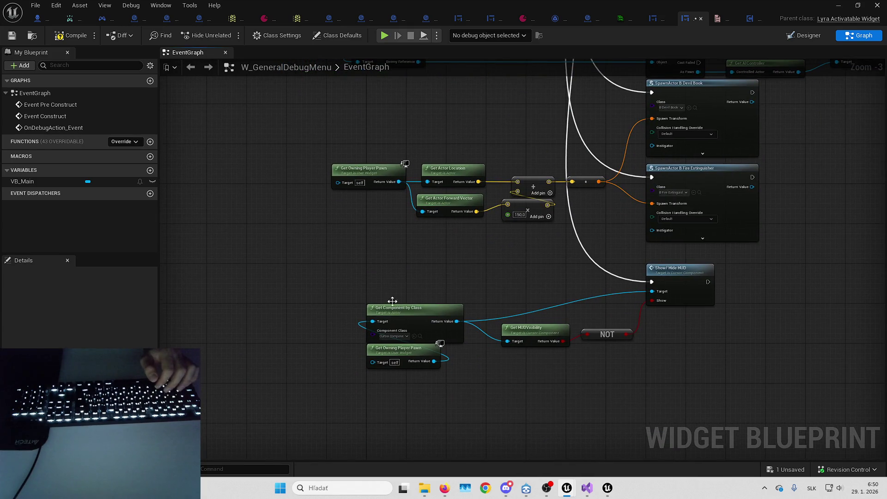
{"action": "scroll", "coordinate": [396, 310], "scroll_direction": "up", "scroll_amount": 1}
{"action": "left_click_drag", "start_coordinate": [297, 322], "coordinate": [297, 289]}
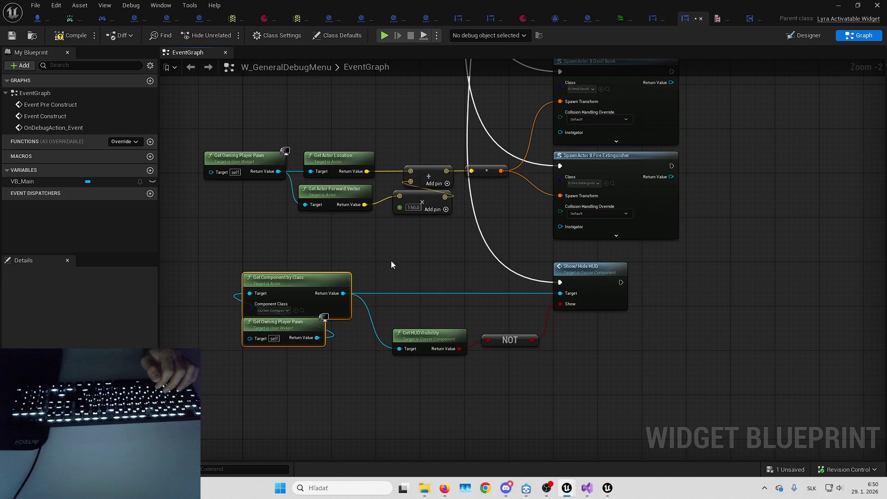
{"action": "scroll", "coordinate": [377, 266], "scroll_direction": "right", "scroll_amount": 3}
{"action": "left_click_drag", "start_coordinate": [372, 344], "coordinate": [359, 315]}
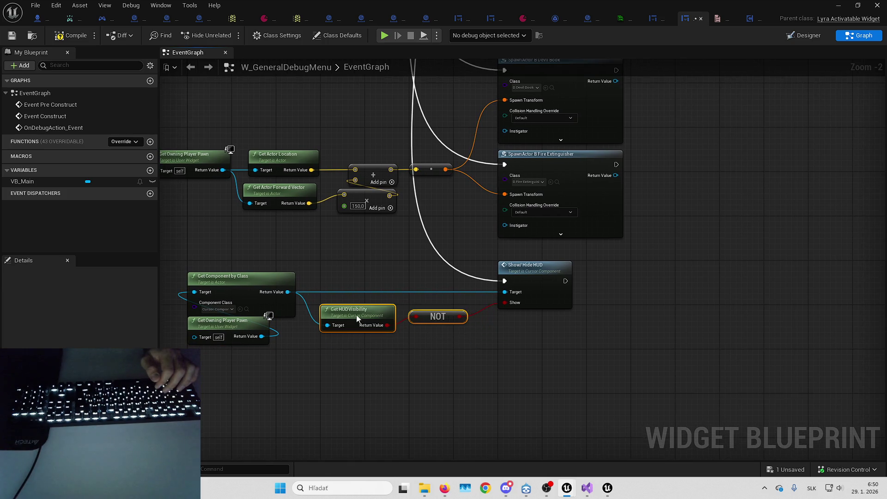
{"action": "scroll", "coordinate": [363, 263], "scroll_direction": "up", "scroll_amount": 3}
Compile and save W_GeneralDebugMenu, then minimize the Blueprint editor window
{"action": "left_click", "coordinate": [69, 35]}
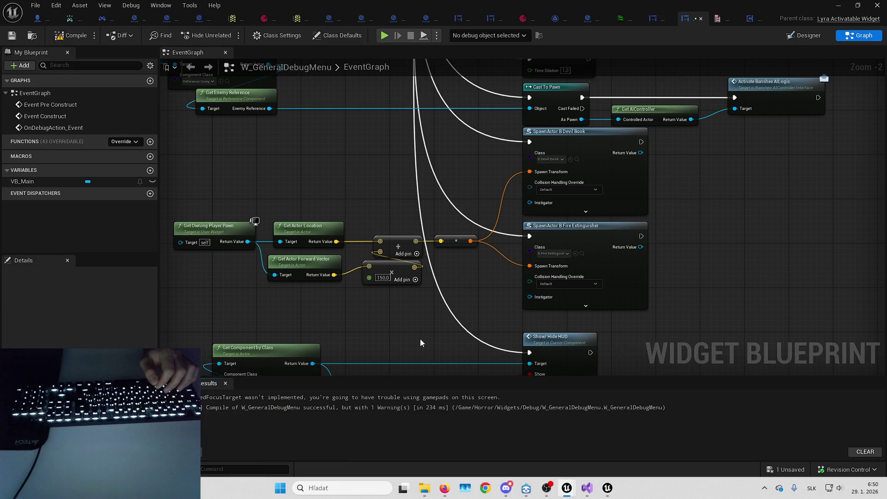
{"action": "scroll", "coordinate": [424, 344], "scroll_direction": "down", "scroll_amount": 3}
{"action": "left_click", "coordinate": [388, 292]}
{"action": "scroll", "coordinate": [337, 184], "scroll_direction": "down", "scroll_amount": 2}
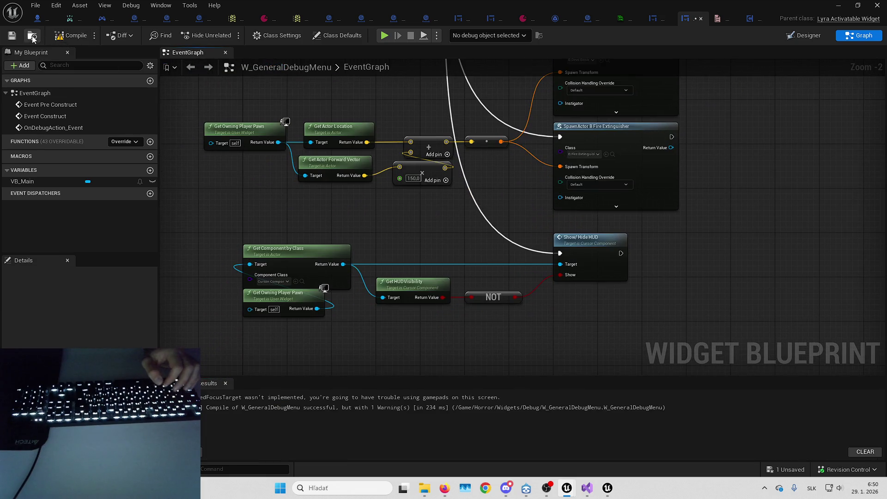
{"action": "key", "text": "ctrl+s"}
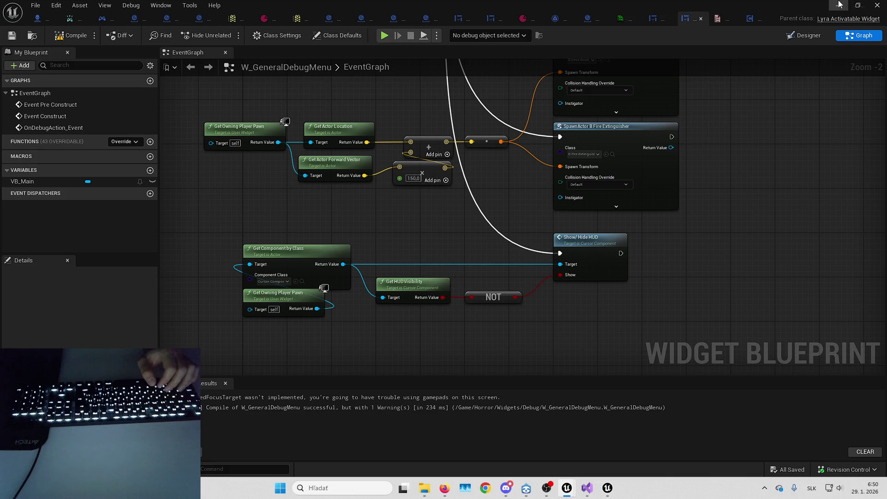
{"action": "left_click", "coordinate": [840, 5]}
Play the level fullscreen, toggle the HUD with the debug menu's SHOW/HIDE UI, then stop playing
{"action": "key", "text": "F11"}
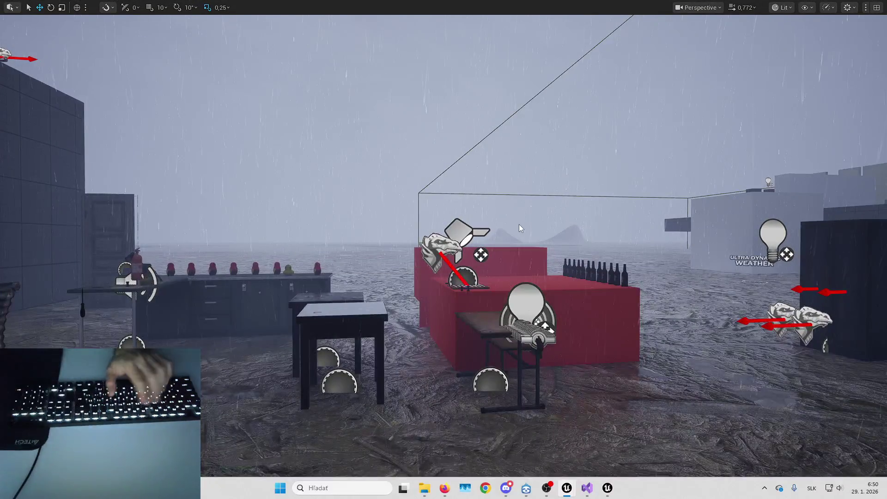
{"action": "key", "text": "alt+p"}
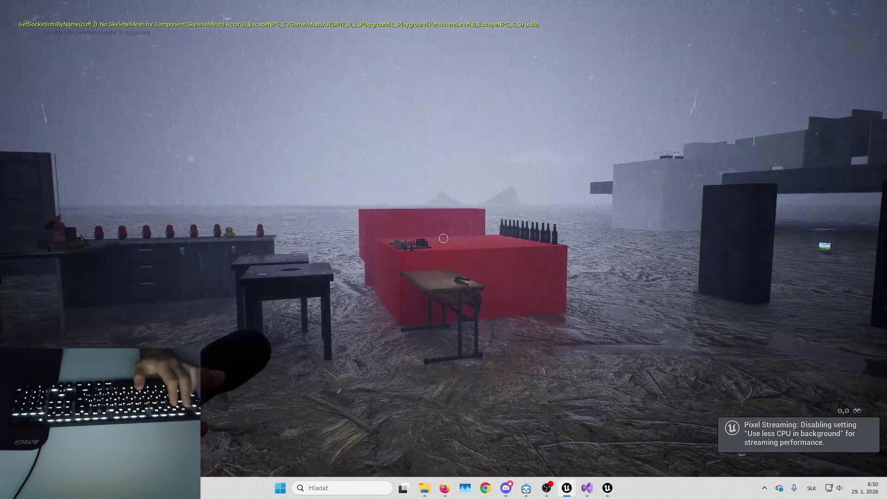
{"action": "key", "text": "s"}
{"action": "key", "text": "Tab"}
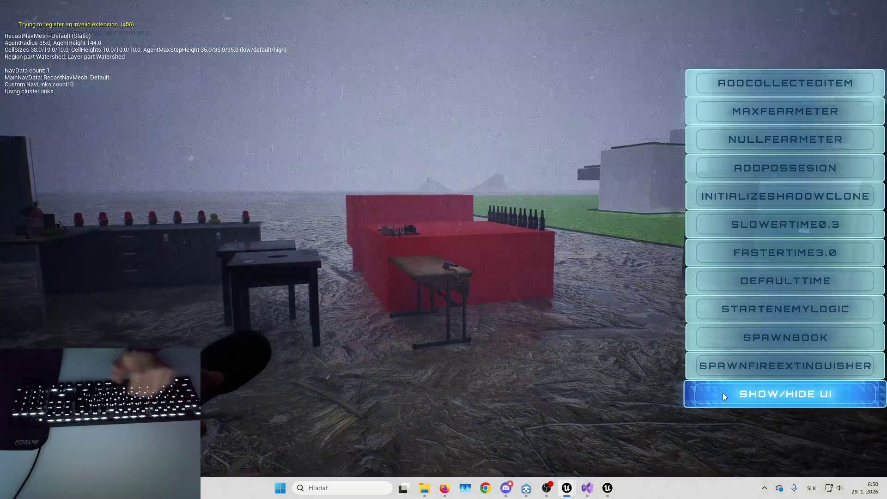
{"action": "left_click", "coordinate": [722, 393]}
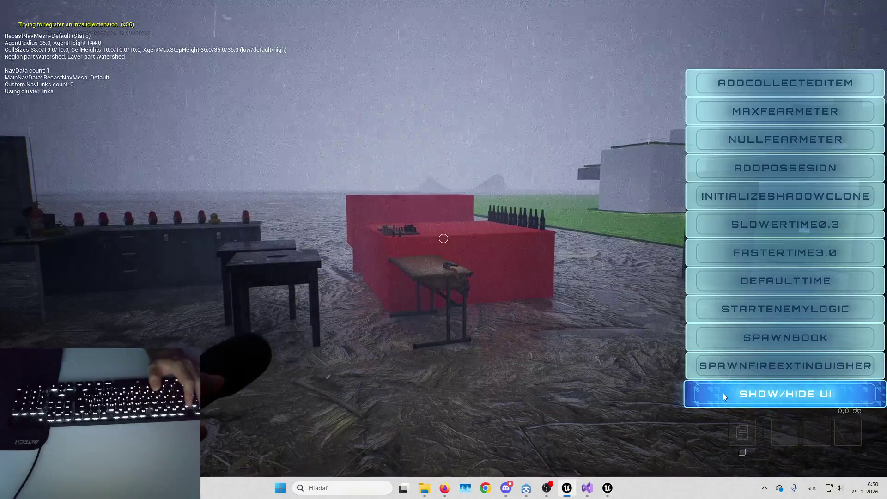
{"action": "key", "text": "Escape"}
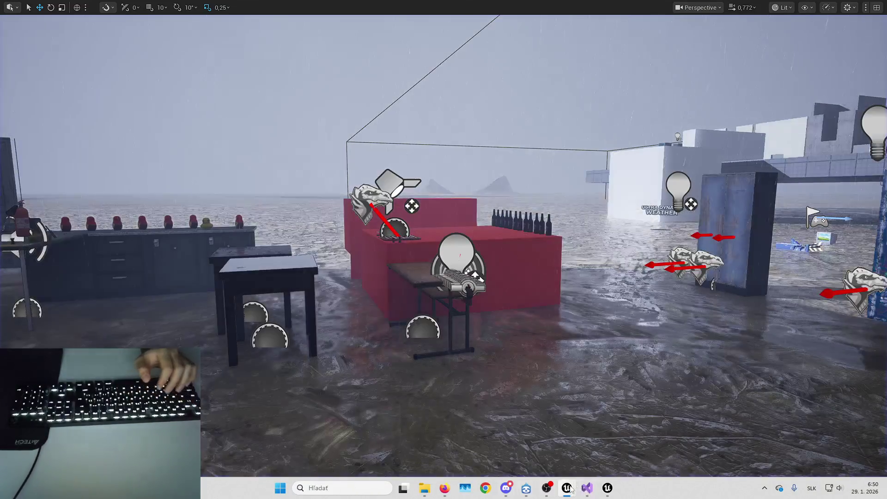
Return to the B_Hero event graph and delete the leftover debug key nodes
{"action": "mouse_move", "coordinate": [567, 488]}
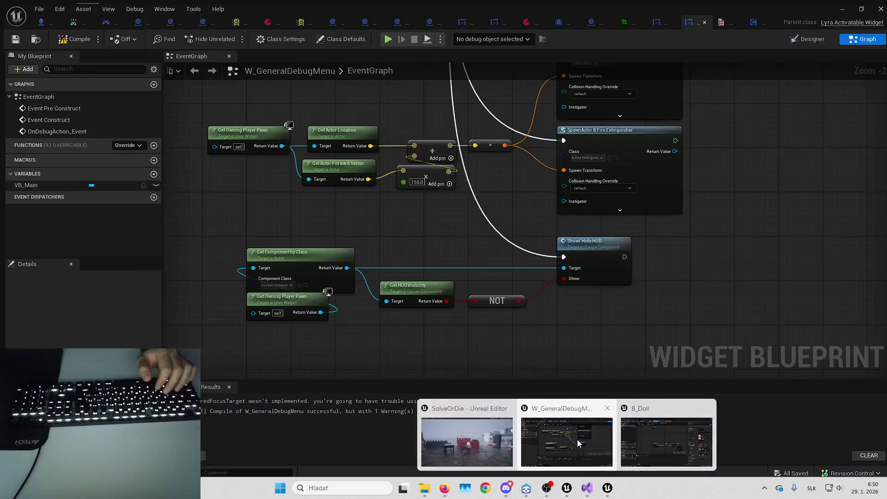
{"action": "left_click", "coordinate": [578, 443]}
{"action": "left_click", "coordinate": [44, 21]}
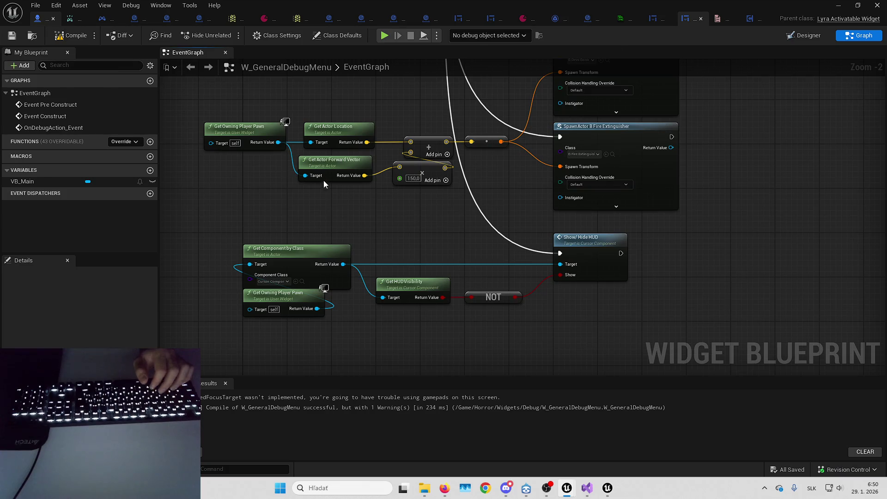
{"action": "mouse_move", "coordinate": [237, 140]}
{"action": "left_mouse_down"}
{"action": "mouse_move", "coordinate": [254, 209]}
{"action": "mouse_move", "coordinate": [493, 296]}
{"action": "mouse_move", "coordinate": [293, 263]}
{"action": "left_mouse_up"}
{"action": "key", "text": "Delete"}
Select the flashlight toggle nodes, review the debug menu enum entries, and return to B_Hero
{"action": "mouse_move", "coordinate": [297, 178]}
{"action": "left_mouse_down"}
{"action": "mouse_move", "coordinate": [487, 264]}
{"action": "mouse_move", "coordinate": [447, 251]}
{"action": "left_mouse_up"}
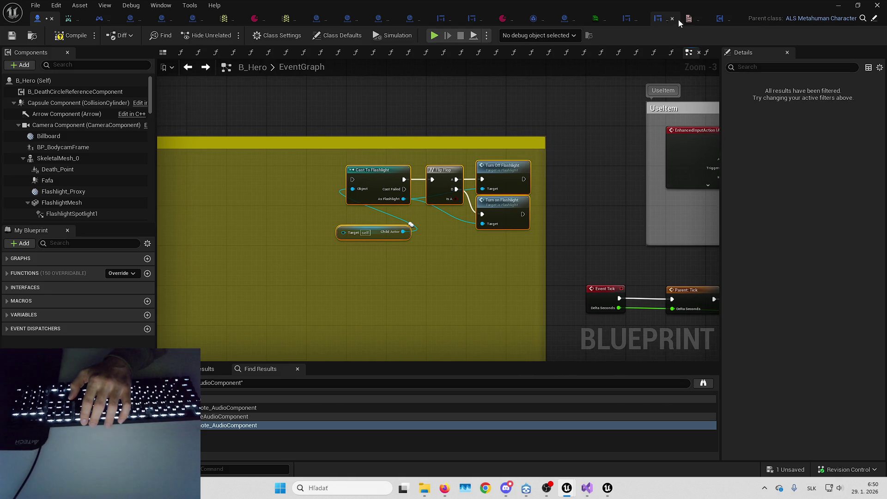
{"action": "left_click", "coordinate": [692, 19]}
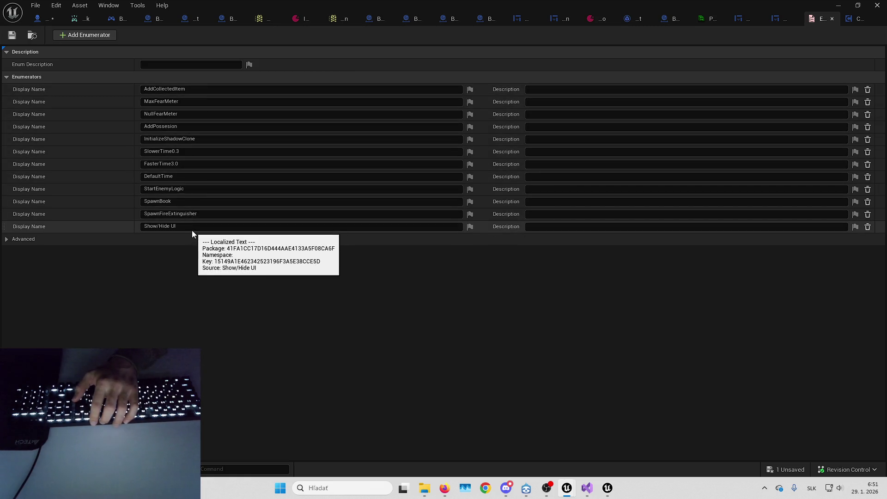
{"action": "left_click", "coordinate": [45, 18]}
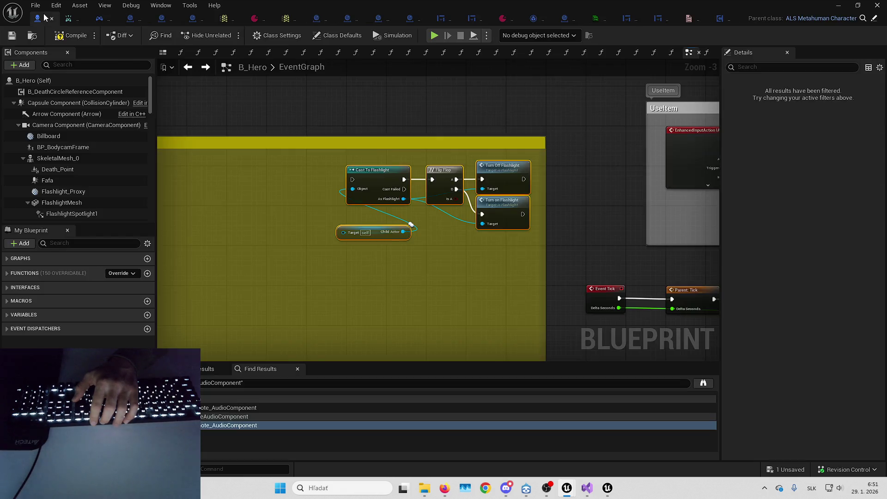
Connect Call On Item Held's execution output to the Set Visibility node in the AttachmentActor section
{"action": "left_click", "coordinate": [440, 237]}
{"action": "scroll", "coordinate": [395, 207], "scroll_direction": "up", "scroll_amount": 2}
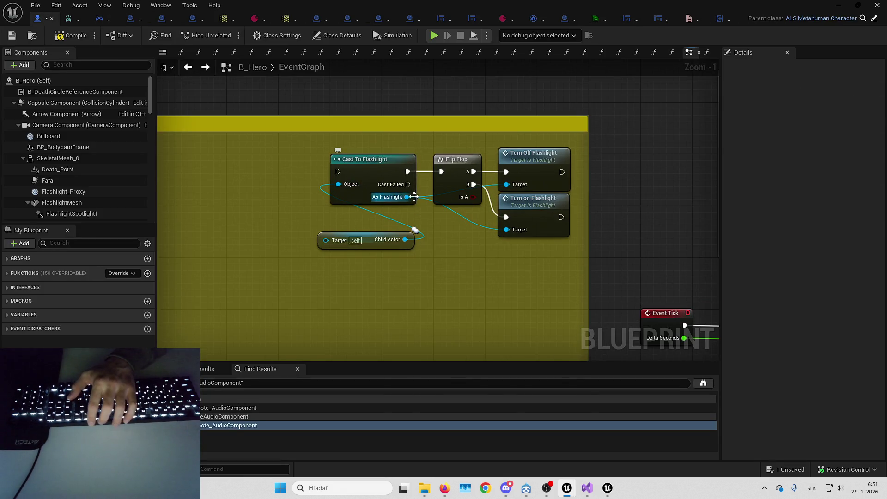
{"action": "key", "text": "ctrl+z"}
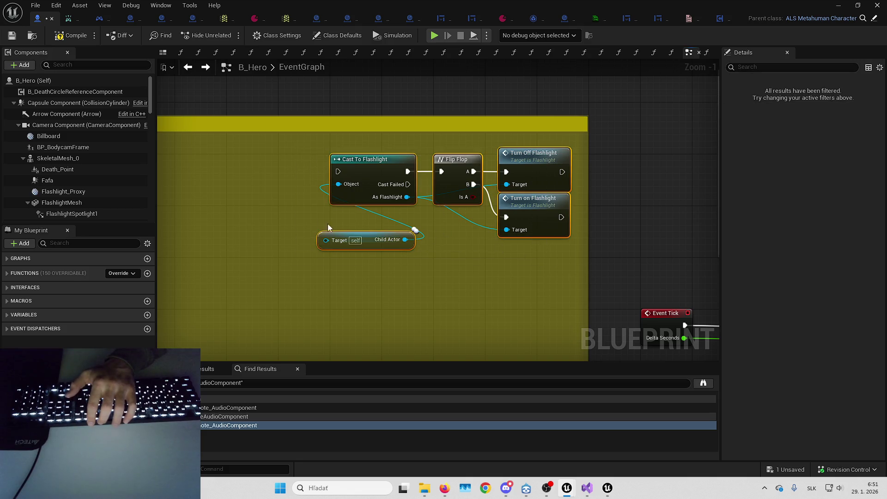
{"action": "scroll", "coordinate": [335, 229], "scroll_direction": "down", "scroll_amount": 4}
{"action": "key", "text": "ctrl+z"}
{"action": "scroll", "coordinate": [523, 166], "scroll_direction": "up", "scroll_amount": 2}
{"action": "scroll", "coordinate": [523, 184], "scroll_direction": "up", "scroll_amount": 1}
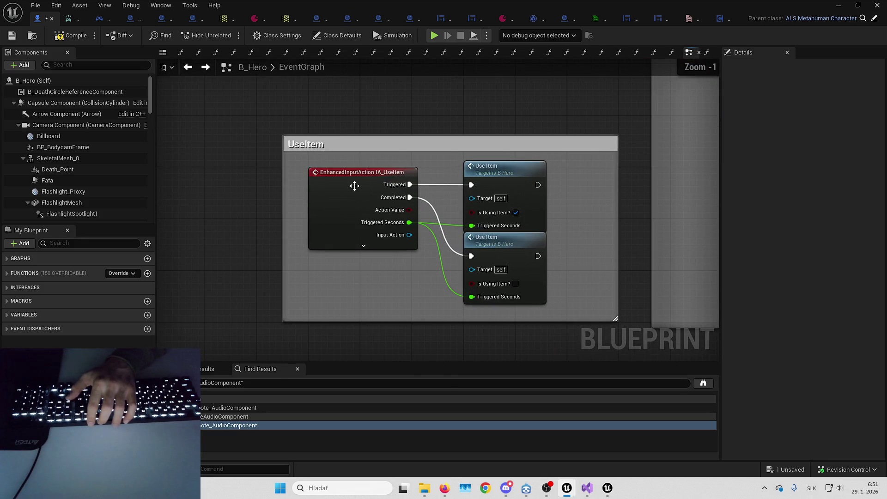
{"action": "scroll", "coordinate": [553, 198], "scroll_direction": "down", "scroll_amount": 2}
{"action": "mouse_move", "coordinate": [553, 199]}
{"action": "left_mouse_down"}
{"action": "mouse_move", "coordinate": [365, 214]}
{"action": "mouse_move", "coordinate": [411, 236]}
{"action": "mouse_move", "coordinate": [241, 226]}
{"action": "mouse_move", "coordinate": [275, 210]}
{"action": "mouse_move", "coordinate": [245, 243]}
{"action": "left_mouse_up"}
{"action": "scroll", "coordinate": [301, 212], "scroll_direction": "down", "scroll_amount": 1}
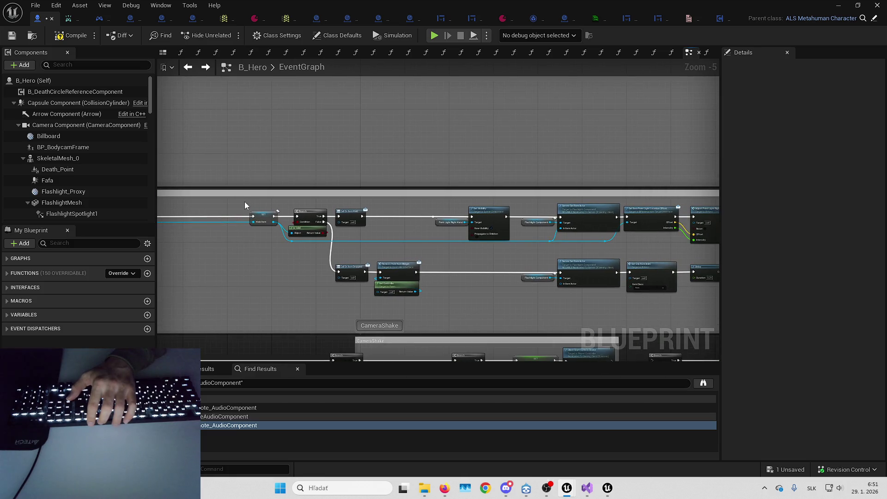
{"action": "scroll", "coordinate": [346, 218], "scroll_direction": "up", "scroll_amount": 1}
{"action": "mouse_move", "coordinate": [346, 218]}
{"action": "left_mouse_down"}
{"action": "mouse_move", "coordinate": [368, 212]}
{"action": "mouse_move", "coordinate": [310, 229]}
{"action": "mouse_move", "coordinate": [402, 235]}
{"action": "mouse_move", "coordinate": [462, 203]}
{"action": "left_mouse_up"}
{"action": "scroll", "coordinate": [472, 198], "scroll_direction": "up", "scroll_amount": 2}
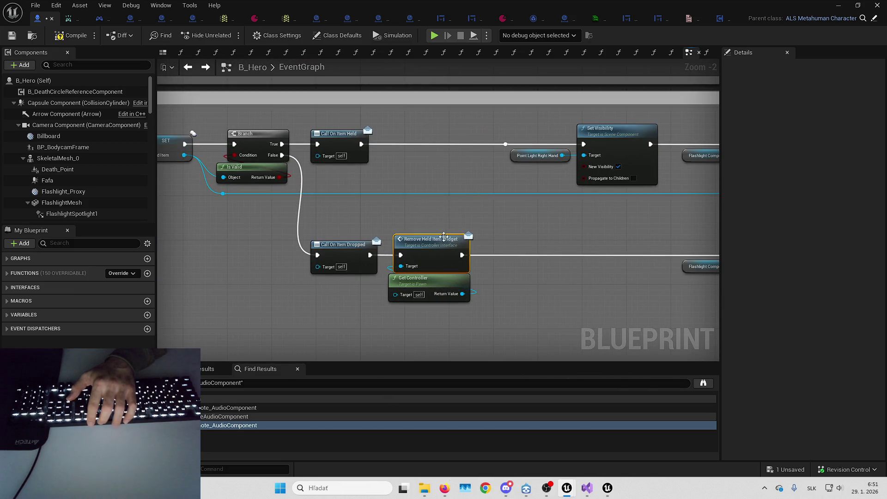
{"action": "mouse_move", "coordinate": [478, 255]}
{"action": "left_mouse_down"}
{"action": "mouse_move", "coordinate": [499, 214]}
{"action": "mouse_move", "coordinate": [537, 228]}
{"action": "left_mouse_up"}
{"action": "mouse_move", "coordinate": [409, 189]}
{"action": "left_mouse_down"}
{"action": "mouse_move", "coordinate": [444, 248]}
{"action": "mouse_move", "coordinate": [339, 170]}
{"action": "left_mouse_up"}
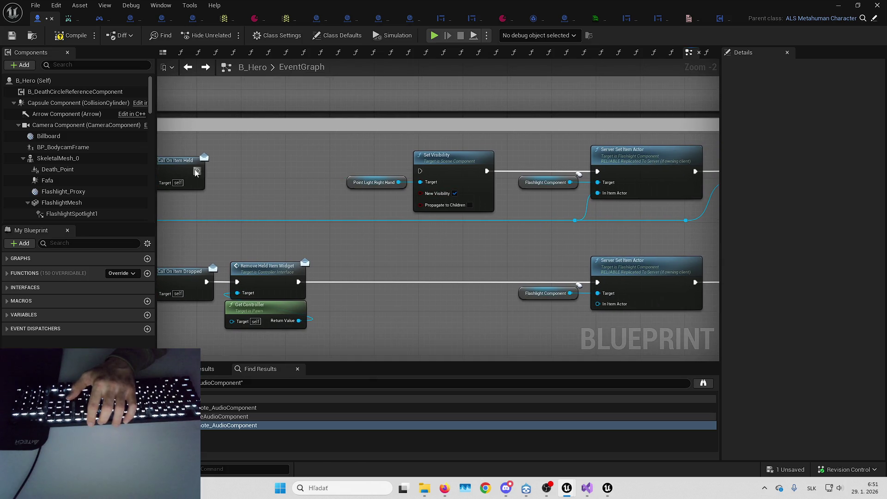
{"action": "left_click_drag", "start_coordinate": [197, 170], "coordinate": [421, 174]}
{"action": "mouse_move", "coordinate": [600, 222]}
{"action": "left_mouse_down"}
{"action": "mouse_move", "coordinate": [451, 229]}
{"action": "mouse_move", "coordinate": [332, 223]}
{"action": "left_mouse_up"}
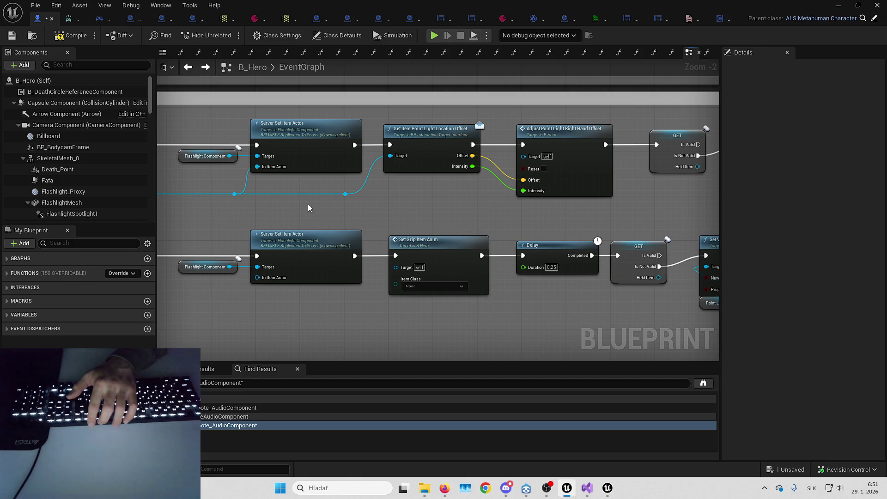
Inspect the Set Grip Item Anim and Adjust Point Light Right Hand Offset nodes, leaving Item Class unchanged
{"action": "mouse_move", "coordinate": [386, 192]}
{"action": "left_mouse_down"}
{"action": "mouse_move", "coordinate": [415, 222]}
{"action": "mouse_move", "coordinate": [369, 212]}
{"action": "mouse_move", "coordinate": [389, 215]}
{"action": "left_mouse_up"}
{"action": "left_click", "coordinate": [398, 236]}
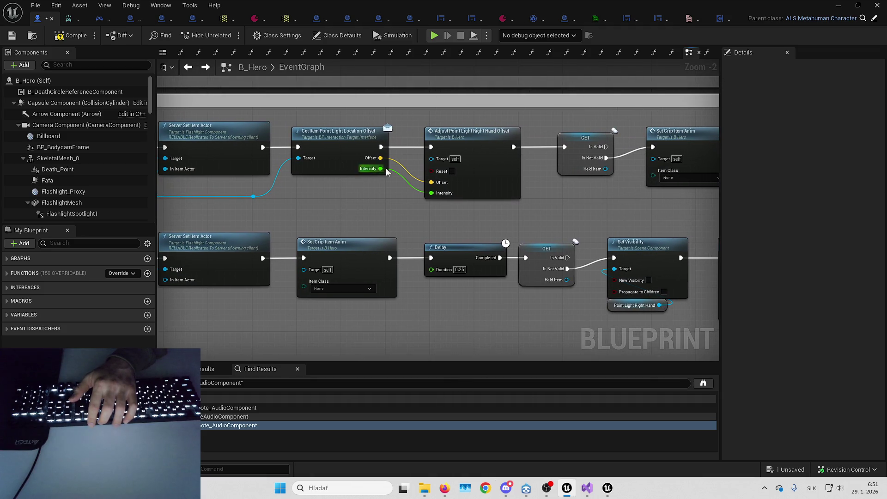
{"action": "left_click", "coordinate": [500, 163]}
{"action": "left_click_drag", "start_coordinate": [557, 192], "coordinate": [426, 203]}
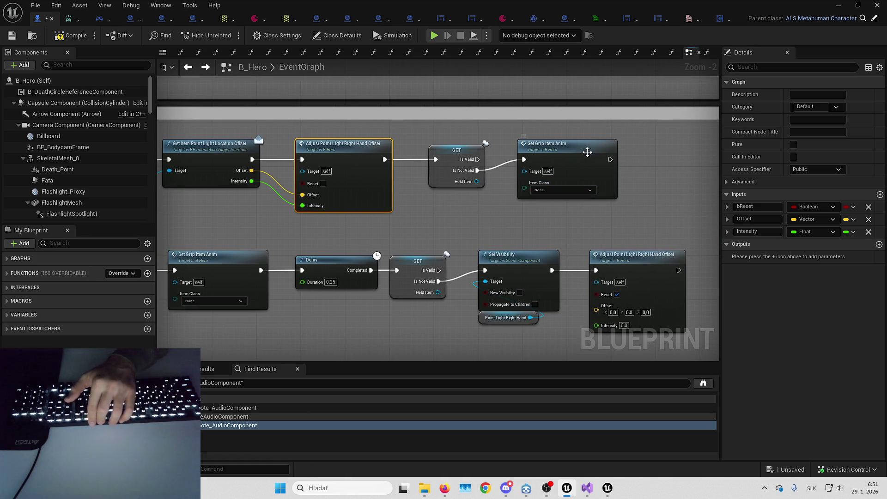
{"action": "left_click_drag", "start_coordinate": [270, 227], "coordinate": [420, 187]}
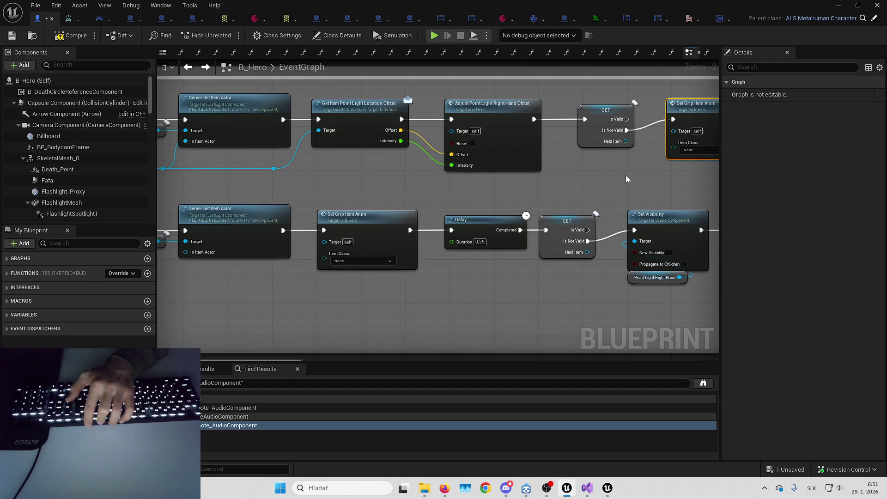
{"action": "left_click", "coordinate": [377, 226]}
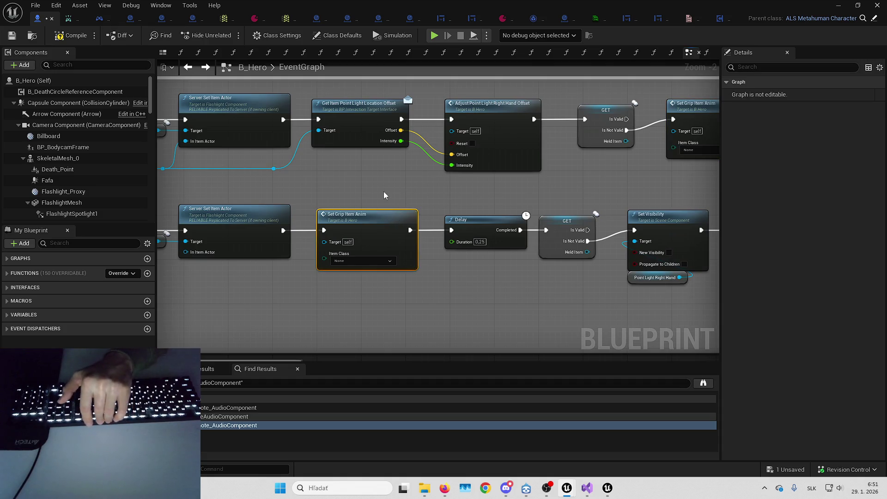
{"action": "left_click_drag", "start_coordinate": [439, 195], "coordinate": [389, 189]}
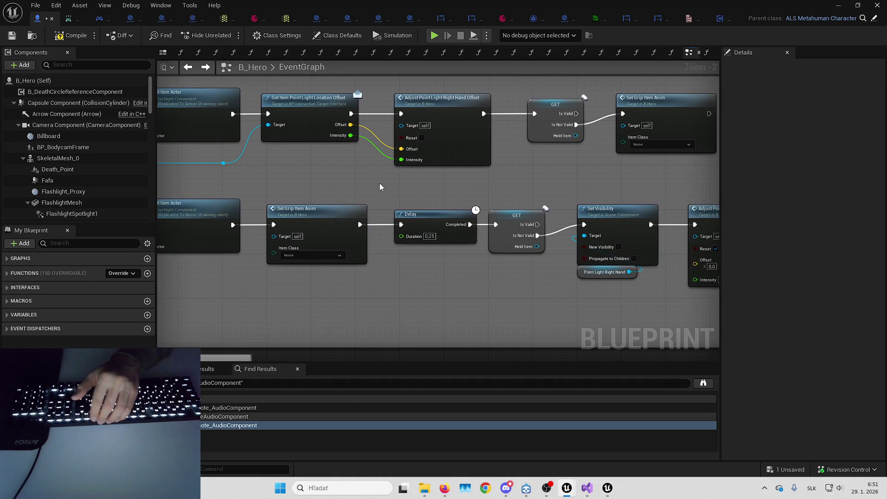
{"action": "left_click", "coordinate": [318, 255]}
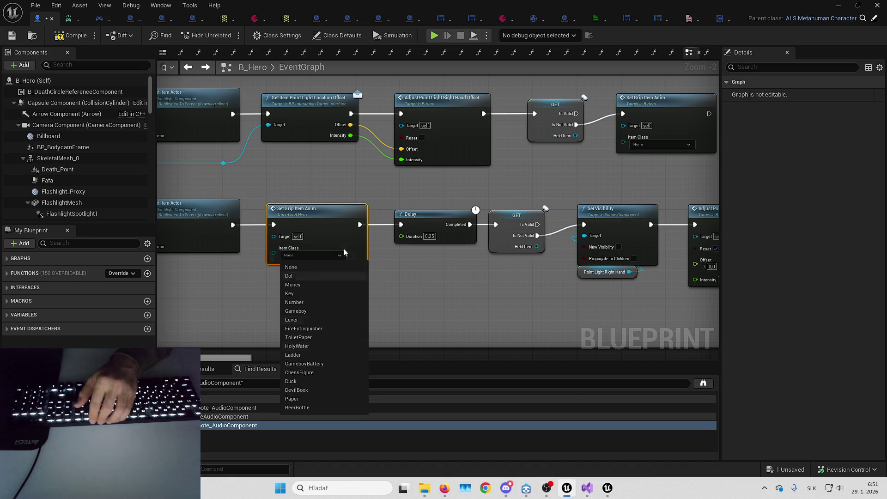
{"action": "left_click", "coordinate": [445, 298]}
{"action": "left_click_drag", "start_coordinate": [446, 297], "coordinate": [370, 229]}
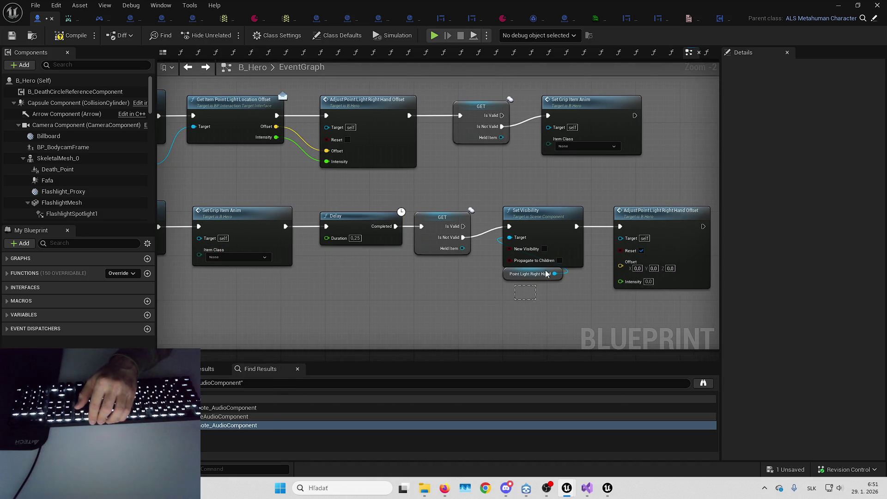
{"action": "mouse_move", "coordinate": [573, 298]}
{"action": "left_mouse_down"}
{"action": "mouse_move", "coordinate": [512, 289]}
{"action": "mouse_move", "coordinate": [481, 231]}
{"action": "left_mouse_up"}
{"action": "left_click", "coordinate": [618, 234]}
Move the lower Server Set Item Actor row and the upper Set Visibility group left to close gaps
{"action": "scroll", "coordinate": [503, 220], "scroll_direction": "down", "scroll_amount": 3}
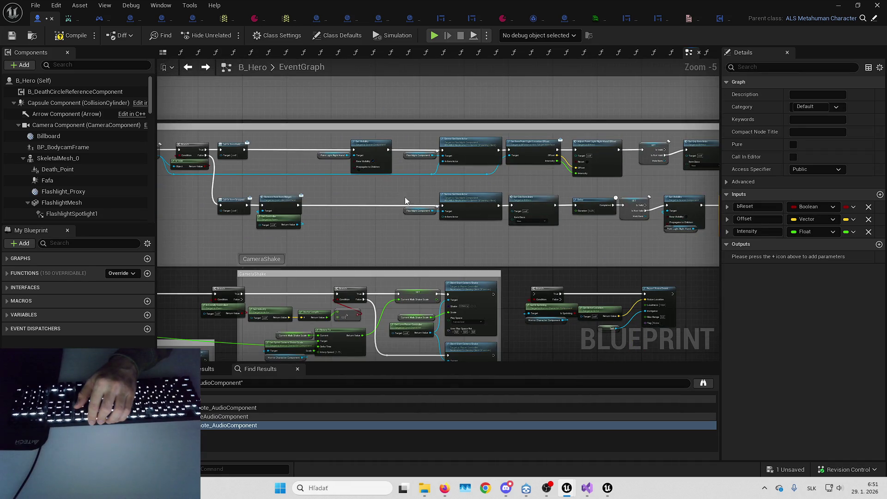
{"action": "left_click_drag", "start_coordinate": [398, 197], "coordinate": [706, 247]}
{"action": "scroll", "coordinate": [497, 187], "scroll_direction": "up", "scroll_amount": 3}
{"action": "left_click_drag", "start_coordinate": [497, 187], "coordinate": [479, 195]}
{"action": "left_click", "coordinate": [472, 172]}
{"action": "scroll", "coordinate": [495, 225], "scroll_direction": "down", "scroll_amount": 2}
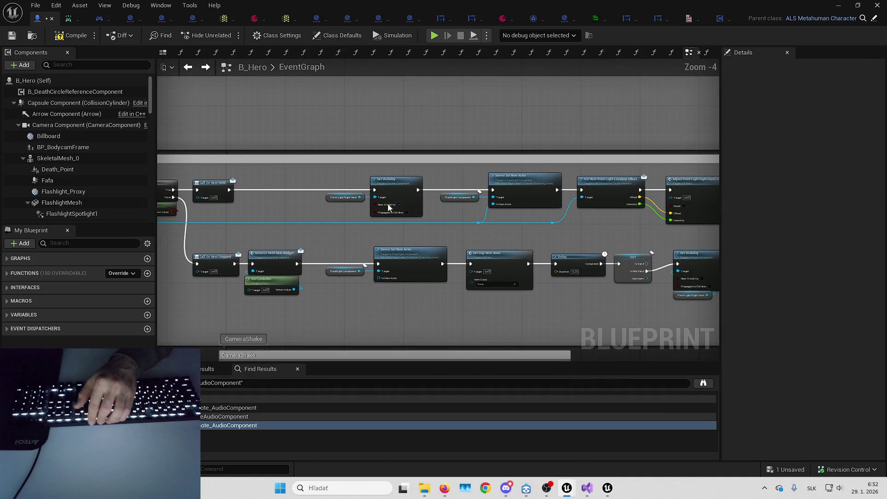
{"action": "left_click_drag", "start_coordinate": [420, 204], "coordinate": [703, 231]}
{"action": "scroll", "coordinate": [536, 205], "scroll_direction": "up", "scroll_amount": 2}
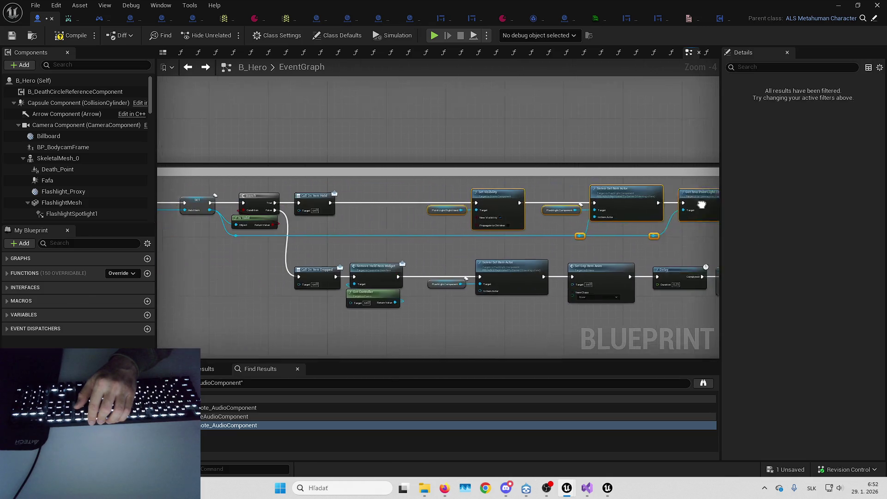
{"action": "mouse_move", "coordinate": [536, 205]}
{"action": "left_mouse_down"}
{"action": "mouse_move", "coordinate": [397, 206]}
{"action": "mouse_move", "coordinate": [404, 204]}
{"action": "left_mouse_up"}
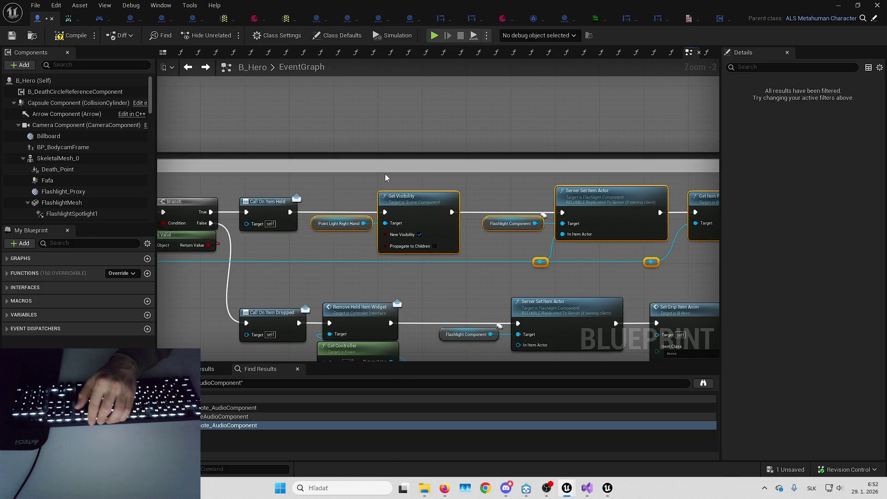
Move the AttachmentActor nodes beside their event and shrink the comment box to fit them
{"action": "scroll", "coordinate": [662, 168], "scroll_direction": "down", "scroll_amount": 3}
{"action": "left_click", "coordinate": [662, 169]}
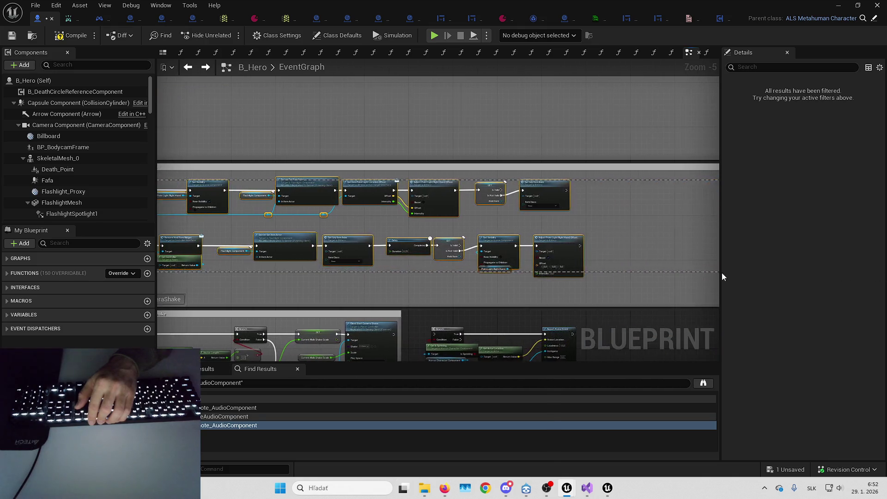
{"action": "scroll", "coordinate": [553, 193], "scroll_direction": "up", "scroll_amount": 2}
{"action": "scroll", "coordinate": [586, 200], "scroll_direction": "down", "scroll_amount": 2}
{"action": "mouse_move", "coordinate": [586, 200]}
{"action": "left_mouse_down"}
{"action": "mouse_move", "coordinate": [310, 189]}
{"action": "mouse_move", "coordinate": [306, 199]}
{"action": "left_mouse_up"}
{"action": "left_click", "coordinate": [329, 267]}
{"action": "scroll", "coordinate": [322, 239], "scroll_direction": "down", "scroll_amount": 1}
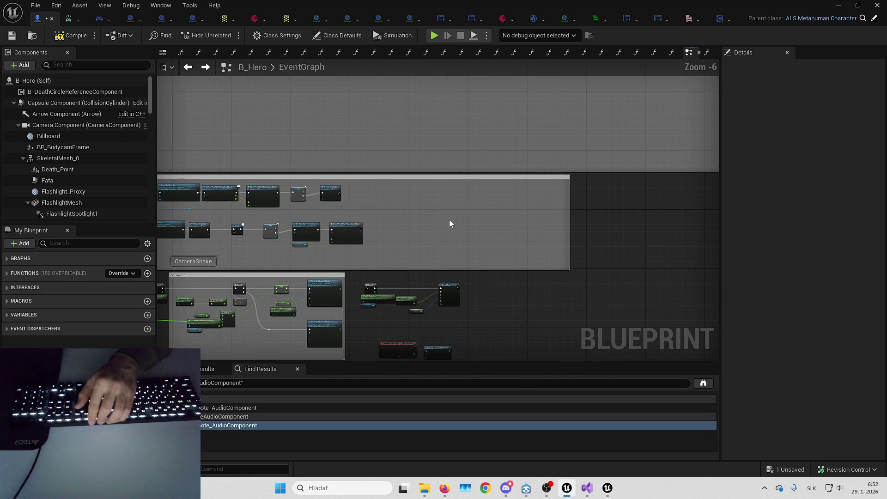
{"action": "left_click_drag", "start_coordinate": [568, 214], "coordinate": [372, 198]}
{"action": "scroll", "coordinate": [713, 198], "scroll_direction": "down", "scroll_amount": 3}
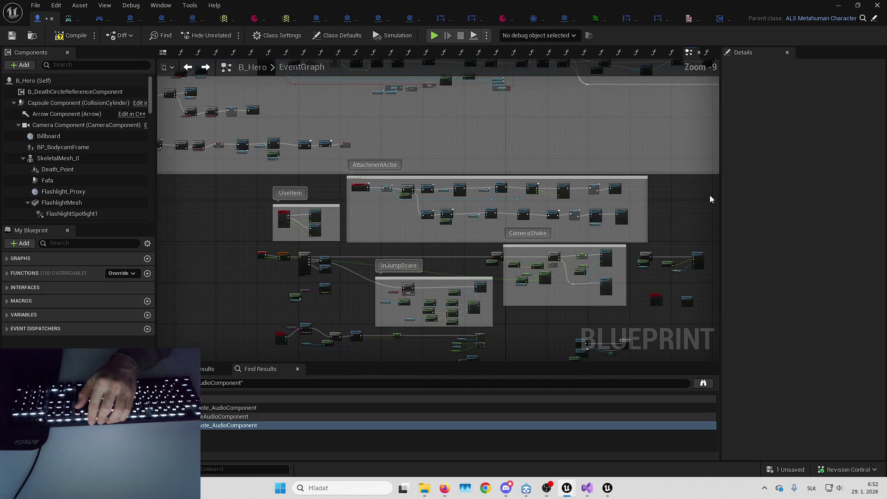
{"action": "scroll", "coordinate": [350, 233], "scroll_direction": "up", "scroll_amount": 6}
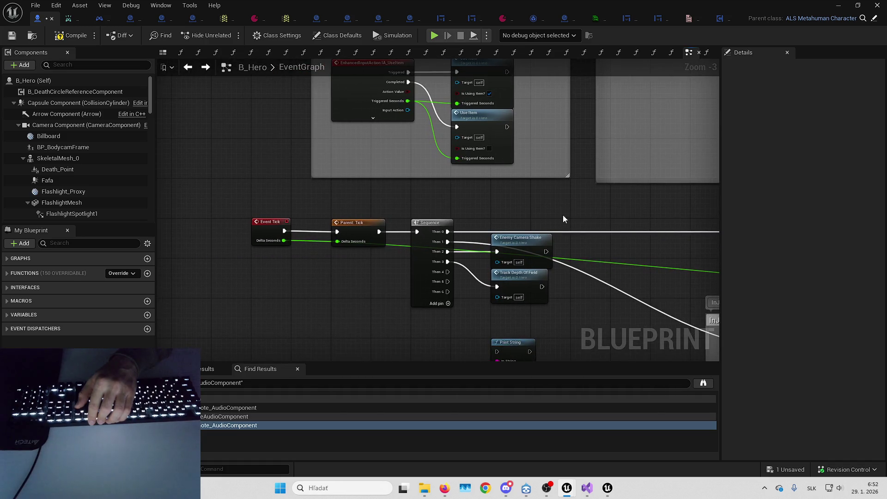
{"action": "scroll", "coordinate": [529, 192], "scroll_direction": "down", "scroll_amount": 2}
{"action": "scroll", "coordinate": [410, 245], "scroll_direction": "up", "scroll_amount": 1}
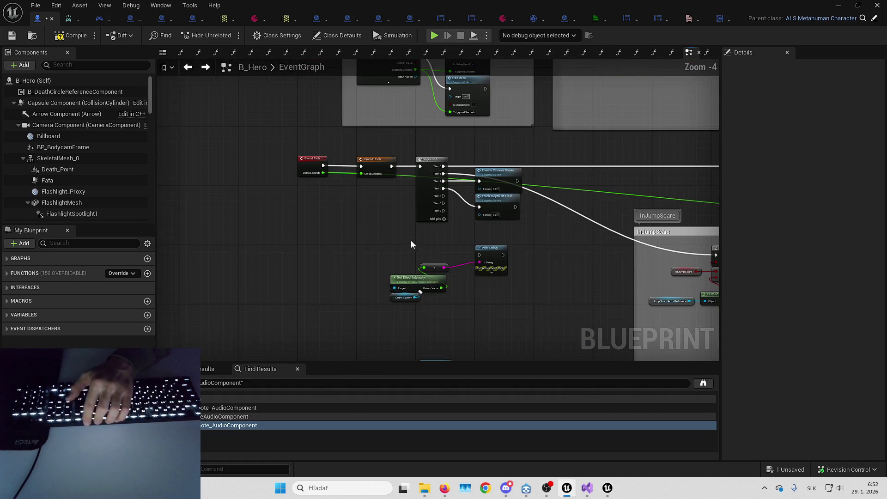
{"action": "mouse_move", "coordinate": [531, 219]}
{"action": "left_mouse_down"}
{"action": "mouse_move", "coordinate": [440, 190]}
{"action": "mouse_move", "coordinate": [364, 201]}
{"action": "mouse_move", "coordinate": [520, 198]}
{"action": "left_mouse_up"}
{"action": "scroll", "coordinate": [406, 175], "scroll_direction": "up", "scroll_amount": 1}
{"action": "left_click_drag", "start_coordinate": [406, 175], "coordinate": [378, 158]}
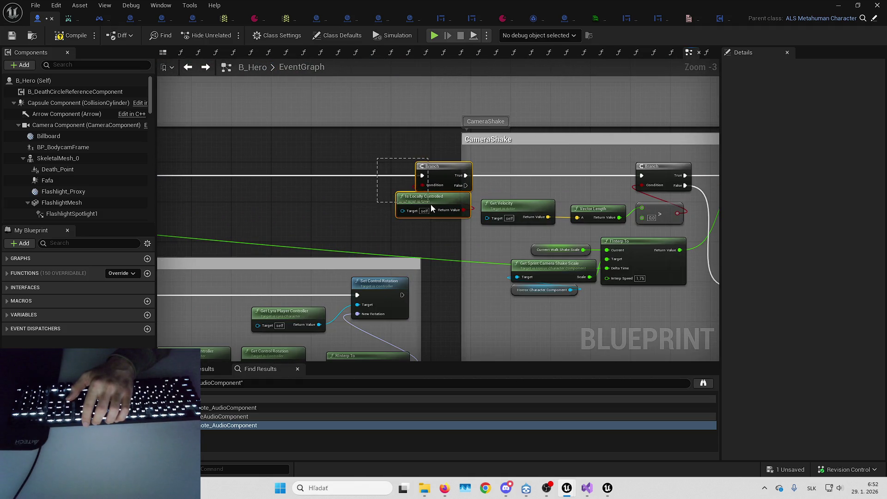
Delete the unused sprint Branch, Get Is Sprinting and Report Noise Event nodes from the CameraShake area
{"action": "mouse_move", "coordinate": [427, 174]}
{"action": "left_mouse_down"}
{"action": "mouse_move", "coordinate": [159, 169]}
{"action": "mouse_move", "coordinate": [370, 162]}
{"action": "left_mouse_up"}
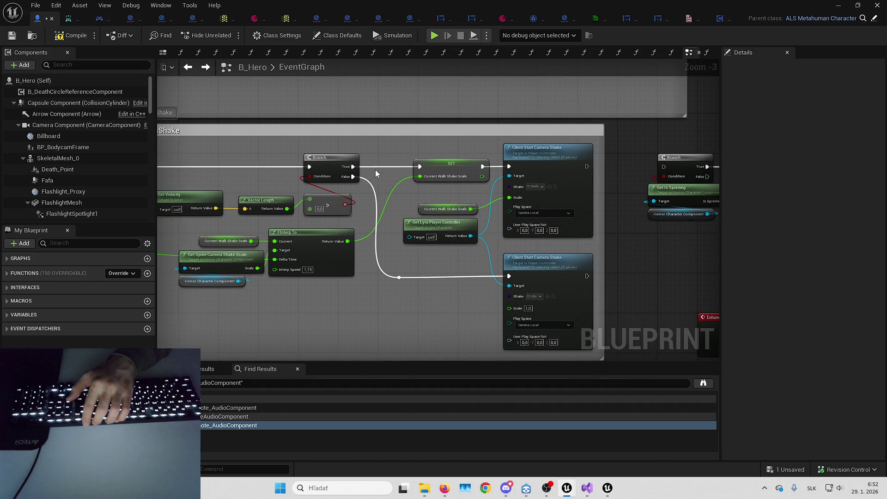
{"action": "left_click_drag", "start_coordinate": [375, 170], "coordinate": [447, 155]}
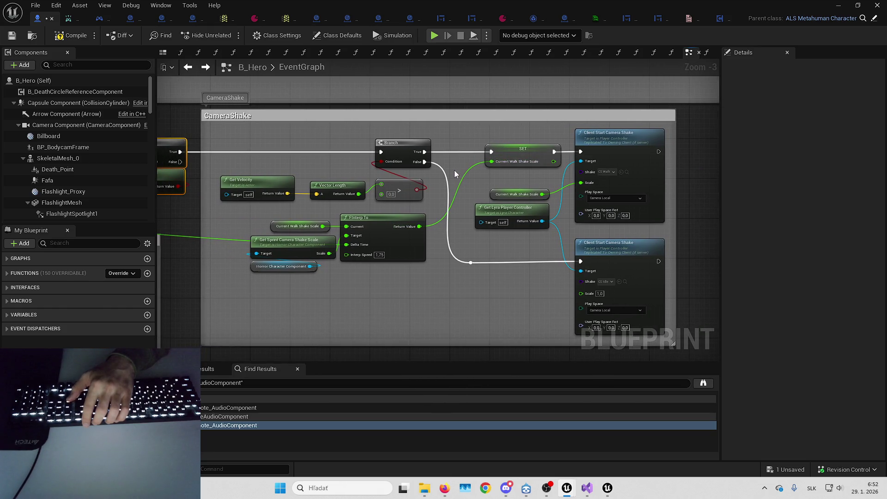
{"action": "mouse_move", "coordinate": [453, 171]}
{"action": "left_mouse_down"}
{"action": "mouse_move", "coordinate": [481, 166]}
{"action": "mouse_move", "coordinate": [296, 173]}
{"action": "mouse_move", "coordinate": [423, 170]}
{"action": "left_mouse_up"}
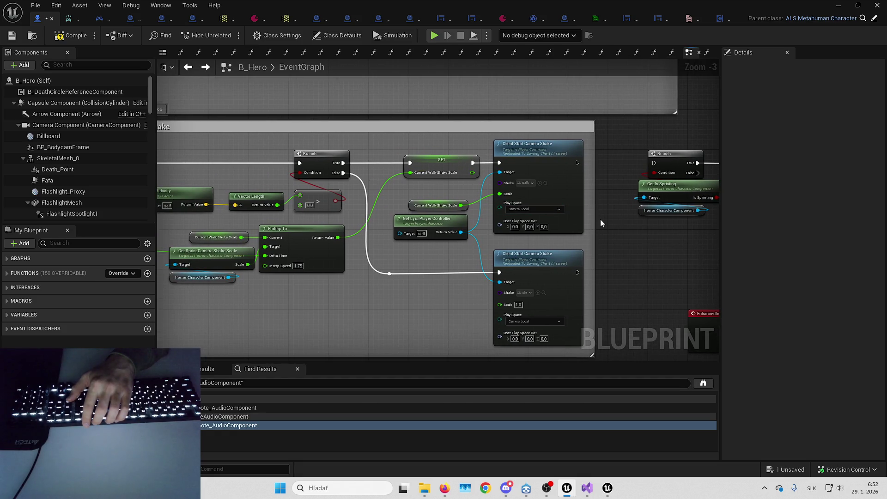
{"action": "left_click_drag", "start_coordinate": [524, 281], "coordinate": [670, 263]}
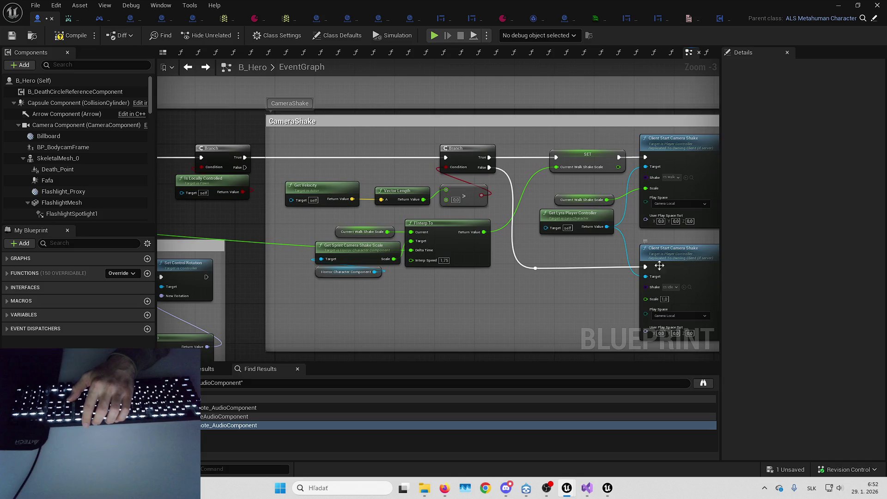
{"action": "left_click_drag", "start_coordinate": [373, 294], "coordinate": [359, 237]}
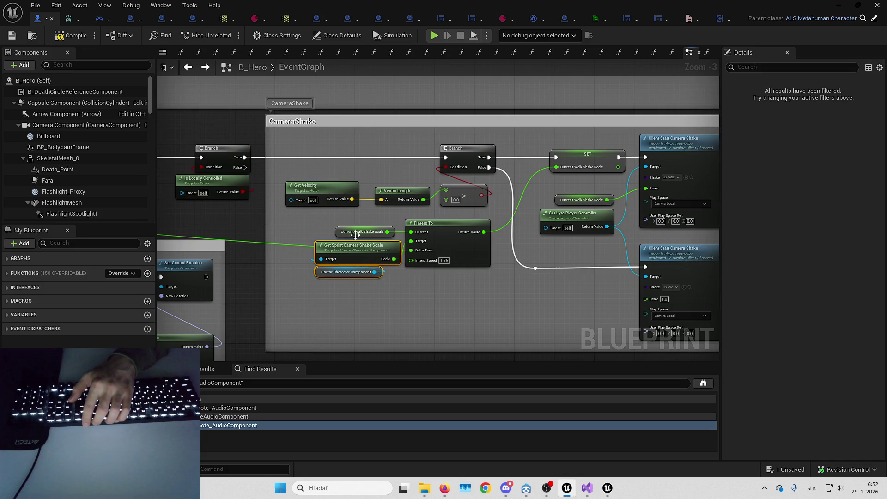
{"action": "left_click", "coordinate": [352, 227]}
{"action": "mouse_move", "coordinate": [492, 295]}
{"action": "left_mouse_down"}
{"action": "mouse_move", "coordinate": [346, 286]}
{"action": "mouse_move", "coordinate": [414, 224]}
{"action": "mouse_move", "coordinate": [401, 231]}
{"action": "left_mouse_up"}
{"action": "mouse_move", "coordinate": [336, 124]}
{"action": "left_mouse_down"}
{"action": "mouse_move", "coordinate": [546, 210]}
{"action": "mouse_move", "coordinate": [527, 242]}
{"action": "left_mouse_up"}
{"action": "key", "text": "Delete"}
Select the IA_TakeScreenshot event node and bring up its context options
{"action": "left_click_drag", "start_coordinate": [442, 248], "coordinate": [498, 192]}
{"action": "left_click_drag", "start_coordinate": [447, 215], "coordinate": [478, 174]}
{"action": "mouse_move", "coordinate": [476, 149]}
{"action": "left_mouse_down"}
{"action": "mouse_move", "coordinate": [525, 193]}
{"action": "mouse_move", "coordinate": [582, 222]}
{"action": "left_mouse_up"}
{"action": "left_click", "coordinate": [473, 214]}
{"action": "right_click", "coordinate": [478, 218]}
Search the blueprints for IA_TakeScreenshot and open its input action asset
{"action": "left_click", "coordinate": [557, 314]}
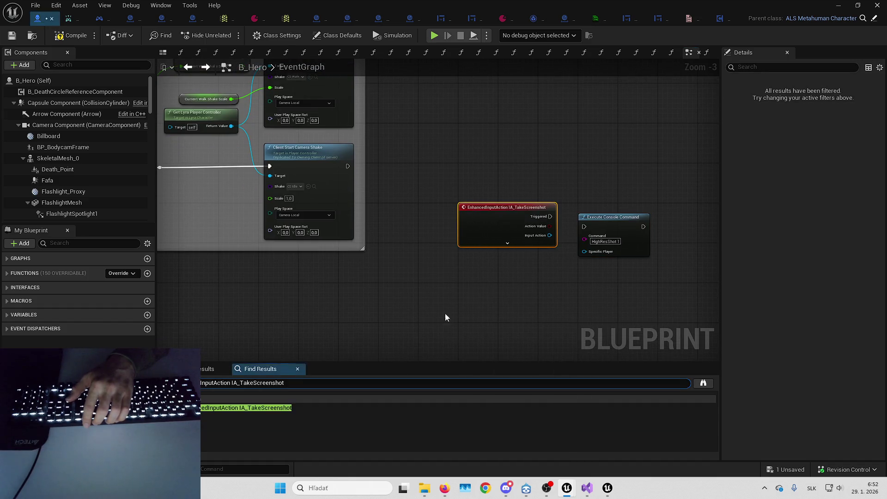
{"action": "left_click", "coordinate": [384, 312]}
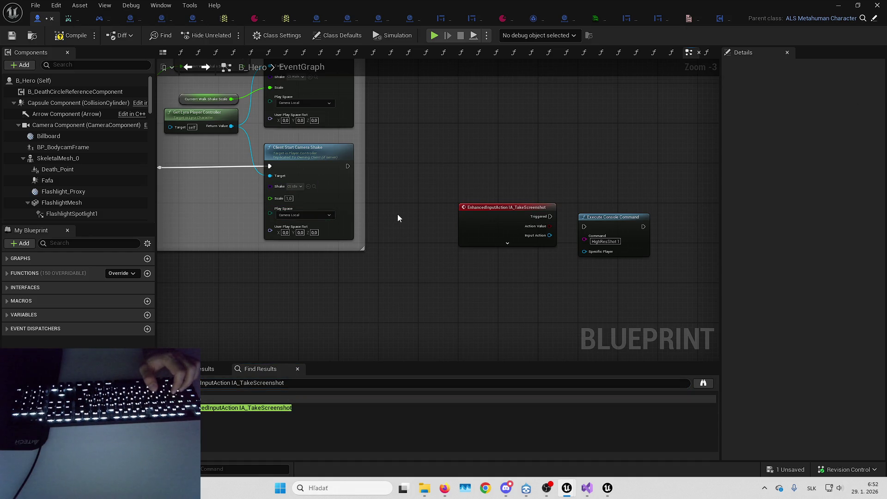
{"action": "key", "text": "ctrl+shift+f"}
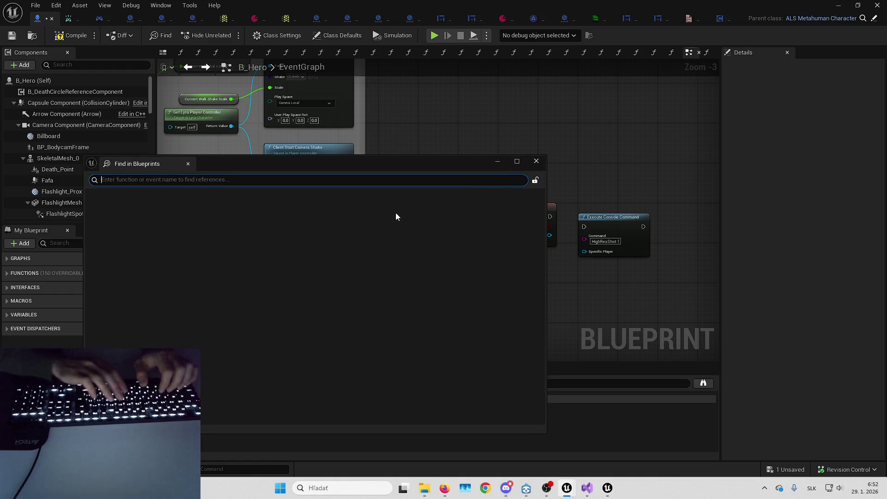
{"action": "type", "text": "IA_"}
{"action": "double_click", "coordinate": [491, 220]}
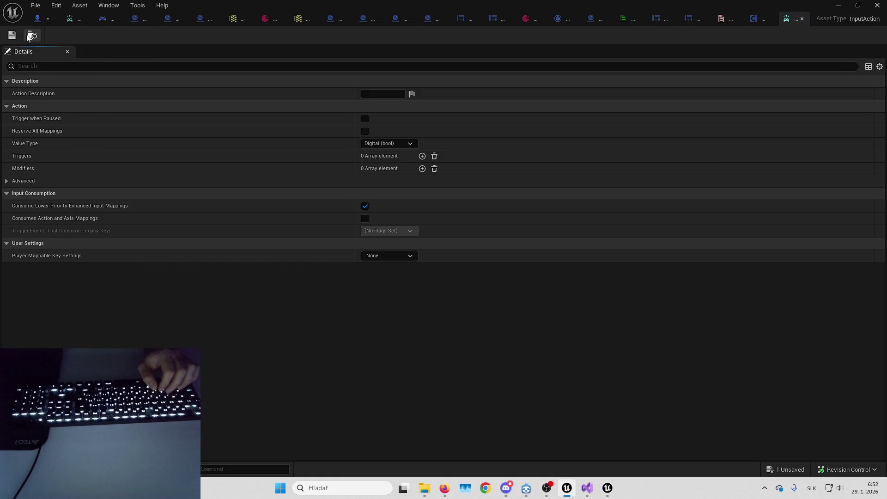
{"action": "left_click", "coordinate": [845, 4]}
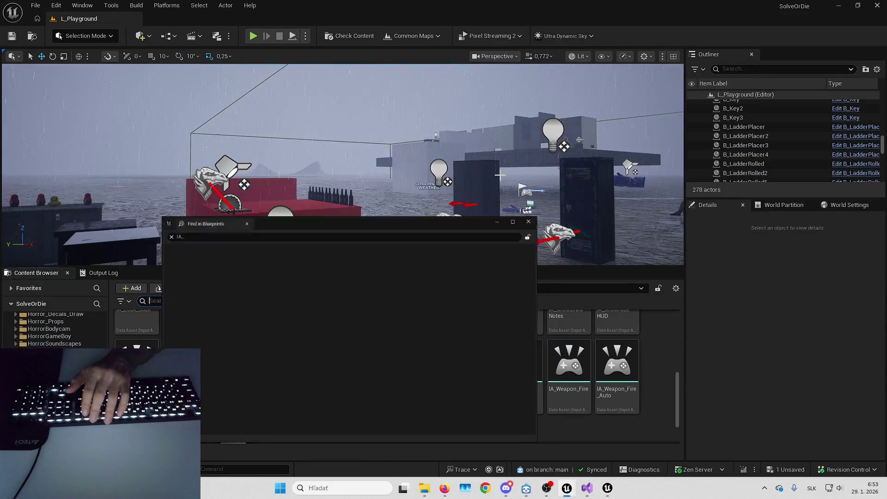
{"action": "left_click", "coordinate": [500, 174]}
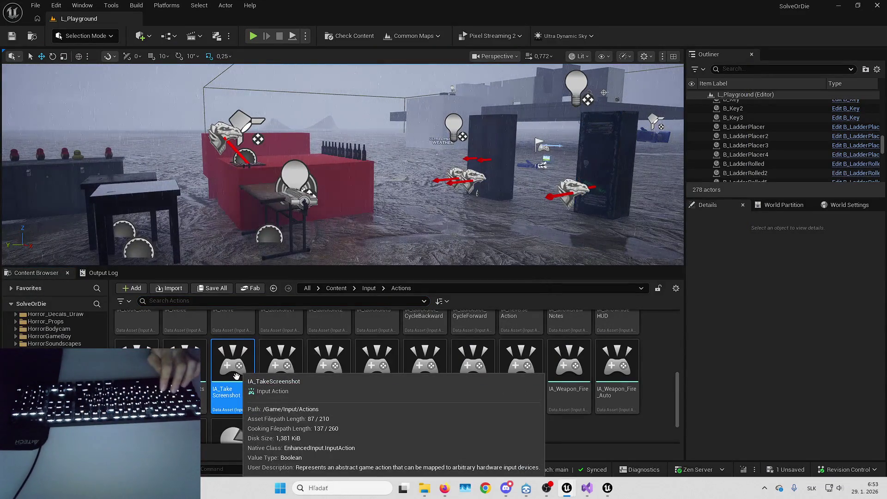
Confirm in the Reference Viewer that only IMC_Default_KBM uses IA_TakeScreenshot, and inspect that mapping
{"action": "key", "text": "alt+shift+r"}
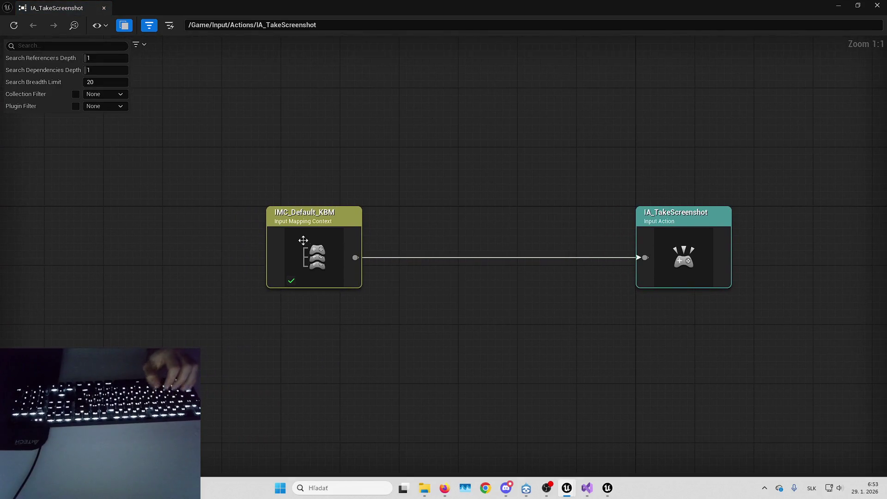
{"action": "left_click", "coordinate": [278, 249]}
{"action": "right_click", "coordinate": [305, 243]}
{"action": "left_click", "coordinate": [331, 281]}
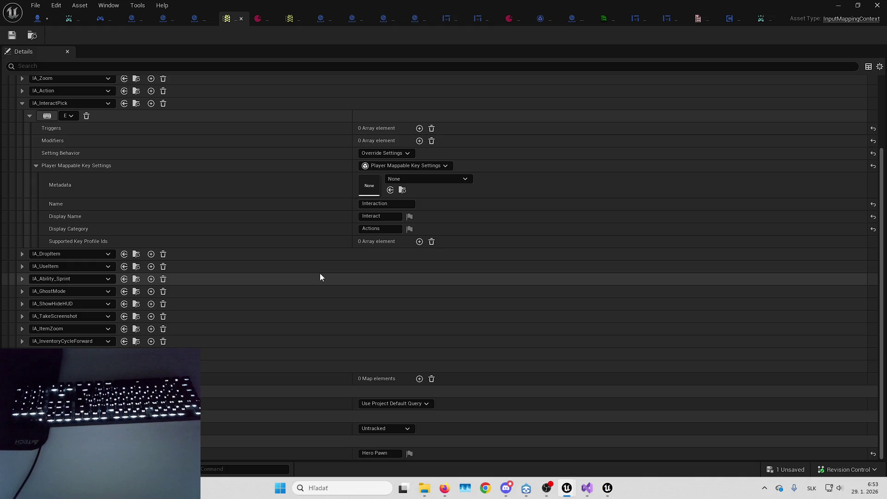
{"action": "left_click", "coordinate": [22, 316]}
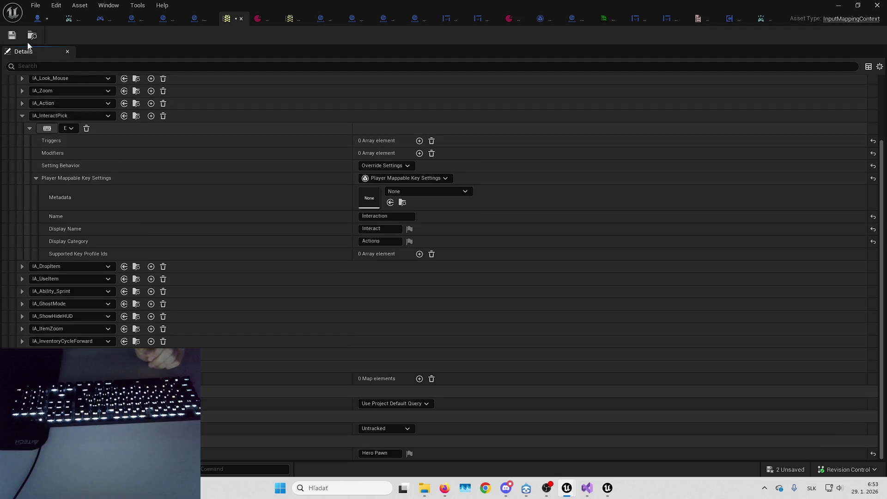
Back in B_Hero, make the CameraShake comment box taller and save the blueprint
{"action": "left_click", "coordinate": [42, 21]}
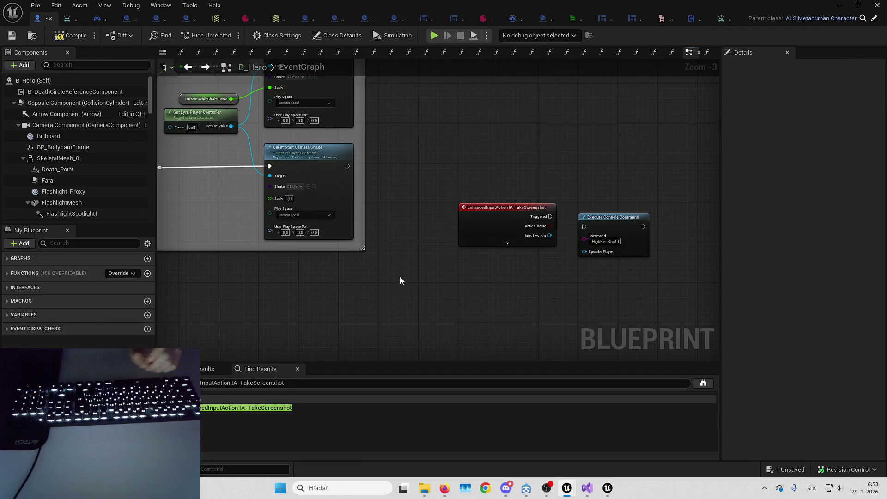
{"action": "scroll", "coordinate": [451, 265], "scroll_direction": "down", "scroll_amount": 4}
{"action": "scroll", "coordinate": [471, 267], "scroll_direction": "up", "scroll_amount": 4}
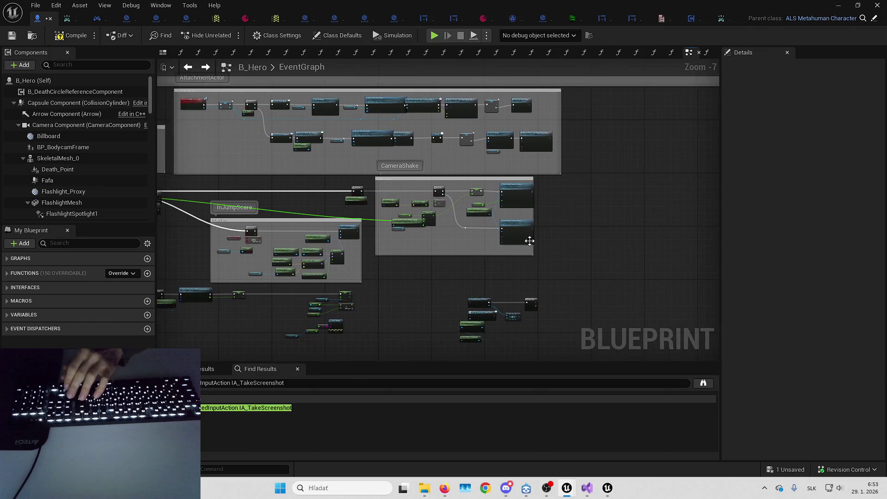
{"action": "mouse_move", "coordinate": [531, 210]}
{"action": "left_mouse_down"}
{"action": "mouse_move", "coordinate": [613, 176]}
{"action": "mouse_move", "coordinate": [553, 230]}
{"action": "left_mouse_up"}
{"action": "left_click_drag", "start_coordinate": [508, 249], "coordinate": [507, 282]}
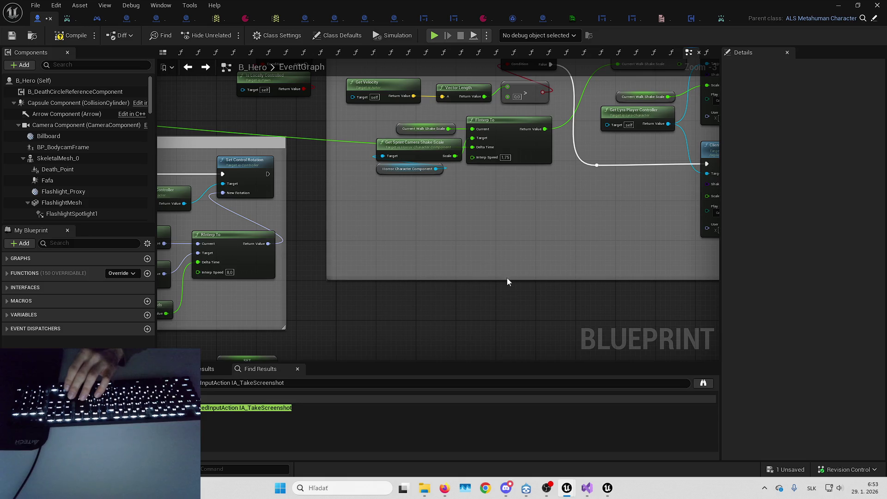
{"action": "scroll", "coordinate": [558, 242], "scroll_direction": "down", "scroll_amount": 3}
{"action": "scroll", "coordinate": [616, 230], "scroll_direction": "up", "scroll_amount": 2}
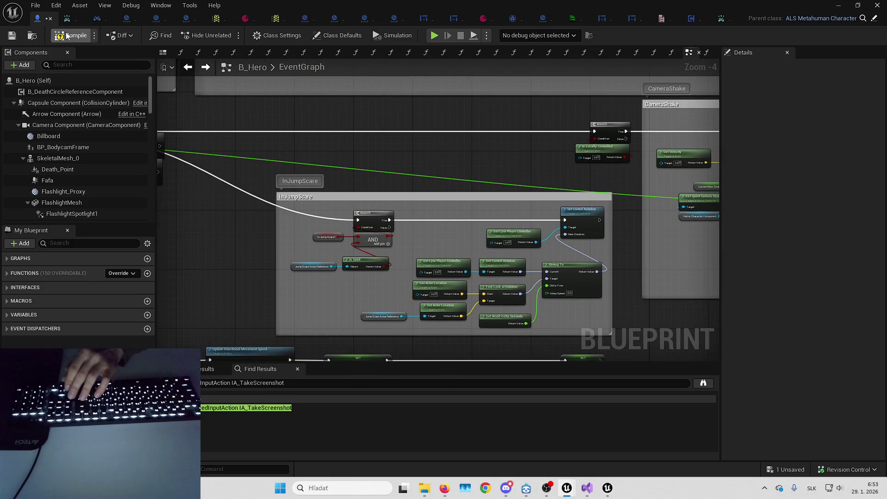
{"action": "left_click", "coordinate": [12, 37]}
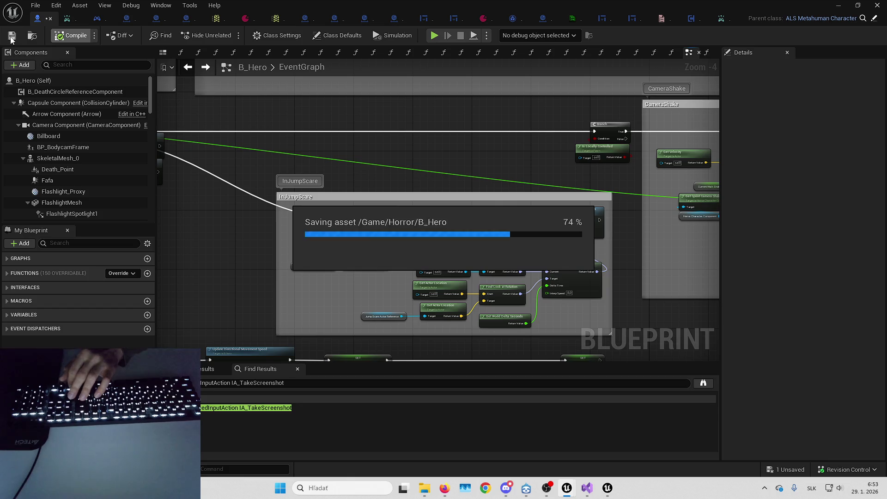
{"action": "scroll", "coordinate": [429, 175], "scroll_direction": "up", "scroll_amount": 2}
Find references to the InJumpScare? variable and jump to its SET In Jump Scare? usage
{"action": "scroll", "coordinate": [429, 175], "scroll_direction": "up", "scroll_amount": 1}
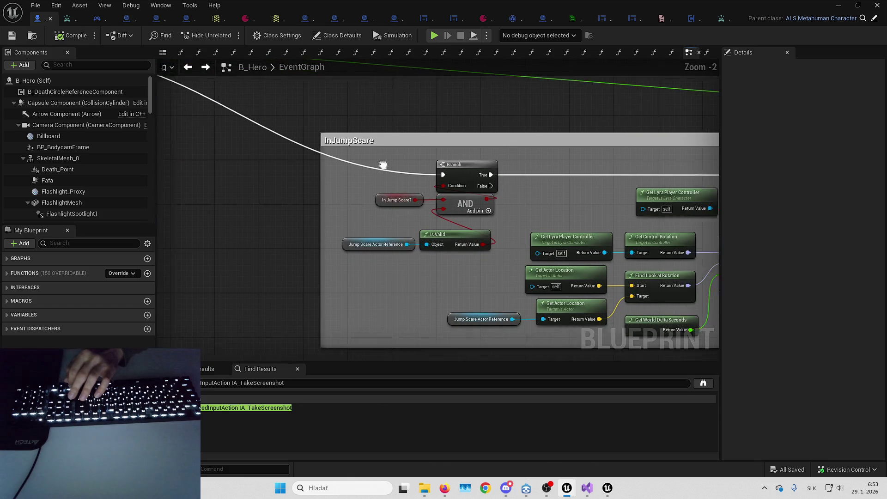
{"action": "left_click", "coordinate": [370, 205]}
{"action": "right_click", "coordinate": [369, 206]}
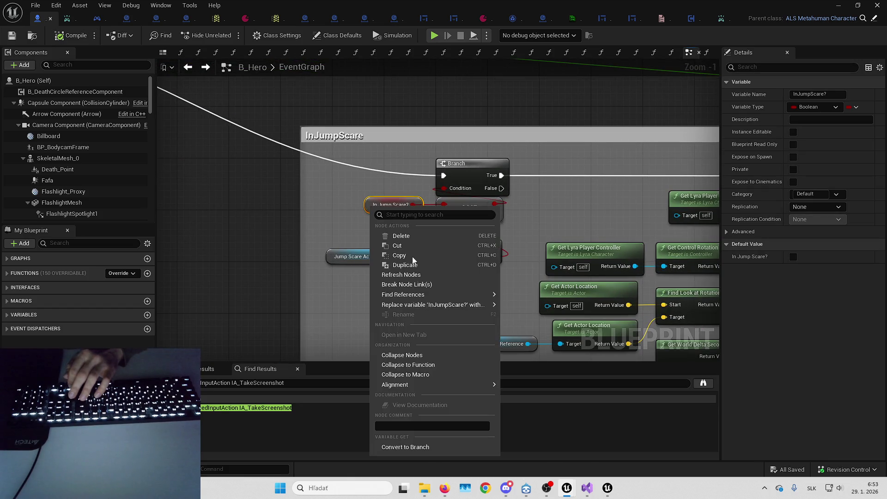
{"action": "mouse_move", "coordinate": [446, 295]}
{"action": "left_click", "coordinate": [524, 299]}
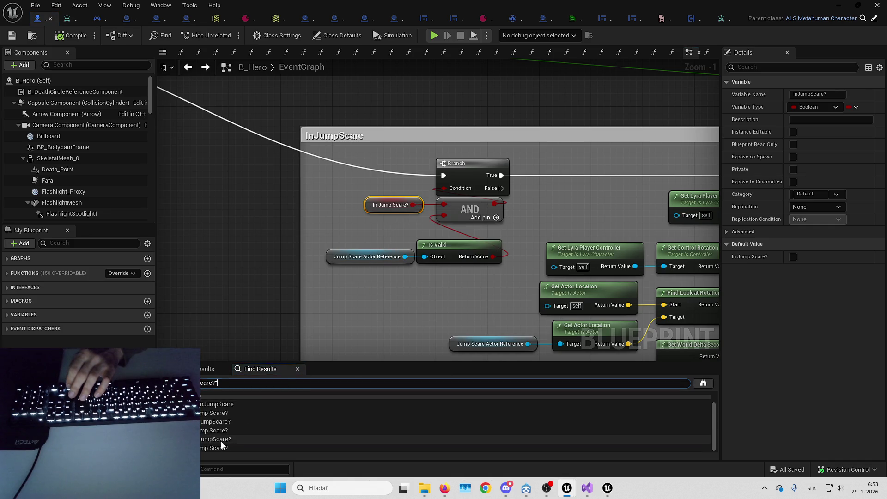
{"action": "left_click", "coordinate": [221, 440]}
{"action": "left_click", "coordinate": [235, 422]}
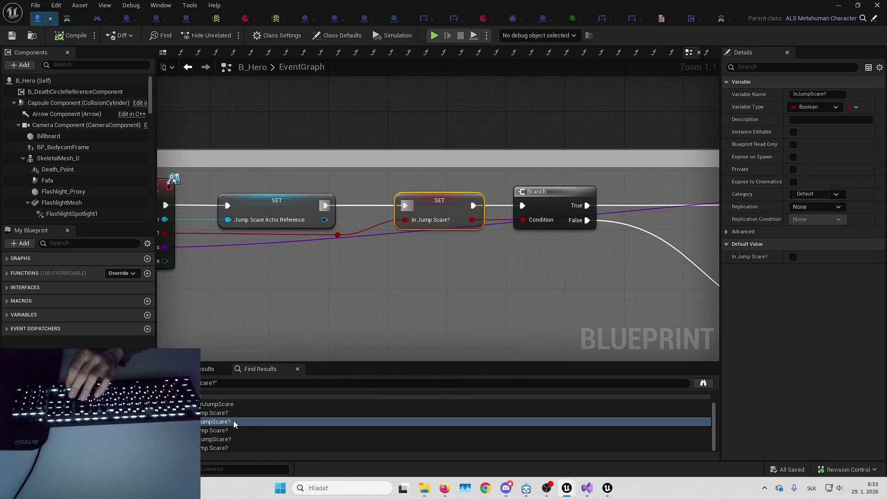
Review the Event InJumpScare node and the other In Jump Scare? usages in B_Hero
{"action": "left_click_drag", "start_coordinate": [517, 278], "coordinate": [395, 284]}
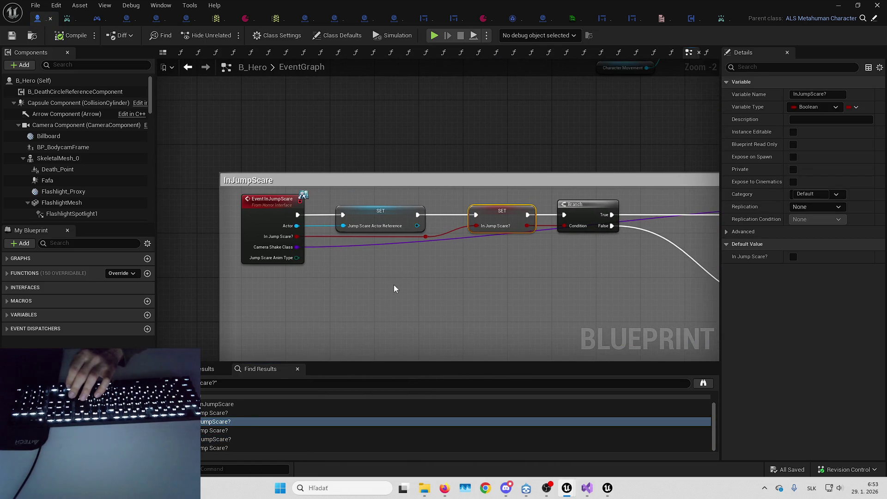
{"action": "left_click", "coordinate": [237, 405]}
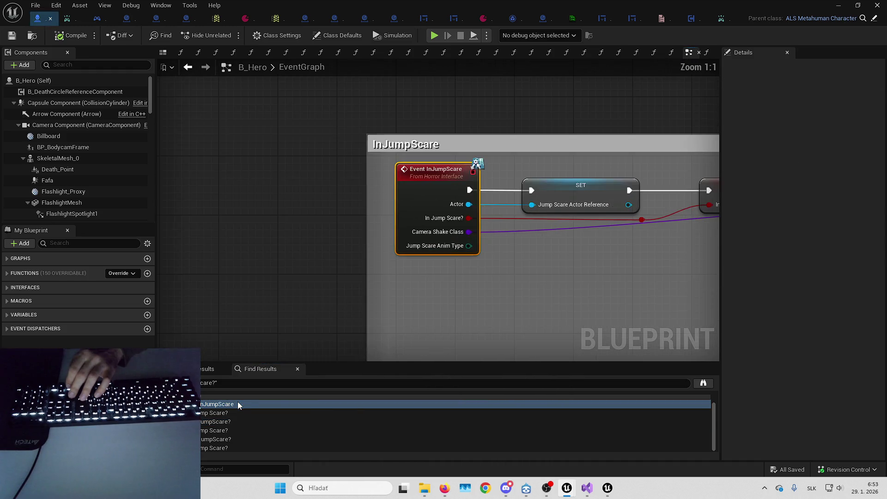
{"action": "scroll", "coordinate": [259, 409], "scroll_direction": "up", "scroll_amount": 1}
{"action": "scroll", "coordinate": [250, 411], "scroll_direction": "down", "scroll_amount": 1}
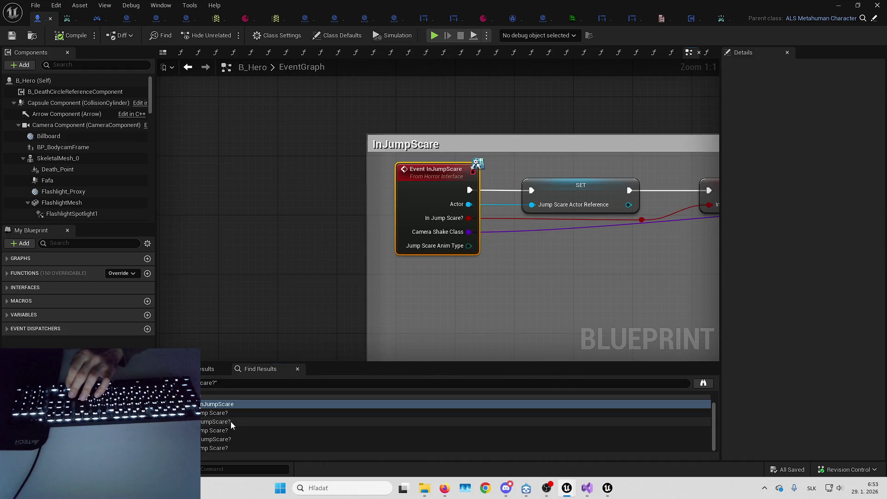
{"action": "left_click", "coordinate": [231, 421]}
{"action": "left_click", "coordinate": [230, 439]}
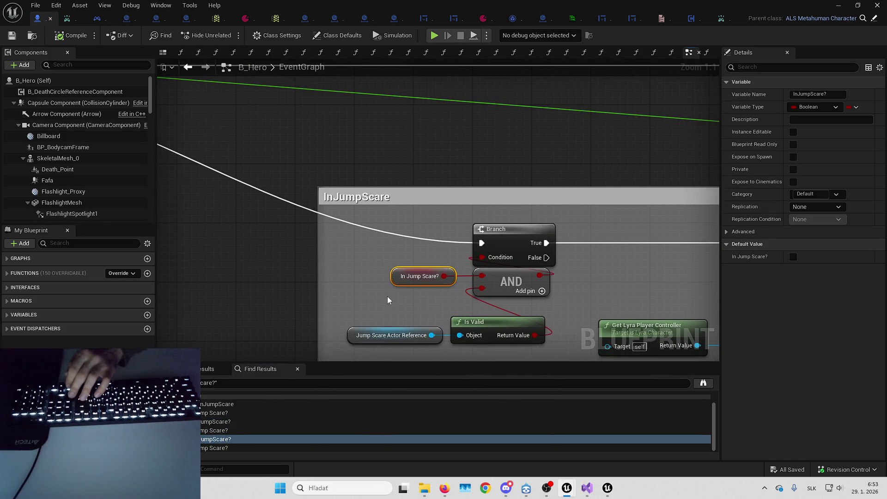
Search all blueprints for InJumpScare? by name
{"action": "right_click", "coordinate": [400, 278]}
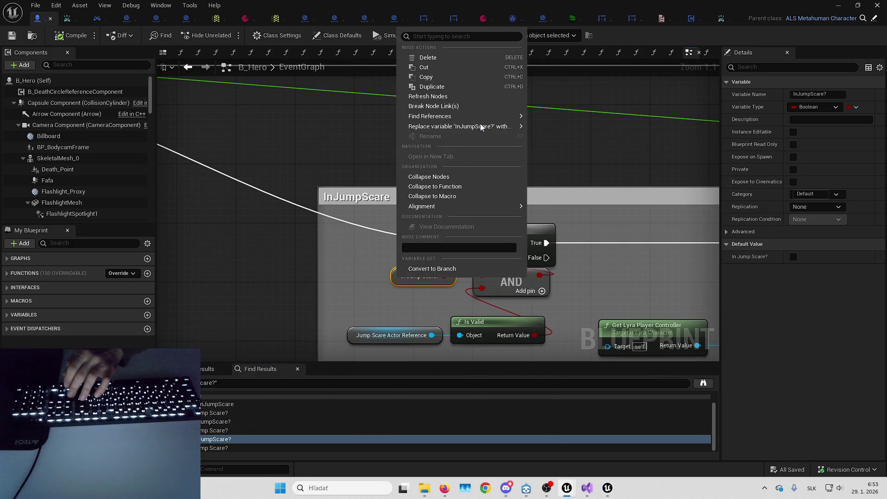
{"action": "mouse_move", "coordinate": [482, 118]}
{"action": "left_click", "coordinate": [546, 134]}
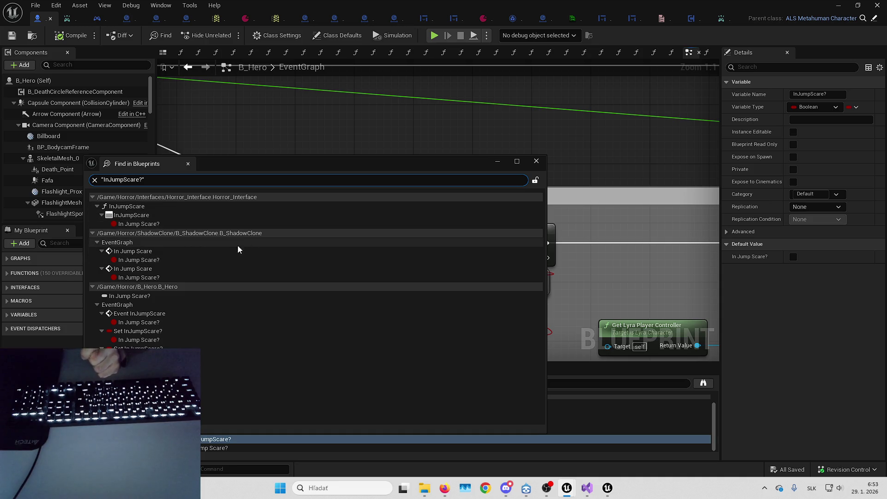
Open the B_ShadowClone In Jump Scare usage and look over its Branch, timer-clearing and Play Sound nodes
{"action": "double_click", "coordinate": [198, 251]}
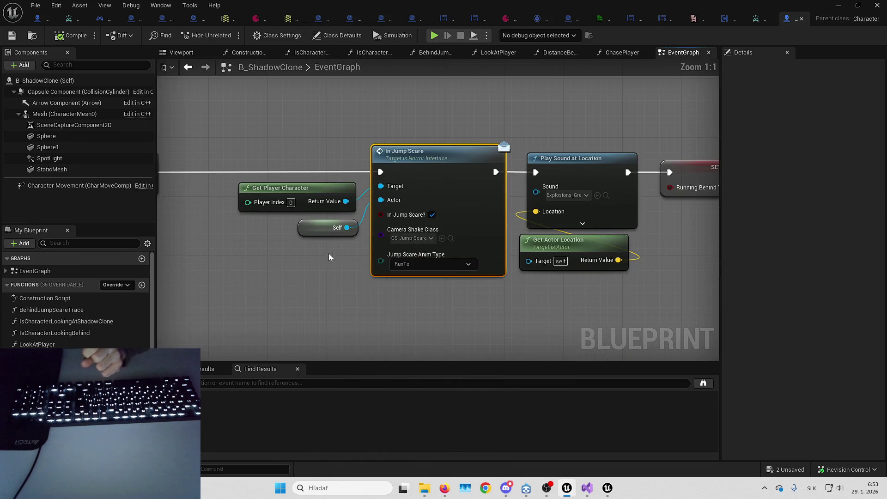
{"action": "scroll", "coordinate": [332, 253], "scroll_direction": "down", "scroll_amount": 1}
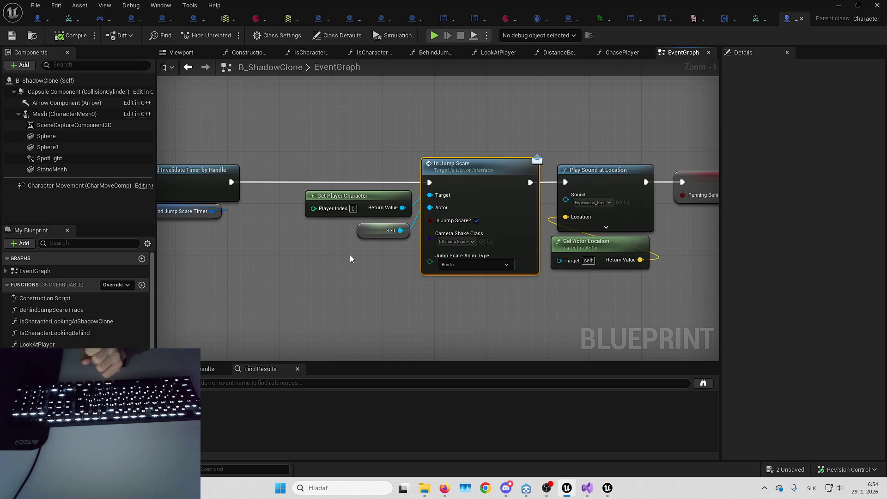
{"action": "scroll", "coordinate": [350, 254], "scroll_direction": "down", "scroll_amount": 4}
{"action": "scroll", "coordinate": [400, 222], "scroll_direction": "up", "scroll_amount": 2}
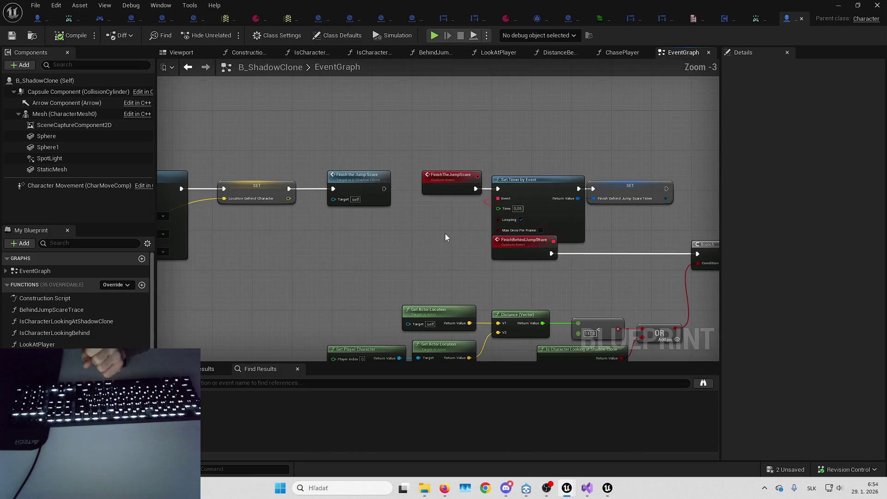
{"action": "left_click_drag", "start_coordinate": [632, 272], "coordinate": [414, 250]}
{"action": "left_click_drag", "start_coordinate": [651, 286], "coordinate": [393, 269]}
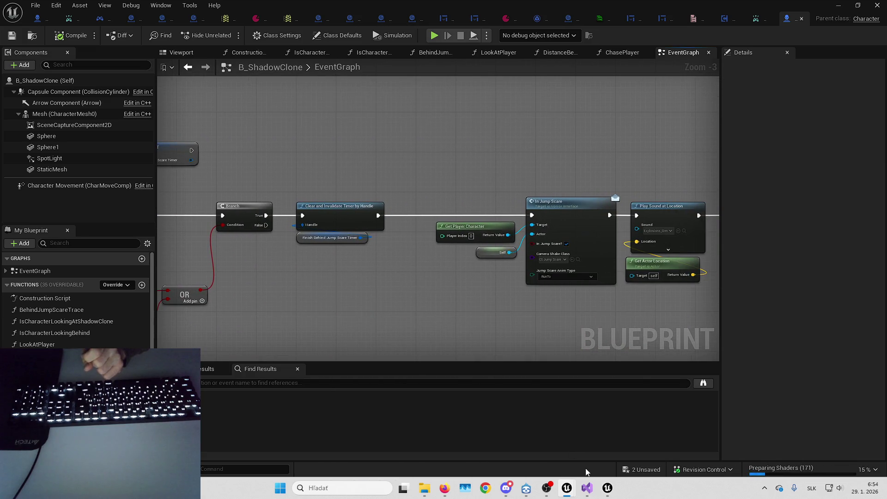
{"action": "mouse_move", "coordinate": [567, 488]}
{"action": "left_click", "coordinate": [661, 443]}
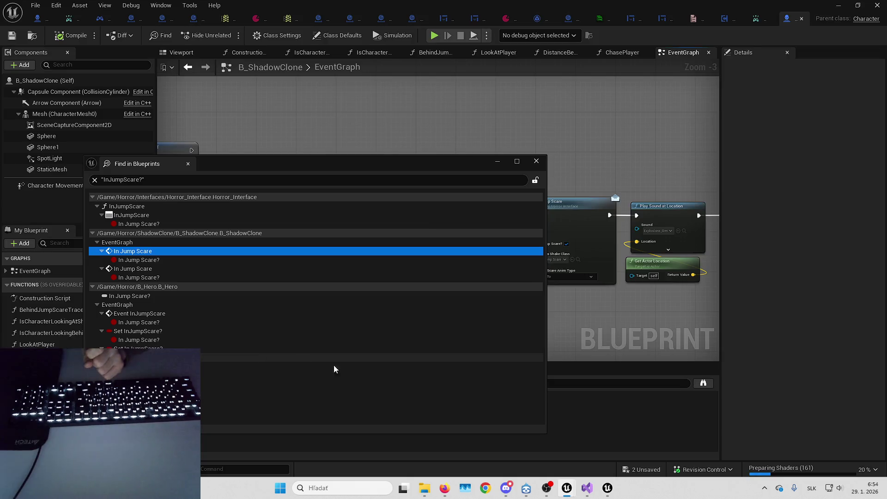
Jump to the second In Jump Scare result and center it with Call On Point
{"action": "double_click", "coordinate": [139, 269]}
{"action": "left_click_drag", "start_coordinate": [336, 292], "coordinate": [436, 283]}
{"action": "scroll", "coordinate": [436, 284], "scroll_direction": "down", "scroll_amount": 3}
{"action": "left_click_drag", "start_coordinate": [348, 262], "coordinate": [542, 262]}
{"action": "left_click_drag", "start_coordinate": [568, 234], "coordinate": [411, 201]}
{"action": "scroll", "coordinate": [470, 212], "scroll_direction": "up", "scroll_amount": 3}
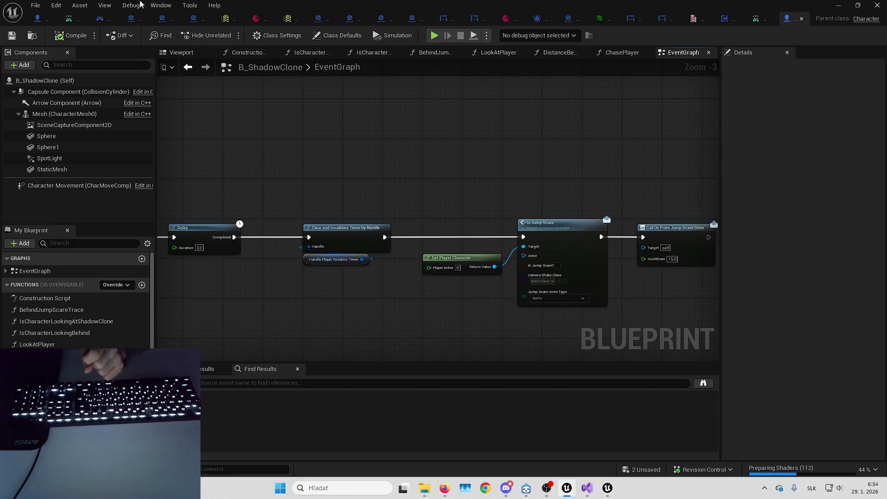
Switch to B_Hero's graph and frame the InJumpScare group
{"action": "left_click", "coordinate": [37, 18]}
{"action": "scroll", "coordinate": [390, 213], "scroll_direction": "down", "scroll_amount": 4}
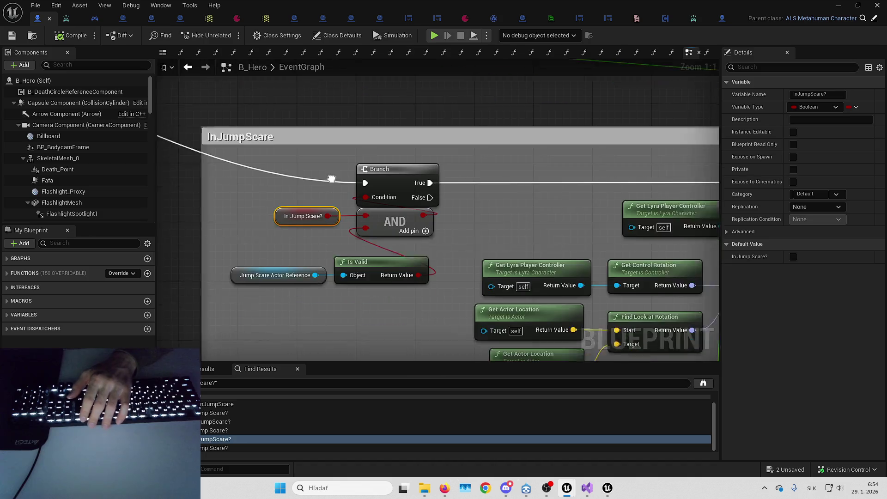
{"action": "scroll", "coordinate": [436, 181], "scroll_direction": "up", "scroll_amount": 2}
{"action": "left_click_drag", "start_coordinate": [481, 249], "coordinate": [411, 224]}
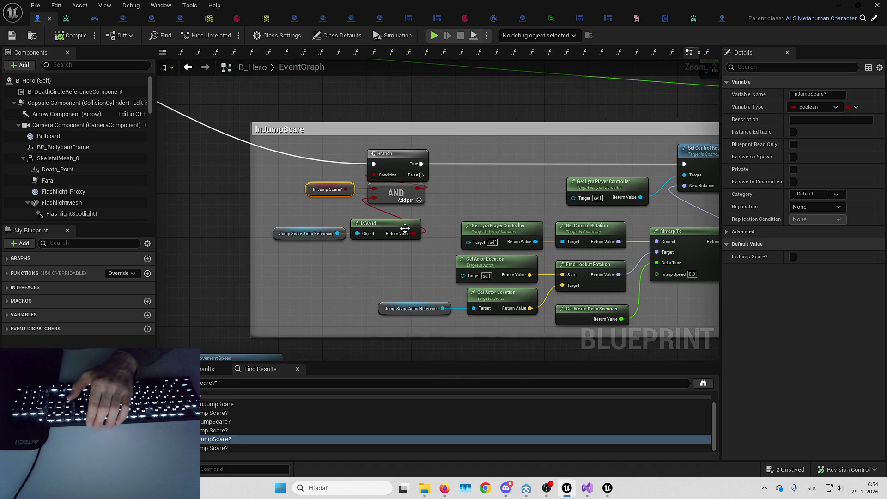
{"action": "left_click_drag", "start_coordinate": [388, 267], "coordinate": [318, 246]}
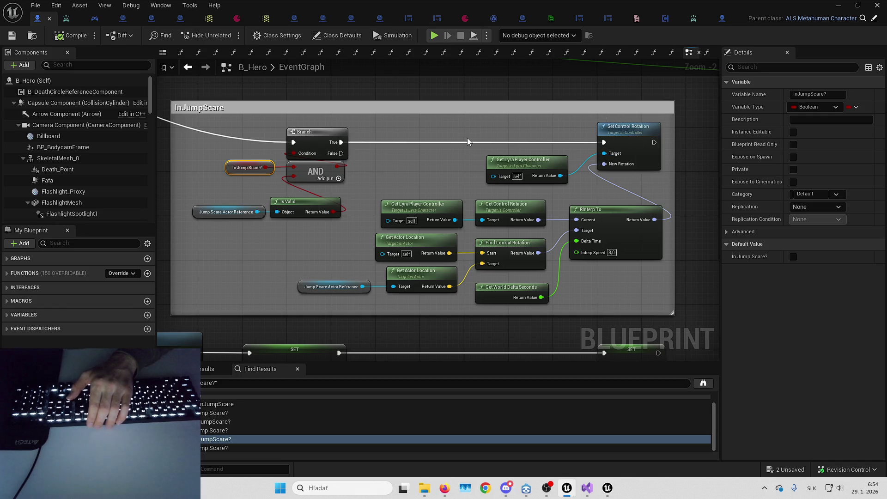
{"action": "scroll", "coordinate": [574, 176], "scroll_direction": "down", "scroll_amount": 2}
{"action": "scroll", "coordinate": [514, 149], "scroll_direction": "up", "scroll_amount": 2}
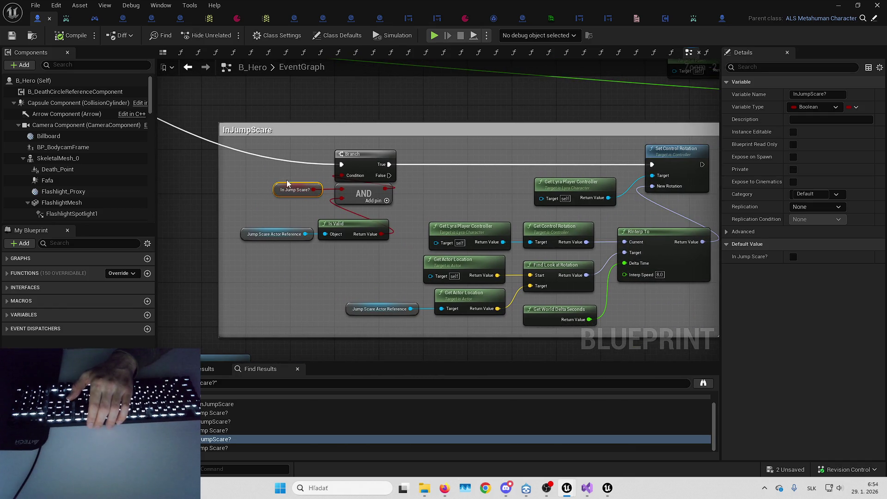
Inspect Set Control Rotation, RInterp To and the nearby Print String nodes
{"action": "left_click_drag", "start_coordinate": [467, 147], "coordinate": [626, 164]}
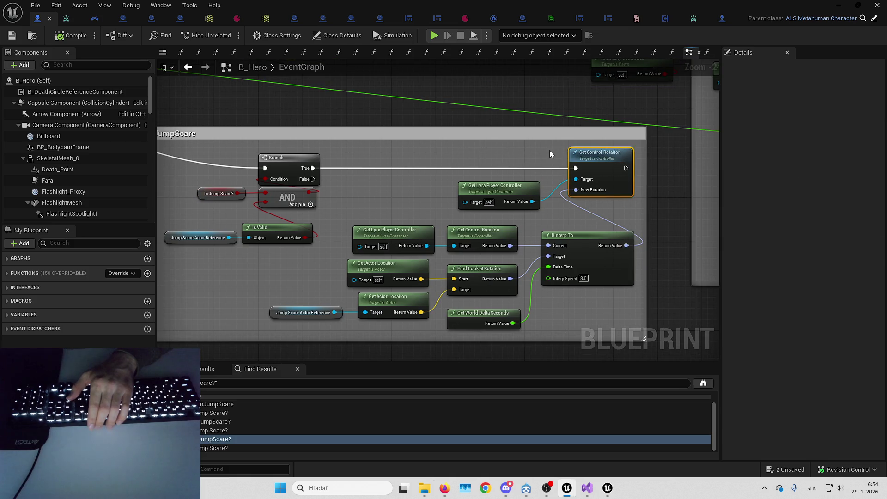
{"action": "mouse_move", "coordinate": [194, 149]}
{"action": "left_mouse_down"}
{"action": "mouse_move", "coordinate": [345, 156]}
{"action": "mouse_move", "coordinate": [391, 170]}
{"action": "left_mouse_up"}
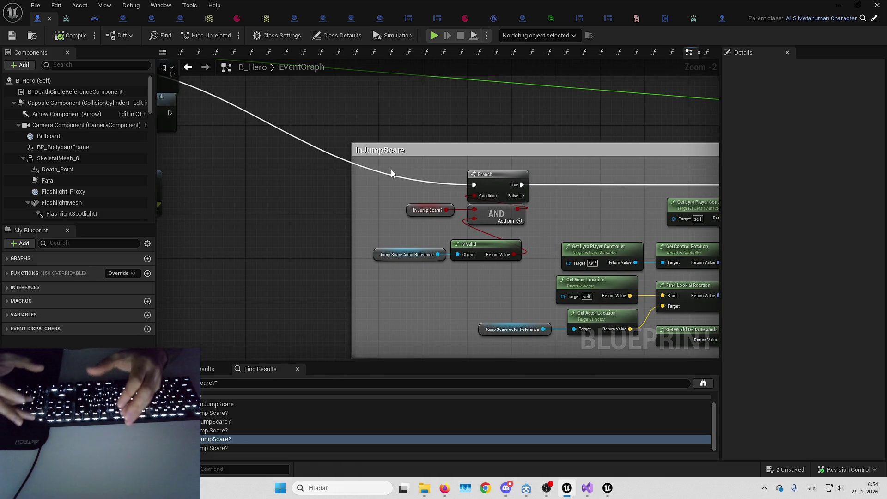
{"action": "left_click_drag", "start_coordinate": [391, 170], "coordinate": [417, 131]}
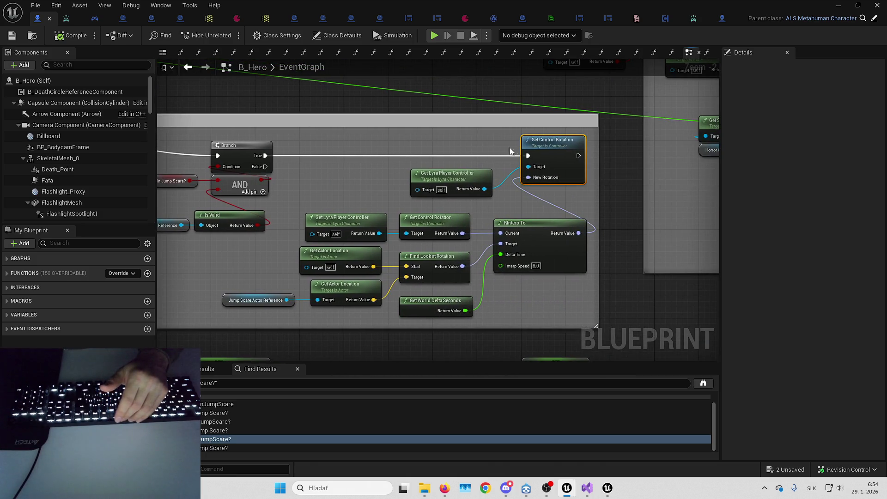
{"action": "left_click_drag", "start_coordinate": [500, 147], "coordinate": [548, 148]}
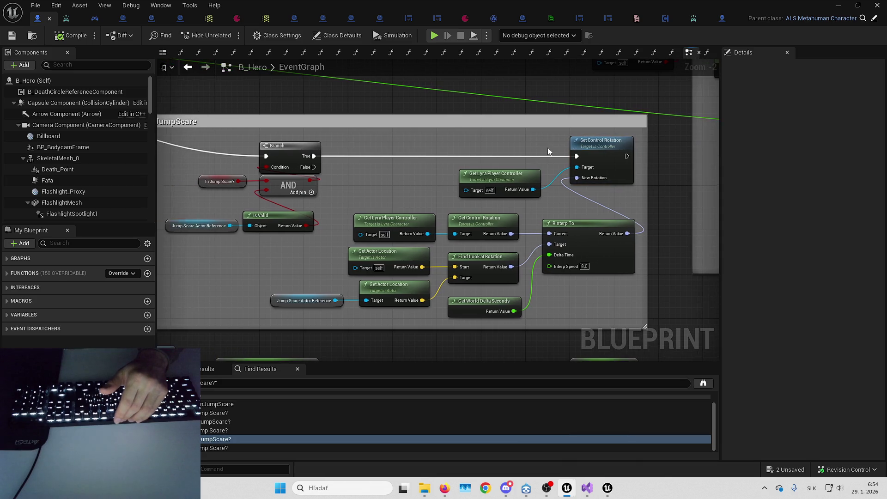
{"action": "scroll", "coordinate": [462, 139], "scroll_direction": "down", "scroll_amount": 4}
{"action": "scroll", "coordinate": [441, 154], "scroll_direction": "up", "scroll_amount": 3}
{"action": "left_click_drag", "start_coordinate": [441, 155], "coordinate": [475, 176]}
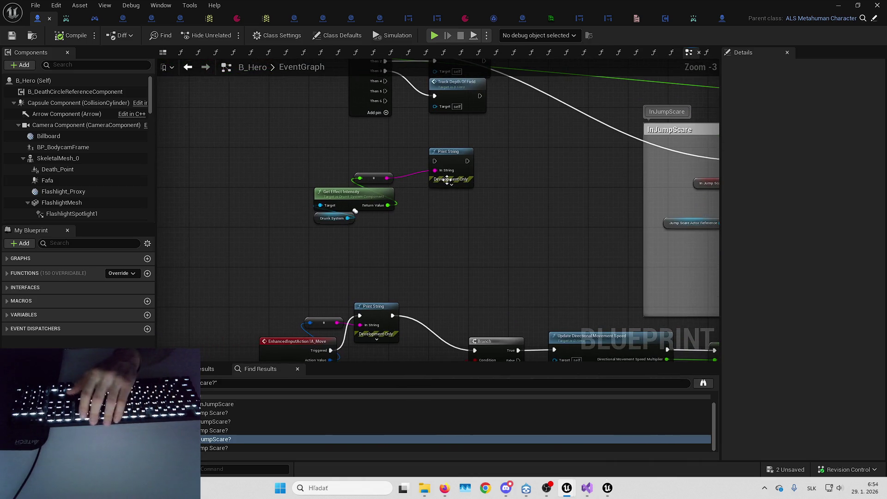
Delete Get Effect Intensity, Drunk System and Print String, wiring IA_Move's Triggered straight to the Branch
{"action": "mouse_move", "coordinate": [395, 216]}
{"action": "left_mouse_down"}
{"action": "mouse_move", "coordinate": [465, 249]}
{"action": "mouse_move", "coordinate": [441, 234]}
{"action": "mouse_move", "coordinate": [445, 179]}
{"action": "mouse_move", "coordinate": [456, 234]}
{"action": "mouse_move", "coordinate": [422, 218]}
{"action": "mouse_move", "coordinate": [430, 165]}
{"action": "left_mouse_up"}
{"action": "key", "text": "Delete"}
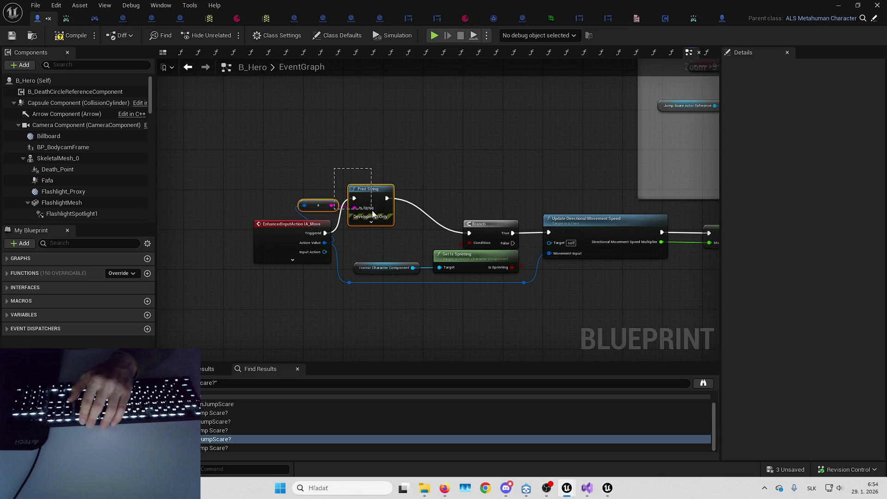
{"action": "mouse_move", "coordinate": [370, 192]}
{"action": "left_mouse_down"}
{"action": "mouse_move", "coordinate": [394, 228]}
{"action": "mouse_move", "coordinate": [409, 203]}
{"action": "left_mouse_up"}
{"action": "left_click_drag", "start_coordinate": [308, 233], "coordinate": [469, 234]}
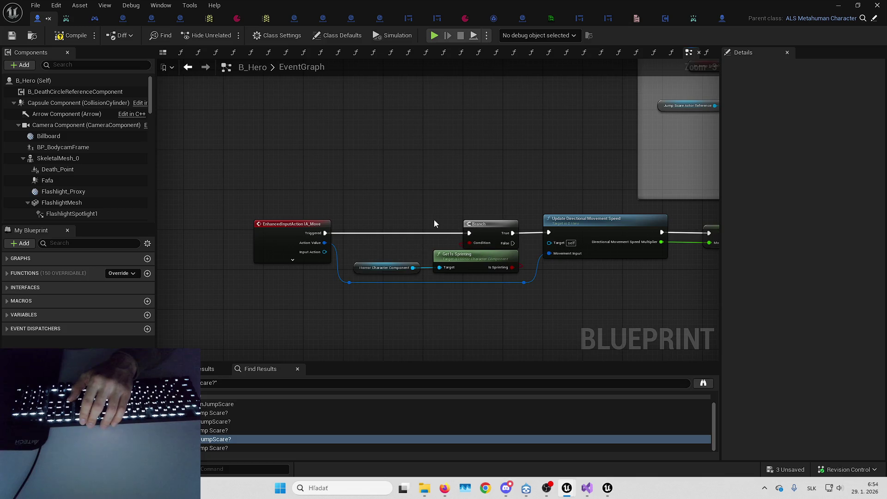
{"action": "key", "text": "Delete"}
{"action": "left_click_drag", "start_coordinate": [393, 216], "coordinate": [332, 195]}
Locate the remaining Print String and select the SET node
{"action": "mouse_move", "coordinate": [442, 212]}
{"action": "left_mouse_down"}
{"action": "mouse_move", "coordinate": [537, 278]}
{"action": "mouse_move", "coordinate": [425, 278]}
{"action": "left_mouse_up"}
{"action": "left_click_drag", "start_coordinate": [313, 211], "coordinate": [464, 212]}
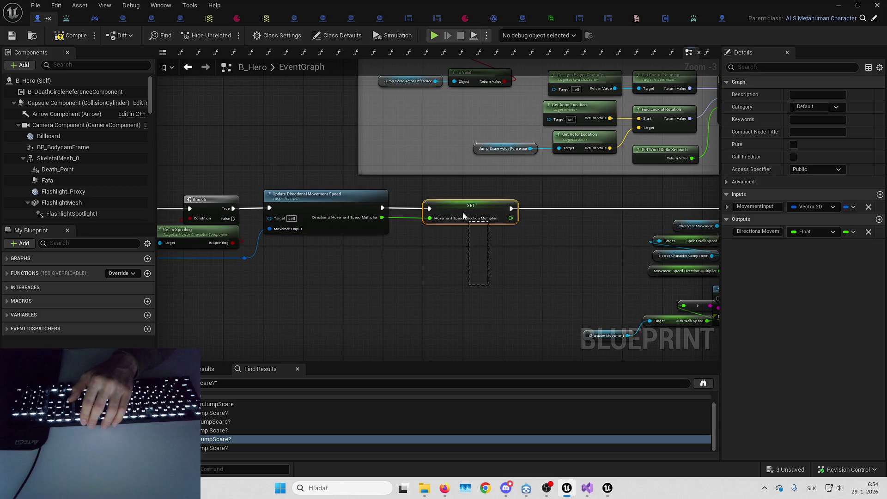
{"action": "mouse_move", "coordinate": [478, 276]}
{"action": "left_mouse_down"}
{"action": "mouse_move", "coordinate": [356, 297]}
{"action": "mouse_move", "coordinate": [439, 262]}
{"action": "left_mouse_up"}
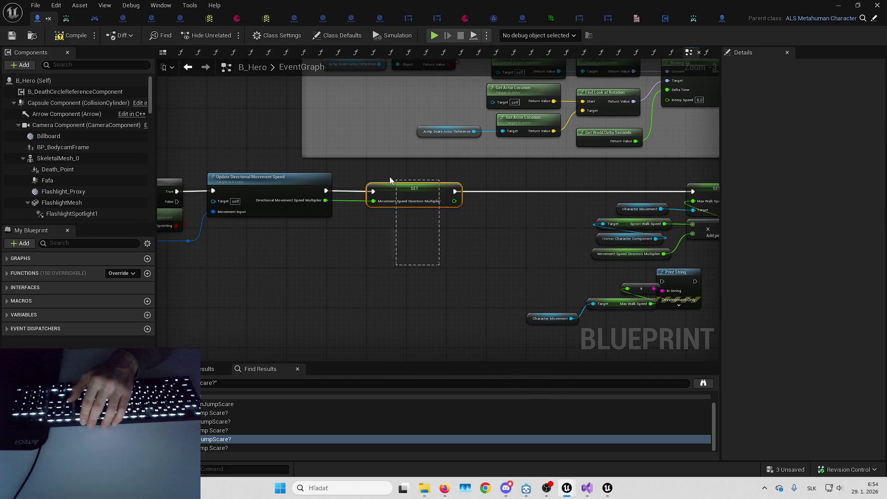
{"action": "left_click", "coordinate": [423, 228]}
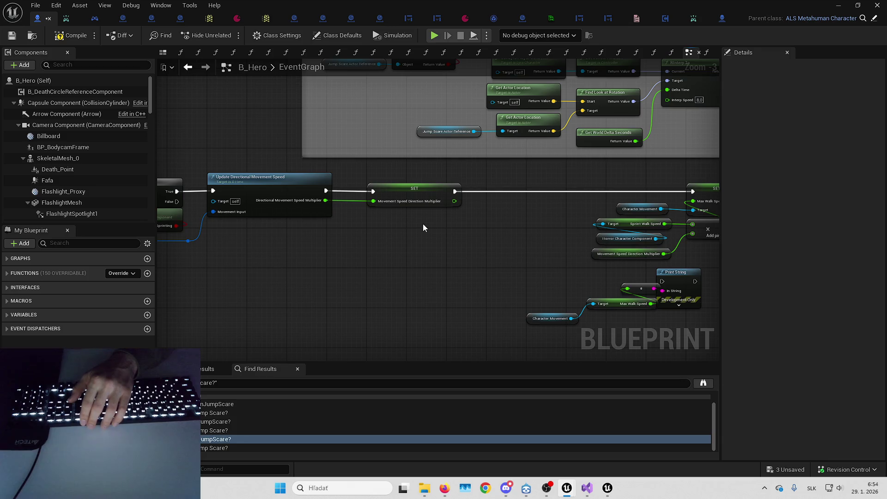
{"action": "mouse_move", "coordinate": [395, 163]}
{"action": "left_mouse_down"}
{"action": "mouse_move", "coordinate": [456, 239]}
{"action": "mouse_move", "coordinate": [431, 234]}
{"action": "mouse_move", "coordinate": [499, 242]}
{"action": "left_mouse_up"}
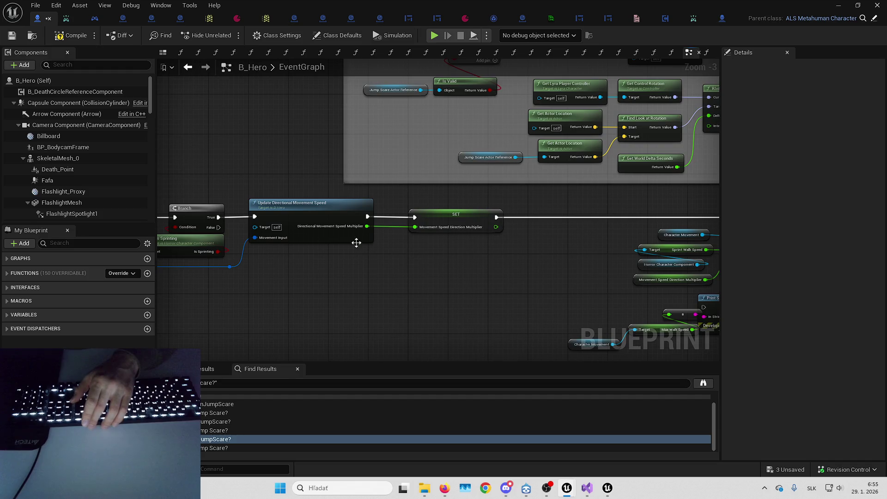
{"action": "double_click", "coordinate": [353, 236]}
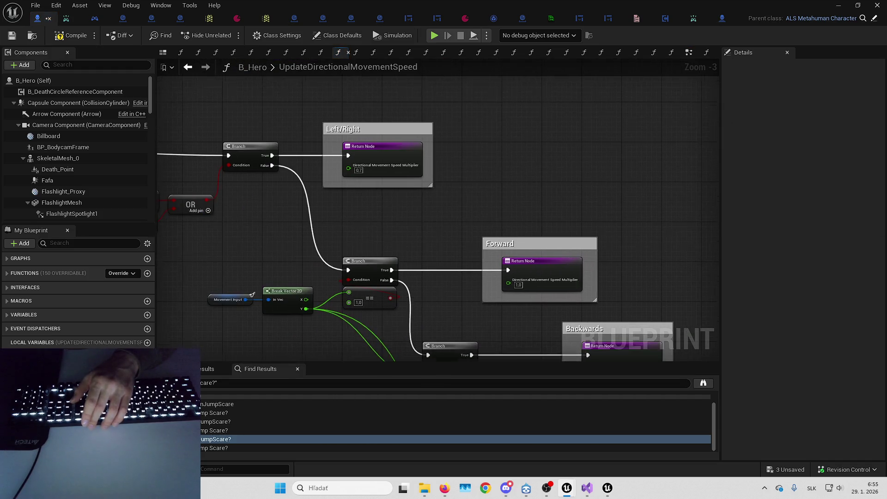
{"action": "left_click_drag", "start_coordinate": [477, 220], "coordinate": [423, 187]}
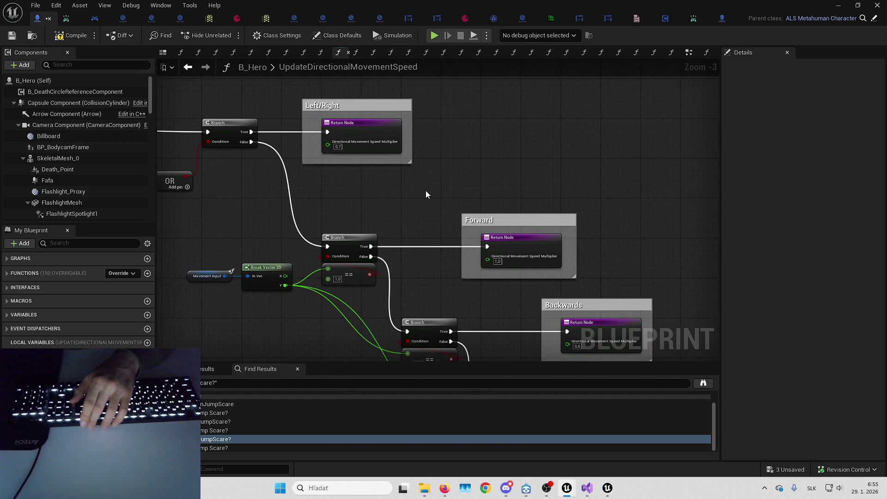
{"action": "left_click", "coordinate": [208, 275]}
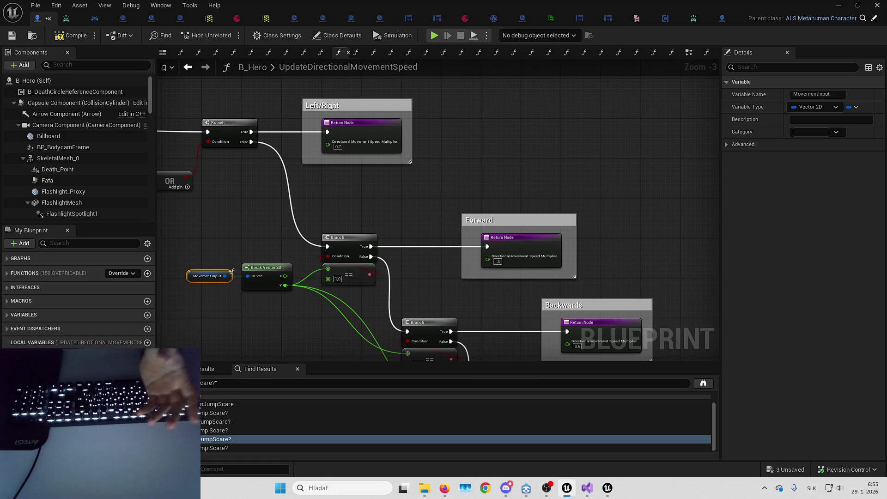
{"action": "left_click_drag", "start_coordinate": [429, 203], "coordinate": [440, 182]}
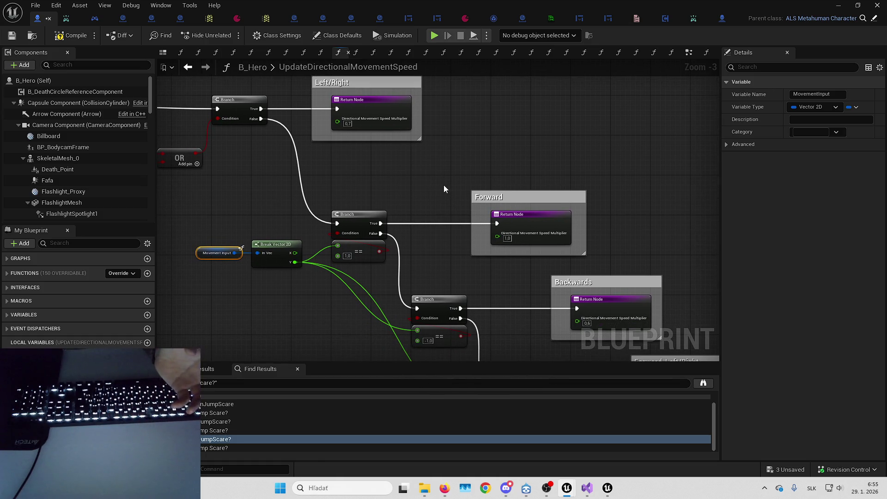
{"action": "left_click_drag", "start_coordinate": [445, 189], "coordinate": [446, 207]}
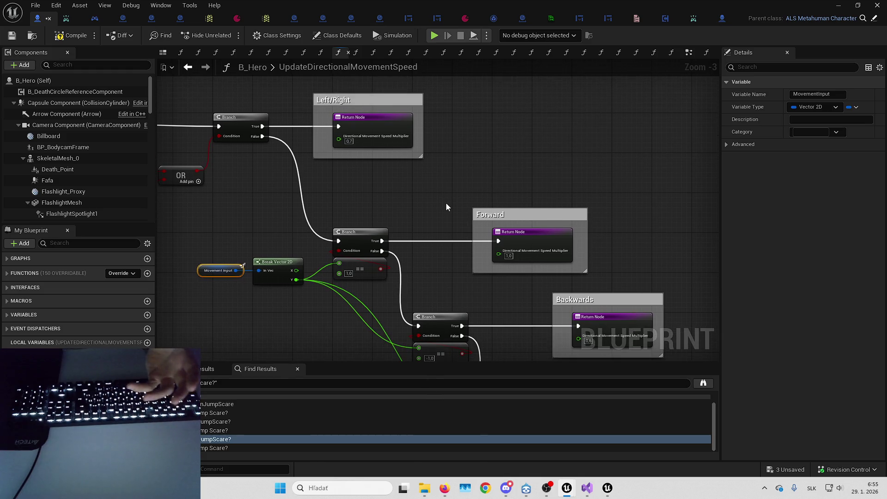
{"action": "mouse_move", "coordinate": [523, 176]}
{"action": "left_mouse_down"}
{"action": "mouse_move", "coordinate": [436, 139]}
{"action": "mouse_move", "coordinate": [416, 194]}
{"action": "mouse_move", "coordinate": [401, 110]}
{"action": "left_mouse_up"}
{"action": "left_click", "coordinate": [416, 194]}
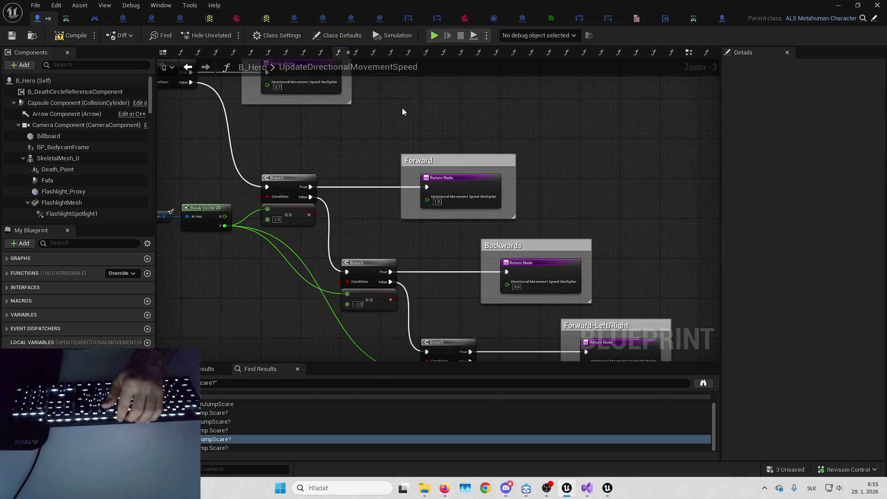
{"action": "left_click_drag", "start_coordinate": [544, 232], "coordinate": [525, 183]}
{"action": "left_click_drag", "start_coordinate": [471, 105], "coordinate": [430, 24]}
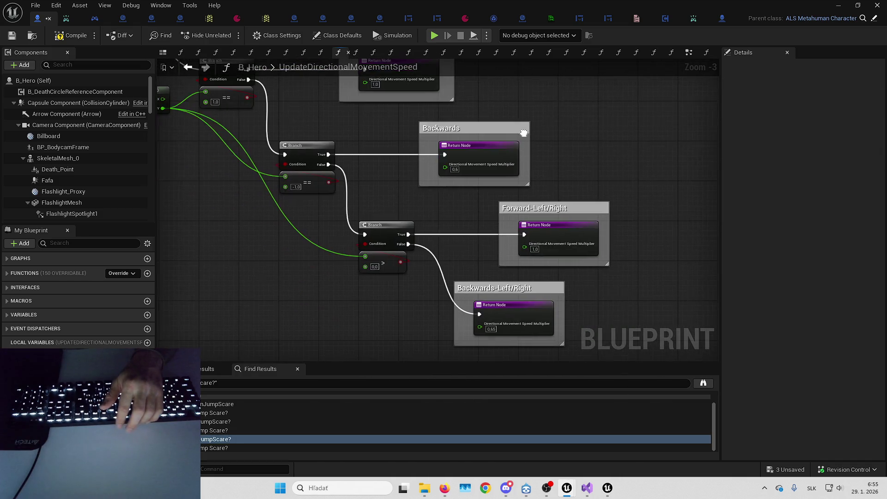
{"action": "left_click_drag", "start_coordinate": [469, 229], "coordinate": [455, 192]}
{"action": "left_click_drag", "start_coordinate": [569, 242], "coordinate": [594, 247]}
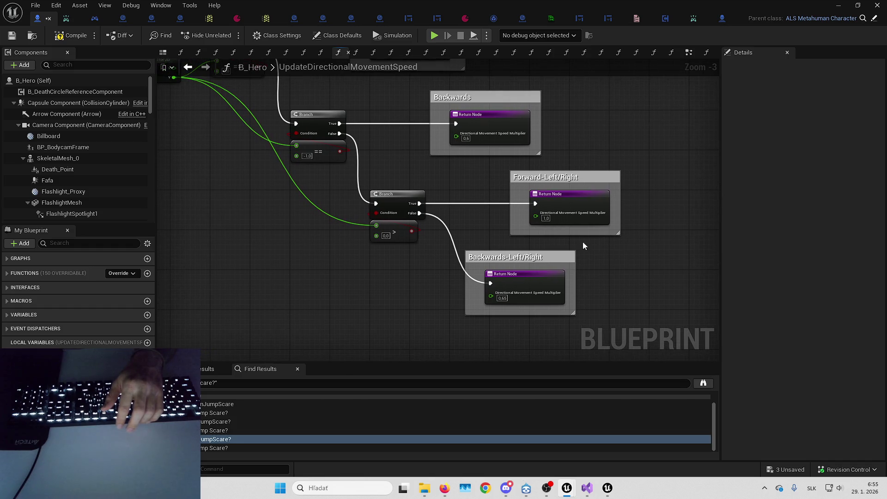
{"action": "left_click_drag", "start_coordinate": [491, 244], "coordinate": [462, 236]}
{"action": "mouse_move", "coordinate": [466, 162]}
{"action": "left_mouse_down"}
{"action": "mouse_move", "coordinate": [512, 182]}
{"action": "mouse_move", "coordinate": [510, 197]}
{"action": "left_mouse_up"}
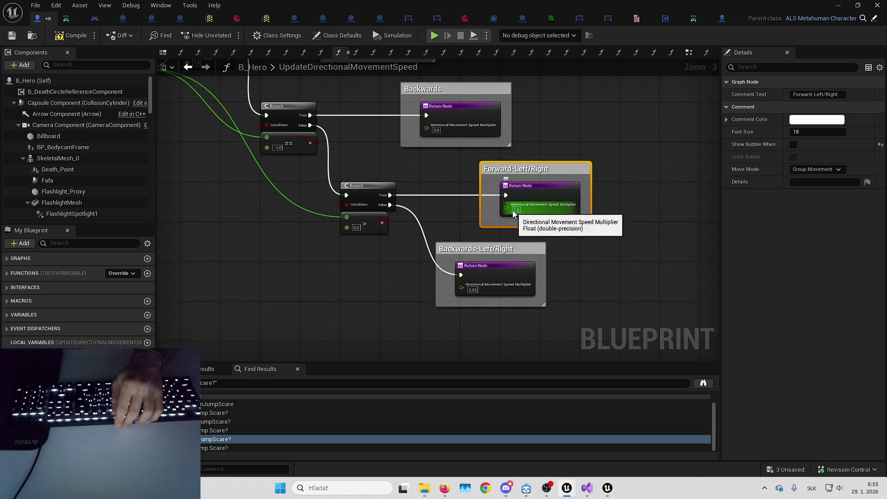
{"action": "left_click", "coordinate": [614, 251]}
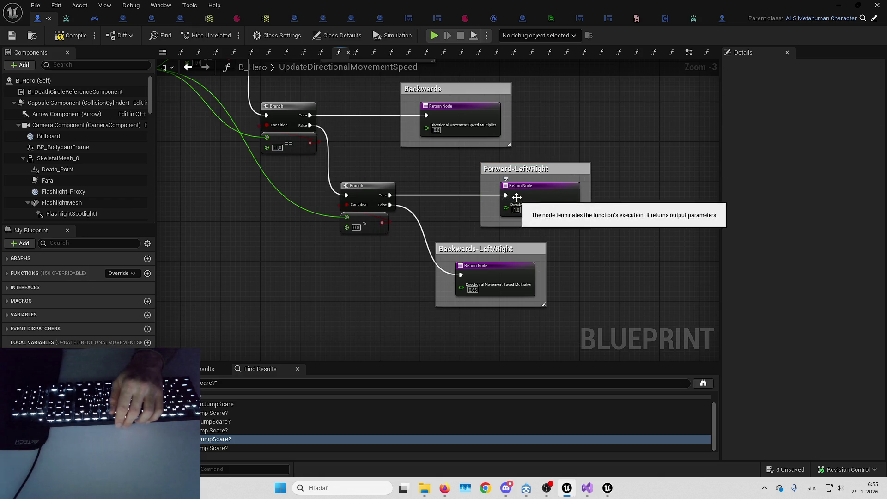
{"action": "left_click", "coordinate": [531, 198]}
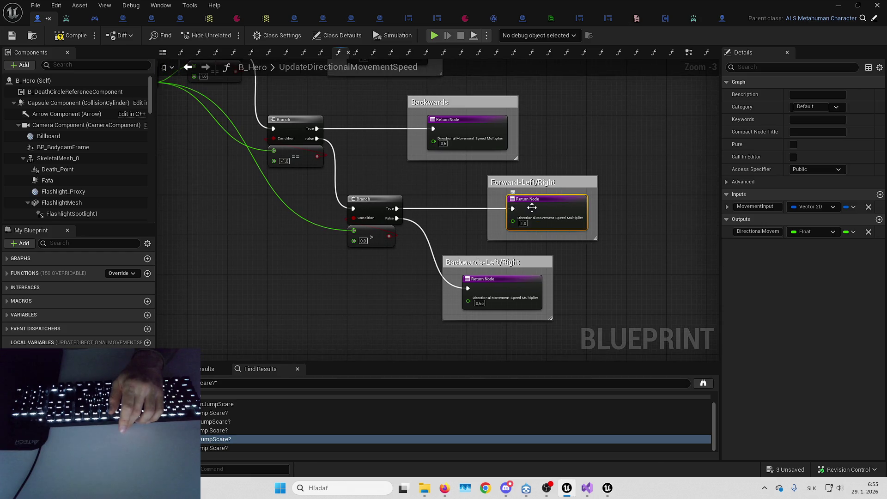
{"action": "left_click_drag", "start_coordinate": [624, 267], "coordinate": [611, 291]}
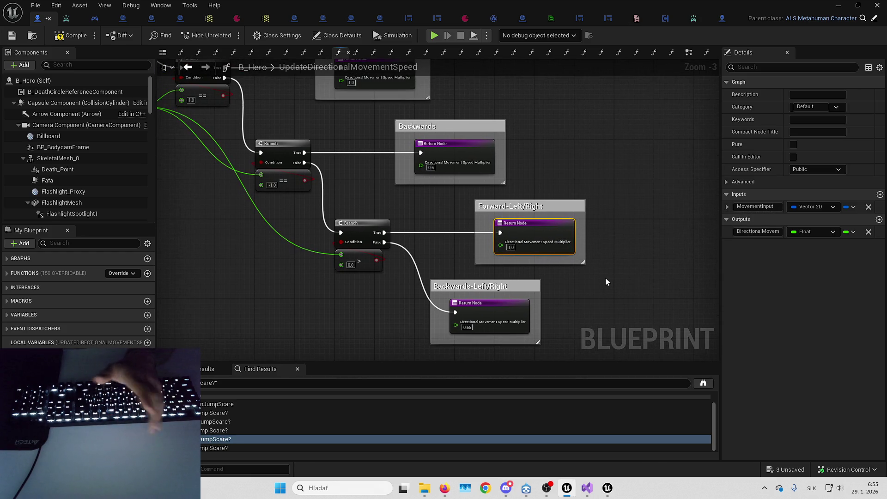
{"action": "left_click", "coordinate": [514, 171]}
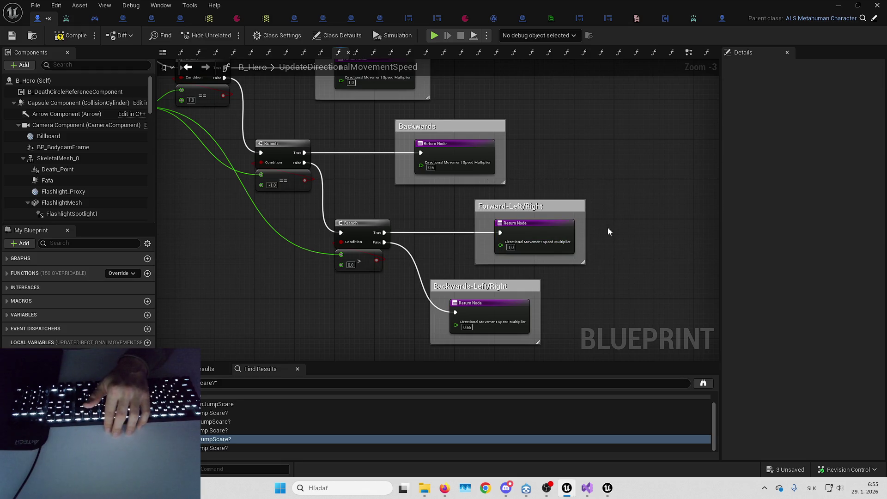
{"action": "scroll", "coordinate": [610, 236], "scroll_direction": "down", "scroll_amount": 2}
{"action": "scroll", "coordinate": [596, 243], "scroll_direction": "right", "scroll_amount": 3}
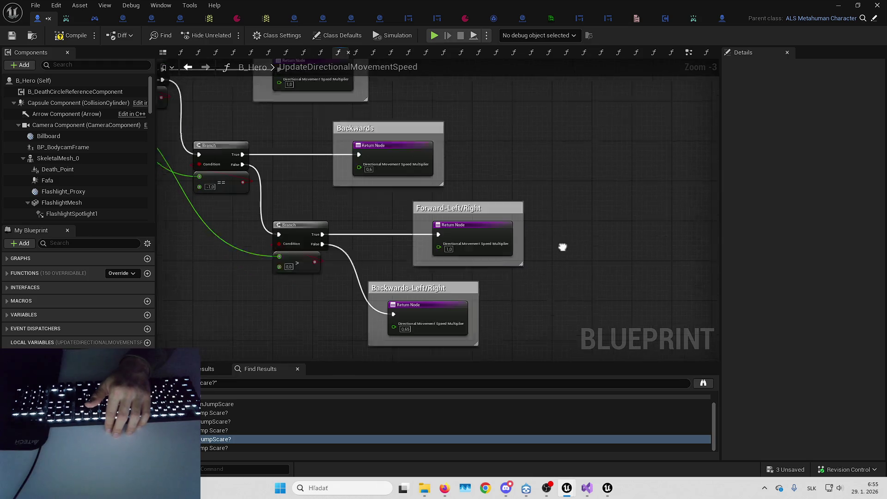
{"action": "scroll", "coordinate": [529, 231], "scroll_direction": "left", "scroll_amount": 2}
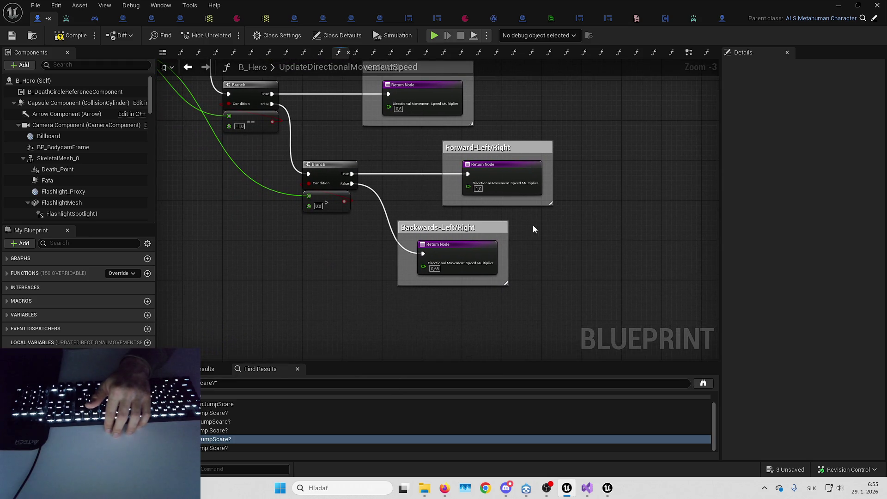
{"action": "scroll", "coordinate": [431, 210], "scroll_direction": "down", "scroll_amount": 5}
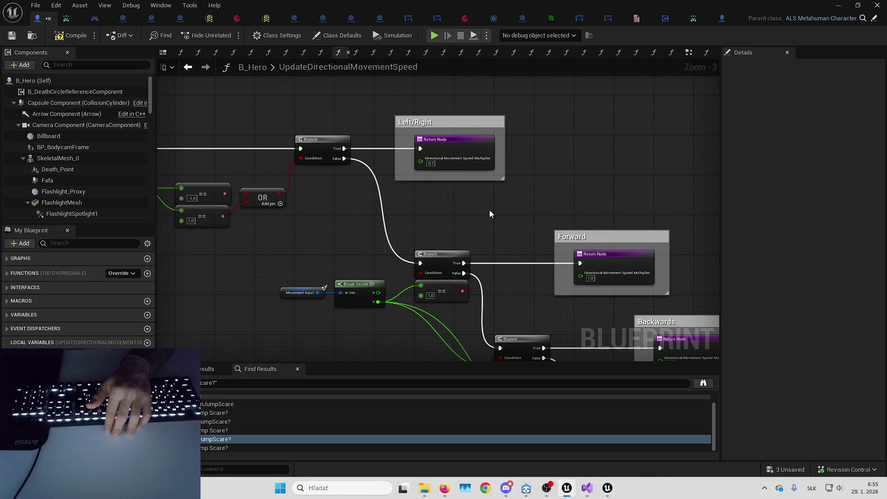
{"action": "left_click_drag", "start_coordinate": [465, 130], "coordinate": [423, 140]}
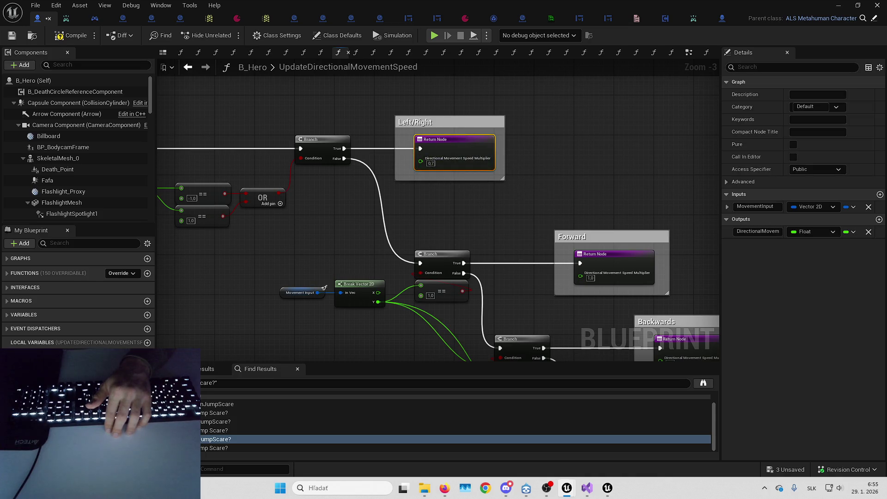
{"action": "scroll", "coordinate": [519, 195], "scroll_direction": "down", "scroll_amount": 5}
{"action": "key", "text": "alt+Left"}
Delete the leftover movement nodes and move the Max Walk Speed group closer to SET
{"action": "mouse_move", "coordinate": [588, 221]}
{"action": "left_mouse_down"}
{"action": "mouse_move", "coordinate": [476, 228]}
{"action": "mouse_move", "coordinate": [416, 214]}
{"action": "mouse_move", "coordinate": [383, 245]}
{"action": "mouse_move", "coordinate": [409, 280]}
{"action": "mouse_move", "coordinate": [522, 287]}
{"action": "left_mouse_up"}
{"action": "key", "text": "Delete"}
{"action": "left_click_drag", "start_coordinate": [410, 123], "coordinate": [536, 235]}
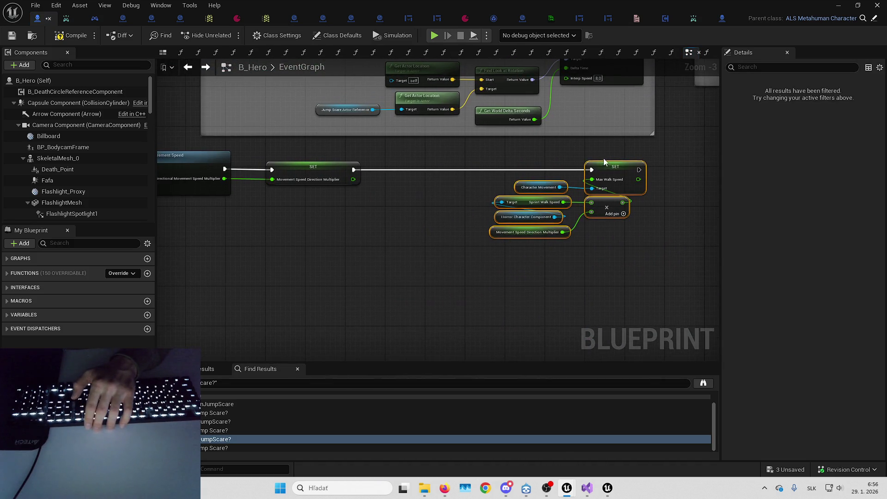
{"action": "mouse_move", "coordinate": [616, 170]}
{"action": "left_mouse_down"}
{"action": "mouse_move", "coordinate": [463, 170]}
{"action": "mouse_move", "coordinate": [497, 170]}
{"action": "left_mouse_up"}
{"action": "left_click", "coordinate": [564, 245]}
{"action": "scroll", "coordinate": [562, 248], "scroll_direction": "down", "scroll_amount": 3}
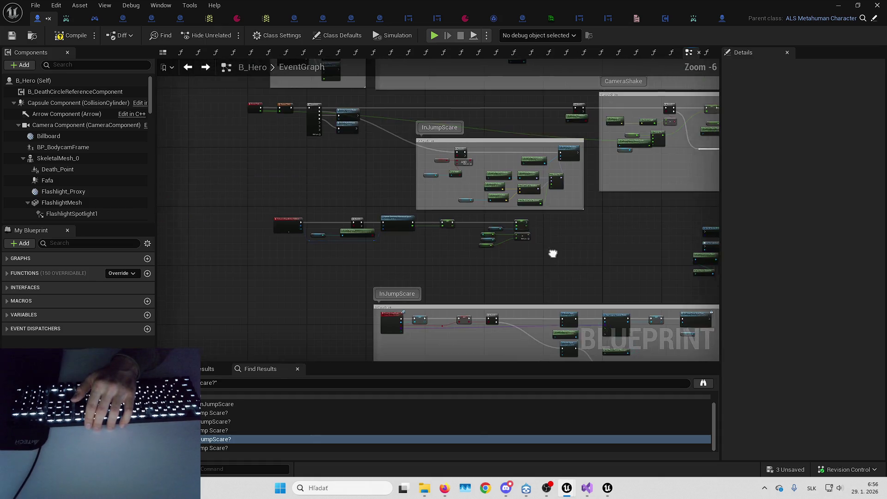
{"action": "scroll", "coordinate": [348, 203], "scroll_direction": "up", "scroll_amount": 3}
Wrap the IA_Move chain in a comment 'Updating Directional Movement Speed' with its bubble shown when zoomed
{"action": "left_click_drag", "start_coordinate": [212, 177], "coordinate": [738, 291]}
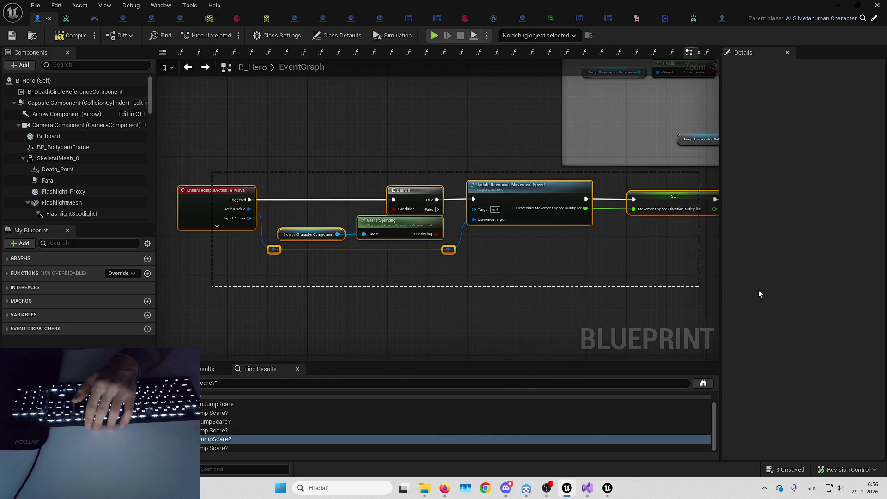
{"action": "scroll", "coordinate": [532, 256], "scroll_direction": "down", "scroll_amount": 2}
{"action": "mouse_move", "coordinate": [431, 246]}
{"action": "left_mouse_down"}
{"action": "mouse_move", "coordinate": [341, 184]}
{"action": "mouse_move", "coordinate": [470, 226]}
{"action": "left_mouse_up"}
{"action": "scroll", "coordinate": [506, 203], "scroll_direction": "up", "scroll_amount": 4}
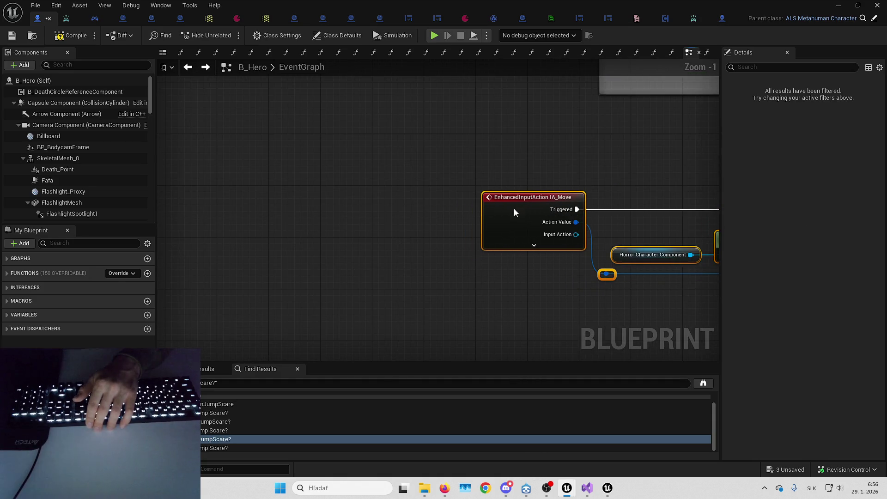
{"action": "scroll", "coordinate": [507, 204], "scroll_direction": "down", "scroll_amount": 4}
{"action": "mouse_move", "coordinate": [464, 205]}
{"action": "left_mouse_down"}
{"action": "mouse_move", "coordinate": [565, 205]}
{"action": "mouse_move", "coordinate": [557, 204]}
{"action": "left_mouse_up"}
{"action": "key", "text": "c"}
{"action": "type", "text": "Updating Directional Movement Speed"}
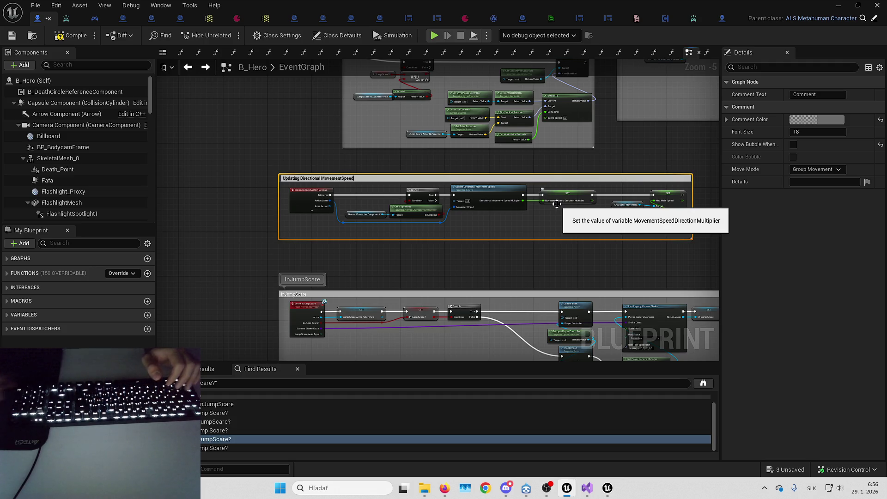
{"action": "key", "text": "Return"}
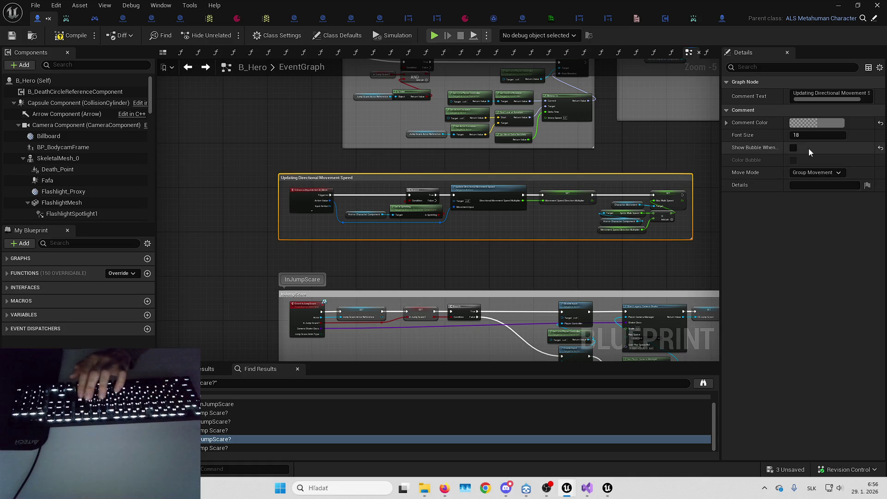
{"action": "left_click", "coordinate": [793, 147]}
Select the Get All Actors Of Class nodes
{"action": "scroll", "coordinate": [708, 240], "scroll_direction": "up", "scroll_amount": 3}
{"action": "mouse_move", "coordinate": [708, 240]}
{"action": "left_mouse_down"}
{"action": "mouse_move", "coordinate": [442, 165]}
{"action": "mouse_move", "coordinate": [370, 165]}
{"action": "left_mouse_up"}
{"action": "left_click_drag", "start_coordinate": [356, 133], "coordinate": [667, 281]}
Delete the Get All Actors Of Class nodes and save B_Hero
{"action": "key", "text": "f"}
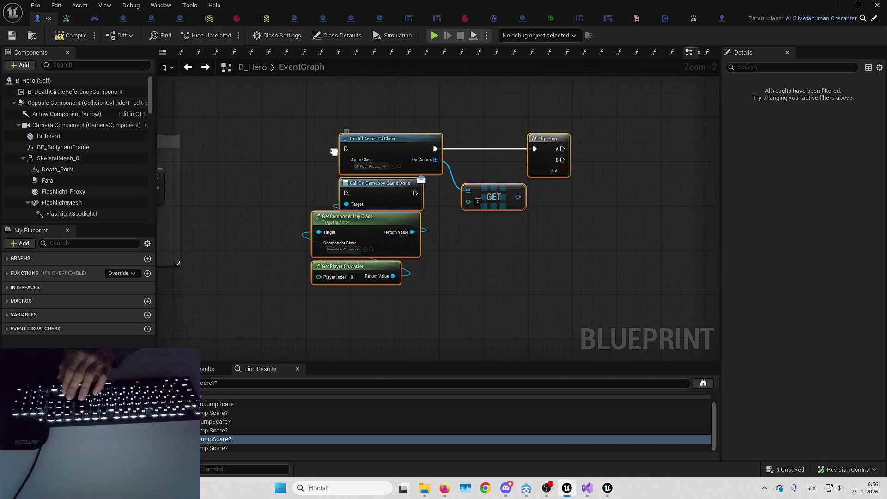
{"action": "key", "text": "Delete"}
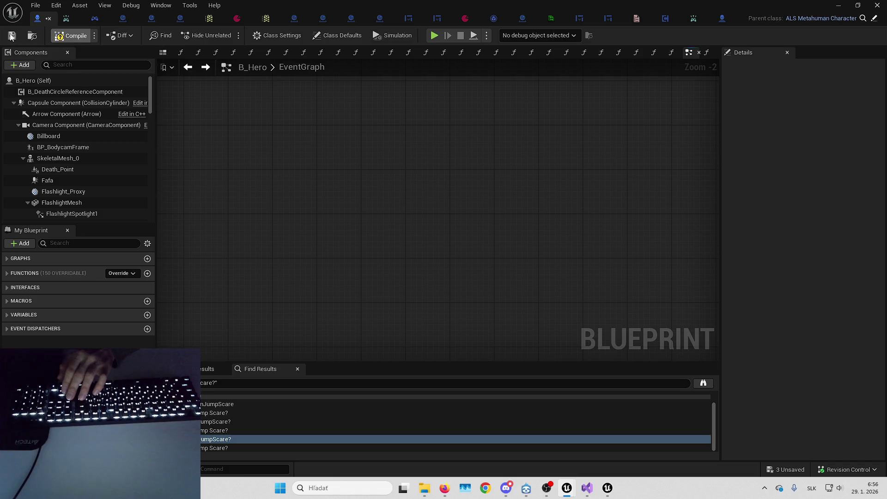
{"action": "left_click", "coordinate": [12, 35]}
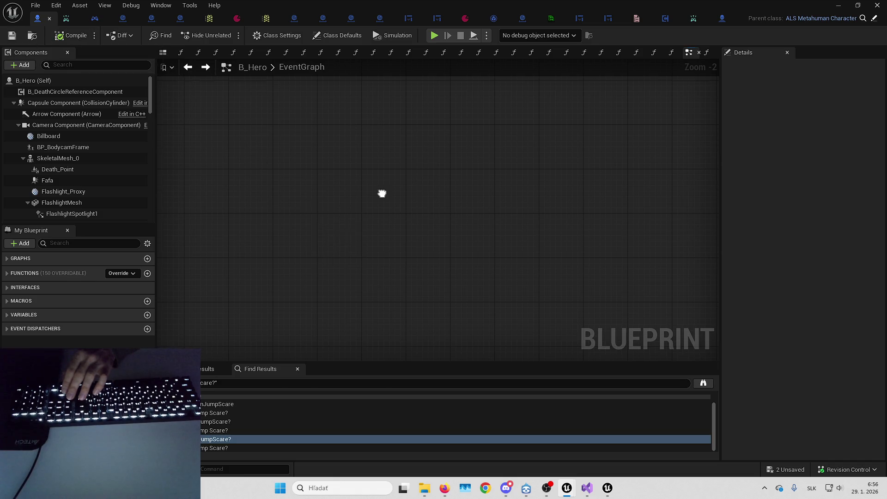
{"action": "key", "text": "ctrl+z"}
Move the InJumpScare comment block up in the graph
{"action": "double_click", "coordinate": [216, 439]}
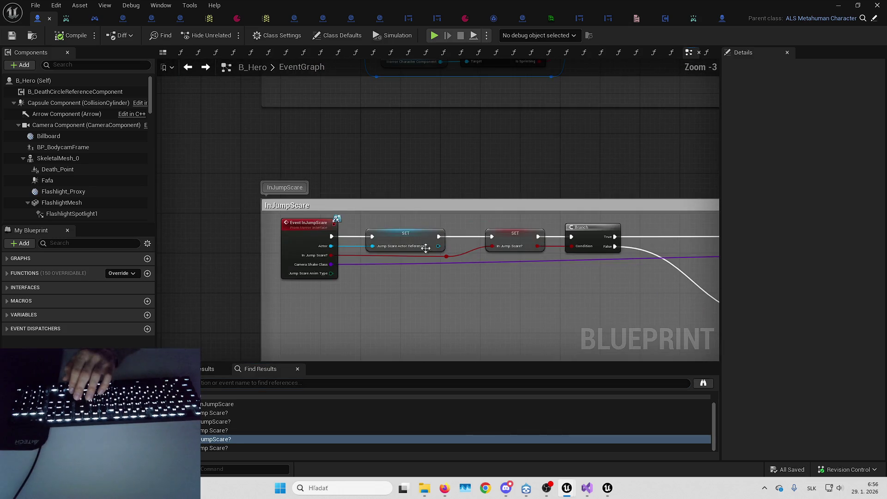
{"action": "scroll", "coordinate": [440, 272], "scroll_direction": "down", "scroll_amount": 2}
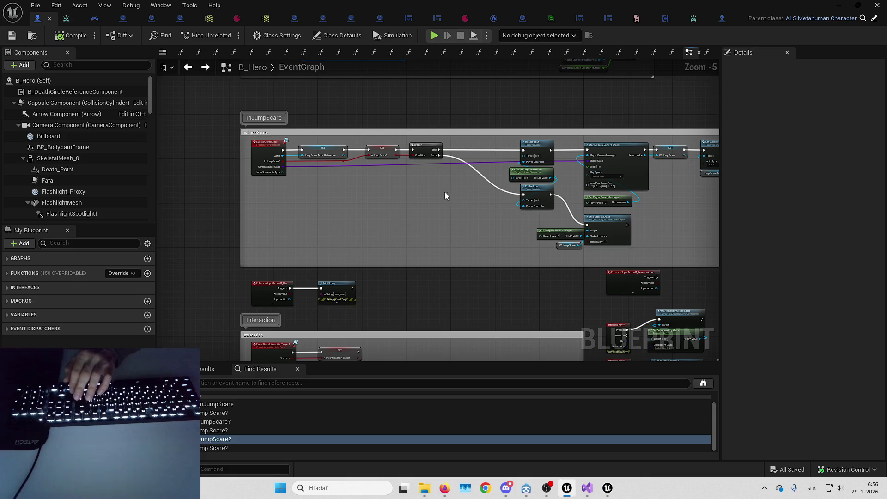
{"action": "scroll", "coordinate": [305, 223], "scroll_direction": "up", "scroll_amount": 3}
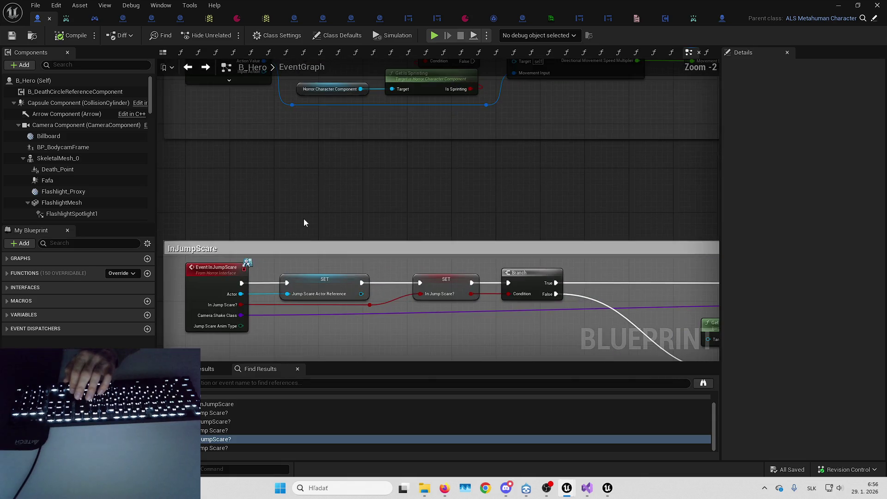
{"action": "left_click_drag", "start_coordinate": [373, 217], "coordinate": [374, 167]}
{"action": "scroll", "coordinate": [374, 167], "scroll_direction": "down", "scroll_amount": 3}
{"action": "scroll", "coordinate": [508, 222], "scroll_direction": "up", "scroll_amount": 2}
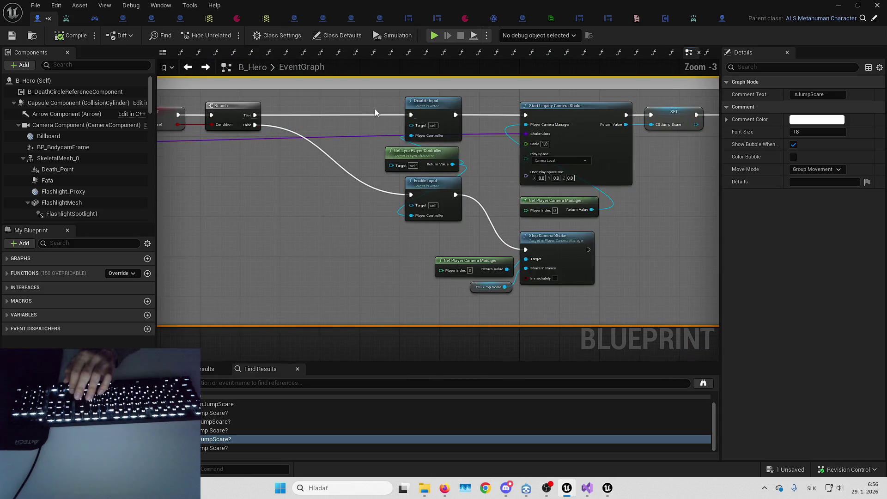
Place Enable Input beside Stop Camera Shake and shift Disable Input and Get Lyra Player Controller left
{"action": "mouse_move", "coordinate": [319, 139]}
{"action": "left_mouse_down"}
{"action": "mouse_move", "coordinate": [393, 233]}
{"action": "mouse_move", "coordinate": [449, 235]}
{"action": "left_mouse_up"}
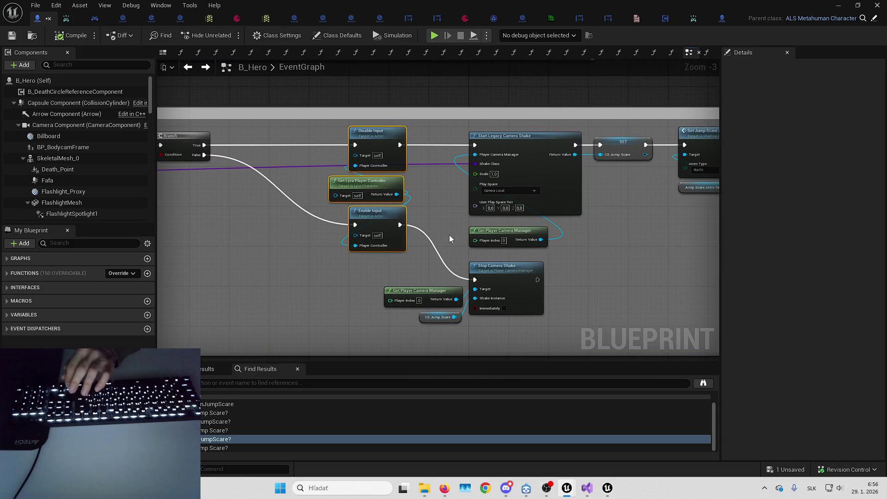
{"action": "left_click", "coordinate": [385, 189]}
{"action": "scroll", "coordinate": [385, 190], "scroll_direction": "down", "scroll_amount": 1}
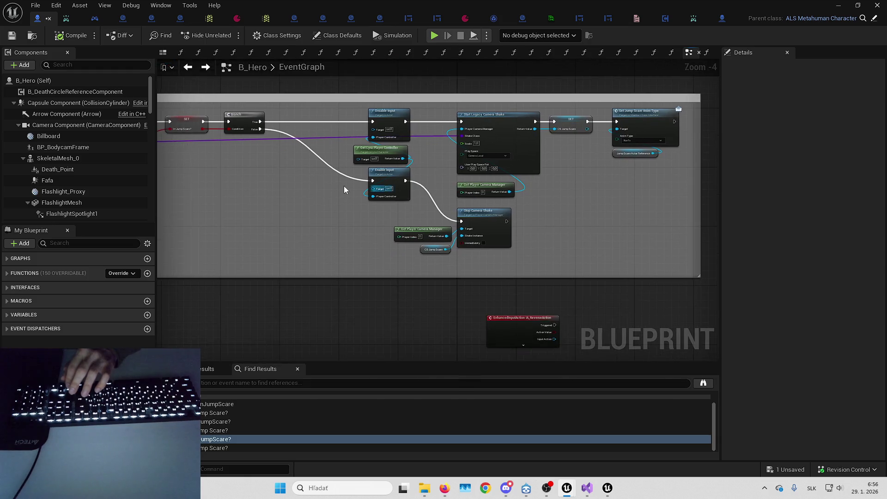
{"action": "scroll", "coordinate": [347, 186], "scroll_direction": "up", "scroll_amount": 1}
{"action": "mouse_move", "coordinate": [412, 170]}
{"action": "left_mouse_down"}
{"action": "mouse_move", "coordinate": [413, 213]}
{"action": "mouse_move", "coordinate": [376, 220]}
{"action": "mouse_move", "coordinate": [340, 242]}
{"action": "left_mouse_up"}
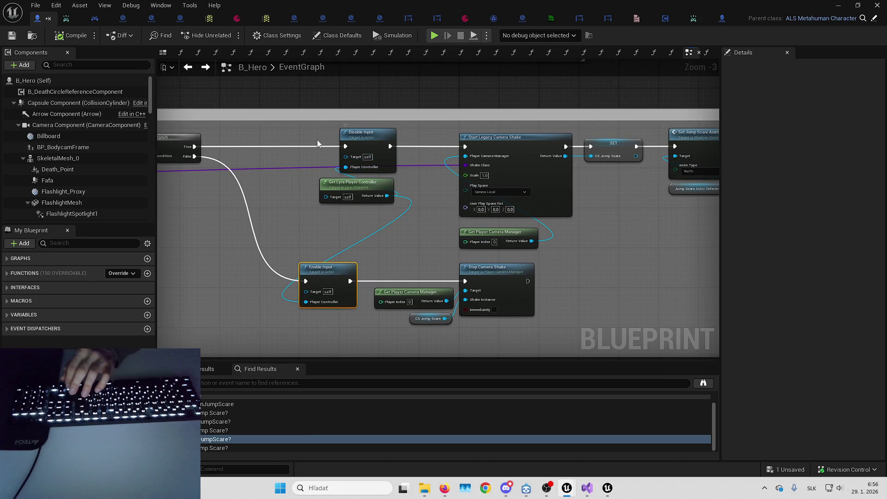
{"action": "left_click_drag", "start_coordinate": [362, 145], "coordinate": [319, 143]}
{"action": "left_click_drag", "start_coordinate": [415, 143], "coordinate": [356, 134]}
{"action": "left_click_drag", "start_coordinate": [505, 204], "coordinate": [437, 222]}
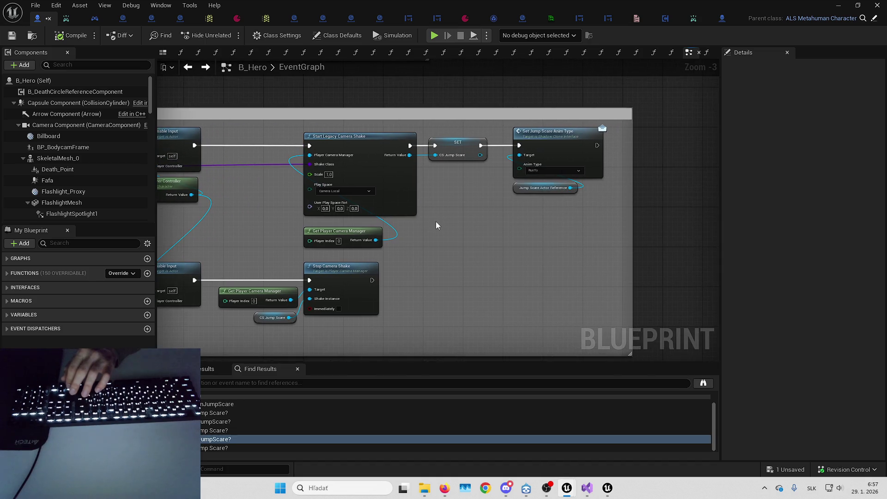
{"action": "mouse_move", "coordinate": [359, 232]}
{"action": "left_mouse_down"}
{"action": "mouse_move", "coordinate": [586, 224]}
{"action": "mouse_move", "coordinate": [620, 212]}
{"action": "mouse_move", "coordinate": [554, 234]}
{"action": "left_mouse_up"}
From Get Lyra Player Controller's Return Value, search 'client camer' and add Client Stop Camera Shake
{"action": "scroll", "coordinate": [608, 195], "scroll_direction": "down", "scroll_amount": 3}
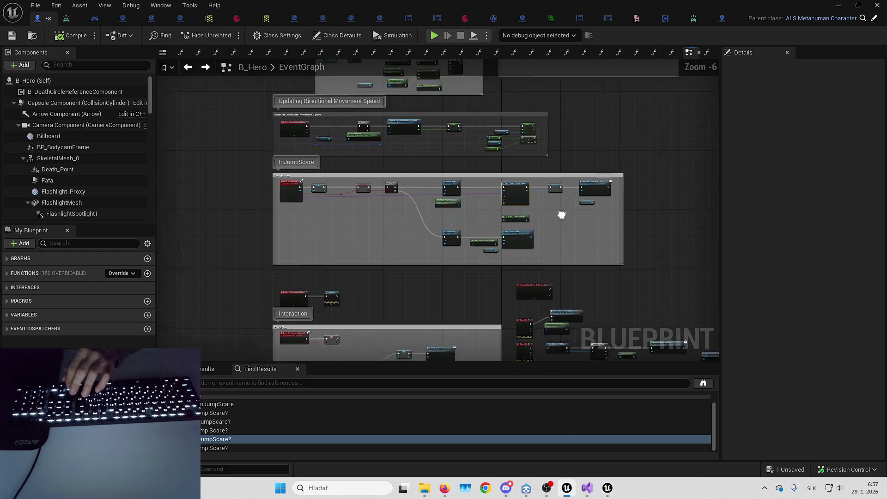
{"action": "scroll", "coordinate": [494, 268], "scroll_direction": "up", "scroll_amount": 3}
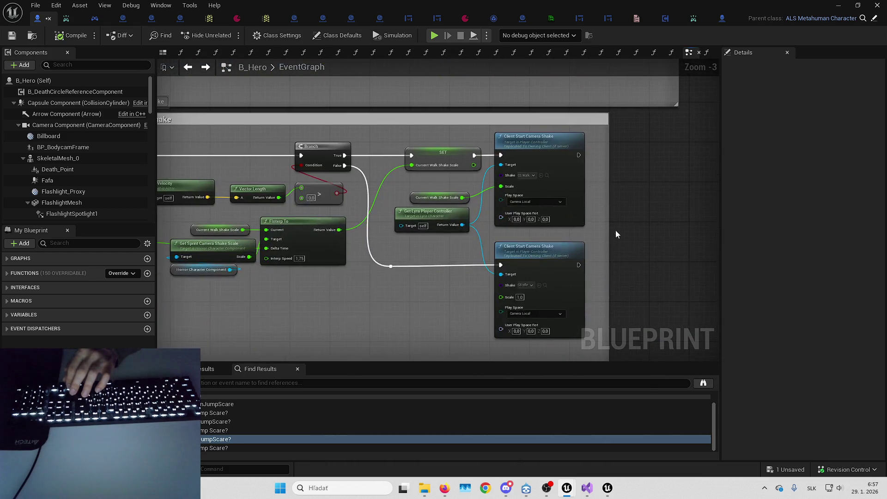
{"action": "mouse_move", "coordinate": [615, 256]}
{"action": "left_mouse_down"}
{"action": "mouse_move", "coordinate": [600, 224]}
{"action": "mouse_move", "coordinate": [576, 221]}
{"action": "left_mouse_up"}
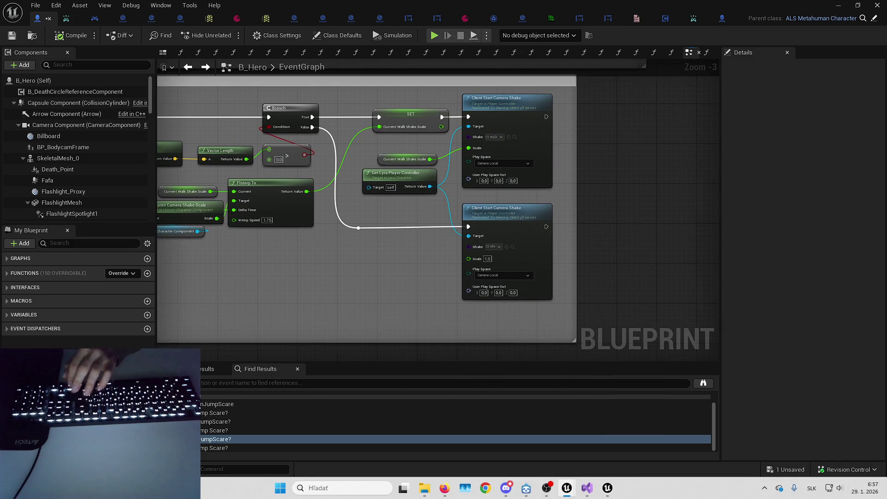
{"action": "scroll", "coordinate": [562, 175], "scroll_direction": "up", "scroll_amount": 2}
{"action": "left_click_drag", "start_coordinate": [337, 204], "coordinate": [584, 193]}
{"action": "type", "text": "client sta"}
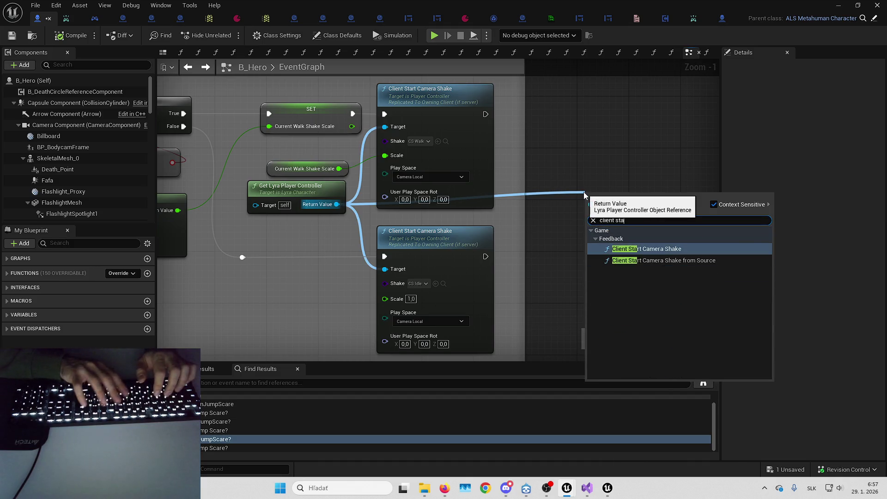
{"action": "key", "text": "BackSpace"}
{"action": "key", "text": "BackSpace"}
{"action": "key", "text": "BackSpace"}
{"action": "type", "text": "camer"}
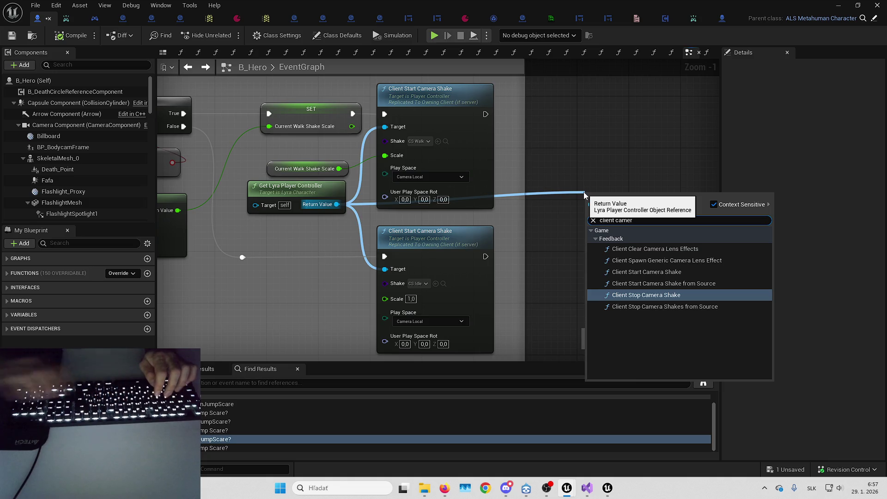
{"action": "left_click", "coordinate": [656, 295]}
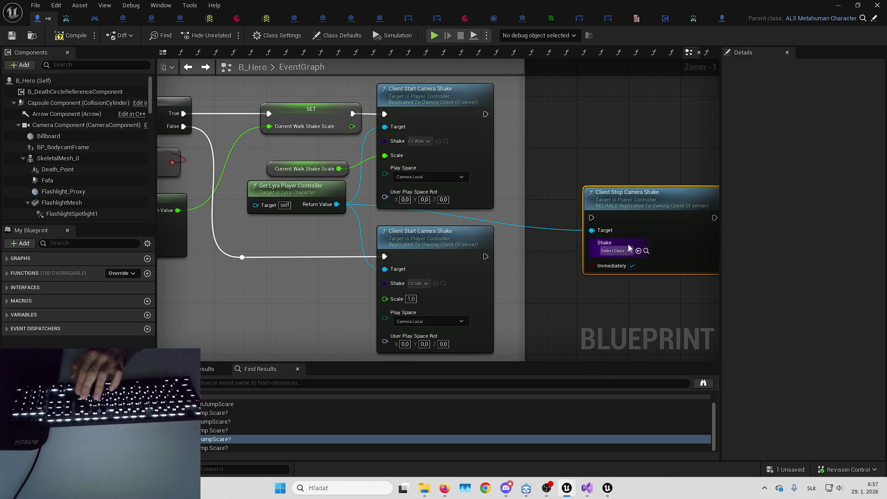
{"action": "scroll", "coordinate": [546, 245], "scroll_direction": "down", "scroll_amount": 4}
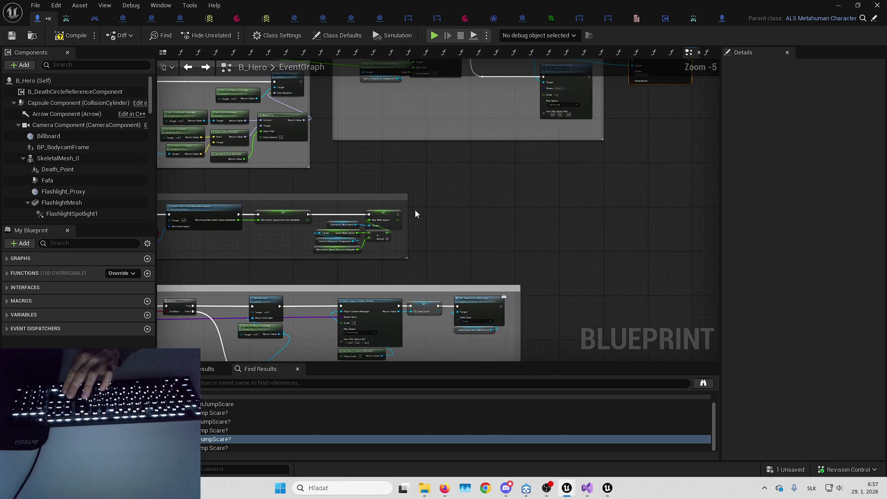
Move the Client Start and Stop Camera Shake nodes into the jump-scare comment block
{"action": "scroll", "coordinate": [415, 215], "scroll_direction": "up", "scroll_amount": 1}
{"action": "scroll", "coordinate": [448, 286], "scroll_direction": "up", "scroll_amount": 2}
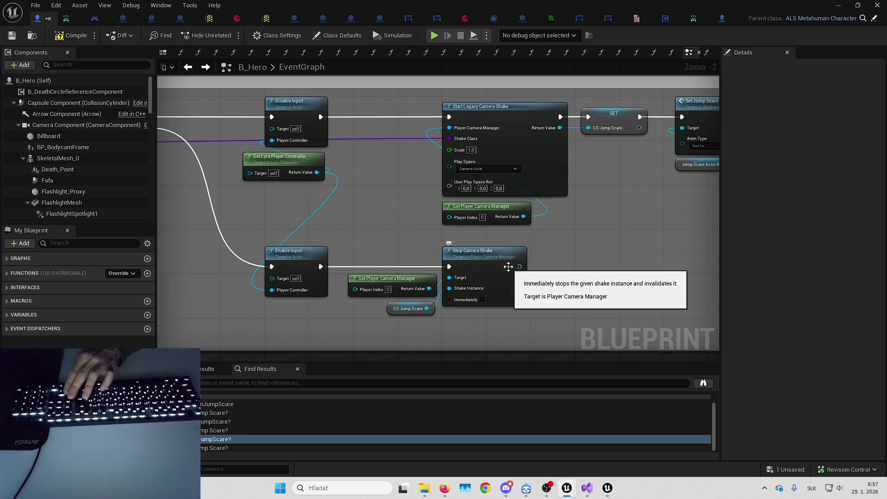
{"action": "mouse_move", "coordinate": [566, 238]}
{"action": "left_mouse_down"}
{"action": "mouse_move", "coordinate": [538, 274]}
{"action": "mouse_move", "coordinate": [483, 207]}
{"action": "mouse_move", "coordinate": [478, 358]}
{"action": "mouse_move", "coordinate": [547, 210]}
{"action": "left_mouse_up"}
{"action": "scroll", "coordinate": [550, 248], "scroll_direction": "down", "scroll_amount": 2}
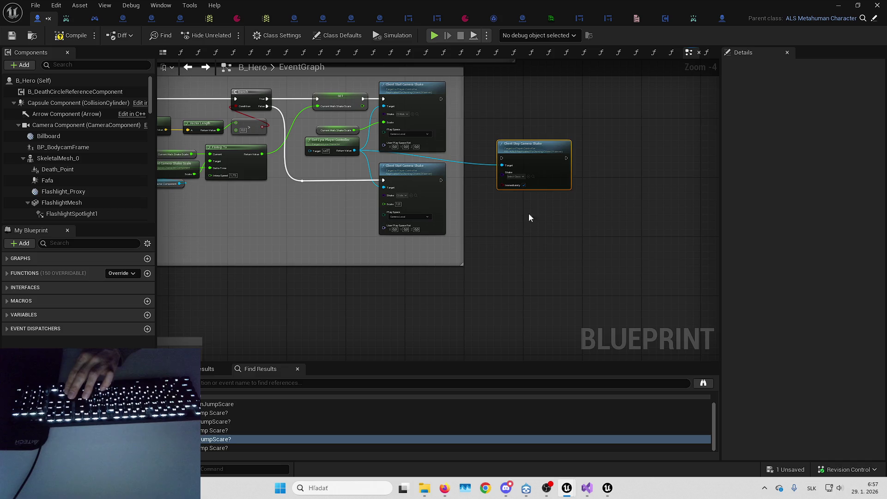
{"action": "left_click_drag", "start_coordinate": [508, 235], "coordinate": [535, 287]}
{"action": "left_click", "coordinate": [456, 249], "text": "ctrl"}
{"action": "mouse_move", "coordinate": [456, 249]}
{"action": "left_mouse_down"}
{"action": "mouse_move", "coordinate": [503, 293]}
{"action": "mouse_move", "coordinate": [564, 153]}
{"action": "mouse_move", "coordinate": [481, 182]}
{"action": "mouse_move", "coordinate": [424, 265]}
{"action": "mouse_move", "coordinate": [561, 253]}
{"action": "mouse_move", "coordinate": [455, 185]}
{"action": "left_mouse_up"}
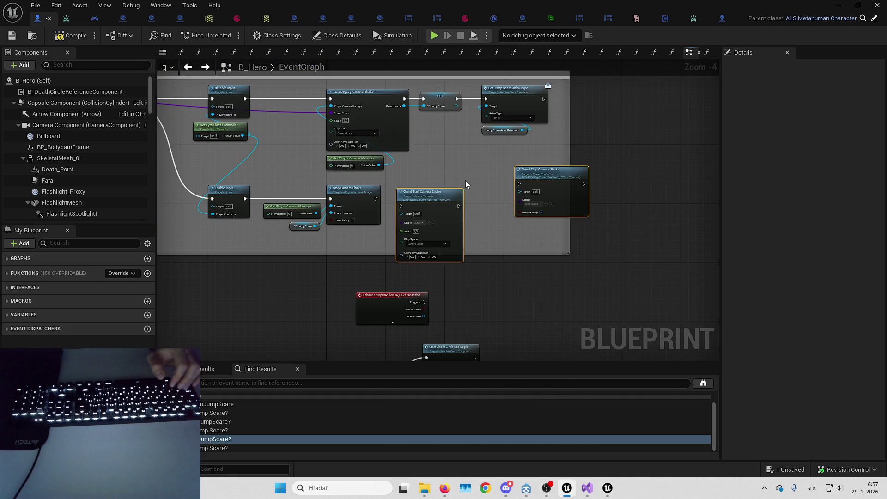
{"action": "scroll", "coordinate": [452, 162], "scroll_direction": "up", "scroll_amount": 2}
{"action": "mouse_move", "coordinate": [321, 77]}
{"action": "left_mouse_down"}
{"action": "mouse_move", "coordinate": [312, 192]}
{"action": "mouse_move", "coordinate": [293, 210]}
{"action": "mouse_move", "coordinate": [541, 300]}
{"action": "left_mouse_up"}
Wire the Lyra player controller into Client Start's Target, Disable Input into it, and Start Legacy Camera Shake to SET
{"action": "left_click_drag", "start_coordinate": [573, 267], "coordinate": [595, 217]}
{"action": "left_click_drag", "start_coordinate": [425, 160], "coordinate": [563, 238]}
{"action": "mouse_move", "coordinate": [563, 160]}
{"action": "left_mouse_down"}
{"action": "mouse_move", "coordinate": [571, 179]}
{"action": "mouse_move", "coordinate": [641, 234]}
{"action": "mouse_move", "coordinate": [534, 162]}
{"action": "left_mouse_up"}
{"action": "left_click", "coordinate": [589, 158]}
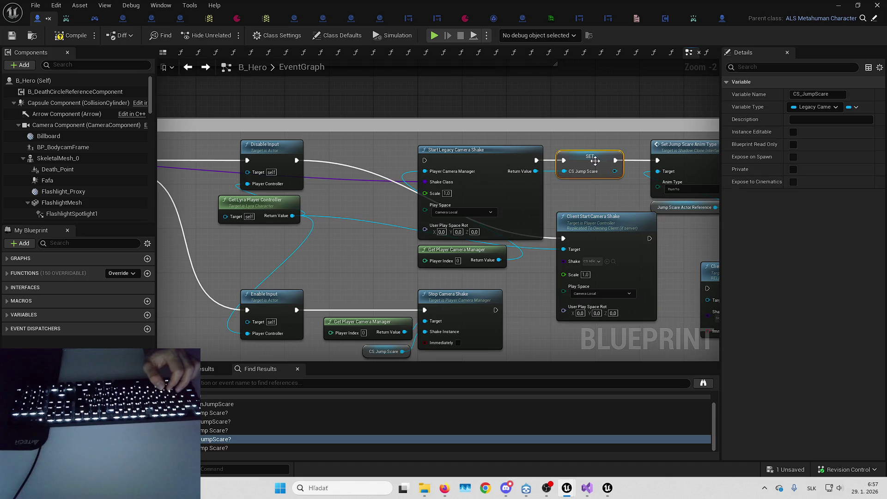
{"action": "mouse_move", "coordinate": [592, 211]}
{"action": "left_mouse_down"}
{"action": "mouse_move", "coordinate": [551, 202]}
{"action": "mouse_move", "coordinate": [542, 215]}
{"action": "left_mouse_up"}
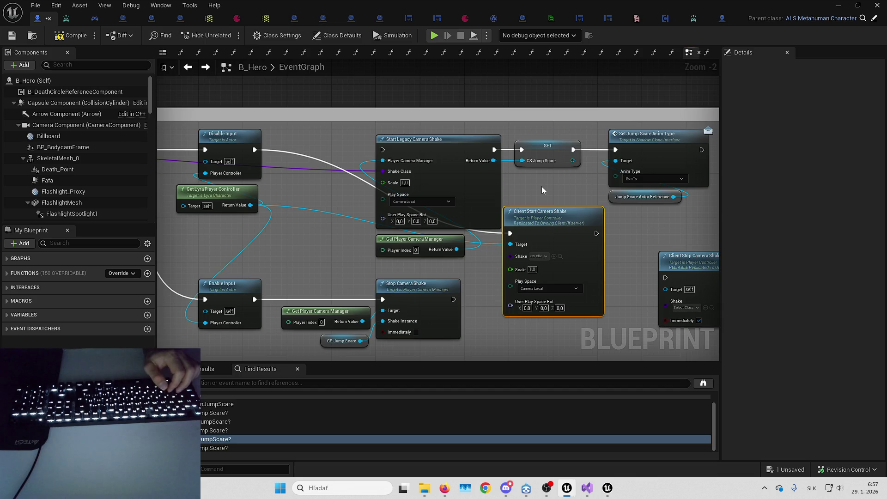
{"action": "left_click", "coordinate": [547, 148]}
{"action": "left_click_drag", "start_coordinate": [547, 148], "coordinate": [591, 138]}
Find all references to CS_JumpScare and jump to its SET node beside Start Legacy Camera Shake
{"action": "right_click", "coordinate": [591, 138]}
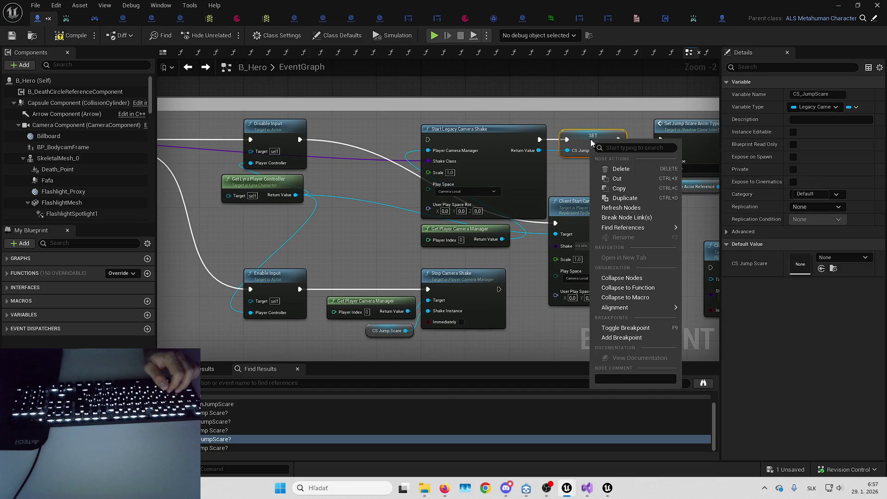
{"action": "left_click", "coordinate": [692, 238]}
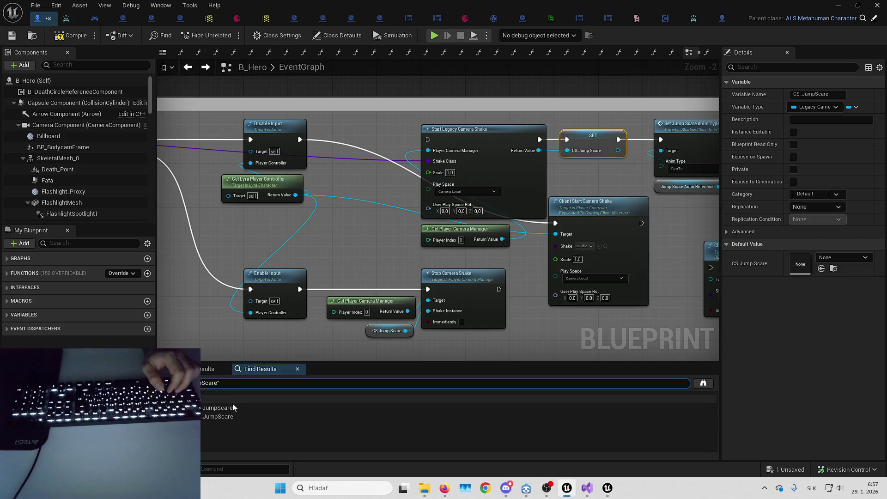
{"action": "double_click", "coordinate": [232, 418]}
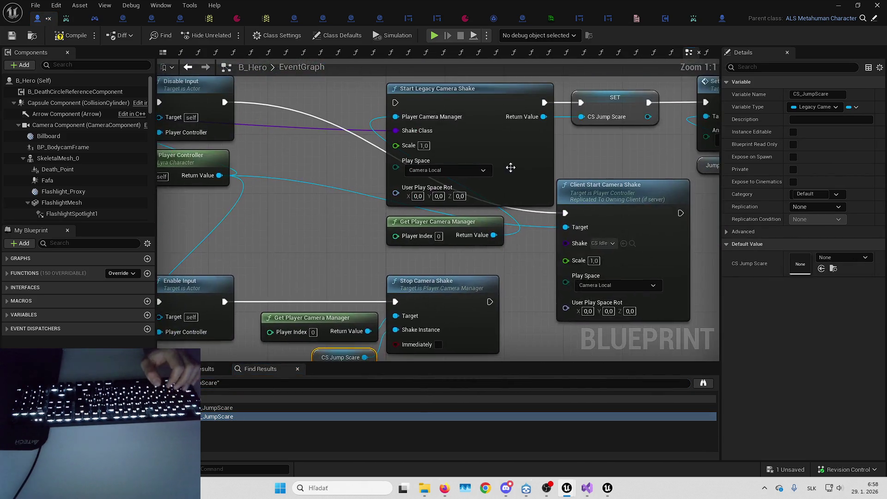
{"action": "left_click", "coordinate": [504, 234]}
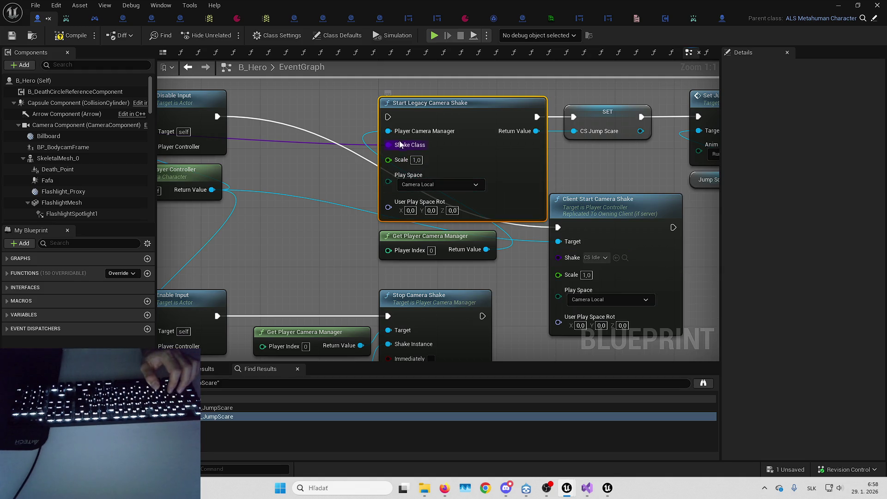
Move the Shake and exec wires onto Client Start Camera Shake, then delete SET and Start Legacy Camera Shake
{"action": "left_click_drag", "start_coordinate": [400, 147], "coordinate": [570, 260]}
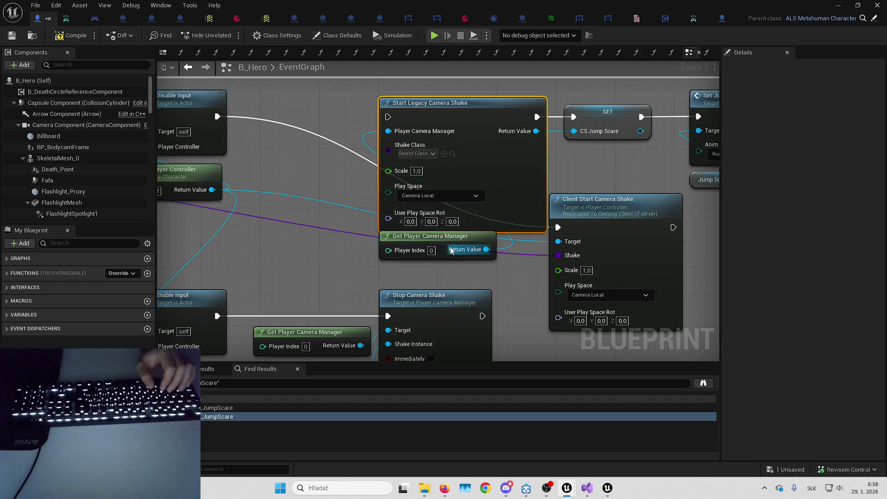
{"action": "mouse_move", "coordinate": [537, 116]}
{"action": "left_mouse_down"}
{"action": "mouse_move", "coordinate": [683, 212]}
{"action": "mouse_move", "coordinate": [673, 227]}
{"action": "left_mouse_up"}
{"action": "left_click_drag", "start_coordinate": [640, 117], "coordinate": [674, 229]}
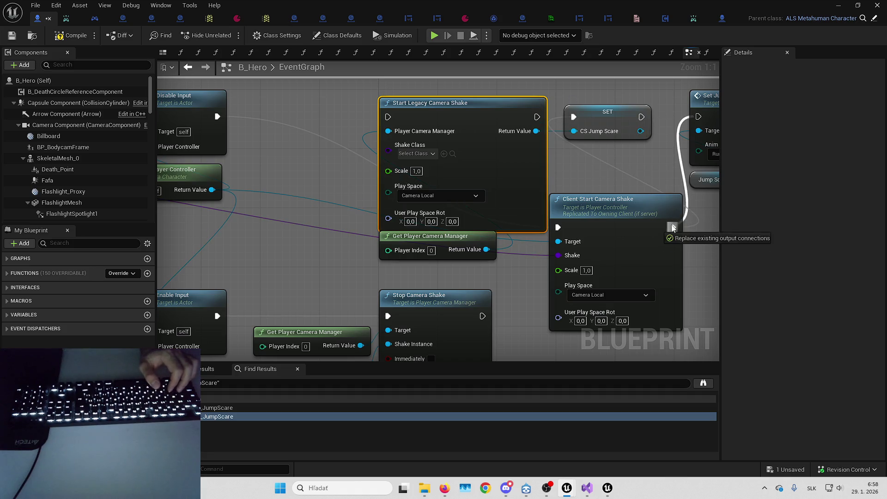
{"action": "left_click", "coordinate": [609, 119]}
{"action": "key", "text": "Delete"}
{"action": "left_click", "coordinate": [469, 129]}
{"action": "key", "text": "Delete"}
Move Client Start Camera Shake into the freed space and delete the spare Get Player Camera Manager
{"action": "left_click_drag", "start_coordinate": [587, 204], "coordinate": [417, 99]}
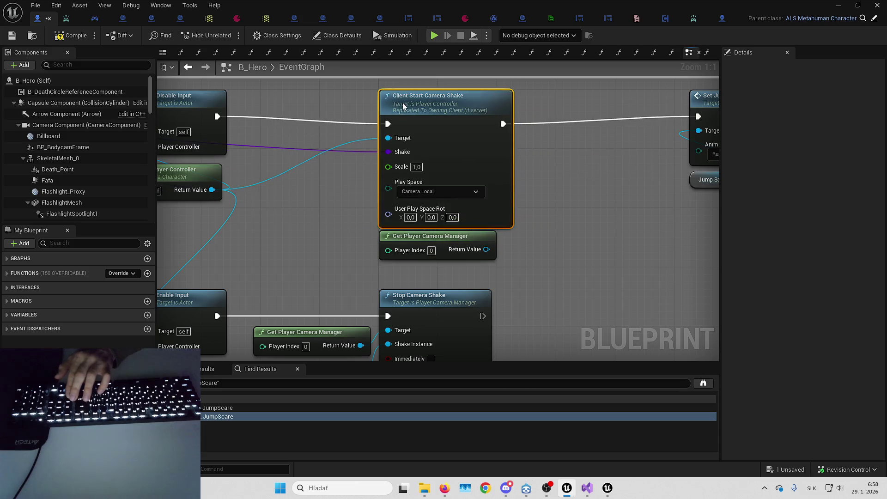
{"action": "left_click_drag", "start_coordinate": [438, 212], "coordinate": [478, 173]}
{"action": "key", "text": "Delete"}
Place Client Stop Camera Shake beside Stop Camera Shake and run it after that node
{"action": "mouse_move", "coordinate": [494, 213]}
{"action": "left_mouse_down"}
{"action": "mouse_move", "coordinate": [421, 179]}
{"action": "mouse_move", "coordinate": [254, 145]}
{"action": "left_mouse_up"}
{"action": "left_click_drag", "start_coordinate": [617, 168], "coordinate": [420, 181]}
{"action": "left_click_drag", "start_coordinate": [325, 171], "coordinate": [599, 151]}
{"action": "left_click_drag", "start_coordinate": [555, 190], "coordinate": [638, 175]}
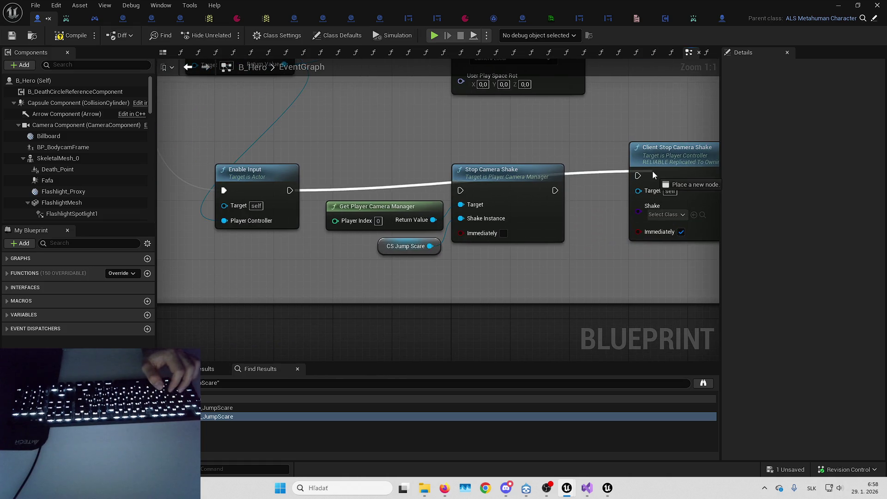
{"action": "left_click", "coordinate": [515, 185]}
{"action": "mouse_move", "coordinate": [586, 188]}
{"action": "left_mouse_down"}
{"action": "mouse_move", "coordinate": [560, 204]}
{"action": "mouse_move", "coordinate": [535, 178]}
{"action": "mouse_move", "coordinate": [542, 266]}
{"action": "left_mouse_up"}
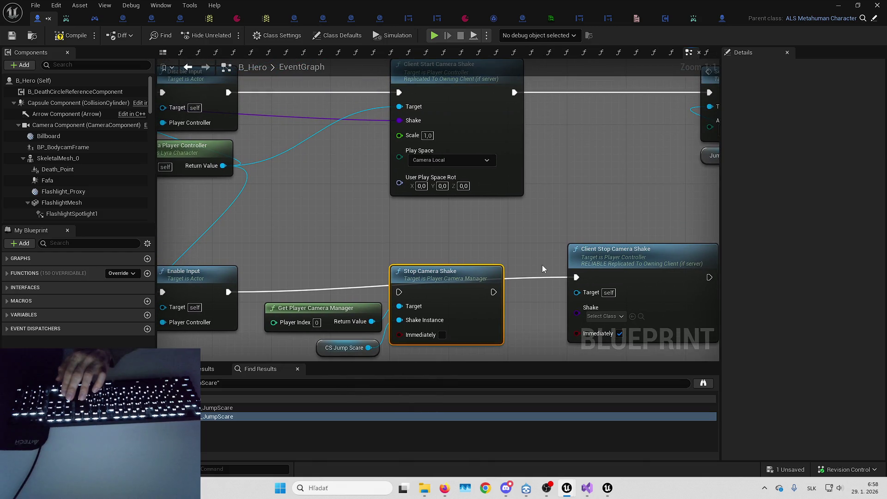
{"action": "scroll", "coordinate": [524, 240], "scroll_direction": "down", "scroll_amount": 1}
{"action": "scroll", "coordinate": [619, 234], "scroll_direction": "down", "scroll_amount": 1}
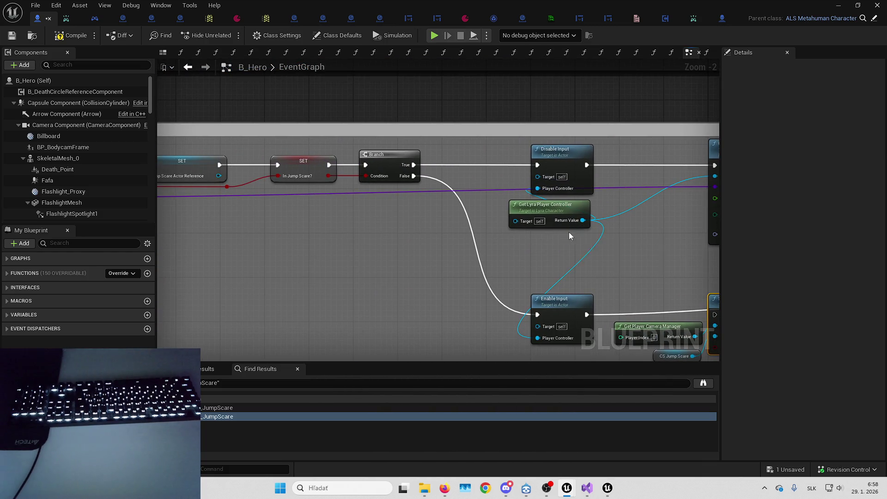
Try pulling wires from the InJumpScare event's Camera Shake Class pin, dismissing the node suggestions
{"action": "left_click_drag", "start_coordinate": [487, 215], "coordinate": [378, 248]}
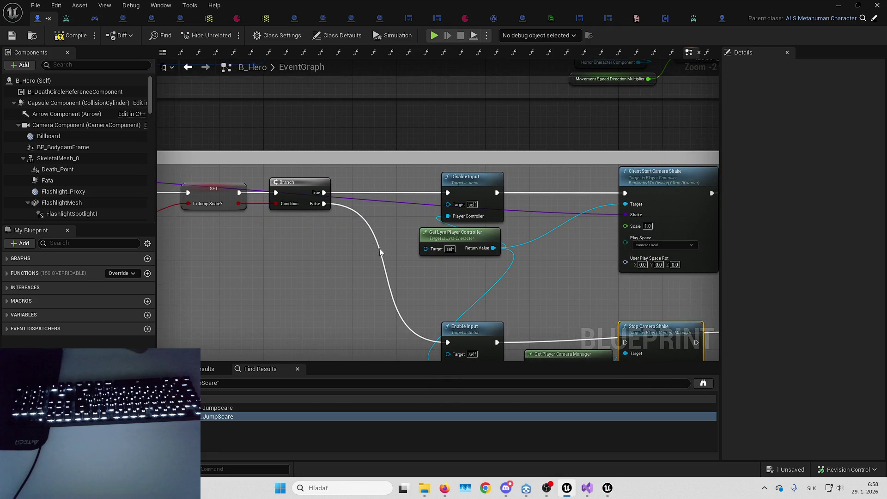
{"action": "mouse_move", "coordinate": [462, 245]}
{"action": "left_mouse_down"}
{"action": "mouse_move", "coordinate": [333, 245]}
{"action": "mouse_move", "coordinate": [720, 241]}
{"action": "left_mouse_up"}
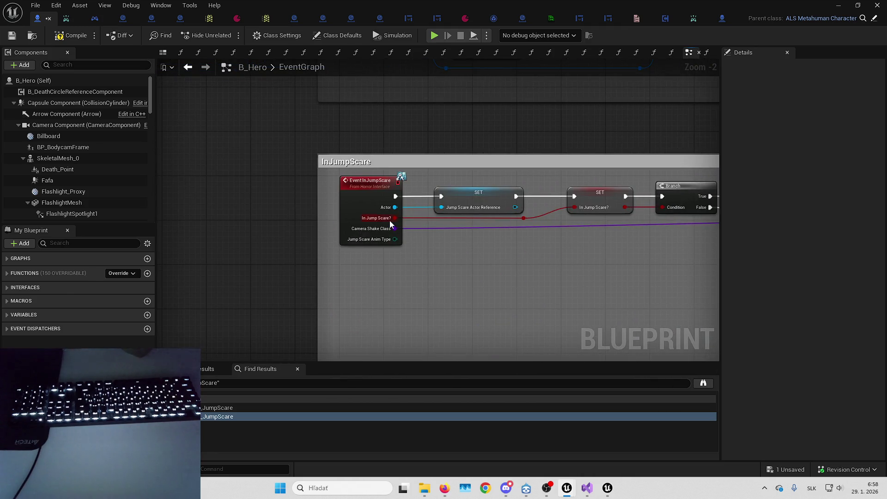
{"action": "left_click_drag", "start_coordinate": [380, 231], "coordinate": [472, 260]}
{"action": "key", "text": "Escape"}
{"action": "left_click_drag", "start_coordinate": [403, 230], "coordinate": [633, 288]}
{"action": "key", "text": "Escape"}
{"action": "mouse_move", "coordinate": [630, 255]}
{"action": "left_mouse_down"}
{"action": "mouse_move", "coordinate": [347, 229]}
{"action": "mouse_move", "coordinate": [218, 187]}
{"action": "left_mouse_up"}
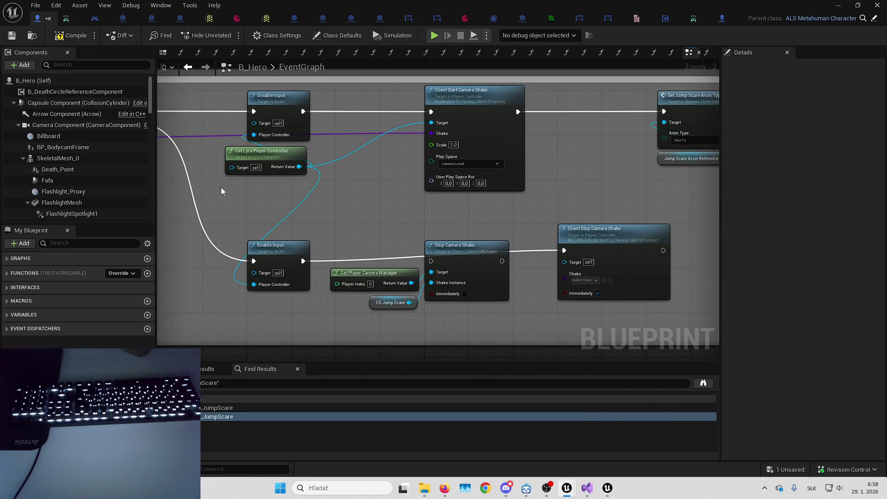
{"action": "mouse_move", "coordinate": [404, 165]}
{"action": "left_mouse_down"}
{"action": "mouse_move", "coordinate": [332, 221]}
{"action": "mouse_move", "coordinate": [406, 188]}
{"action": "left_mouse_up"}
Search all blueprints for references to Event InJumpScare by name
{"action": "left_click", "coordinate": [403, 181]}
{"action": "right_click", "coordinate": [403, 181]}
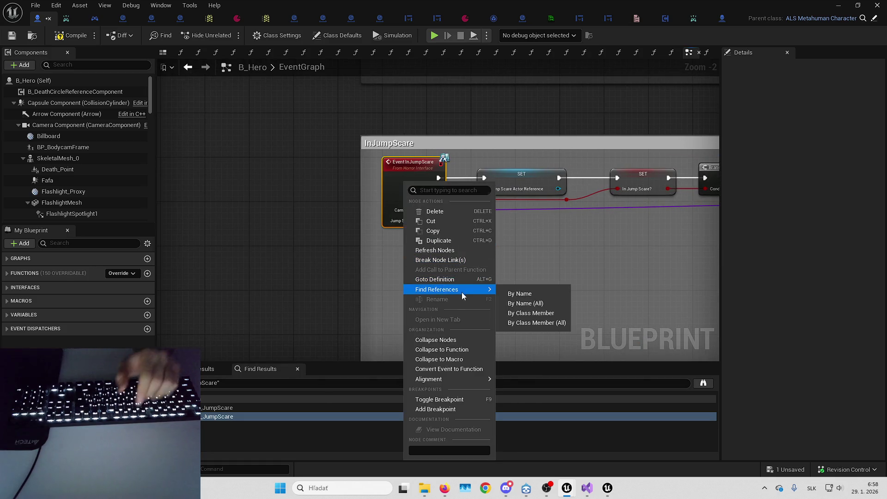
{"action": "mouse_move", "coordinate": [455, 289]}
{"action": "left_click", "coordinate": [536, 301]}
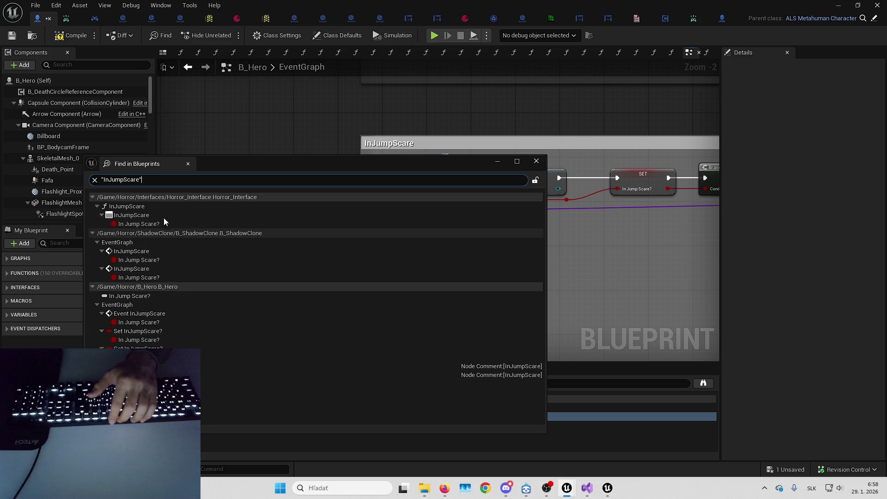
{"action": "left_click_drag", "start_coordinate": [342, 166], "coordinate": [442, 257]}
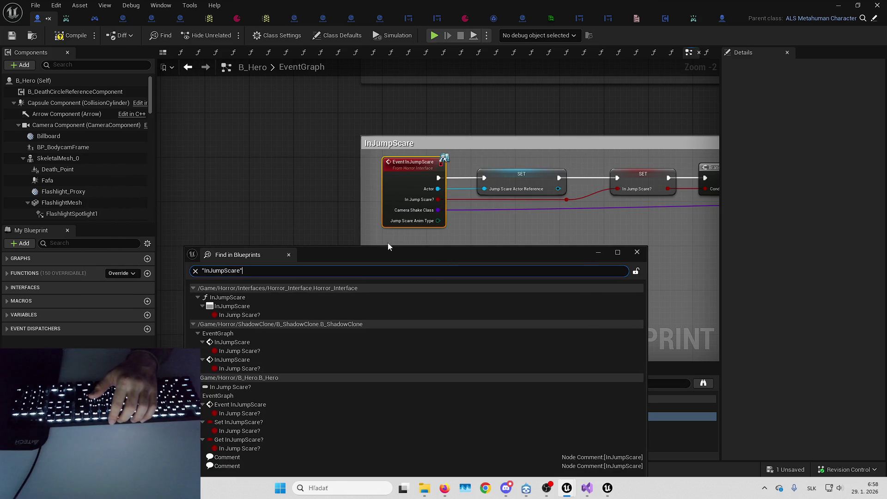
{"action": "left_click_drag", "start_coordinate": [389, 256], "coordinate": [395, 164]}
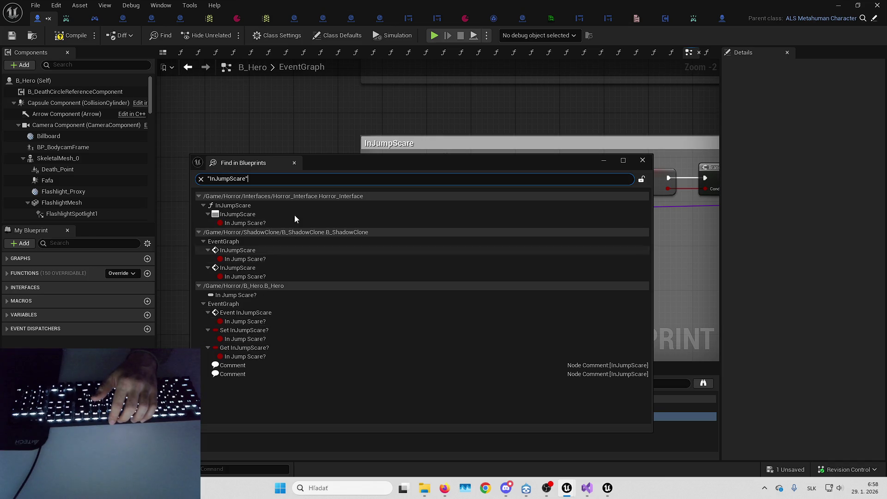
Inspect both In Jump Scare calls in B_ShadowClone, then close the results and return to B_Hero
{"action": "double_click", "coordinate": [265, 251]}
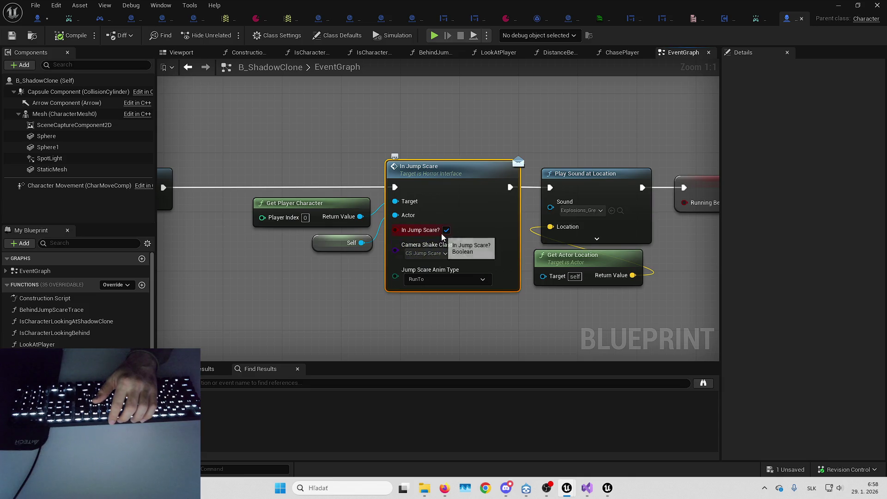
{"action": "mouse_move", "coordinate": [567, 488]}
{"action": "left_click", "coordinate": [662, 436]}
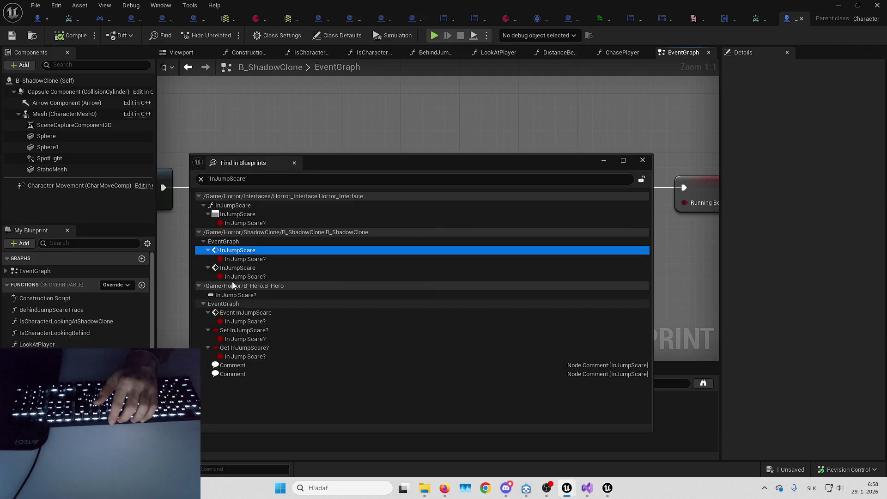
{"action": "double_click", "coordinate": [239, 268]}
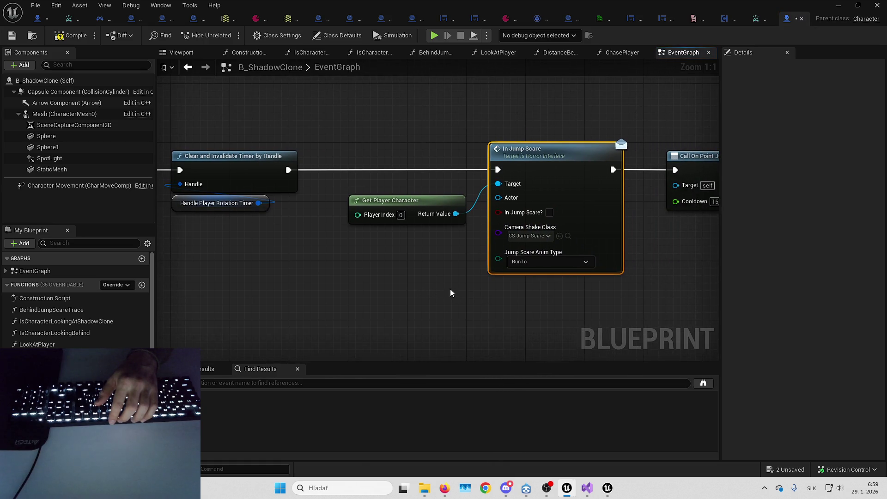
{"action": "mouse_move", "coordinate": [607, 488]}
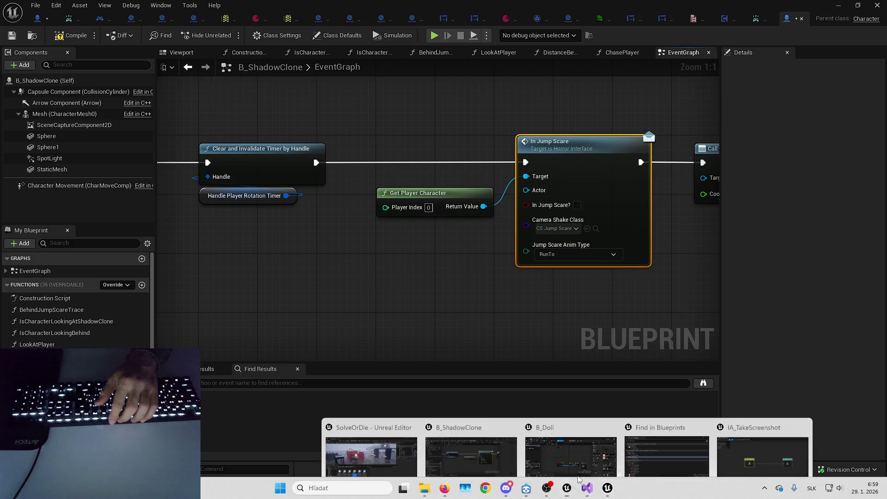
{"action": "left_click", "coordinate": [668, 446]}
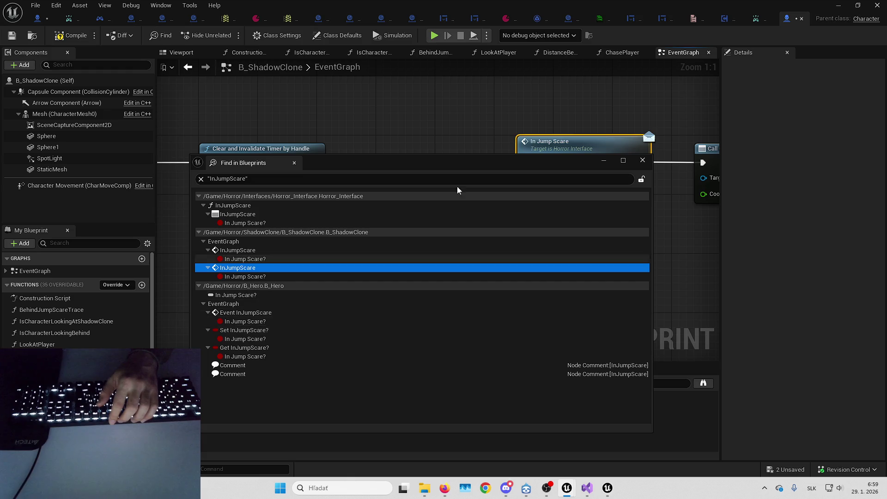
{"action": "left_click", "coordinate": [642, 161]}
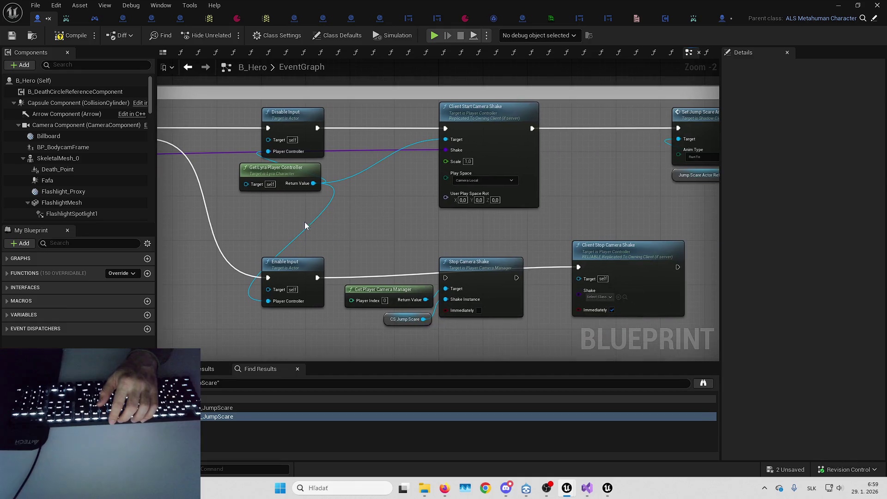
Delete the Get Player Camera Manager, CS Jump Scare and Stop Camera Shake nodes and the CS_JumpScare variable
{"action": "left_click_drag", "start_coordinate": [360, 228], "coordinate": [432, 335]}
{"action": "key", "text": "Delete"}
{"action": "left_click", "coordinate": [111, 242]}
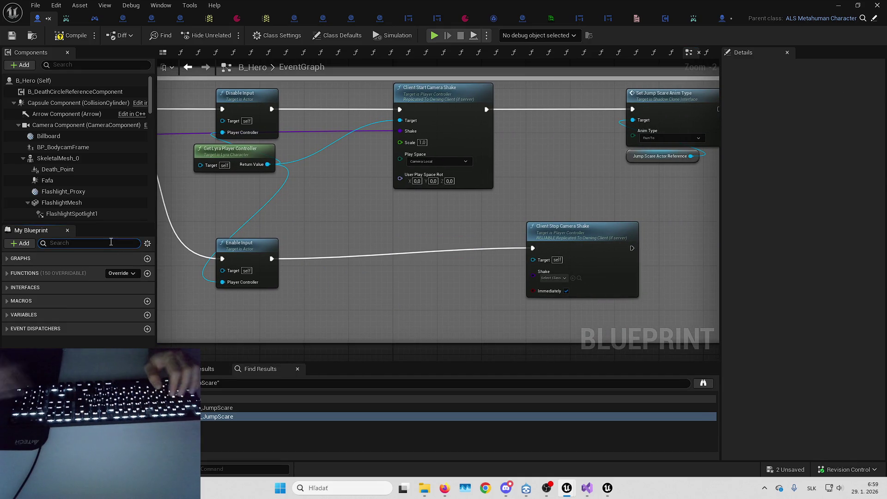
{"action": "type", "text": "cs jump"}
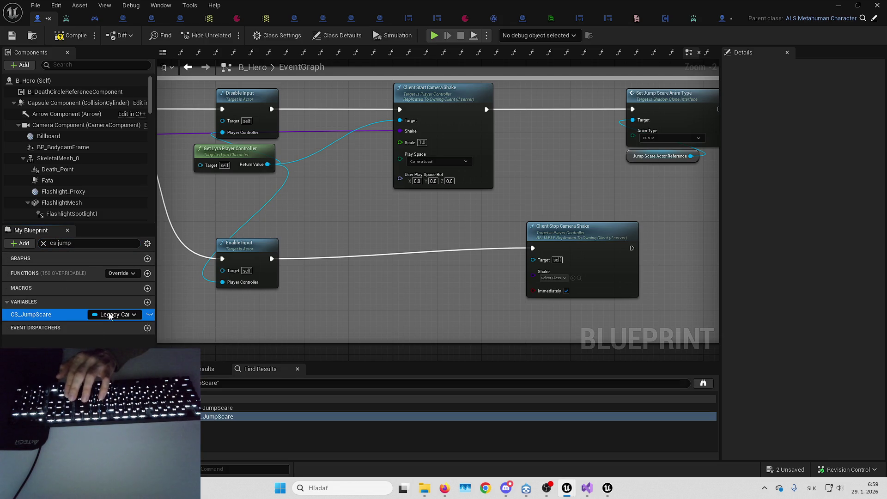
{"action": "key", "text": "Delete"}
Wire Client Stop Camera Shake's Target to the player controller and Shake to Camera Shake Class, compiling
{"action": "mouse_move", "coordinate": [576, 246]}
{"action": "left_mouse_down"}
{"action": "mouse_move", "coordinate": [437, 255]}
{"action": "mouse_move", "coordinate": [446, 255]}
{"action": "left_mouse_up"}
{"action": "left_click_drag", "start_coordinate": [268, 164], "coordinate": [400, 270]}
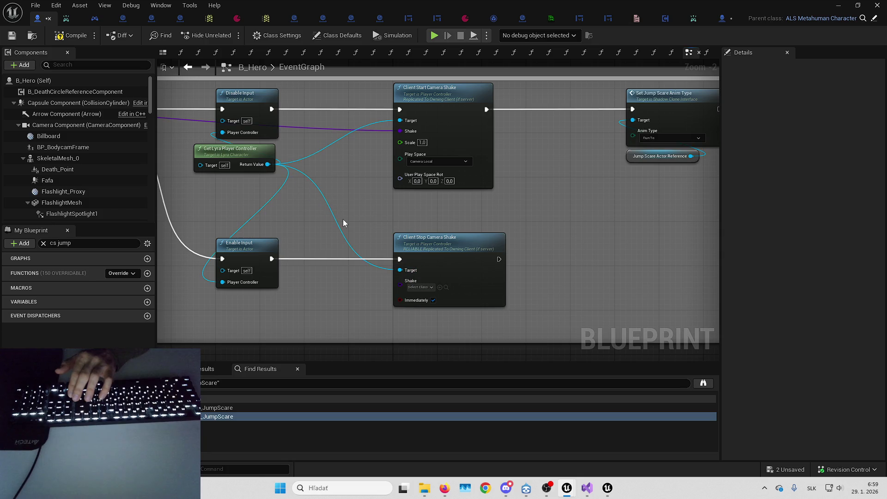
{"action": "left_click", "coordinate": [80, 37]}
{"action": "mouse_move", "coordinate": [216, 164]}
{"action": "left_mouse_down"}
{"action": "mouse_move", "coordinate": [594, 297]}
{"action": "mouse_move", "coordinate": [550, 297]}
{"action": "mouse_move", "coordinate": [559, 307]}
{"action": "left_mouse_up"}
{"action": "left_click_drag", "start_coordinate": [392, 212], "coordinate": [700, 221]}
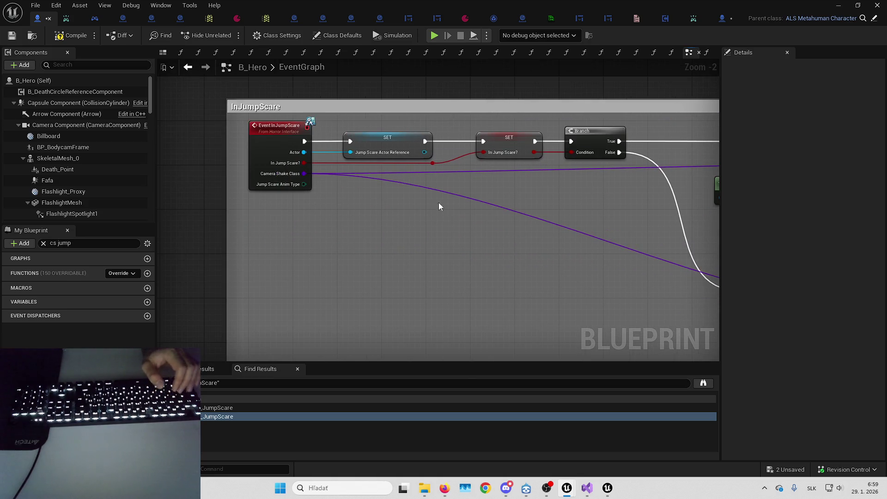
Add a reroute below the nodes on the camera shake wire and connect it to Client Stop's Shake input
{"action": "double_click", "coordinate": [423, 187]}
{"action": "left_click_drag", "start_coordinate": [534, 200], "coordinate": [404, 196]}
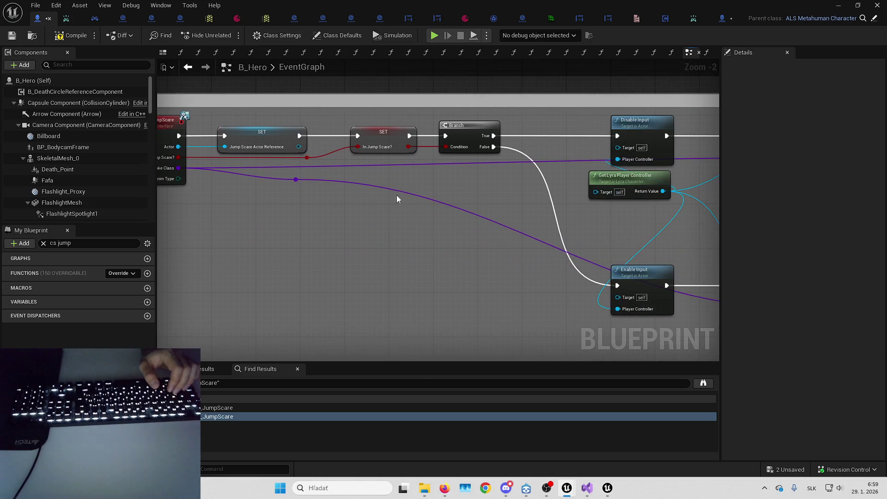
{"action": "left_click_drag", "start_coordinate": [426, 230], "coordinate": [182, 172]}
{"action": "left_click_drag", "start_coordinate": [444, 196], "coordinate": [459, 214]}
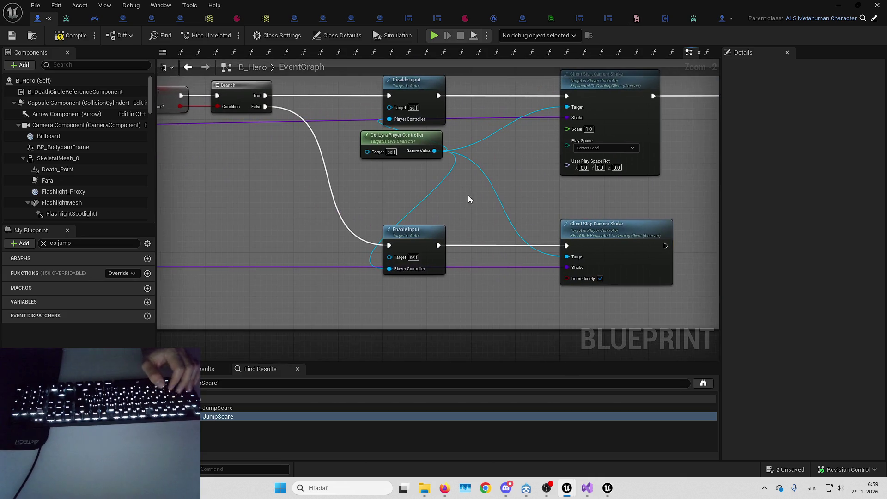
{"action": "mouse_move", "coordinate": [408, 192]}
{"action": "left_mouse_down"}
{"action": "mouse_move", "coordinate": [598, 192]}
{"action": "mouse_move", "coordinate": [441, 218]}
{"action": "mouse_move", "coordinate": [579, 159]}
{"action": "mouse_move", "coordinate": [631, 177]}
{"action": "left_mouse_up"}
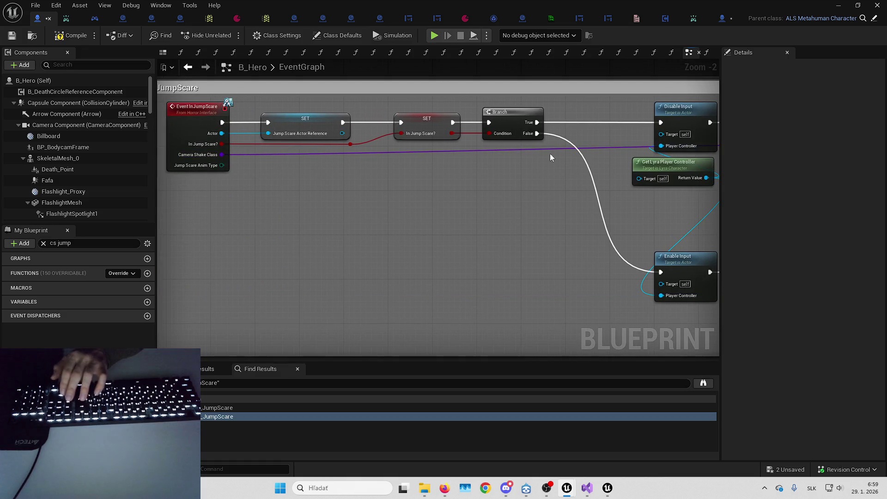
{"action": "double_click", "coordinate": [617, 148]}
{"action": "mouse_move", "coordinate": [617, 148]}
{"action": "left_mouse_down"}
{"action": "mouse_move", "coordinate": [400, 143]}
{"action": "mouse_move", "coordinate": [441, 205]}
{"action": "mouse_move", "coordinate": [619, 295]}
{"action": "mouse_move", "coordinate": [614, 289]}
{"action": "left_mouse_up"}
{"action": "left_click_drag", "start_coordinate": [581, 196], "coordinate": [535, 207]}
Pull the Set Jump Scare Anim Type nodes closer and shrink the InJumpScare comment to fit
{"action": "mouse_move", "coordinate": [713, 185]}
{"action": "left_mouse_down"}
{"action": "mouse_move", "coordinate": [510, 229]}
{"action": "mouse_move", "coordinate": [655, 228]}
{"action": "left_mouse_up"}
{"action": "left_click_drag", "start_coordinate": [648, 174], "coordinate": [548, 175]}
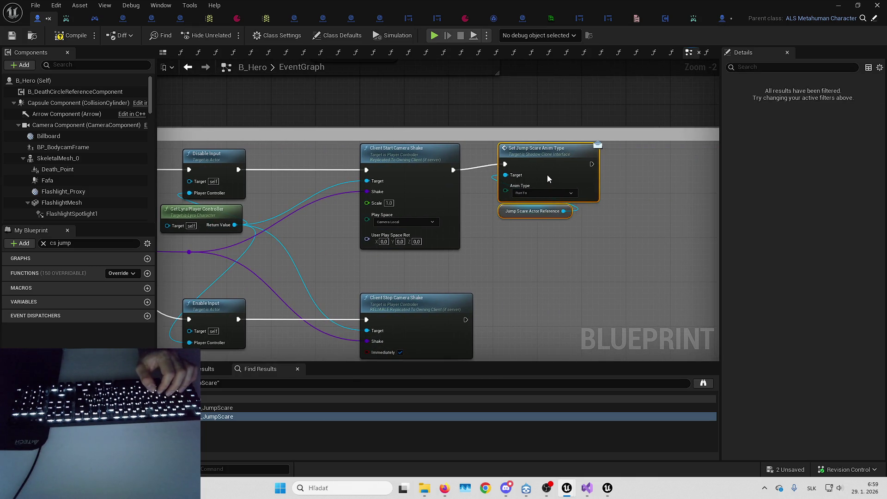
{"action": "scroll", "coordinate": [544, 179], "scroll_direction": "down", "scroll_amount": 1}
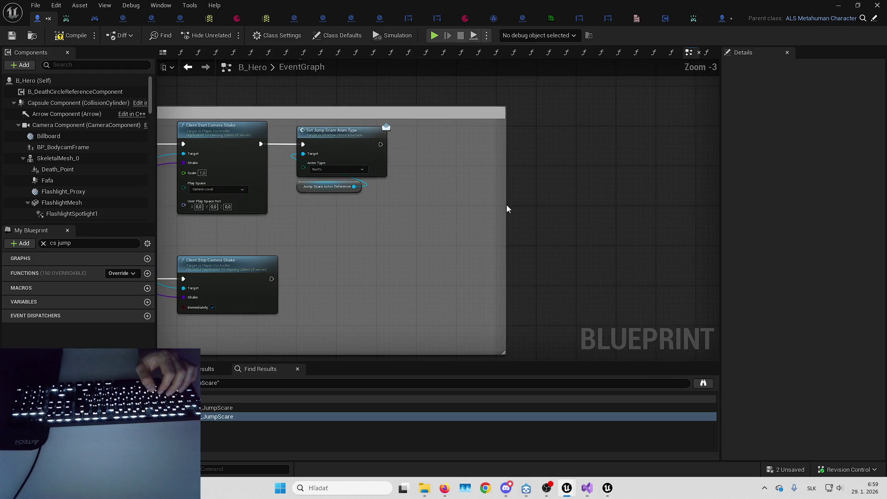
{"action": "mouse_move", "coordinate": [499, 204]}
{"action": "left_mouse_down"}
{"action": "mouse_move", "coordinate": [404, 199]}
{"action": "mouse_move", "coordinate": [418, 199]}
{"action": "left_mouse_up"}
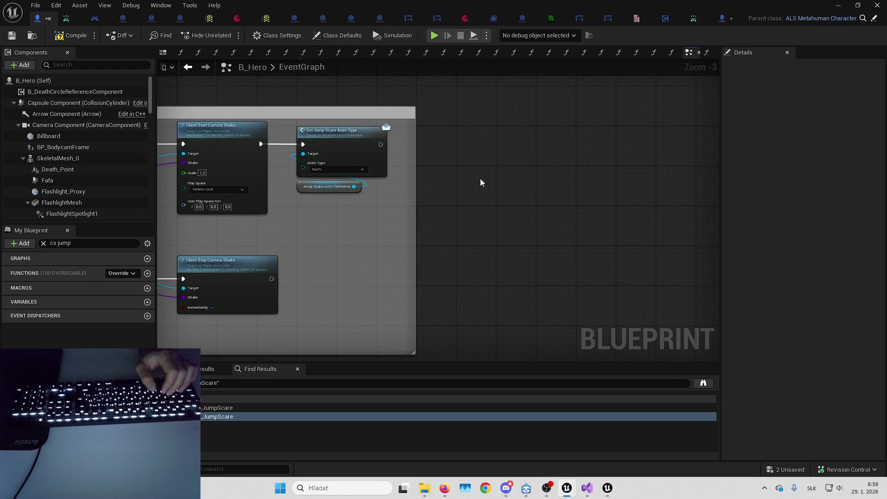
{"action": "scroll", "coordinate": [663, 179], "scroll_direction": "down", "scroll_amount": 2}
{"action": "left_click_drag", "start_coordinate": [273, 175], "coordinate": [400, 199]}
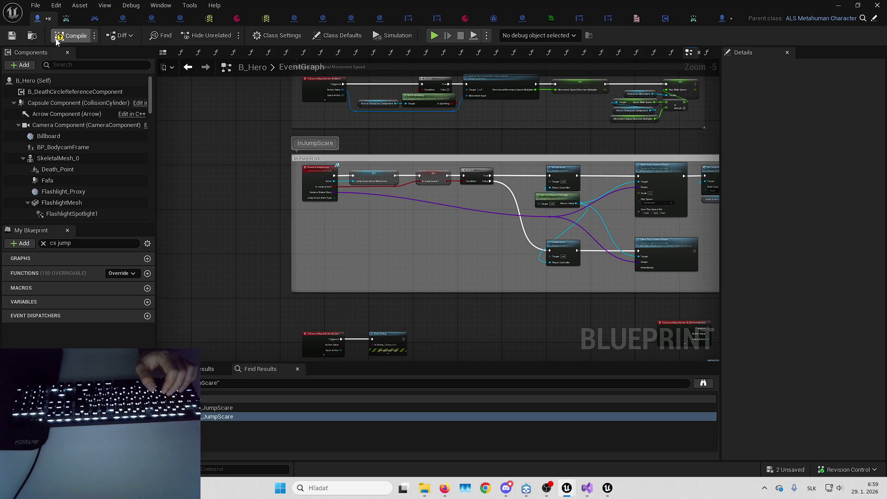
Compile and save B_Hero, save all assets, and jump to the IA_Use event node
{"action": "left_click", "coordinate": [13, 36]}
{"action": "left_click", "coordinate": [788, 469]}
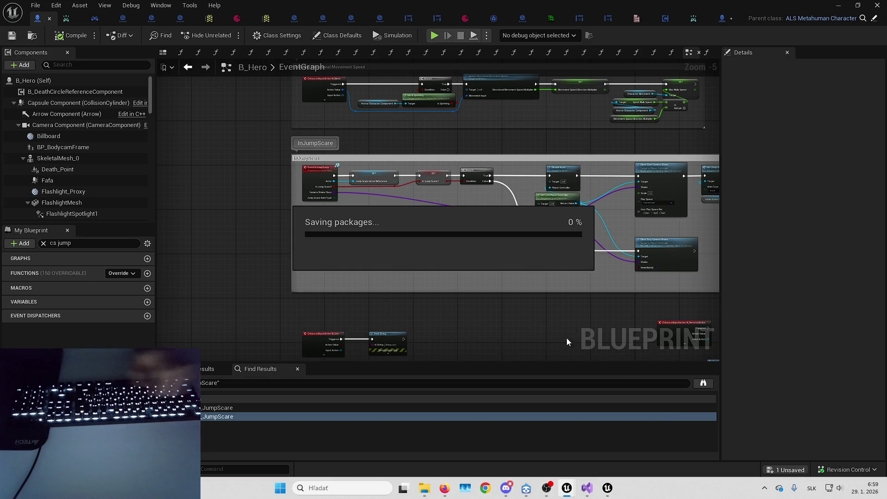
{"action": "scroll", "coordinate": [371, 197], "scroll_direction": "up", "scroll_amount": 3}
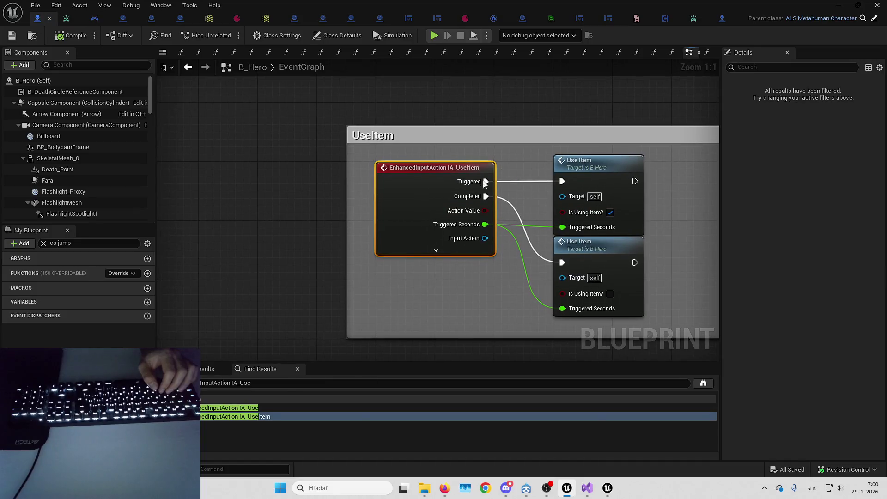
{"action": "left_click", "coordinate": [267, 407]}
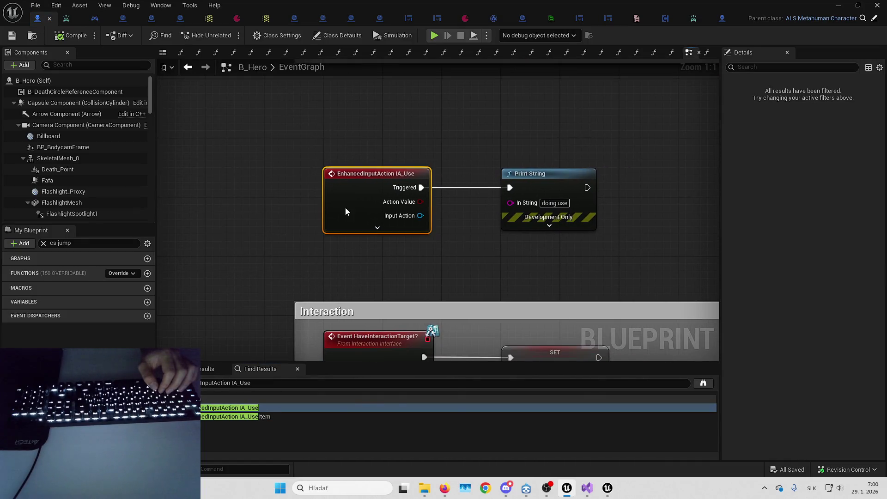
Check IA_Use's references in the Reference Viewer, confirming B_Hero is its only referencer
{"action": "right_click", "coordinate": [347, 208]}
{"action": "left_click", "coordinate": [378, 305]}
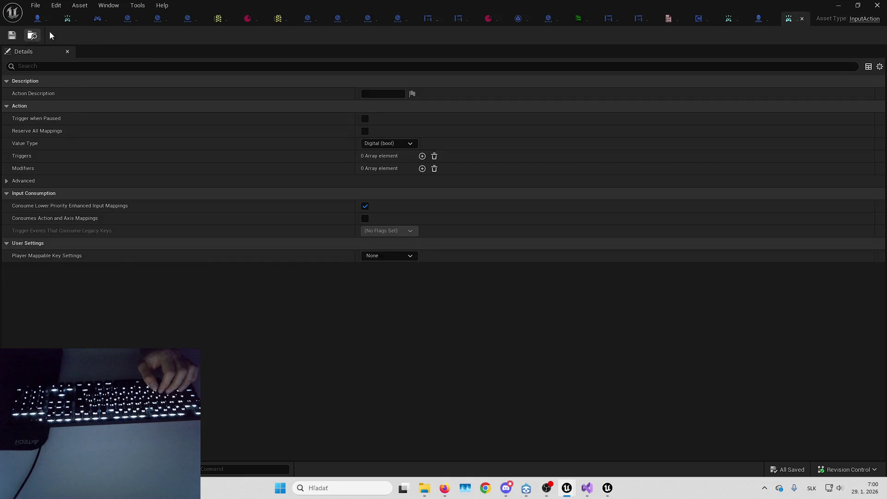
{"action": "left_click", "coordinate": [32, 35]}
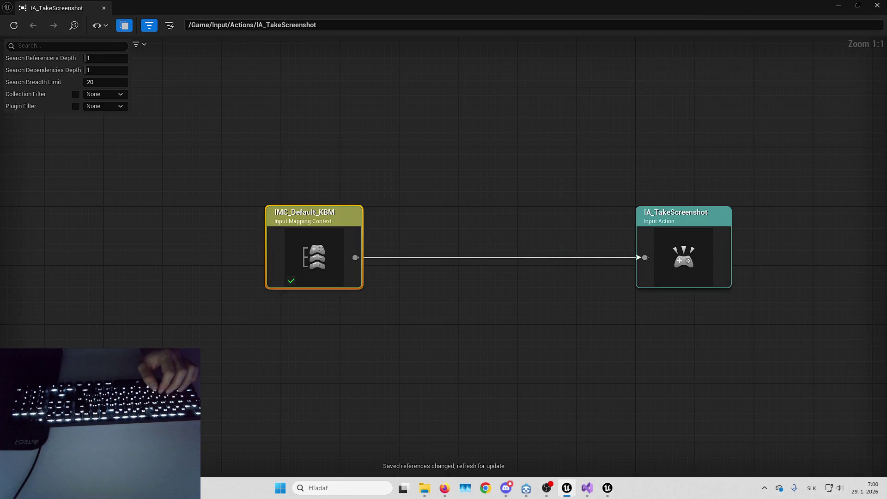
{"action": "key", "text": "alt+shift+r"}
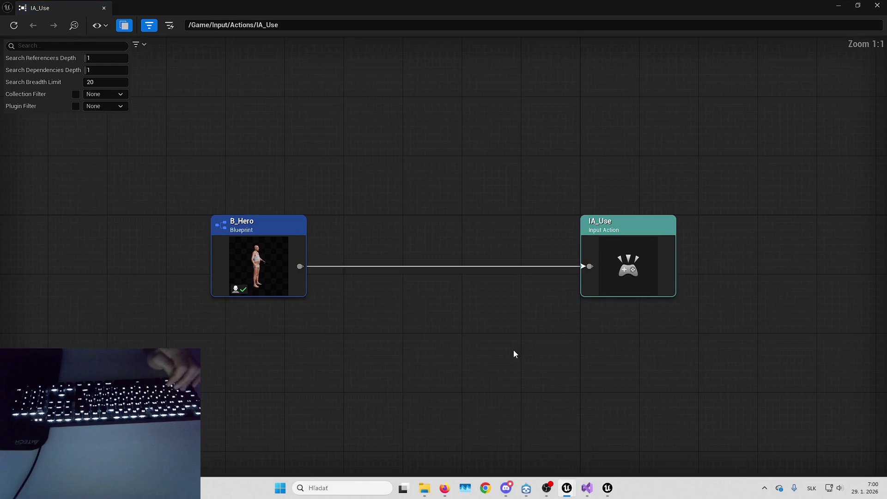
{"action": "left_click", "coordinate": [327, 224]}
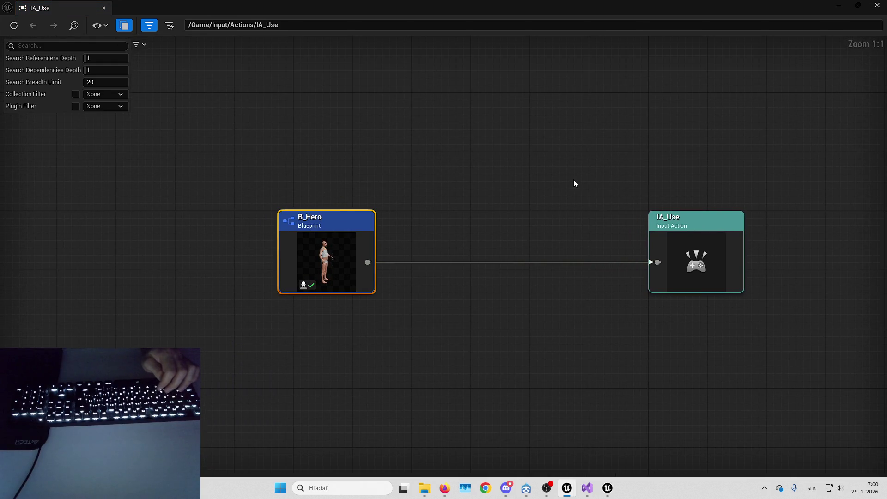
{"action": "mouse_move", "coordinate": [611, 226]}
{"action": "left_mouse_down"}
{"action": "mouse_move", "coordinate": [554, 214]}
{"action": "mouse_move", "coordinate": [521, 132]}
{"action": "left_mouse_up"}
{"action": "left_click", "coordinate": [877, 5]}
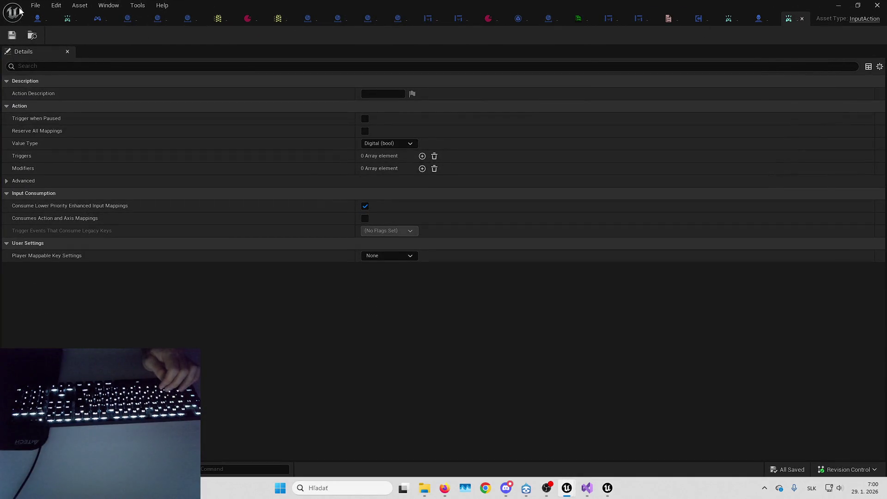
Return to the B_Hero graph and close the IA_Use asset editor
{"action": "left_click", "coordinate": [37, 18]}
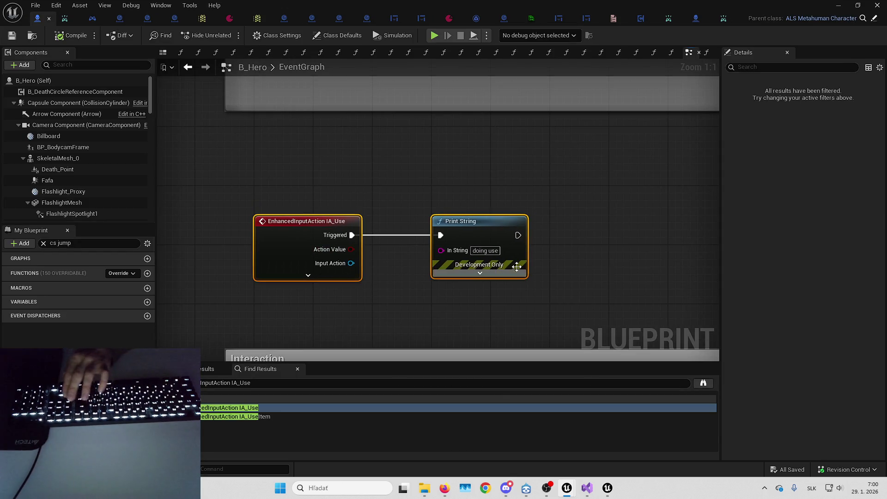
{"action": "left_click", "coordinate": [726, 19]}
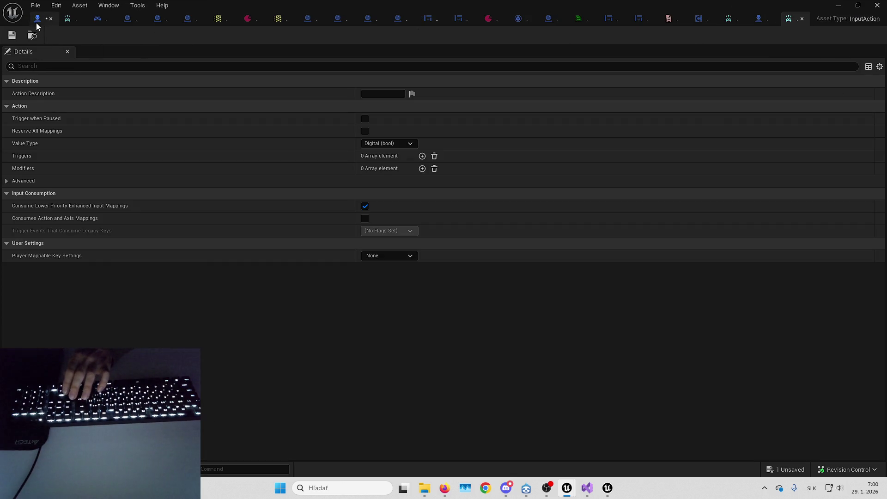
{"action": "left_click", "coordinate": [802, 18]}
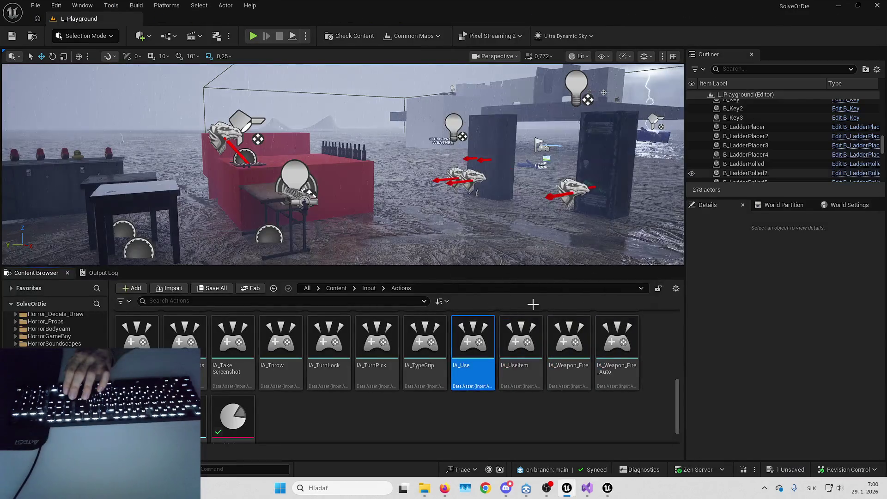
Delete IA_Use from Input/Actions, cancelling once, then choose Force Delete
{"action": "key", "text": "Delete"}
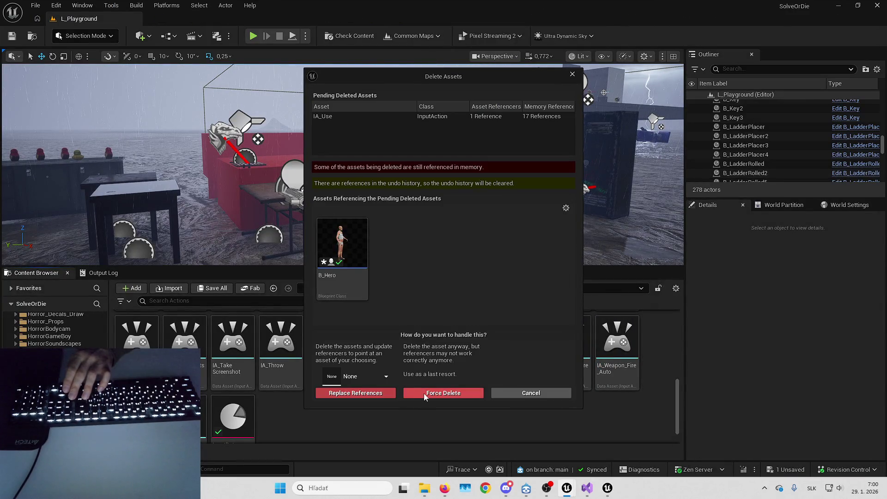
{"action": "left_click", "coordinate": [532, 393]}
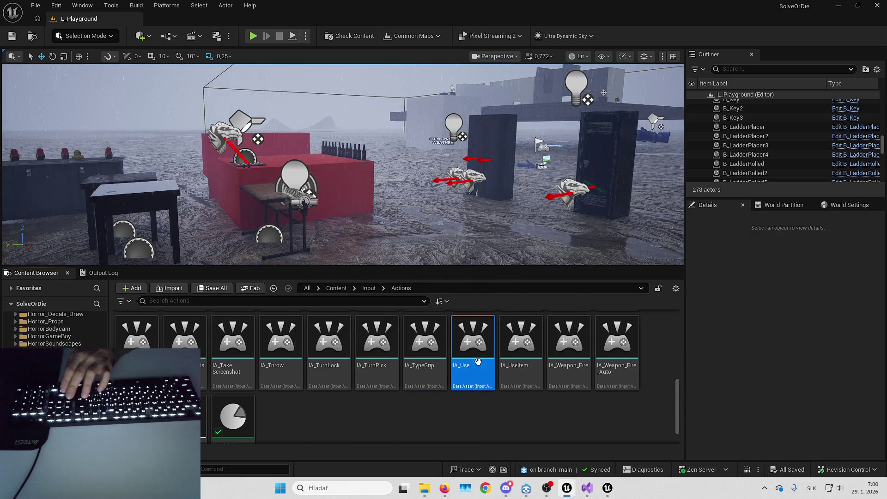
{"action": "key", "text": "Delete"}
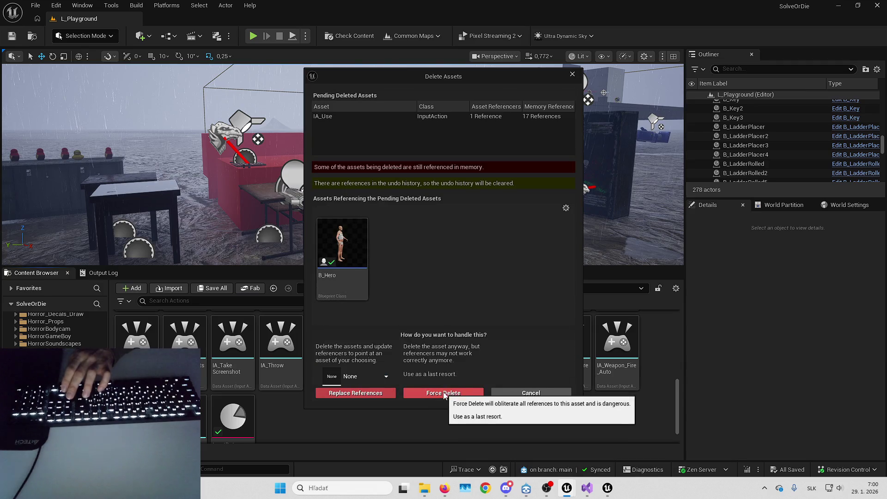
{"action": "left_click", "coordinate": [531, 393]}
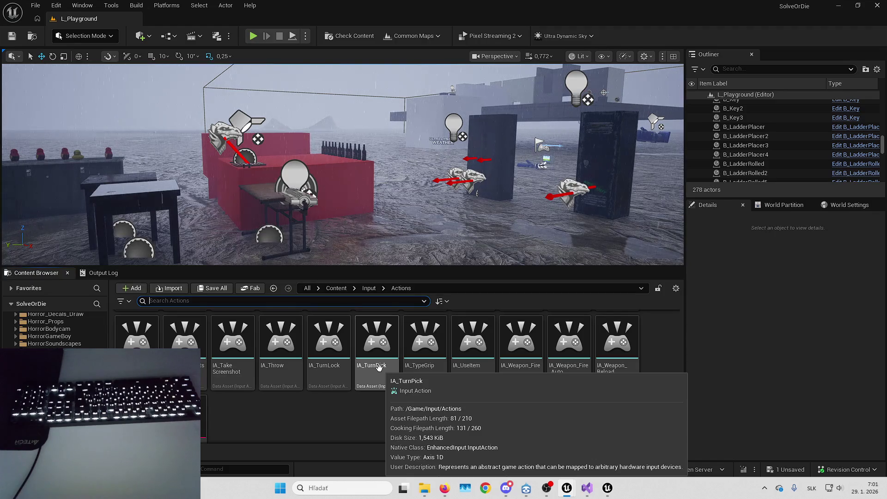
Open IA_TakeScreenshot, view its references in the Reference Viewer, and cancel its deletion
{"action": "double_click", "coordinate": [233, 341]}
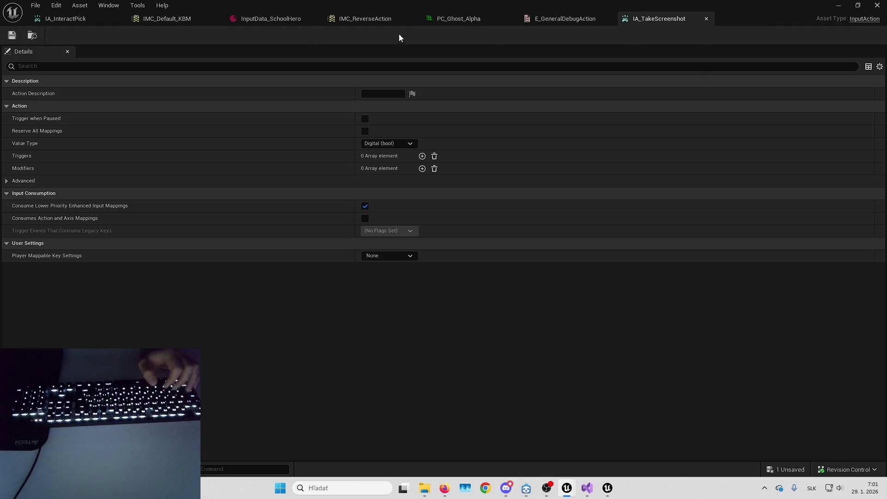
{"action": "left_click", "coordinate": [708, 22]}
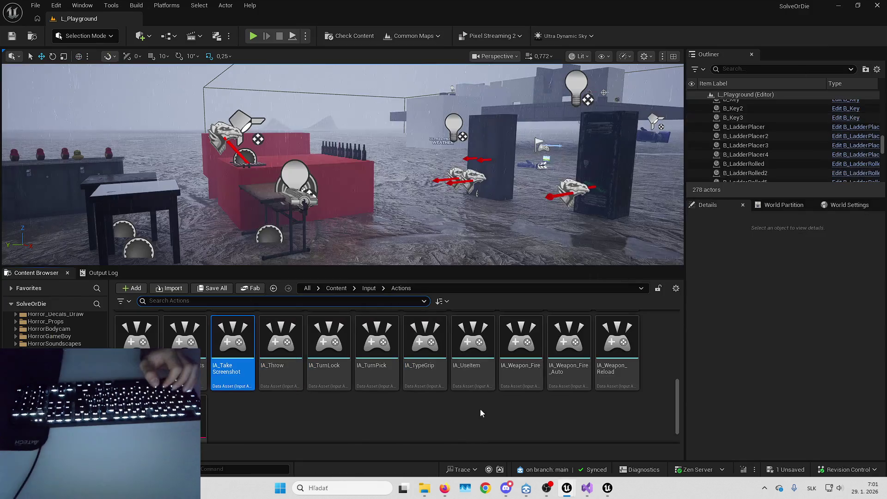
{"action": "key", "text": "alt+shift+r"}
{"action": "key", "text": "ctrl+w"}
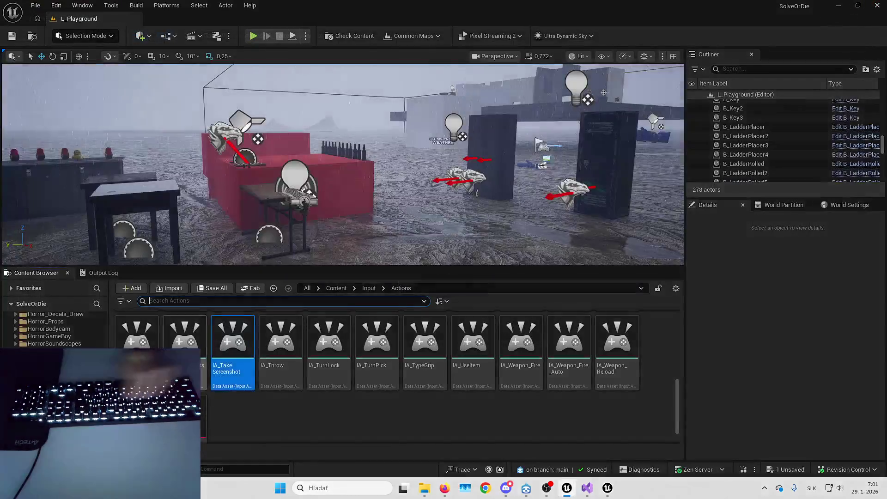
{"action": "key", "text": "Delete"}
{"action": "left_click", "coordinate": [388, 392]}
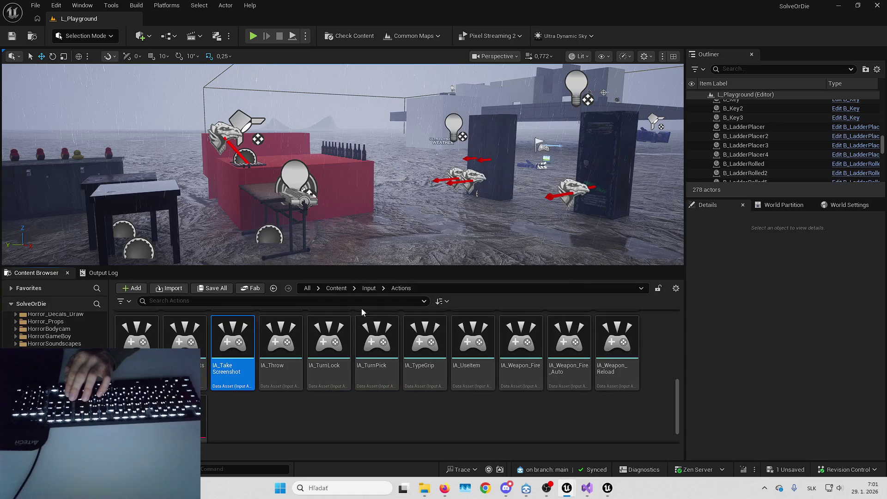
Open the B_Hero blueprint from the Content/Horror folder
{"action": "left_click", "coordinate": [336, 288]}
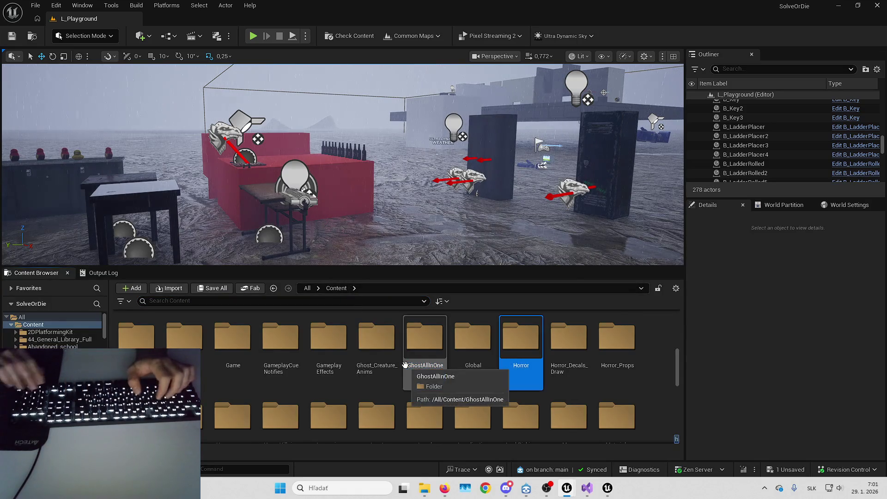
{"action": "double_click", "coordinate": [520, 356]}
{"action": "double_click", "coordinate": [528, 374]}
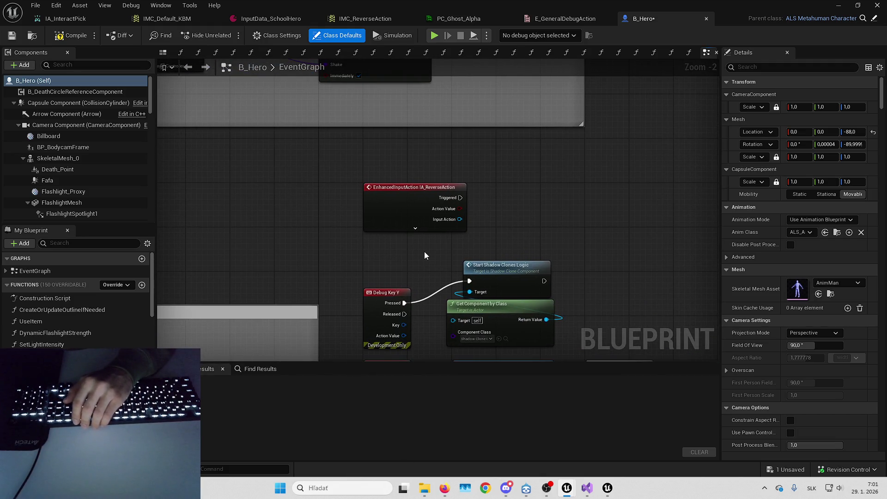
Remove the IA_ReverseAction, Debug Key Y and Debug Key N nodes plus leftover debug nodes
{"action": "key", "text": "ctrl+z"}
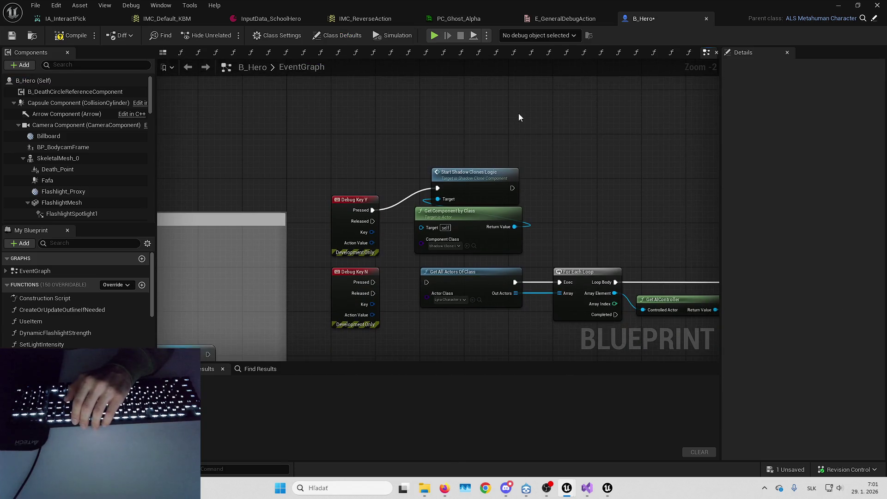
{"action": "left_click_drag", "start_coordinate": [520, 125], "coordinate": [327, 258]}
{"action": "key", "text": "Delete"}
{"action": "scroll", "coordinate": [231, 168], "scroll_direction": "down", "scroll_amount": 1}
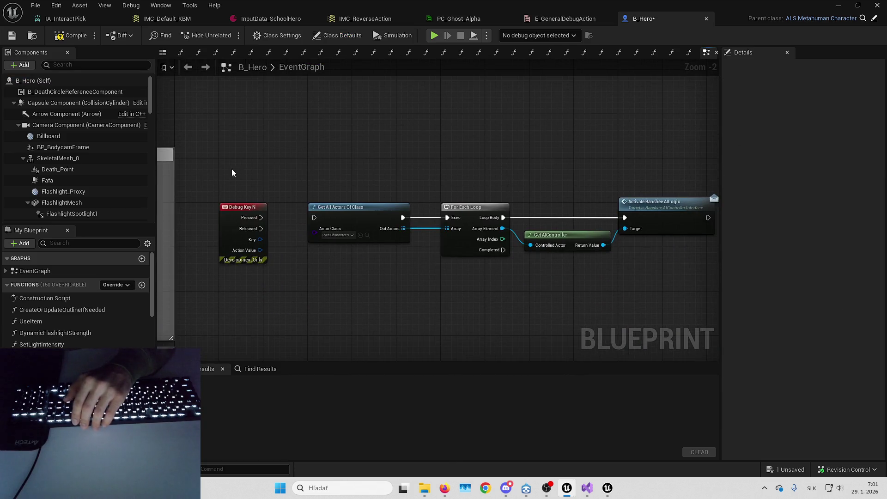
{"action": "left_click_drag", "start_coordinate": [241, 170], "coordinate": [637, 254]}
{"action": "key", "text": "Delete"}
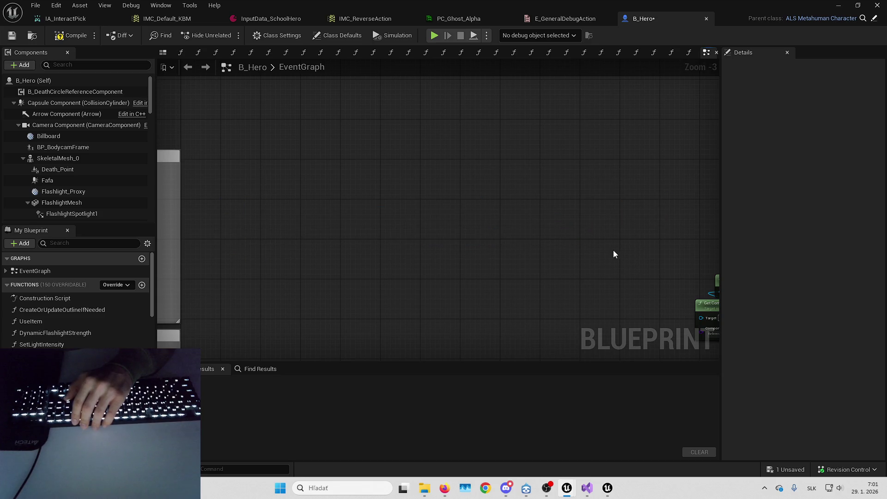
{"action": "key", "text": "ctrl+z"}
{"action": "left_click_drag", "start_coordinate": [254, 166], "coordinate": [668, 301]}
{"action": "key", "text": "Delete"}
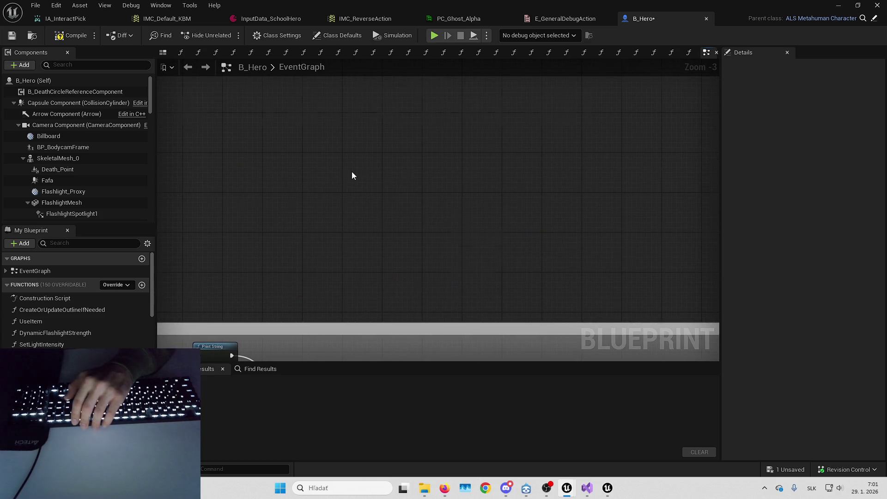
Move the Interaction group higher and shift its Is Valid, SET, GET and Looking at Me nodes left
{"action": "scroll", "coordinate": [608, 198], "scroll_direction": "down", "scroll_amount": 2}
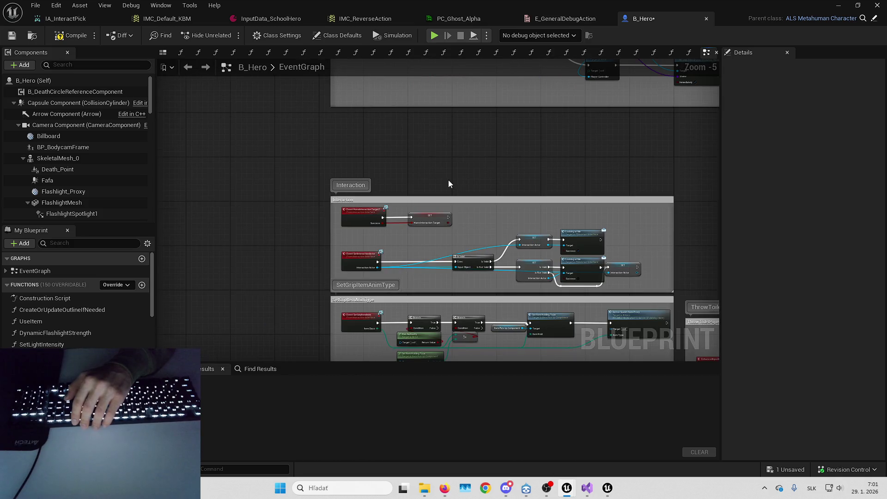
{"action": "scroll", "coordinate": [390, 187], "scroll_direction": "up", "scroll_amount": 1}
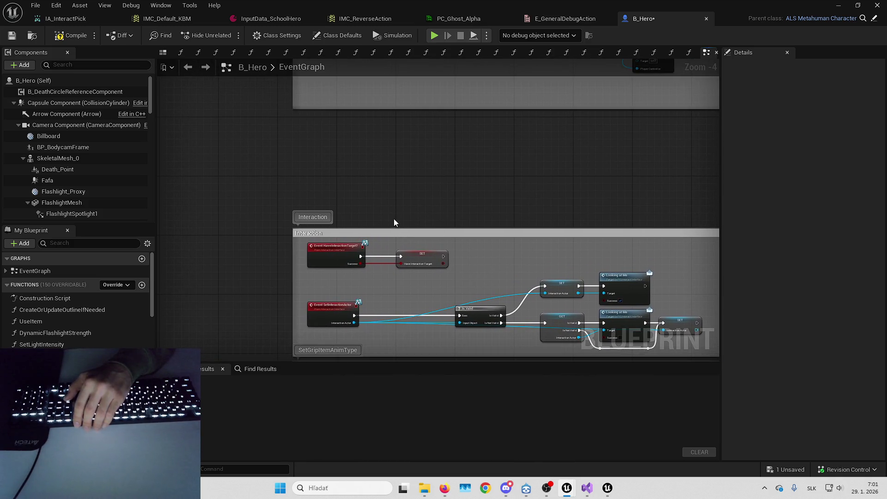
{"action": "scroll", "coordinate": [346, 201], "scroll_direction": "up", "scroll_amount": 1}
{"action": "left_click_drag", "start_coordinate": [387, 284], "coordinate": [387, 146]}
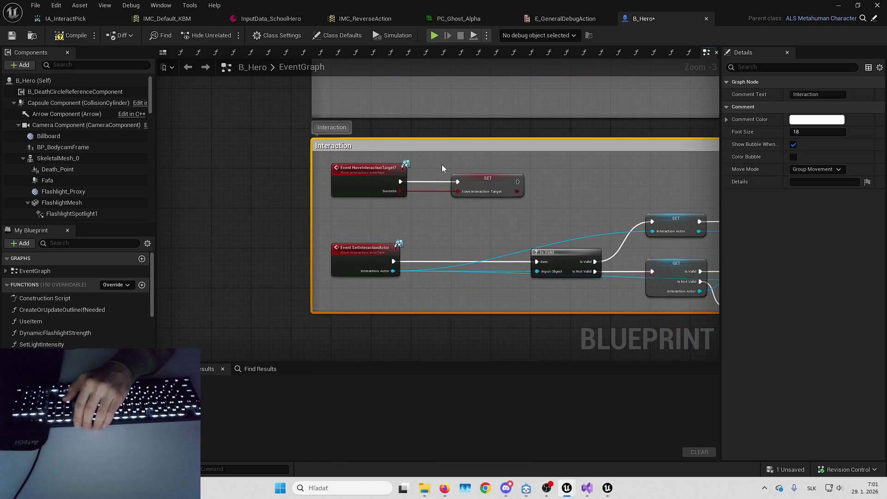
{"action": "left_click", "coordinate": [442, 165]}
{"action": "left_click_drag", "start_coordinate": [599, 192], "coordinate": [417, 190]}
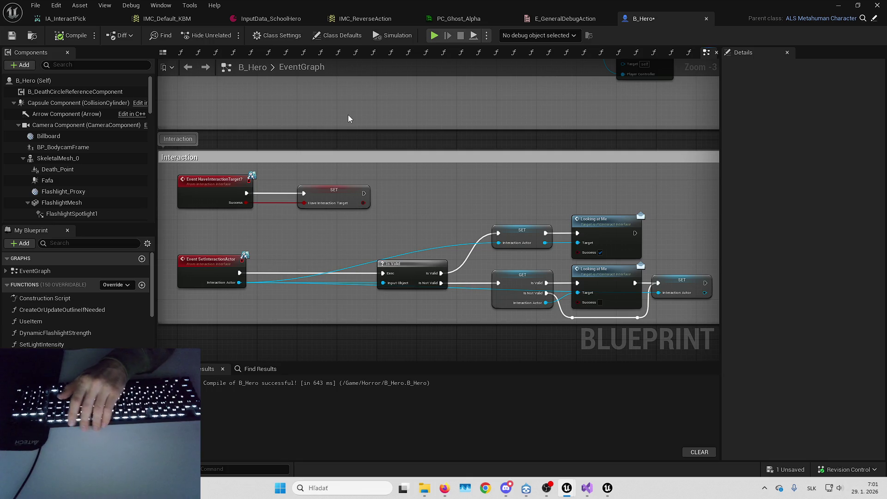
{"action": "mouse_move", "coordinate": [446, 148]}
{"action": "left_mouse_down"}
{"action": "mouse_move", "coordinate": [390, 180]}
{"action": "mouse_move", "coordinate": [407, 182]}
{"action": "mouse_move", "coordinate": [413, 207]}
{"action": "mouse_move", "coordinate": [601, 305]}
{"action": "mouse_move", "coordinate": [522, 301]}
{"action": "mouse_move", "coordinate": [400, 191]}
{"action": "left_mouse_up"}
{"action": "mouse_move", "coordinate": [449, 248]}
{"action": "left_mouse_down"}
{"action": "mouse_move", "coordinate": [370, 248]}
{"action": "mouse_move", "coordinate": [425, 202]}
{"action": "mouse_move", "coordinate": [312, 185]}
{"action": "left_mouse_up"}
{"action": "left_click", "coordinate": [376, 218]}
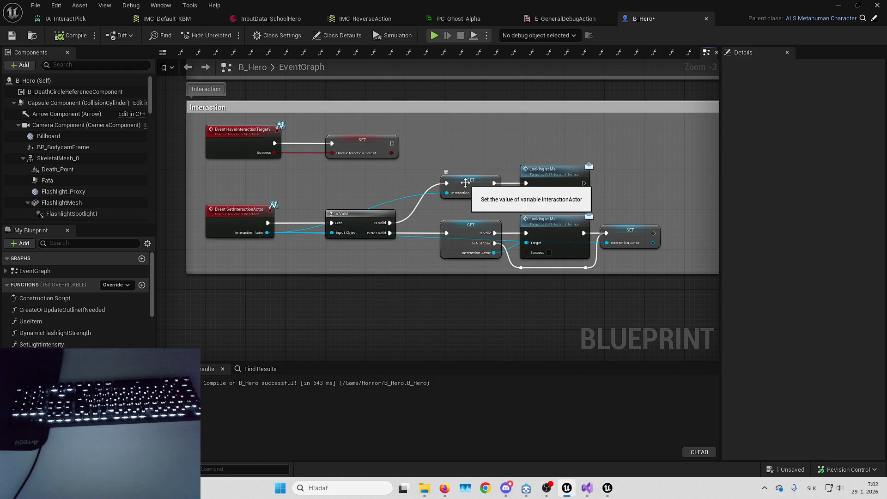
{"action": "mouse_move", "coordinate": [370, 176]}
{"action": "left_mouse_down"}
{"action": "mouse_move", "coordinate": [323, 146]}
{"action": "mouse_move", "coordinate": [351, 151]}
{"action": "left_mouse_up"}
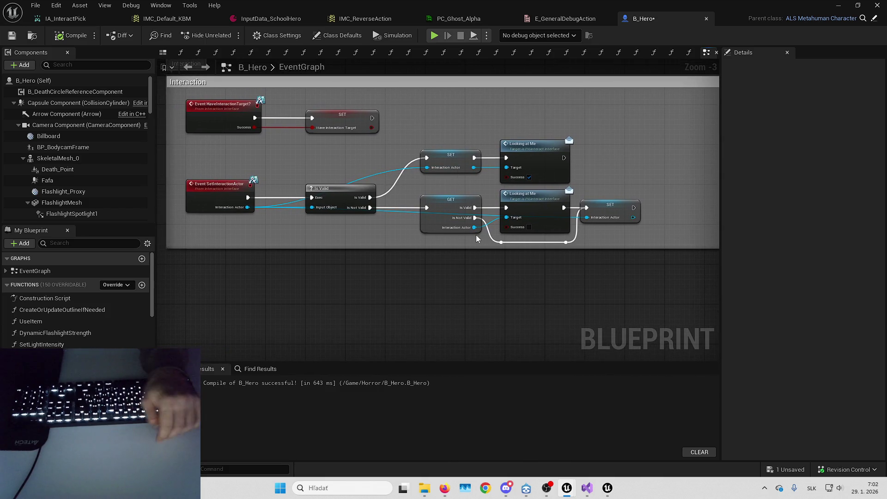
Shrink the Interaction comment box so it fits tightly around its nodes
{"action": "left_click_drag", "start_coordinate": [590, 268], "coordinate": [538, 255]}
{"action": "mouse_move", "coordinate": [543, 243]}
{"action": "left_mouse_down"}
{"action": "mouse_move", "coordinate": [544, 261]}
{"action": "mouse_move", "coordinate": [490, 237]}
{"action": "mouse_move", "coordinate": [454, 243]}
{"action": "left_mouse_up"}
{"action": "scroll", "coordinate": [544, 261], "scroll_direction": "down", "scroll_amount": 4}
{"action": "scroll", "coordinate": [545, 260], "scroll_direction": "up", "scroll_amount": 3}
{"action": "scroll", "coordinate": [484, 238], "scroll_direction": "up", "scroll_amount": 3}
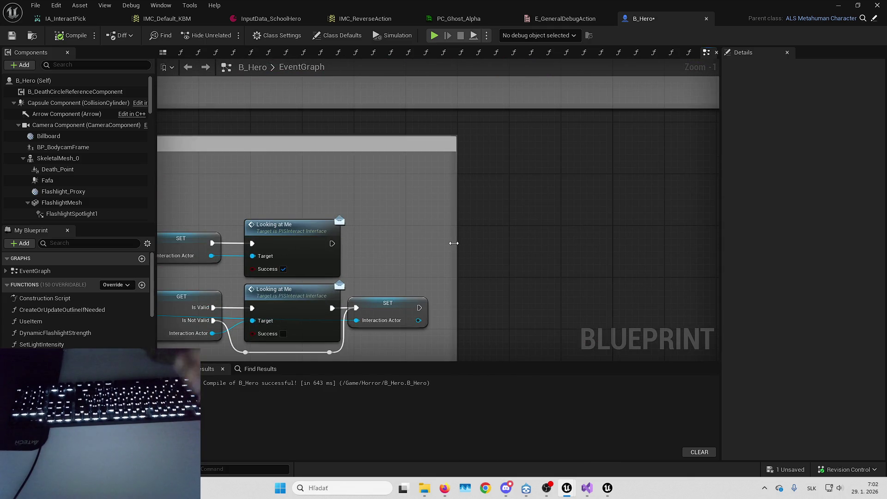
{"action": "scroll", "coordinate": [548, 221], "scroll_direction": "down", "scroll_amount": 6}
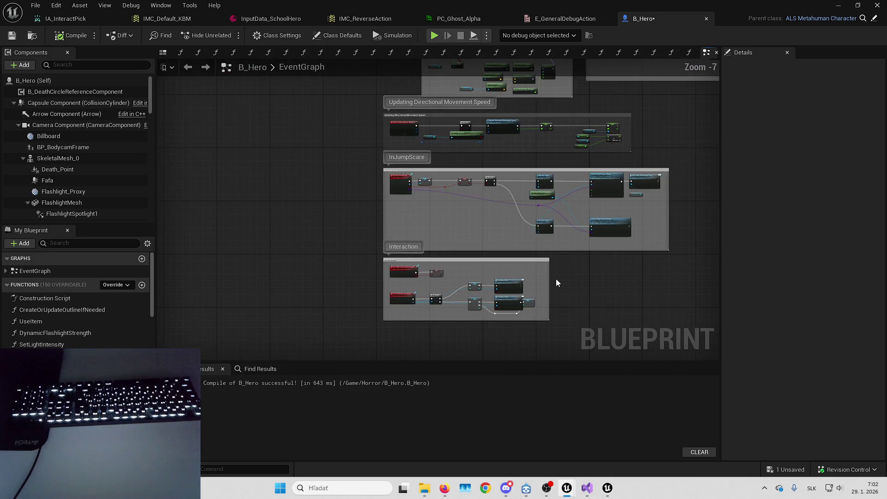
{"action": "scroll", "coordinate": [528, 246], "scroll_direction": "up", "scroll_amount": 3}
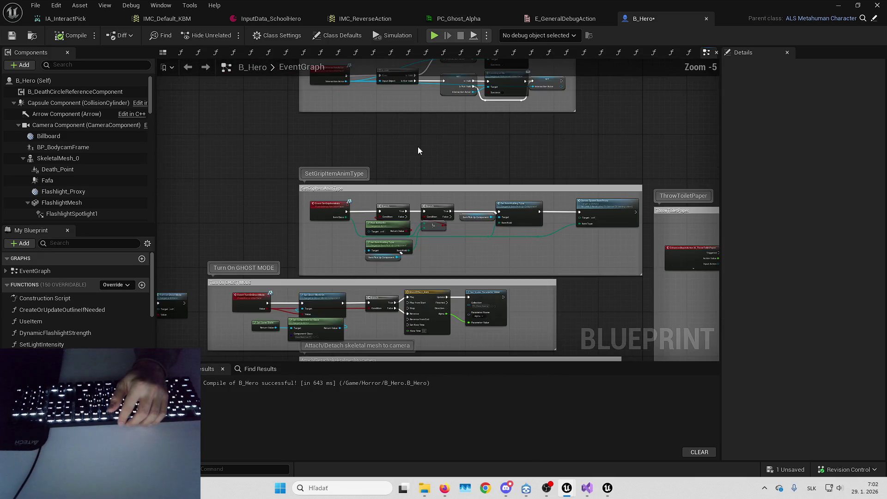
Bring the SetGripItemAnimType group into view and center it in the graph
{"action": "left_click_drag", "start_coordinate": [448, 165], "coordinate": [420, 113]}
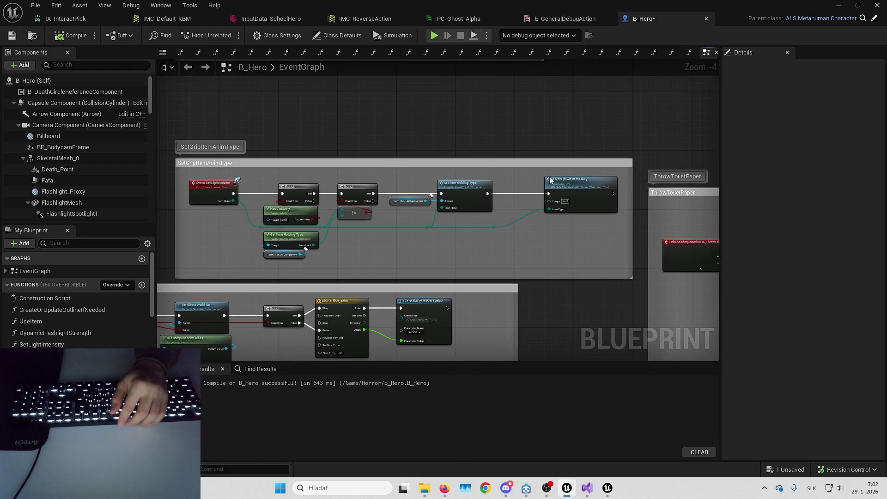
{"action": "scroll", "coordinate": [541, 173], "scroll_direction": "up", "scroll_amount": 1}
{"action": "right_click", "coordinate": [545, 195]}
{"action": "left_click", "coordinate": [548, 194]}
{"action": "scroll", "coordinate": [528, 242], "scroll_direction": "up", "scroll_amount": 1}
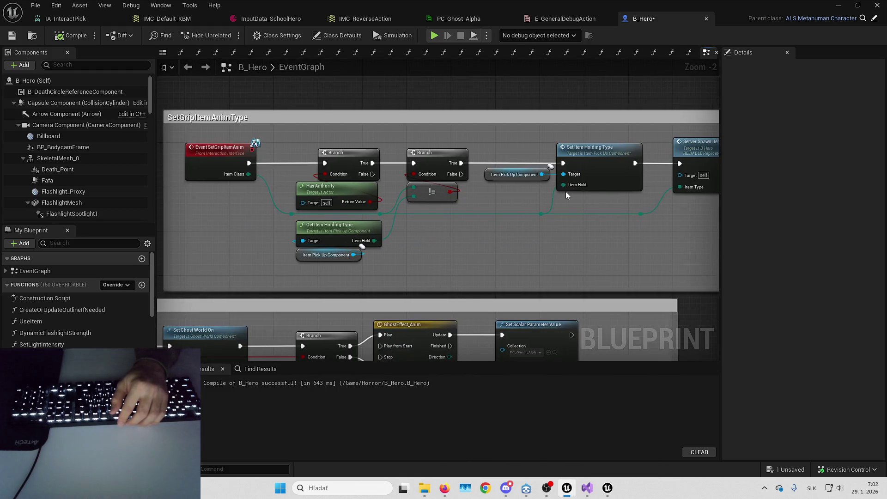
{"action": "left_click_drag", "start_coordinate": [464, 229], "coordinate": [434, 245]}
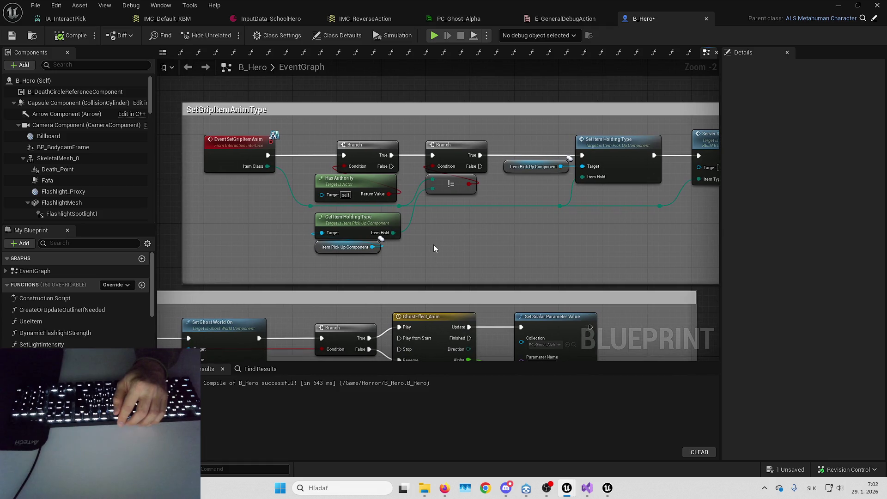
{"action": "scroll", "coordinate": [293, 133], "scroll_direction": "down", "scroll_amount": 1}
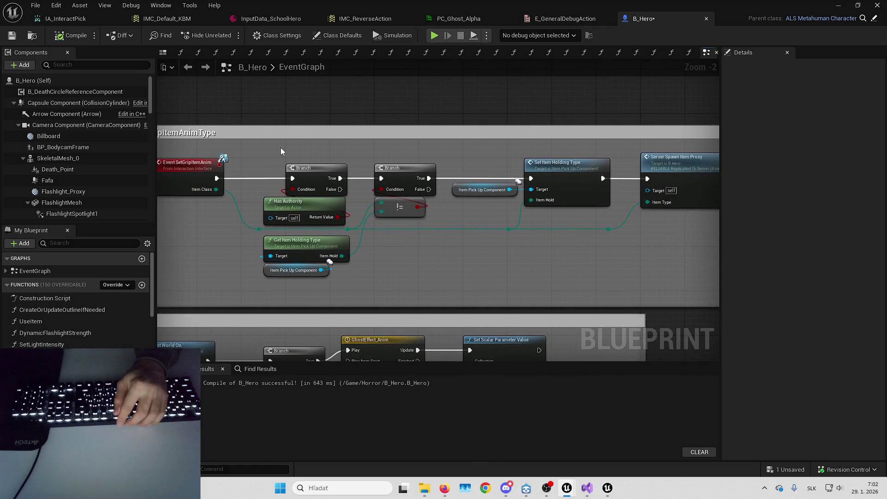
{"action": "scroll", "coordinate": [504, 169], "scroll_direction": "down", "scroll_amount": 1}
Move the Turn On GHOST MODE group slightly to the right
{"action": "left_click_drag", "start_coordinate": [503, 169], "coordinate": [635, 138]}
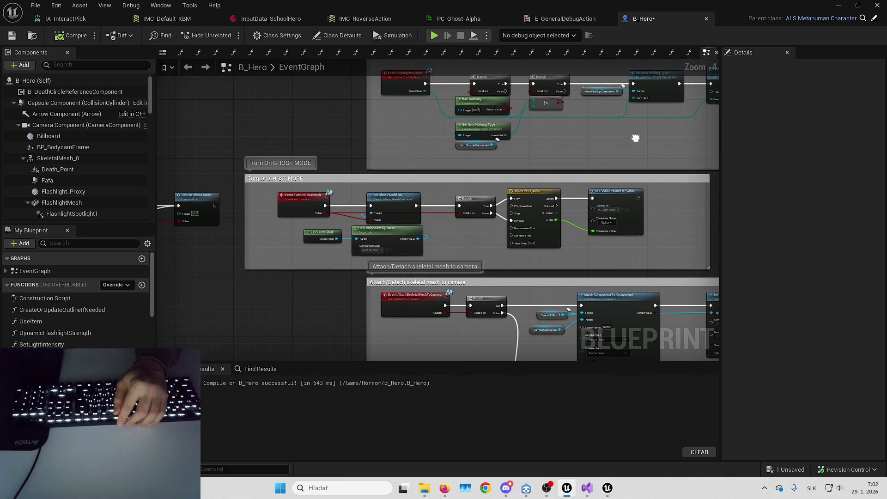
{"action": "mouse_move", "coordinate": [471, 175]}
{"action": "left_mouse_down"}
{"action": "mouse_move", "coordinate": [375, 185]}
{"action": "mouse_move", "coordinate": [468, 188]}
{"action": "left_mouse_up"}
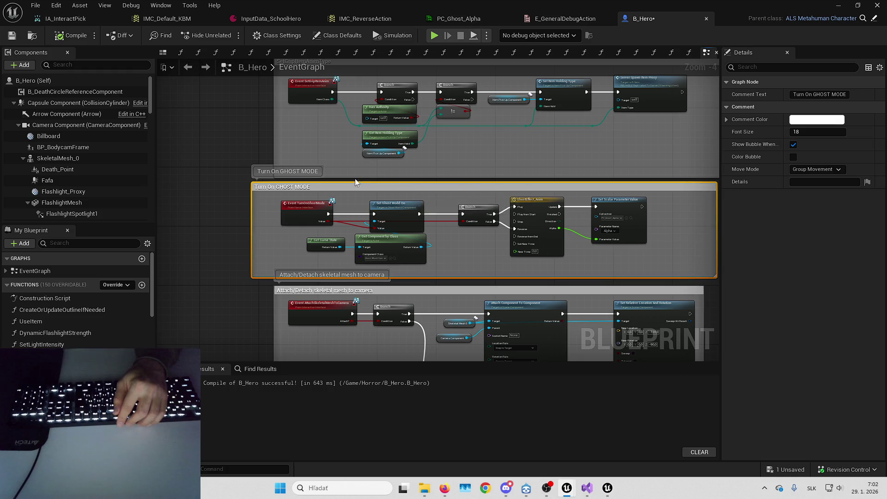
{"action": "scroll", "coordinate": [356, 180], "scroll_direction": "up", "scroll_amount": 2}
{"action": "left_click_drag", "start_coordinate": [299, 187], "coordinate": [315, 193]}
{"action": "scroll", "coordinate": [320, 169], "scroll_direction": "down", "scroll_amount": 1}
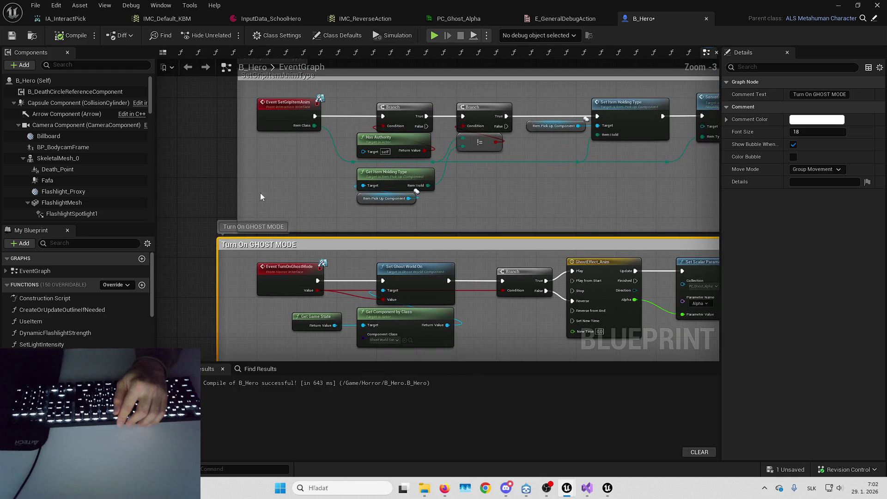
{"action": "left_click", "coordinate": [273, 200]}
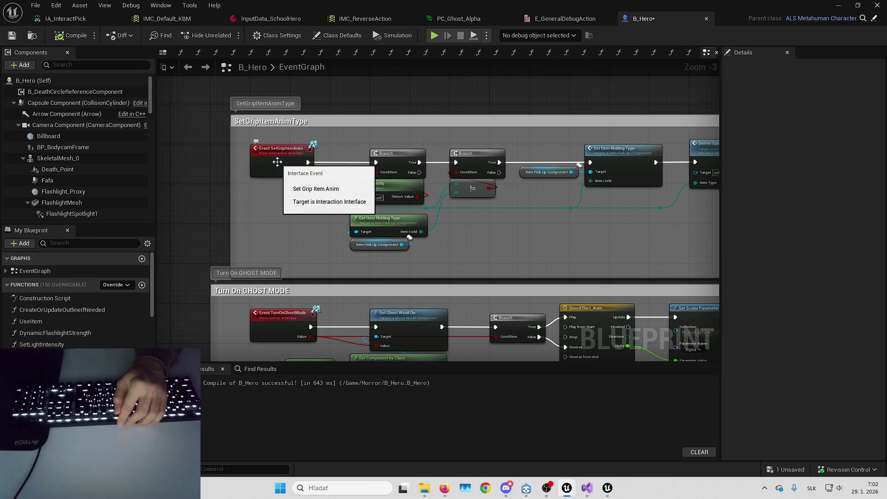
Review the Event SetGripItemAnim node and all nodes of the Turn On GHOST MODE group
{"action": "left_click", "coordinate": [302, 155]}
{"action": "left_click_drag", "start_coordinate": [321, 158], "coordinate": [238, 153]}
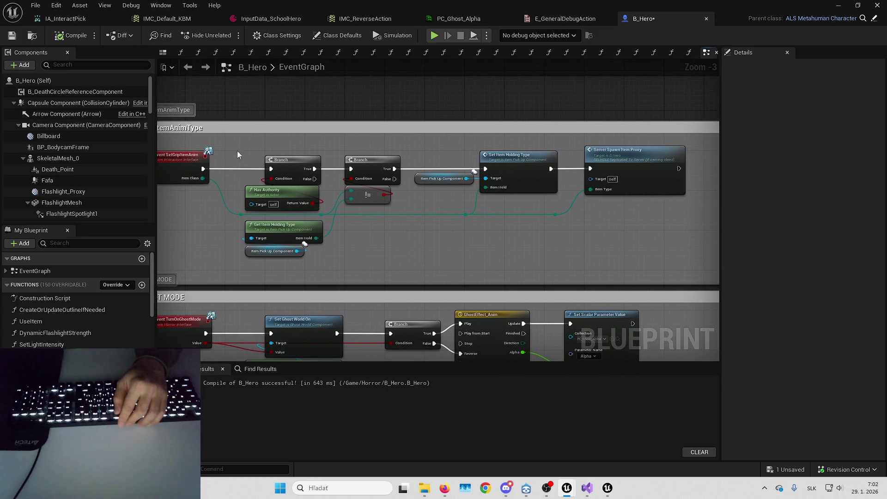
{"action": "mouse_move", "coordinate": [503, 146]}
{"action": "left_mouse_down"}
{"action": "mouse_move", "coordinate": [424, 170]}
{"action": "mouse_move", "coordinate": [290, 178]}
{"action": "mouse_move", "coordinate": [699, 255]}
{"action": "left_mouse_up"}
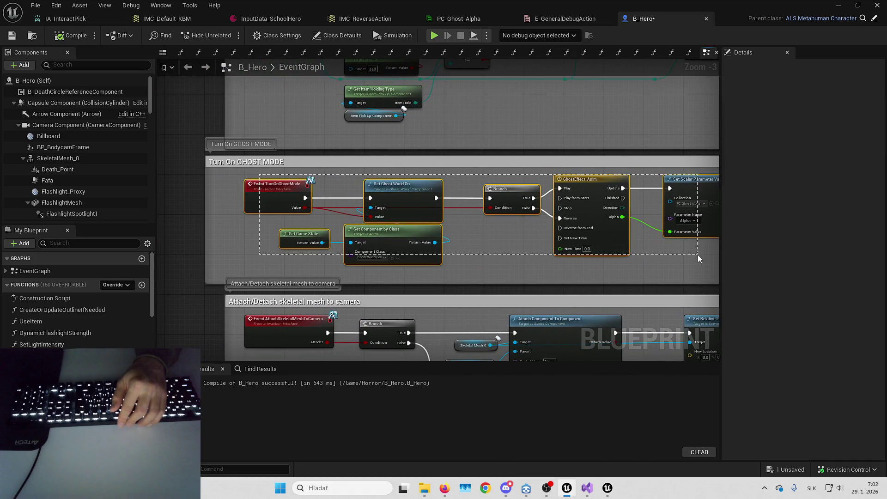
{"action": "left_click_drag", "start_coordinate": [480, 300], "coordinate": [443, 188]}
{"action": "left_click", "coordinate": [309, 276]}
Select the Skeletal Mesh 0 getter and Detach From Component nodes in the Attach/Detach group
{"action": "mouse_move", "coordinate": [317, 275]}
{"action": "left_mouse_down"}
{"action": "mouse_move", "coordinate": [320, 259]}
{"action": "mouse_move", "coordinate": [301, 247]}
{"action": "left_mouse_up"}
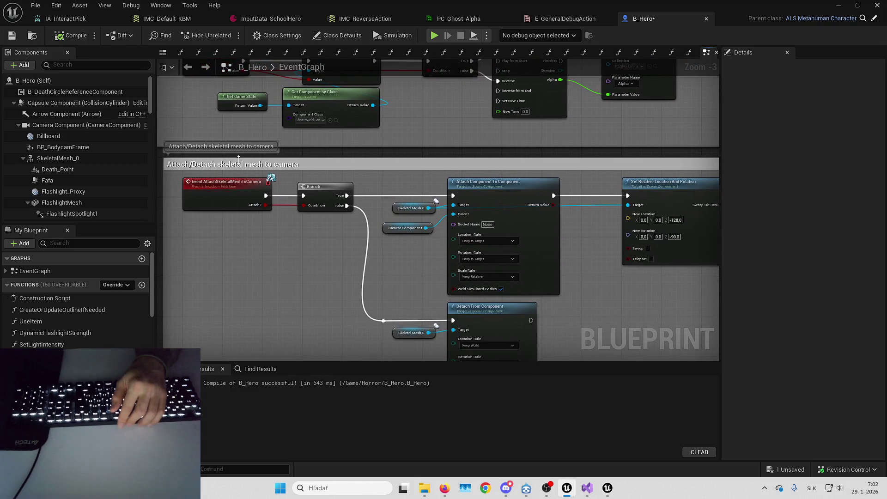
{"action": "left_click_drag", "start_coordinate": [298, 209], "coordinate": [306, 185]}
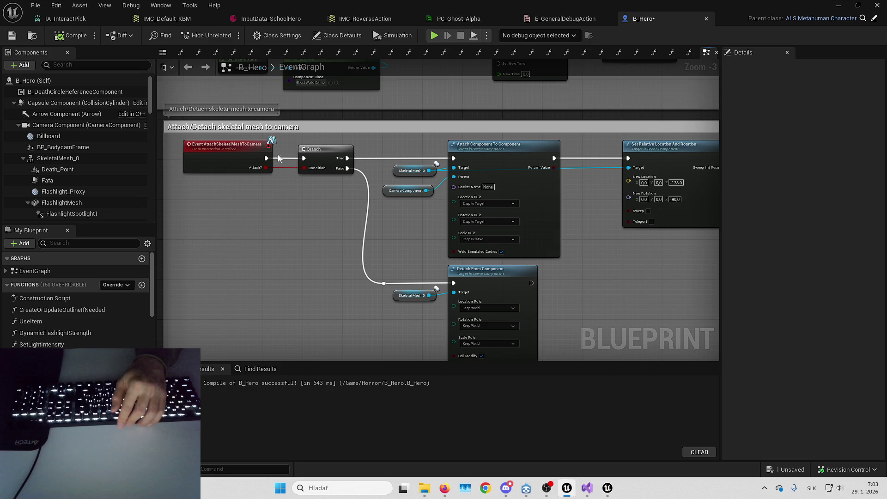
{"action": "left_click", "coordinate": [412, 295]}
{"action": "left_click", "coordinate": [472, 277], "text": "shift"}
{"action": "left_click_drag", "start_coordinate": [414, 238], "coordinate": [425, 251]}
Find all Blueprint references to the AttachSkeletalMeshToCamera event
{"action": "right_click", "coordinate": [236, 171]}
{"action": "mouse_move", "coordinate": [250, 194]}
{"action": "left_mouse_down"}
{"action": "mouse_move", "coordinate": [362, 234]}
{"action": "mouse_move", "coordinate": [168, 214]}
{"action": "mouse_move", "coordinate": [468, 259]}
{"action": "left_mouse_up"}
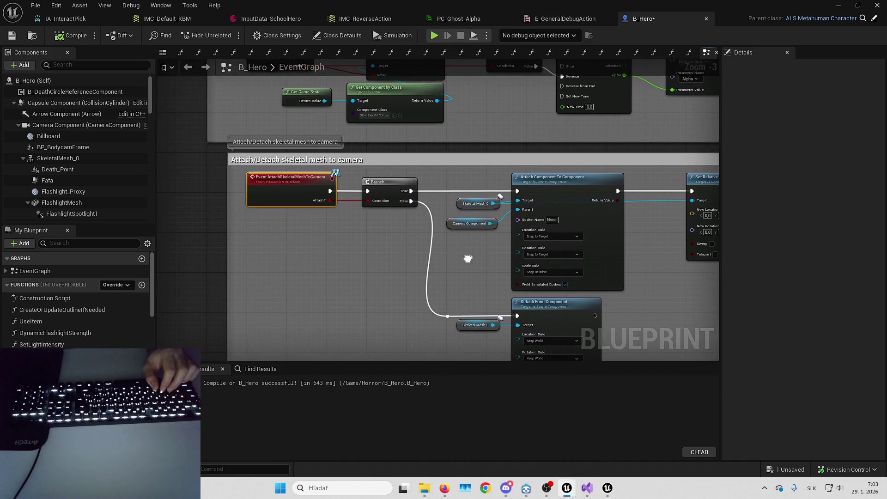
{"action": "right_click", "coordinate": [291, 176]}
{"action": "mouse_move", "coordinate": [359, 287]}
{"action": "left_click", "coordinate": [414, 303]}
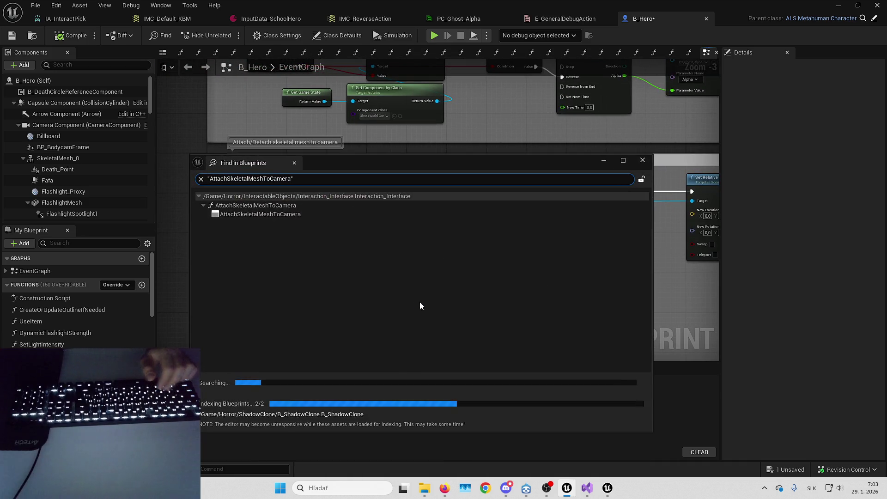
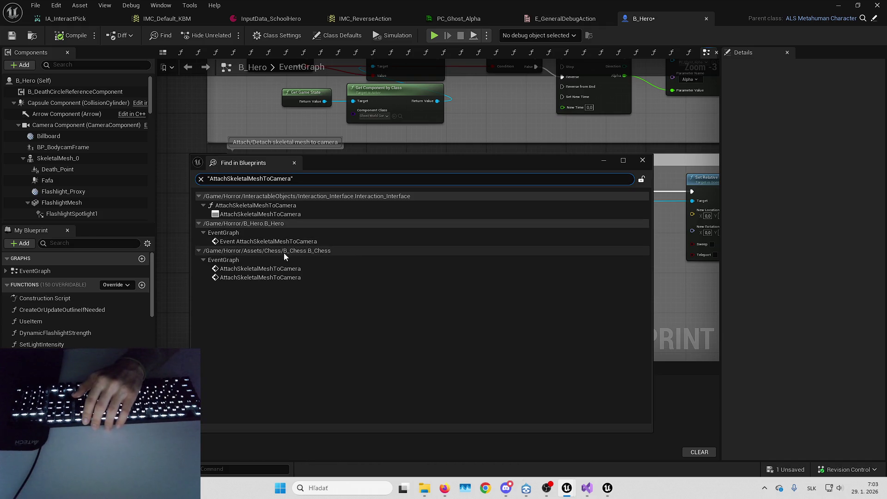
Inspect B_Chess's AttachSkeletalMeshToCamera usage, then close the B_Chess blueprint
{"action": "double_click", "coordinate": [298, 274]}
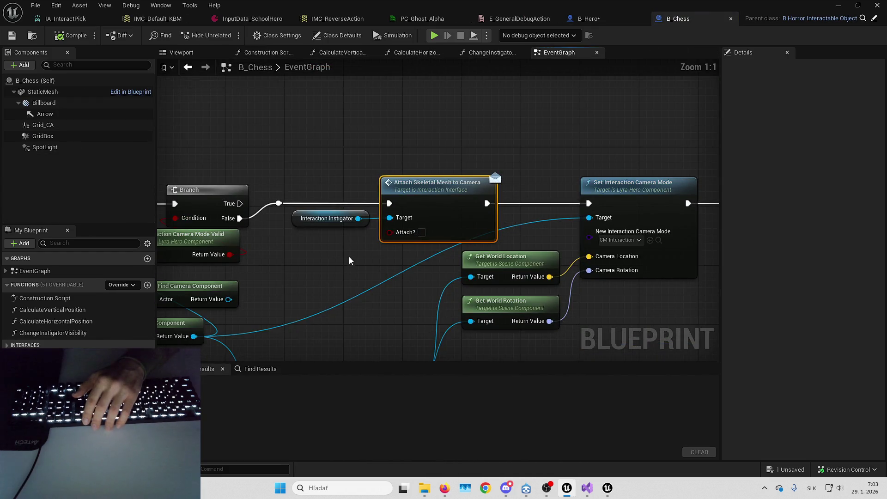
{"action": "left_click", "coordinate": [731, 19]}
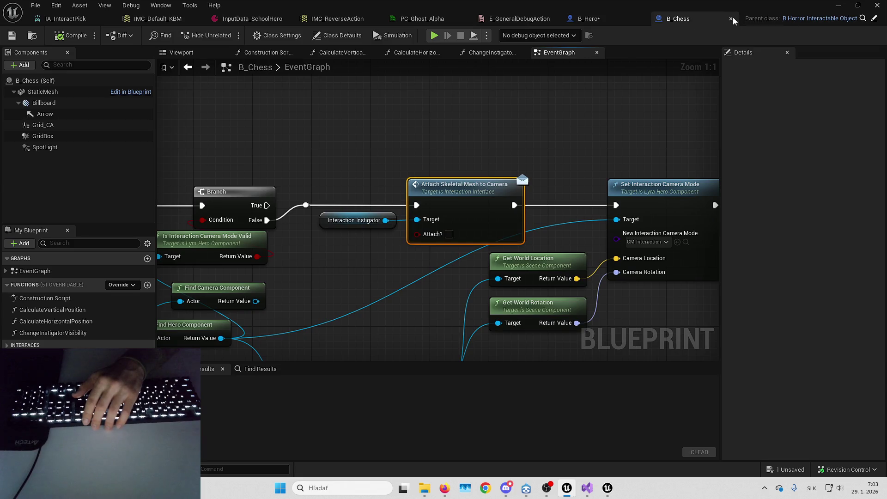
Shift B_Hero's Set Relative Location And Rotation node slightly left
{"action": "mouse_move", "coordinate": [574, 91]}
{"action": "left_mouse_down"}
{"action": "mouse_move", "coordinate": [543, 226]}
{"action": "mouse_move", "coordinate": [493, 220]}
{"action": "left_mouse_up"}
{"action": "left_click", "coordinate": [537, 175]}
{"action": "left_click_drag", "start_coordinate": [537, 172], "coordinate": [516, 171]}
Frame B_Hero's ThrowToiletPaper block around the SpawnActor Toilet Paper node
{"action": "mouse_move", "coordinate": [522, 255]}
{"action": "left_mouse_down"}
{"action": "mouse_move", "coordinate": [559, 261]}
{"action": "mouse_move", "coordinate": [530, 208]}
{"action": "left_mouse_up"}
{"action": "scroll", "coordinate": [530, 207], "scroll_direction": "down", "scroll_amount": 5}
{"action": "scroll", "coordinate": [458, 198], "scroll_direction": "up", "scroll_amount": 2}
{"action": "scroll", "coordinate": [339, 261], "scroll_direction": "up", "scroll_amount": 2}
{"action": "scroll", "coordinate": [371, 261], "scroll_direction": "down", "scroll_amount": 2}
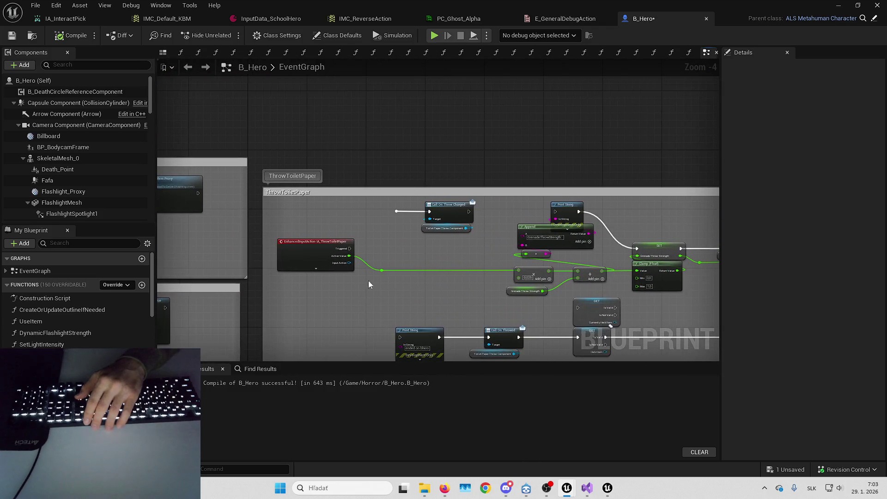
{"action": "scroll", "coordinate": [364, 287], "scroll_direction": "up", "scroll_amount": 2}
{"action": "scroll", "coordinate": [333, 203], "scroll_direction": "down", "scroll_amount": 3}
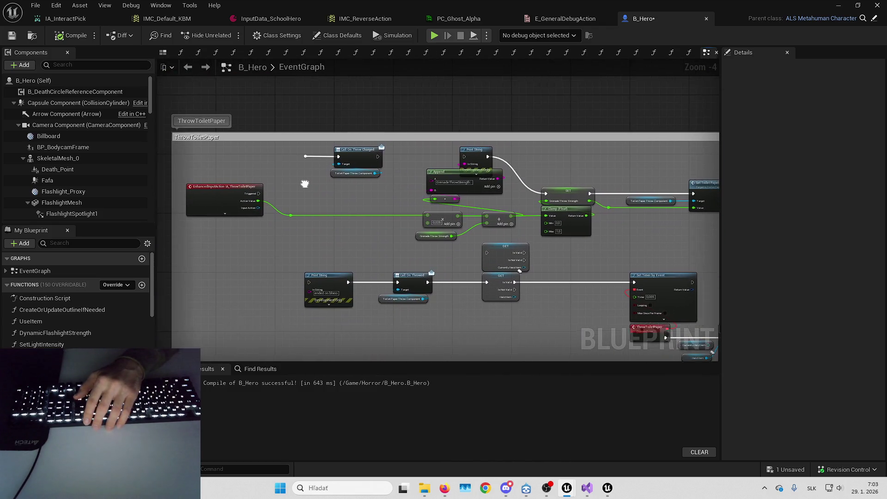
{"action": "scroll", "coordinate": [433, 224], "scroll_direction": "up", "scroll_amount": 1}
{"action": "scroll", "coordinate": [392, 218], "scroll_direction": "up", "scroll_amount": 1}
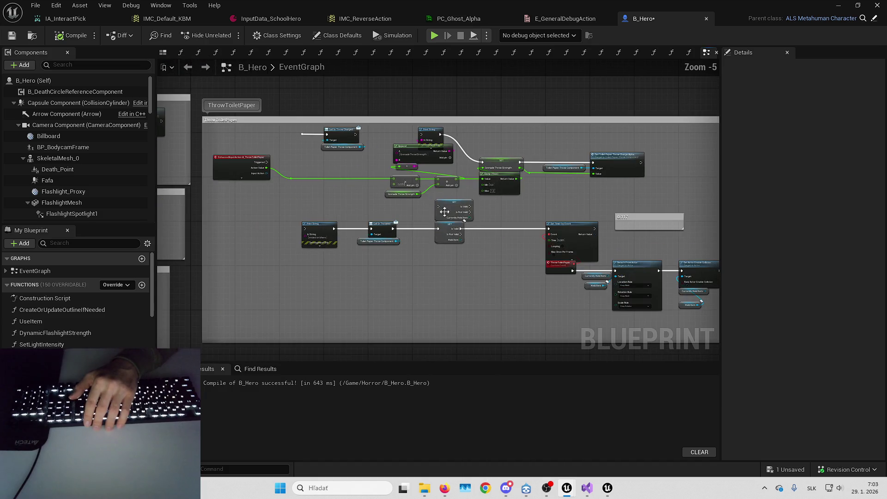
{"action": "scroll", "coordinate": [520, 191], "scroll_direction": "down", "scroll_amount": 1}
{"action": "scroll", "coordinate": [384, 180], "scroll_direction": "up", "scroll_amount": 2}
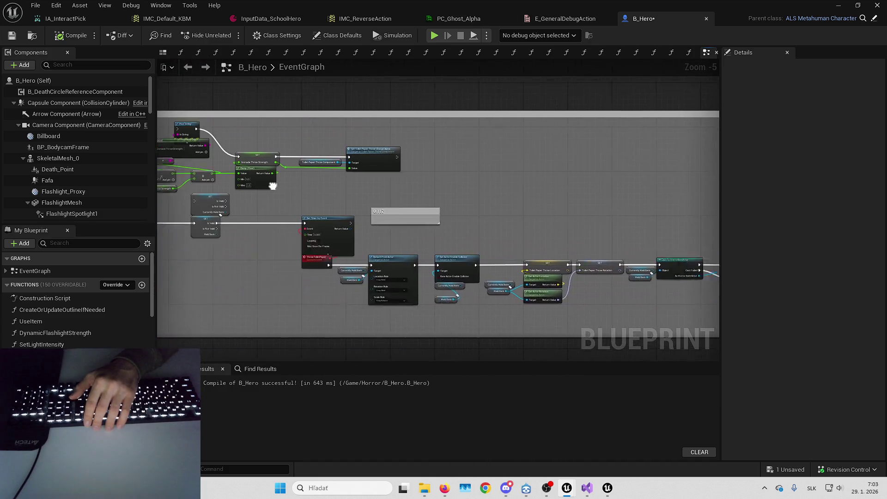
{"action": "scroll", "coordinate": [435, 194], "scroll_direction": "down", "scroll_amount": 1}
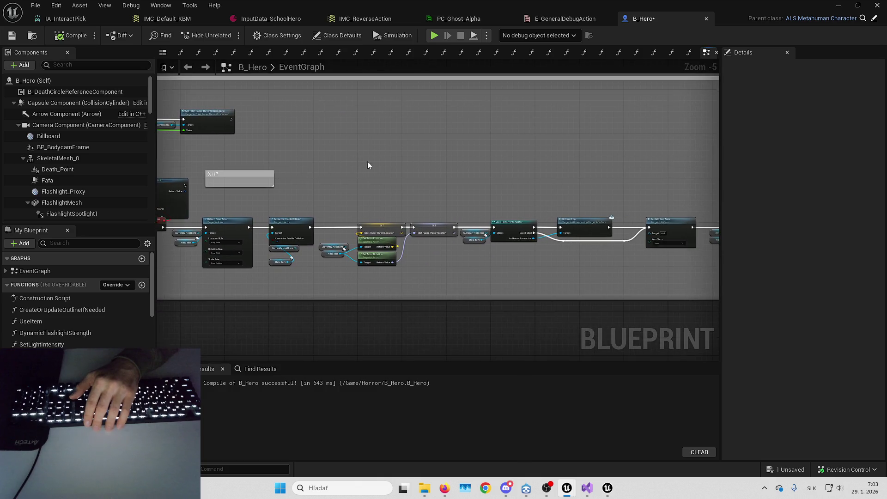
{"action": "mouse_move", "coordinate": [422, 186]}
{"action": "left_mouse_down"}
{"action": "mouse_move", "coordinate": [373, 168]}
{"action": "mouse_move", "coordinate": [231, 166]}
{"action": "left_mouse_up"}
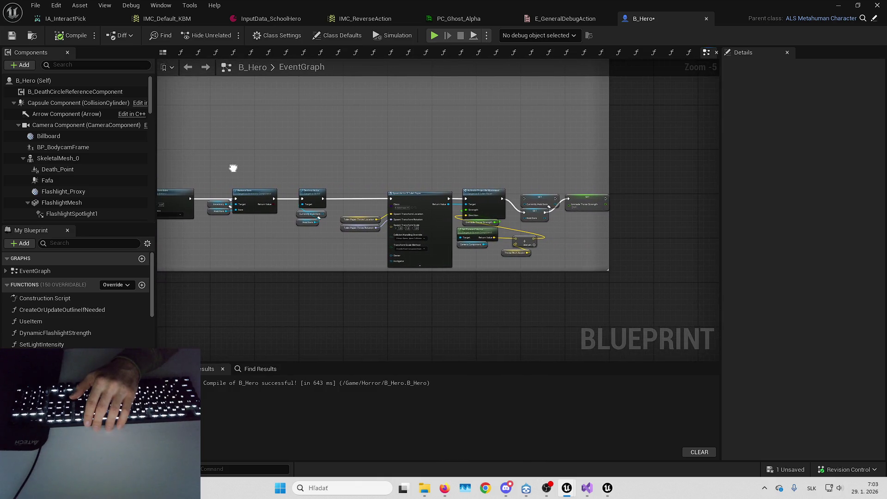
{"action": "scroll", "coordinate": [425, 181], "scroll_direction": "up", "scroll_amount": 2}
{"action": "scroll", "coordinate": [397, 187], "scroll_direction": "down", "scroll_amount": 2}
{"action": "mouse_move", "coordinate": [287, 167]}
{"action": "left_mouse_down"}
{"action": "mouse_move", "coordinate": [502, 171]}
{"action": "mouse_move", "coordinate": [413, 159]}
{"action": "mouse_move", "coordinate": [469, 168]}
{"action": "mouse_move", "coordinate": [406, 246]}
{"action": "left_mouse_up"}
Open IA_ThrowToiletPaper from its event node and select it in the Content Browser
{"action": "scroll", "coordinate": [469, 168], "scroll_direction": "up", "scroll_amount": 3}
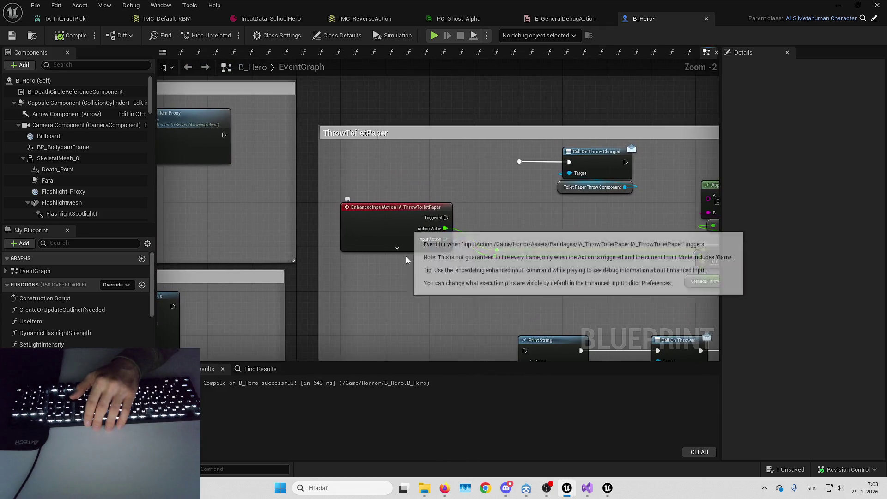
{"action": "left_click_drag", "start_coordinate": [506, 214], "coordinate": [323, 204]}
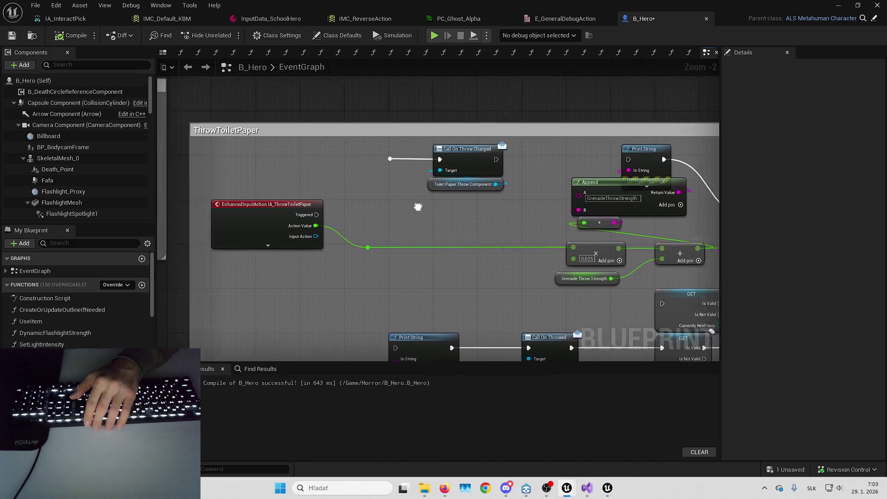
{"action": "right_click", "coordinate": [333, 213]}
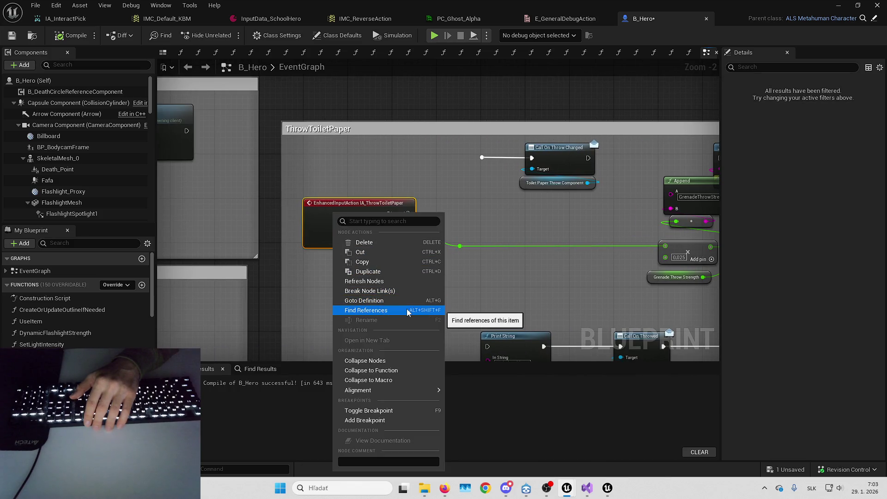
{"action": "left_click", "coordinate": [341, 206]}
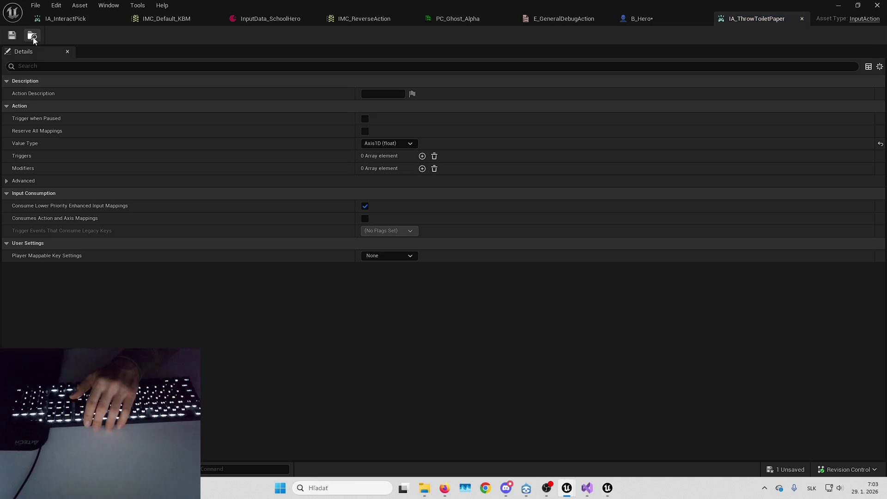
{"action": "left_click", "coordinate": [32, 37]}
{"action": "left_click", "coordinate": [645, 161]}
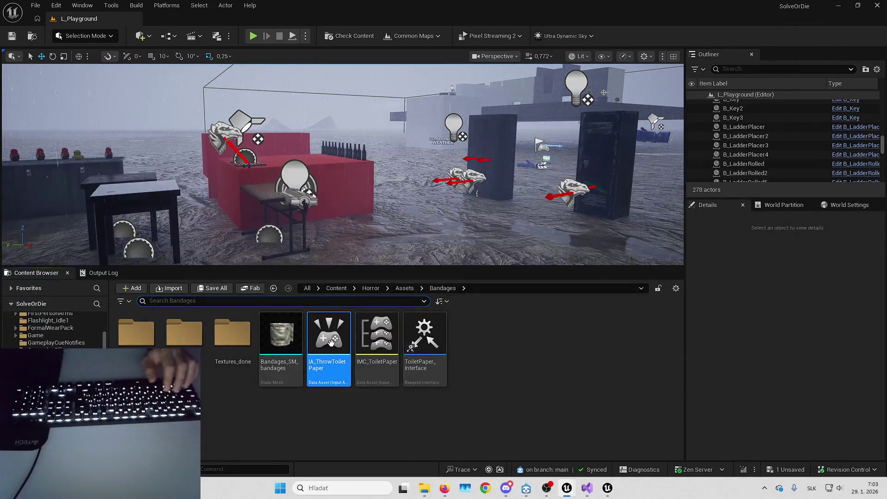
Show IA_ThrowToiletPaper's references and re-center the graph on IMC_ToiletPaper
{"action": "key", "text": "alt+shift+r"}
{"action": "right_click", "coordinate": [264, 245]}
{"action": "left_click", "coordinate": [276, 242]}
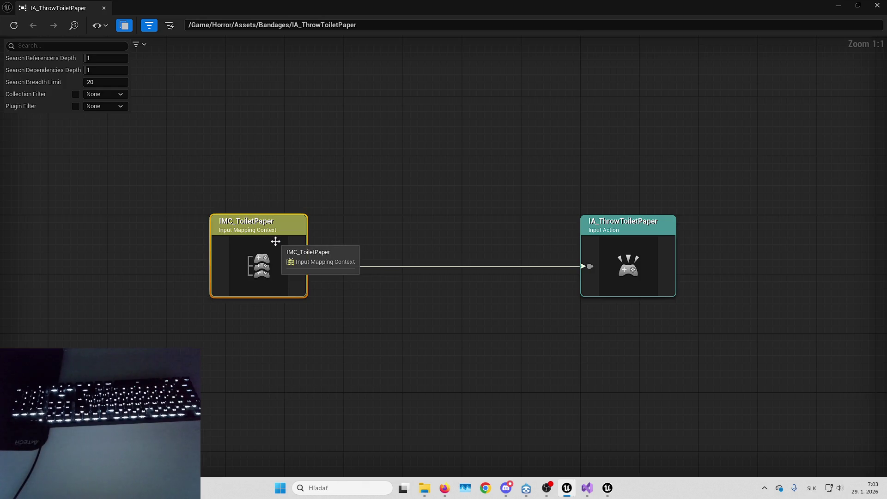
{"action": "right_click", "coordinate": [275, 241]}
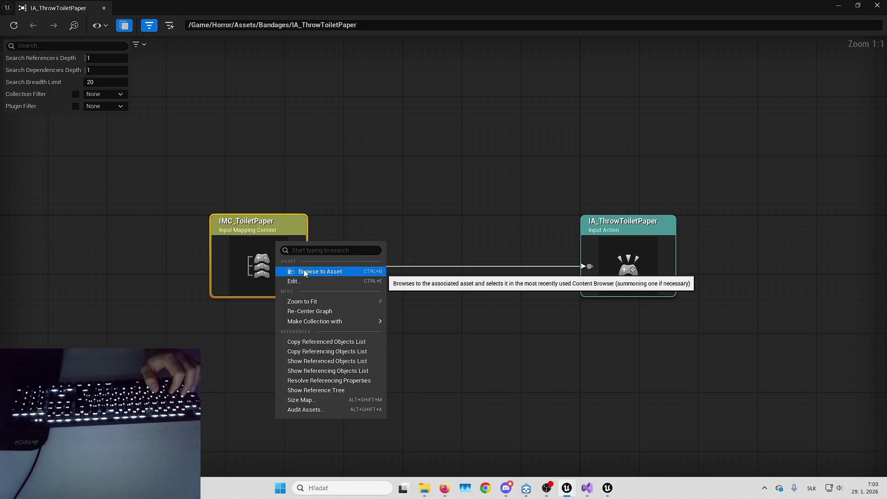
{"action": "left_click", "coordinate": [302, 272]}
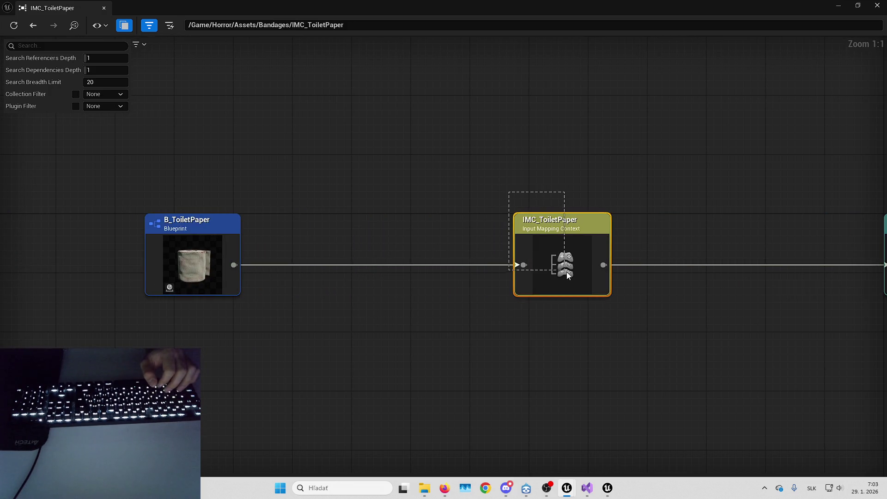
Re-center the reference graph on B_ToiletPaper and browse to it in InteractableObjects
{"action": "left_click_drag", "start_coordinate": [579, 321], "coordinate": [602, 308]}
{"action": "left_click", "coordinate": [250, 231]}
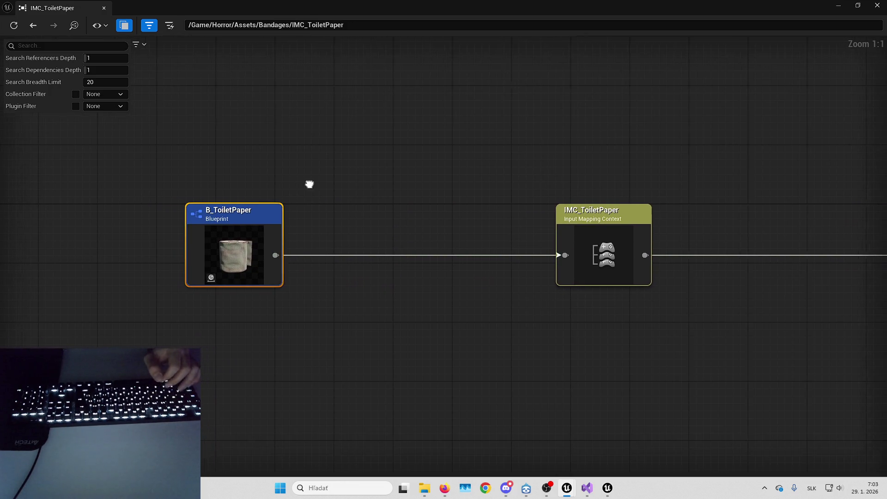
{"action": "double_click", "coordinate": [256, 215]}
{"action": "scroll", "coordinate": [651, 226], "scroll_direction": "down", "scroll_amount": 3}
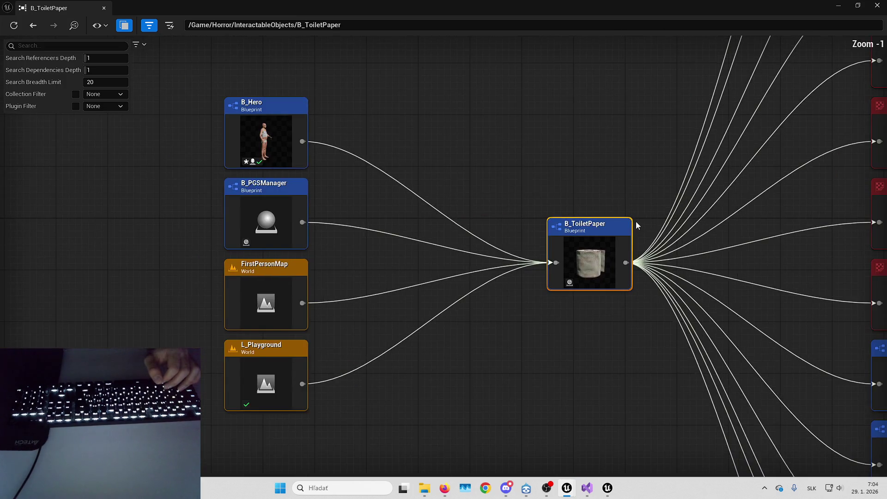
{"action": "mouse_move", "coordinate": [399, 261]}
{"action": "left_mouse_down"}
{"action": "mouse_move", "coordinate": [340, 380]}
{"action": "mouse_move", "coordinate": [360, 272]}
{"action": "mouse_move", "coordinate": [355, 41]}
{"action": "left_mouse_up"}
{"action": "mouse_move", "coordinate": [425, 177]}
{"action": "left_mouse_down"}
{"action": "mouse_move", "coordinate": [421, 56]}
{"action": "mouse_move", "coordinate": [375, 127]}
{"action": "left_mouse_up"}
{"action": "right_click", "coordinate": [351, 104]}
{"action": "left_click", "coordinate": [365, 130]}
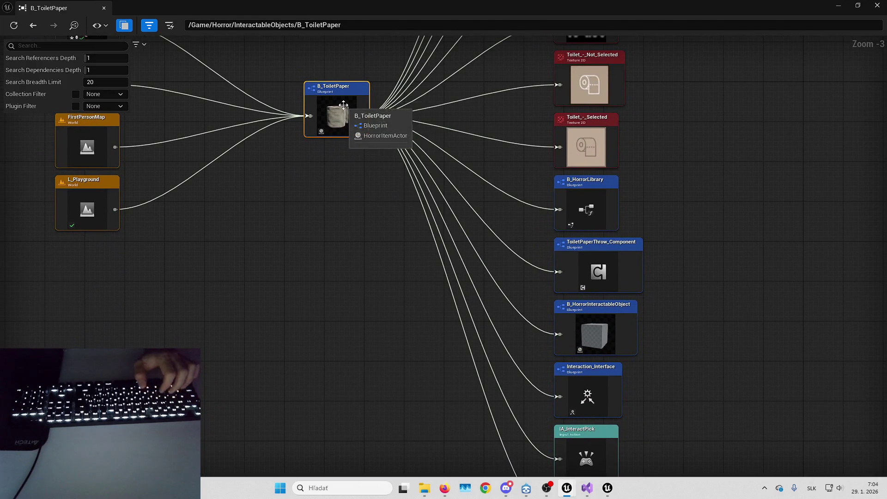
{"action": "mouse_move", "coordinate": [351, 194]}
{"action": "left_mouse_down"}
{"action": "mouse_move", "coordinate": [259, 164]}
{"action": "mouse_move", "coordinate": [324, 150]}
{"action": "mouse_move", "coordinate": [472, 144]}
{"action": "mouse_move", "coordinate": [452, 139]}
{"action": "mouse_move", "coordinate": [434, 153]}
{"action": "mouse_move", "coordinate": [402, 143]}
{"action": "mouse_move", "coordinate": [333, 164]}
{"action": "mouse_move", "coordinate": [54, 16]}
{"action": "left_mouse_up"}
Open the FirstPersonMap level from the recent levels list
{"action": "left_click", "coordinate": [33, 5]}
{"action": "mouse_move", "coordinate": [103, 71]}
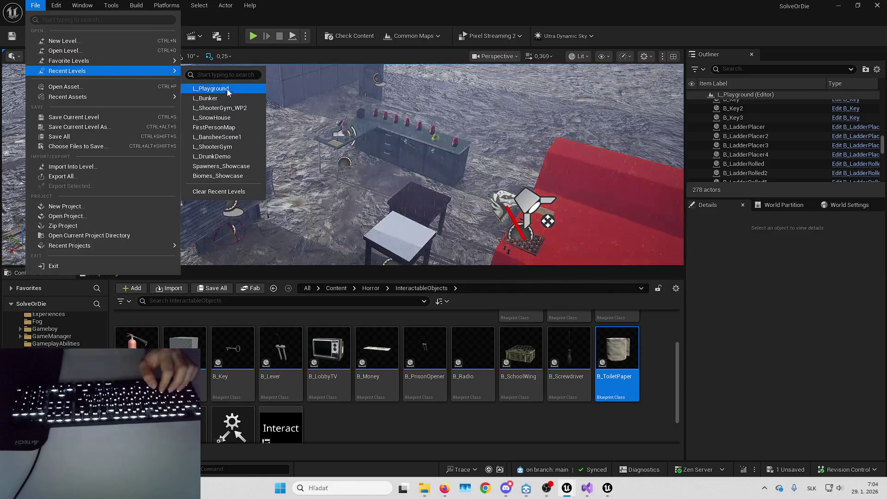
{"action": "left_click", "coordinate": [234, 129]}
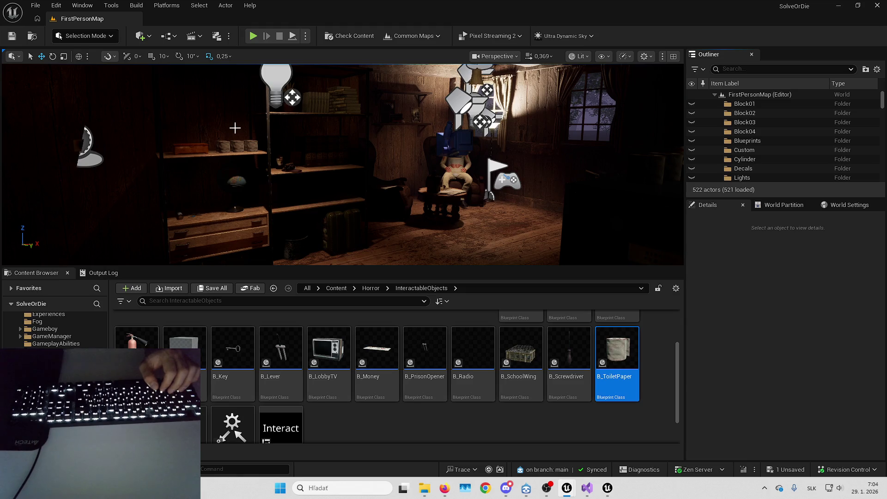
Select a toilet-paper roll on the desk and open B_ToiletPaper's event graph
{"action": "key", "text": "w"}
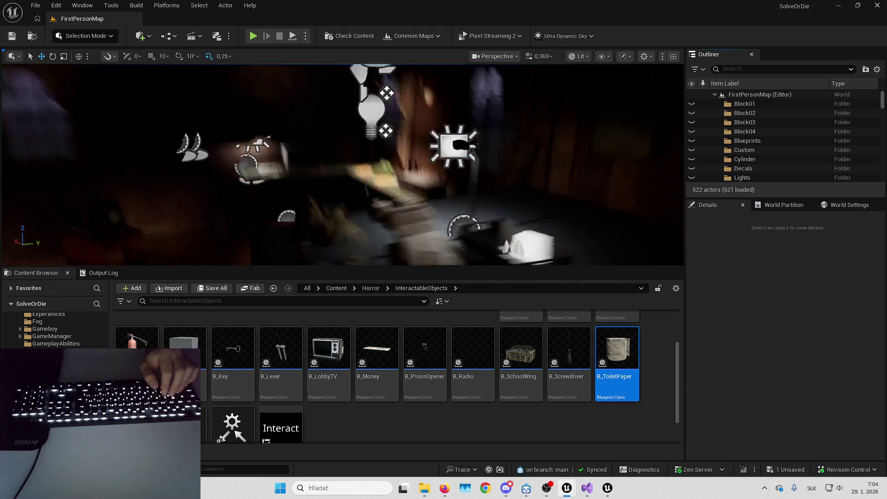
{"action": "left_click", "coordinate": [313, 183]}
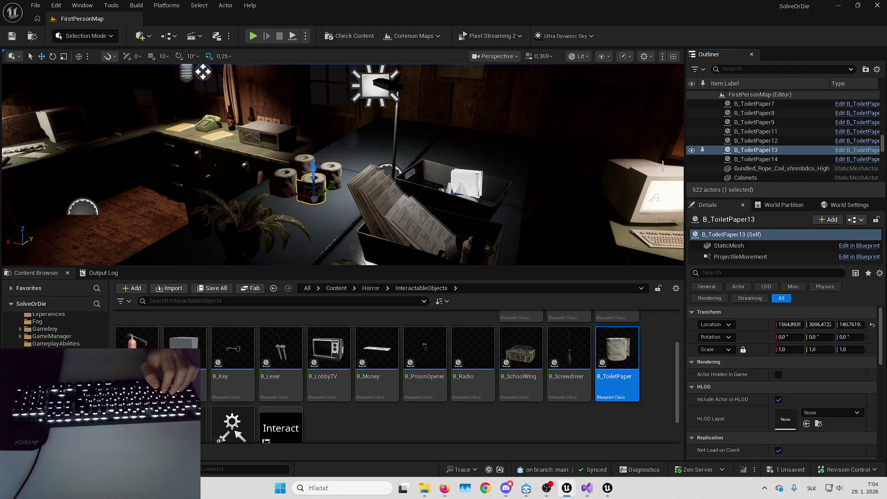
{"action": "mouse_move", "coordinate": [472, 157]}
{"action": "left_mouse_down"}
{"action": "mouse_move", "coordinate": [462, 153]}
{"action": "mouse_move", "coordinate": [472, 157]}
{"action": "left_mouse_up"}
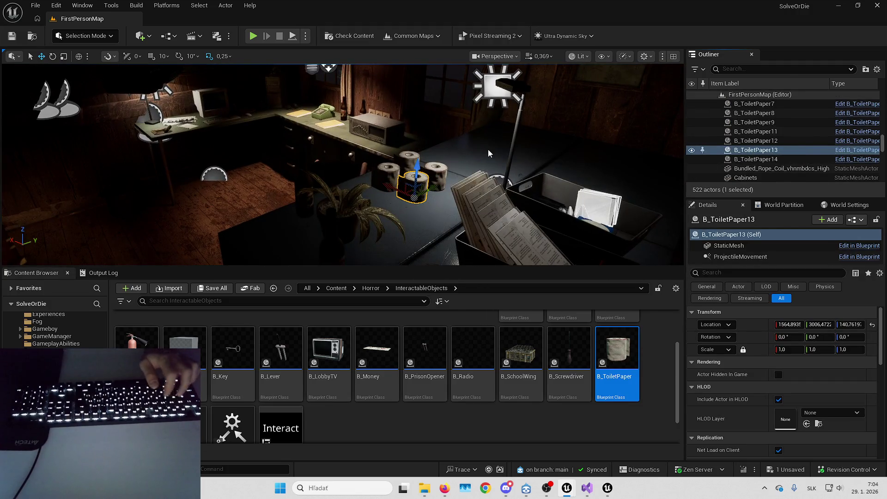
{"action": "key", "text": "ctrl+e"}
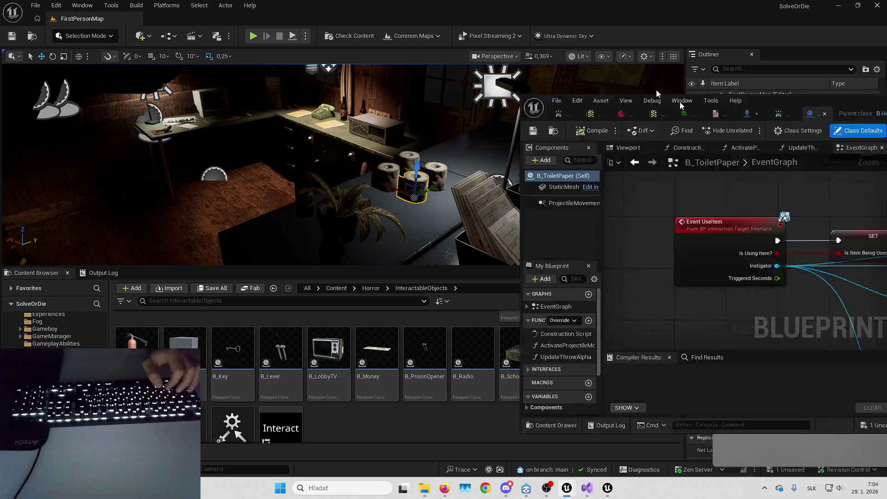
Review B_ToiletPaper's UseItem throw chain, then view IA_ThrowToiletPaper's settings
{"action": "left_click_drag", "start_coordinate": [411, 211], "coordinate": [577, 287]}
{"action": "mouse_move", "coordinate": [490, 212]}
{"action": "left_mouse_down"}
{"action": "mouse_move", "coordinate": [432, 174]}
{"action": "mouse_move", "coordinate": [616, 157]}
{"action": "left_mouse_up"}
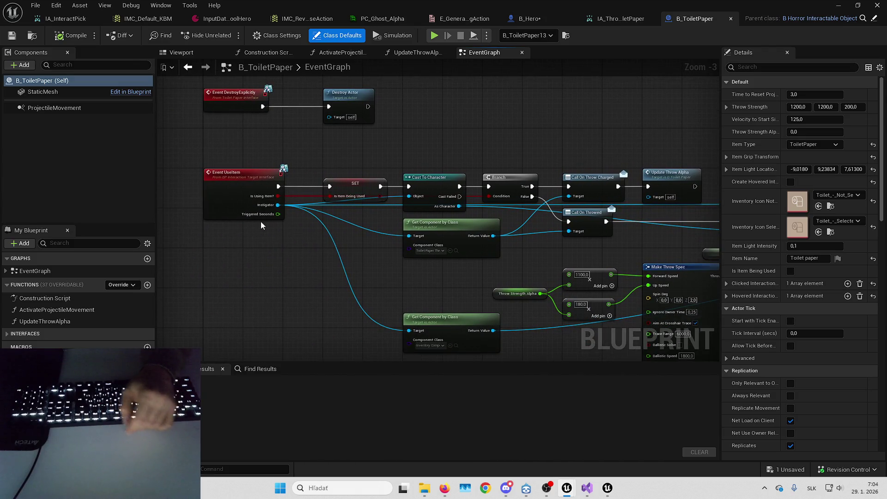
{"action": "left_click_drag", "start_coordinate": [324, 171], "coordinate": [56, 154]}
{"action": "left_click_drag", "start_coordinate": [569, 154], "coordinate": [396, 163]}
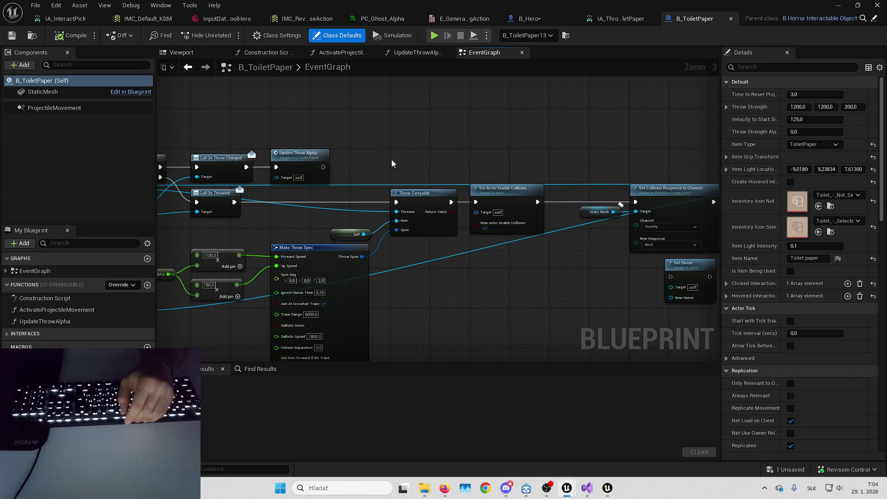
{"action": "left_click_drag", "start_coordinate": [429, 228], "coordinate": [428, 228]}
{"action": "mouse_move", "coordinate": [490, 152]}
{"action": "left_mouse_down"}
{"action": "mouse_move", "coordinate": [545, 201]}
{"action": "mouse_move", "coordinate": [358, 149]}
{"action": "mouse_move", "coordinate": [226, 262]}
{"action": "mouse_move", "coordinate": [712, 231]}
{"action": "left_mouse_up"}
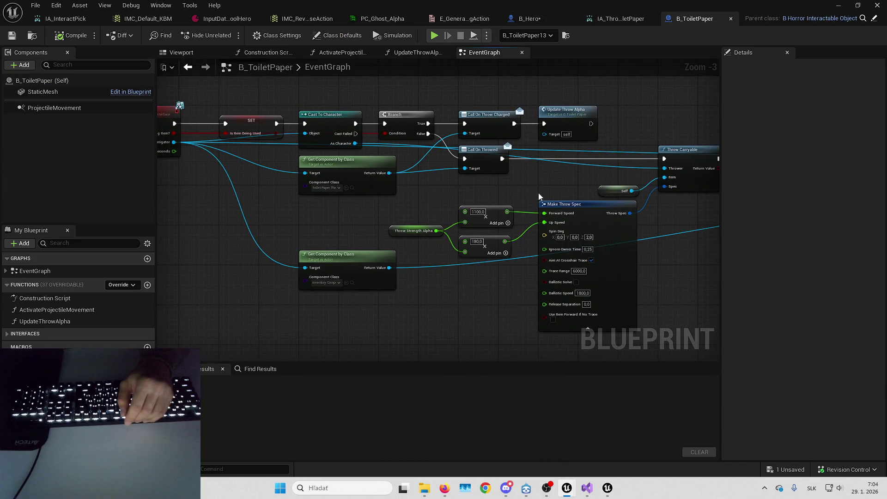
{"action": "left_click_drag", "start_coordinate": [544, 194], "coordinate": [568, 241]}
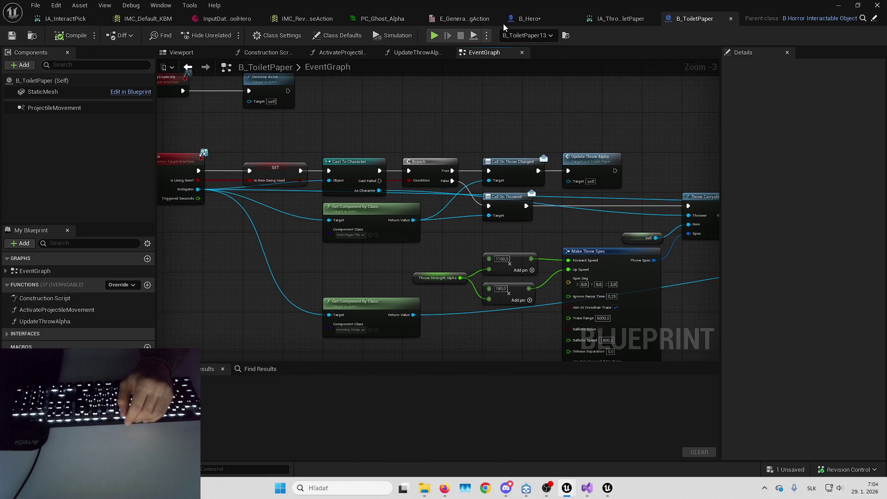
{"action": "mouse_move", "coordinate": [221, 107]}
{"action": "left_mouse_down"}
{"action": "mouse_move", "coordinate": [339, 122]}
{"action": "mouse_move", "coordinate": [297, 195]}
{"action": "left_mouse_up"}
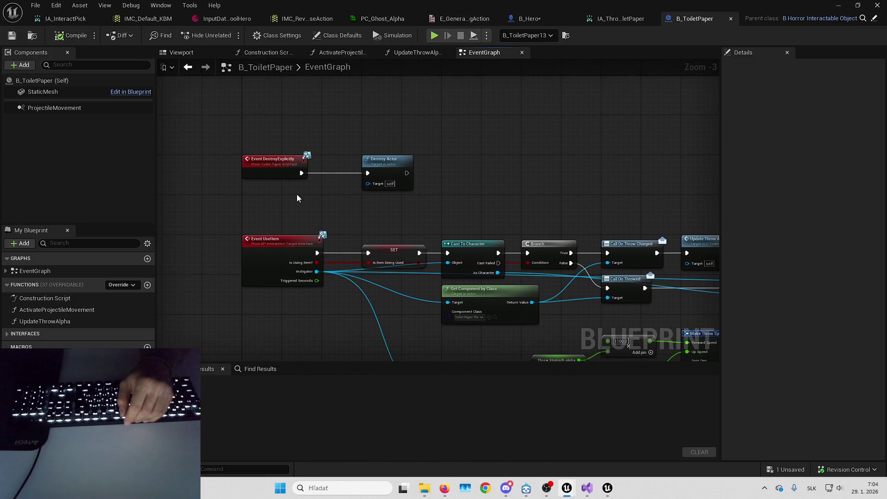
{"action": "left_click", "coordinate": [606, 21]}
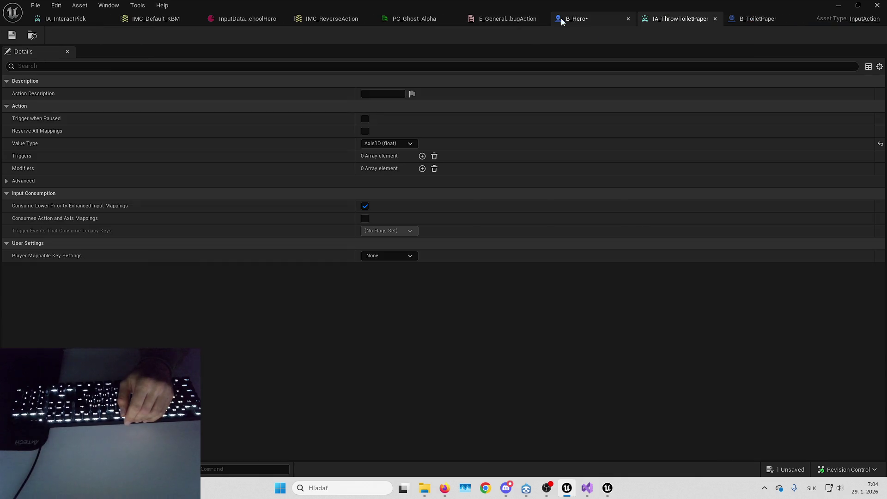
Compare B_Hero's throw input node with the IA_ThrowToiletPaper settings
{"action": "left_click", "coordinate": [573, 20]}
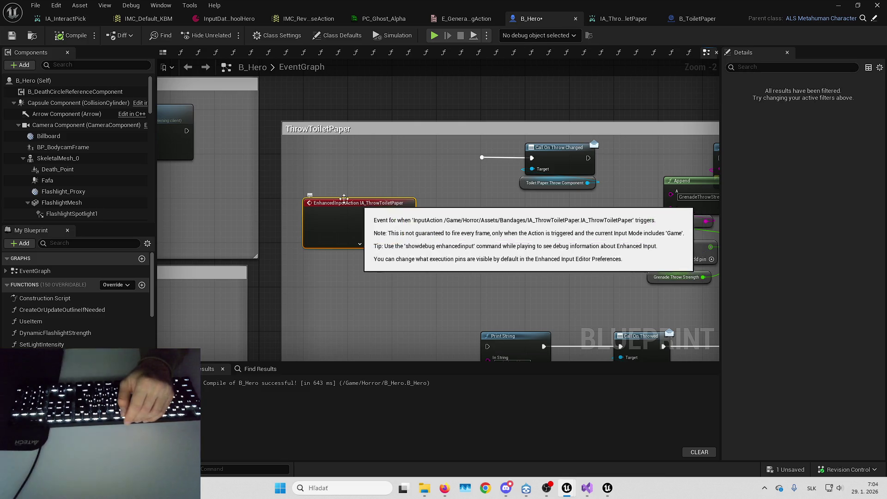
{"action": "key", "text": "alt+Tab"}
{"action": "key", "text": "alt+Tab"}
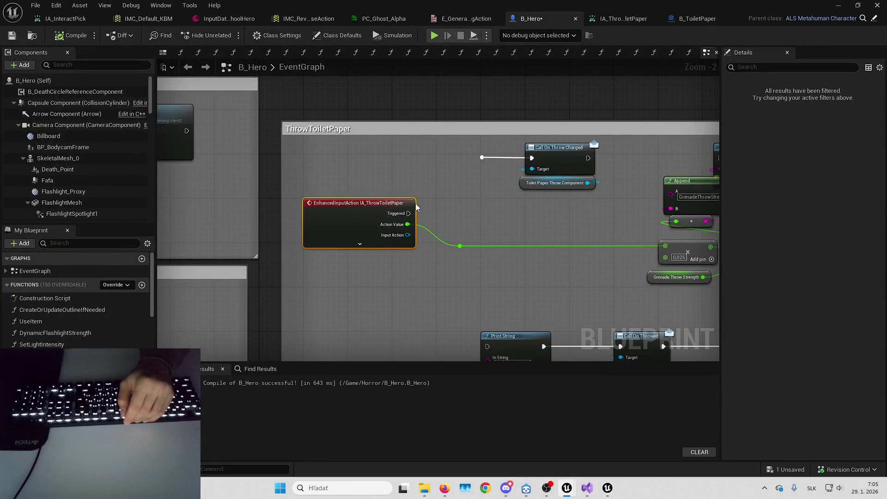
{"action": "left_click", "coordinate": [617, 19]}
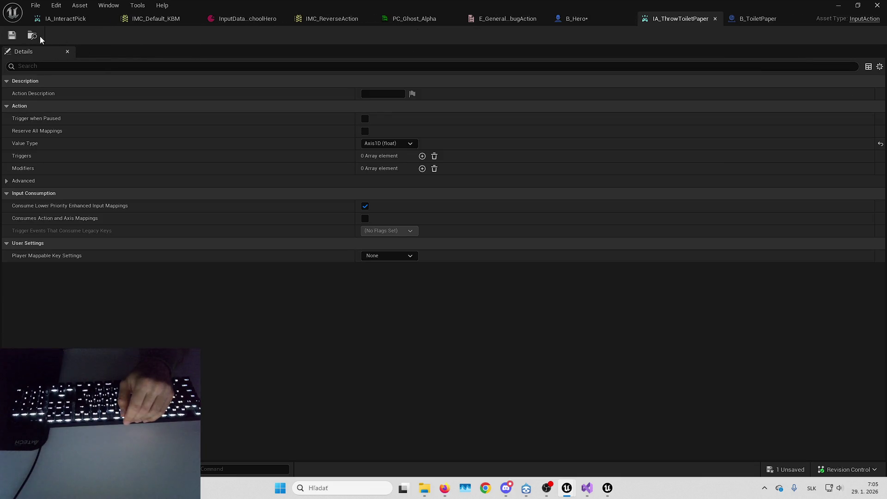
{"action": "key", "text": "alt+Tab"}
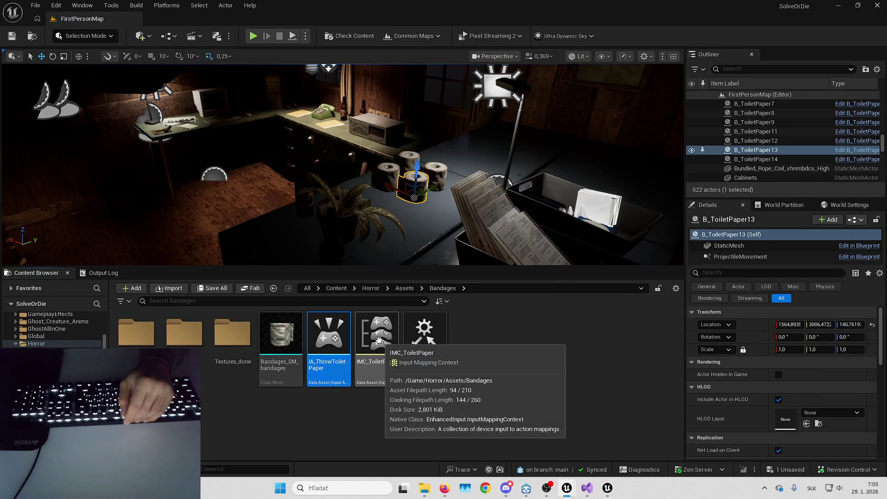
Show IMC_ToiletPaper's referencers and open the B_ToiletPaper blueprint
{"action": "left_click", "coordinate": [378, 341]}
{"action": "key", "text": "alt+shift+r"}
{"action": "left_click_drag", "start_coordinate": [476, 4], "coordinate": [476, 4]}
{"action": "left_click", "coordinate": [196, 242]}
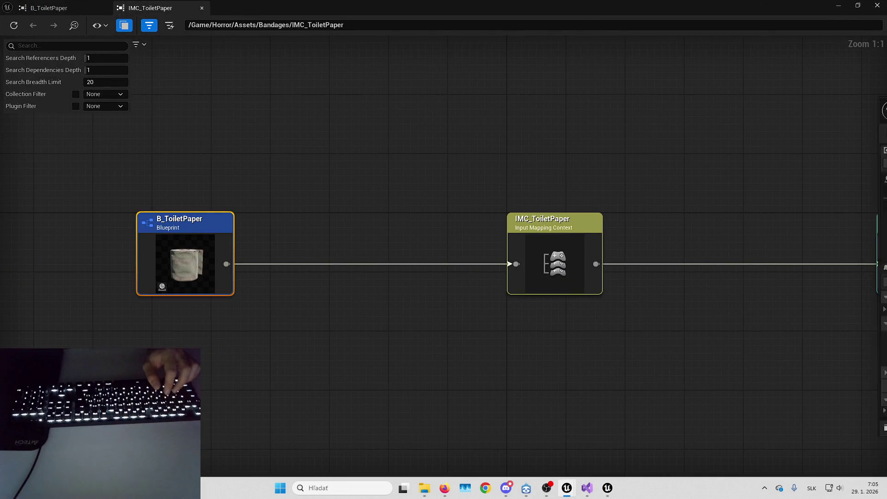
{"action": "double_click", "coordinate": [196, 242]}
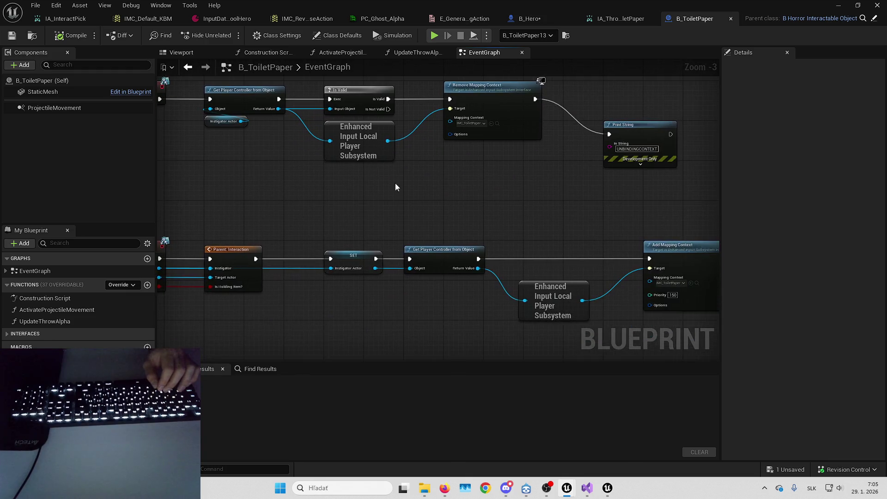
Save B_ToiletPaper and all other unsaved assets
{"action": "left_click_drag", "start_coordinate": [489, 215], "coordinate": [453, 170]}
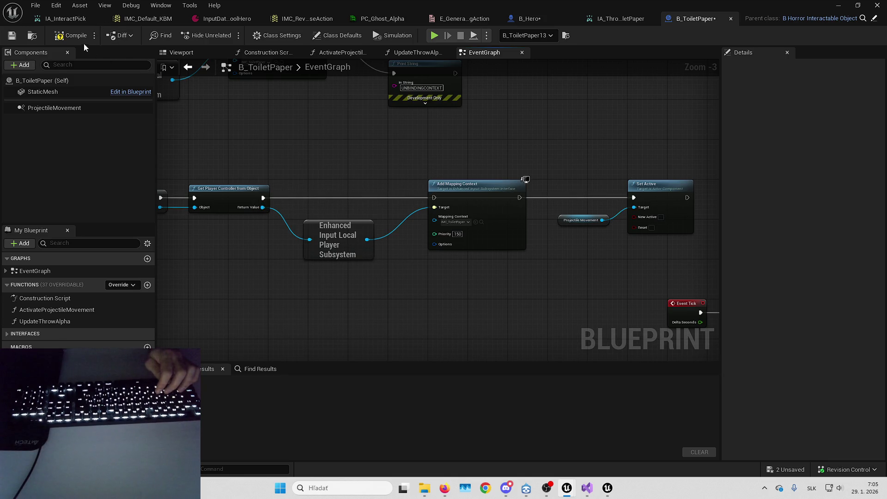
{"action": "key", "text": "ctrl+s"}
{"action": "left_click_drag", "start_coordinate": [429, 157], "coordinate": [486, 157]}
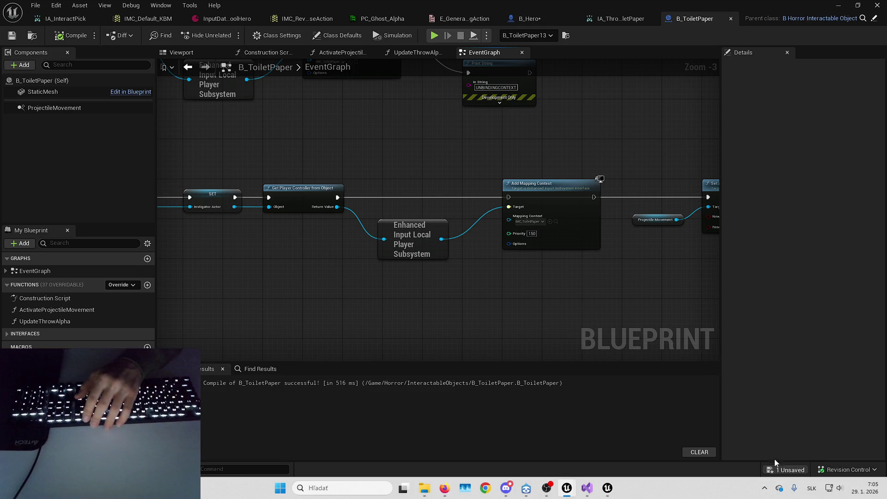
{"action": "key", "text": "ctrl+shift+s"}
Move Add Mapping Context lower, straighten its wire, save, and return to the level
{"action": "left_click_drag", "start_coordinate": [495, 214], "coordinate": [531, 238]}
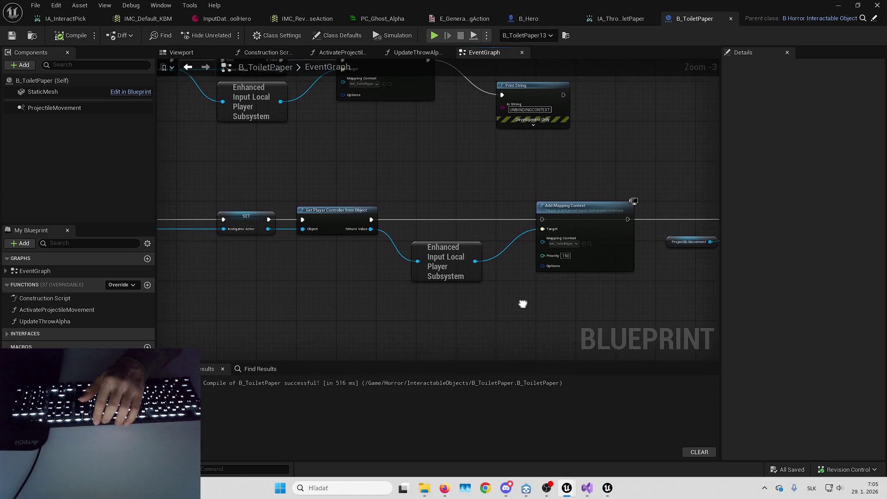
{"action": "mouse_move", "coordinate": [574, 209]}
{"action": "left_mouse_down"}
{"action": "mouse_move", "coordinate": [575, 248]}
{"action": "mouse_move", "coordinate": [575, 239]}
{"action": "left_mouse_up"}
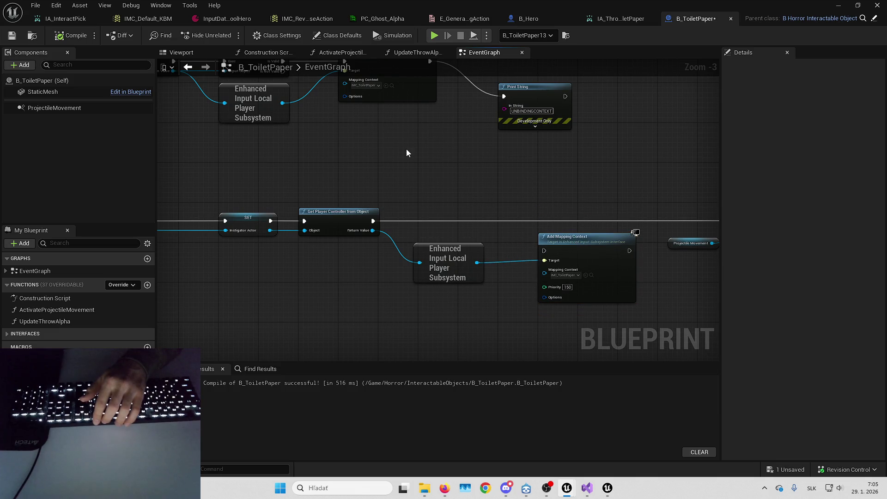
{"action": "key", "text": "ctrl+s"}
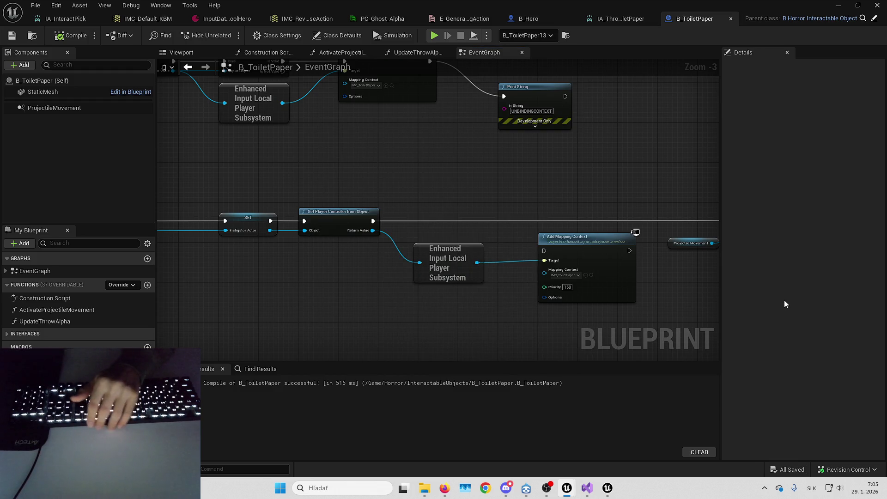
{"action": "mouse_move", "coordinate": [520, 181]}
{"action": "left_mouse_down"}
{"action": "mouse_move", "coordinate": [404, 236]}
{"action": "mouse_move", "coordinate": [478, 226]}
{"action": "mouse_move", "coordinate": [433, 232]}
{"action": "left_mouse_up"}
{"action": "key", "text": "q"}
{"action": "left_click_drag", "start_coordinate": [400, 195], "coordinate": [422, 168]}
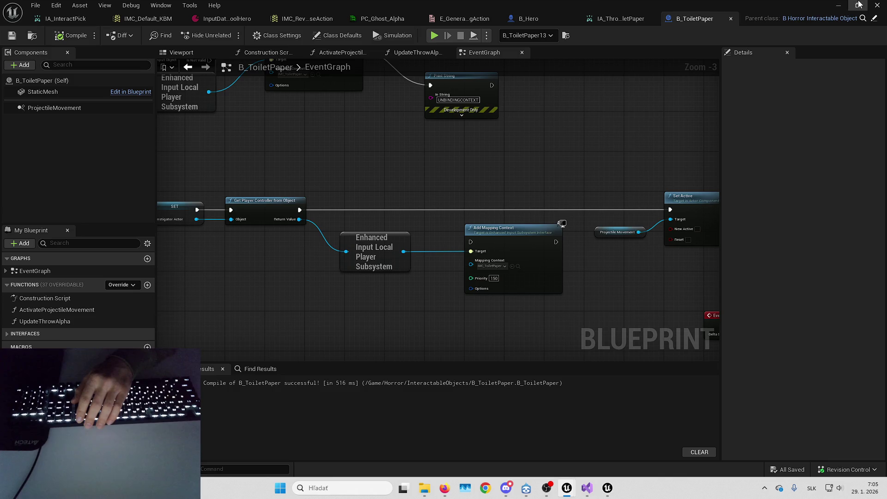
{"action": "left_click", "coordinate": [839, 6]}
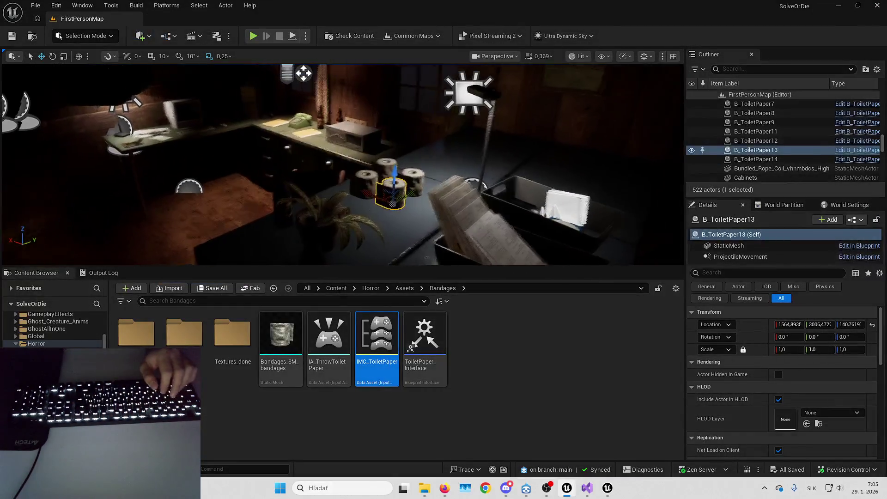
Make the viewport fullscreen and start Play In Editor from the main menu
{"action": "key", "text": "F11"}
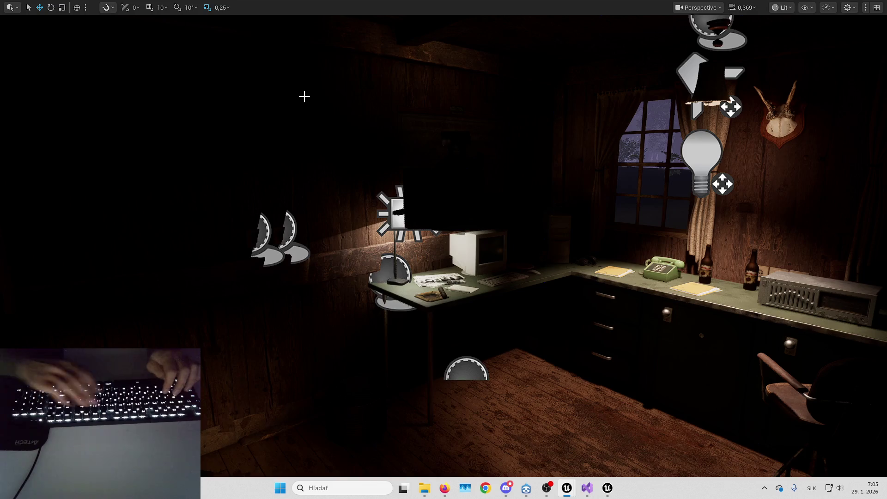
{"action": "key", "text": "alt+p"}
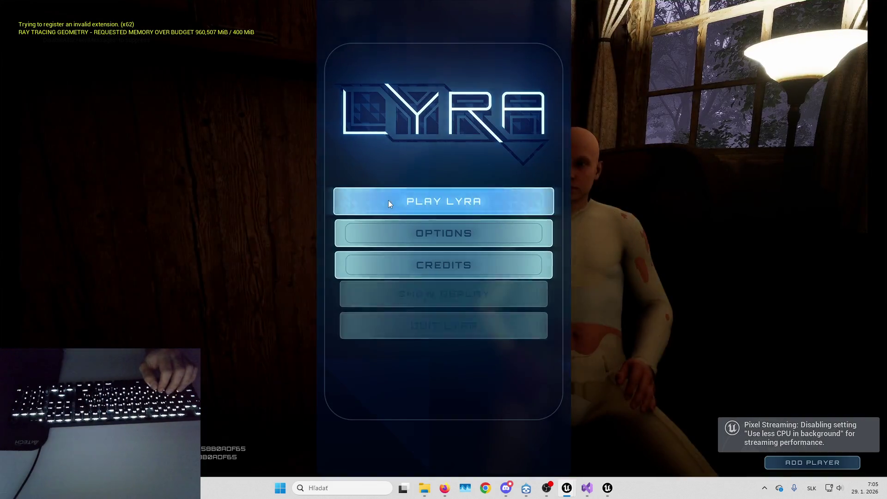
{"action": "left_click", "coordinate": [387, 199]}
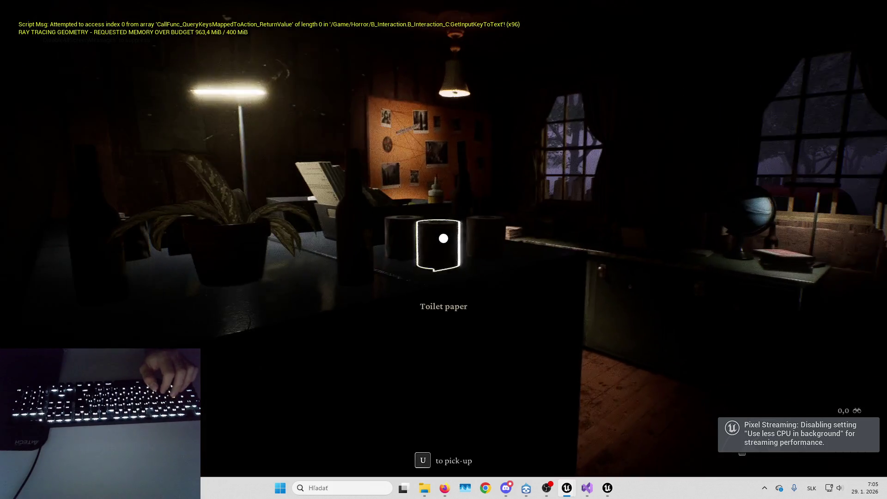
Pick up and throw the toilet paper, pick up and drink a beer, then stop
{"action": "key", "text": "u"}
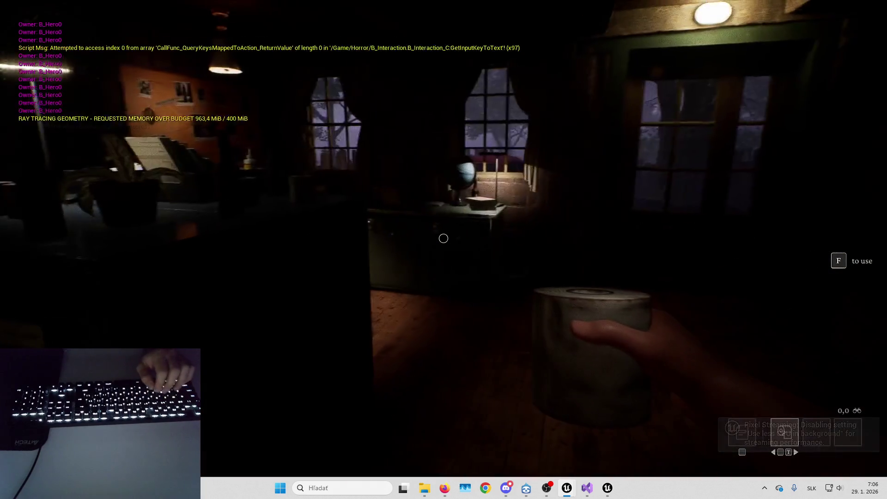
{"action": "left_click", "coordinate": [444, 239]}
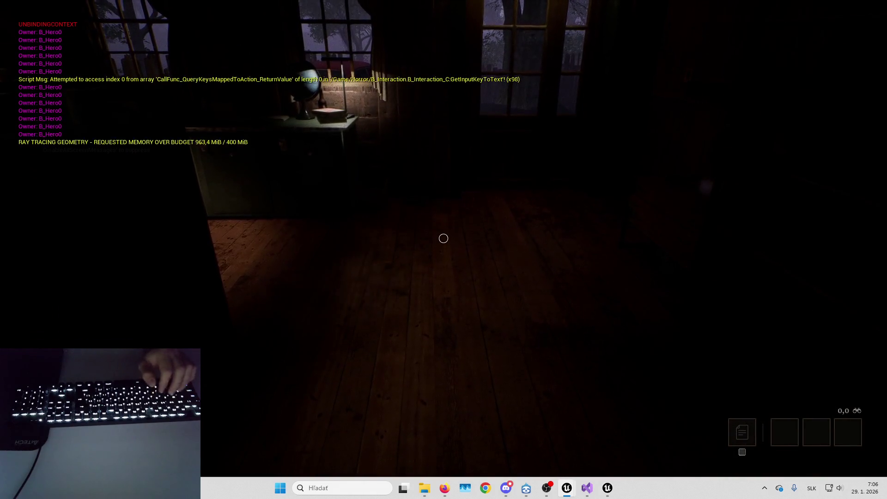
{"action": "key", "text": "u"}
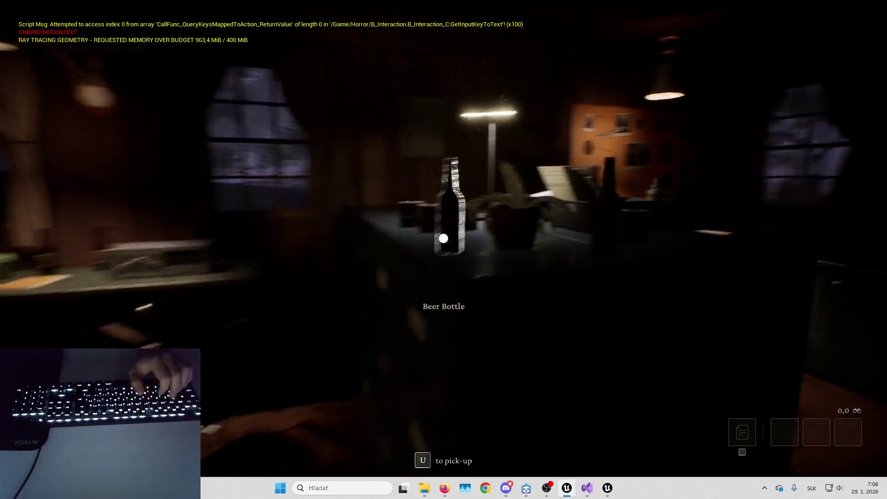
{"action": "key", "text": "u"}
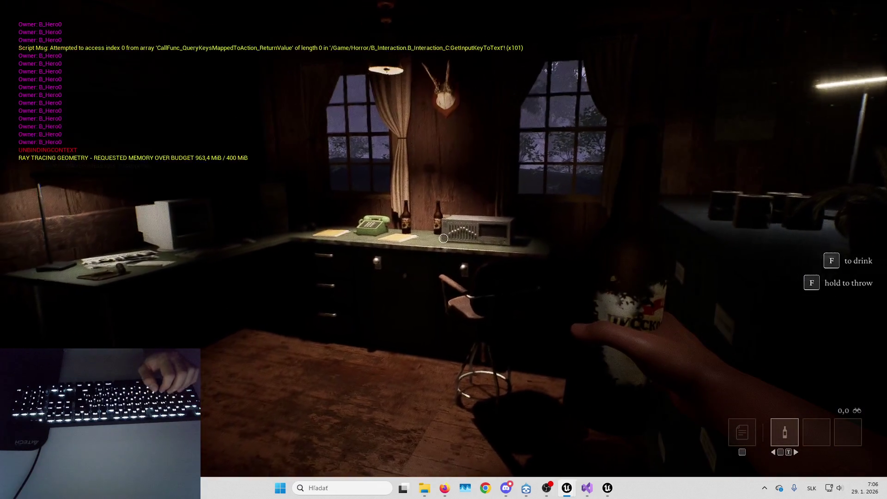
{"action": "key", "text": "f"}
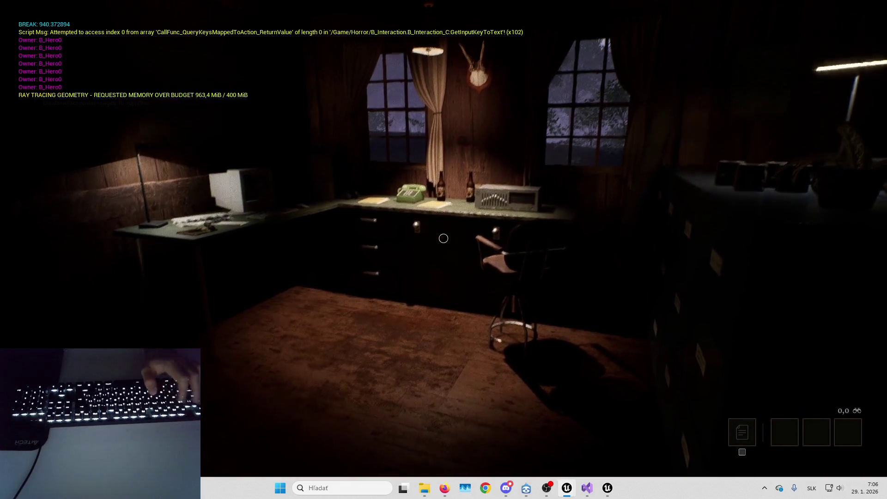
{"action": "key", "text": "Escape"}
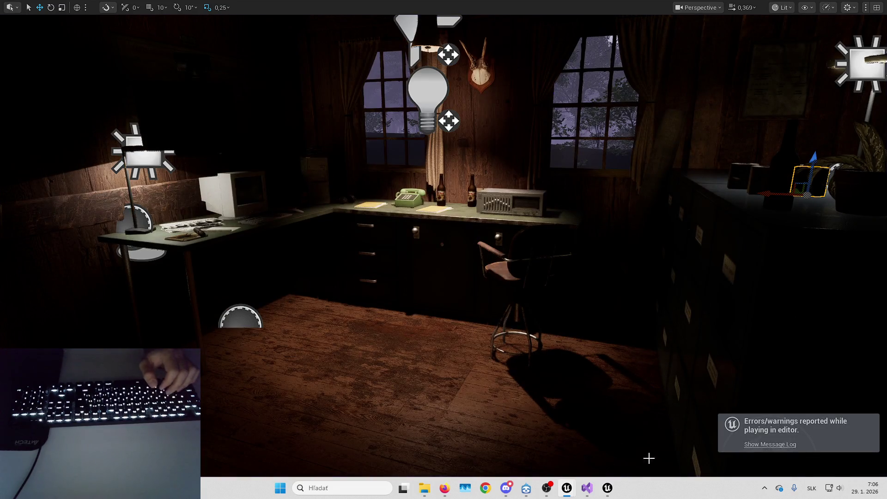
Delete the Enhanced Input and Add Mapping Context nodes from B_ToiletPaper's interaction chain
{"action": "mouse_move", "coordinate": [572, 490]}
{"action": "left_click", "coordinate": [601, 455]}
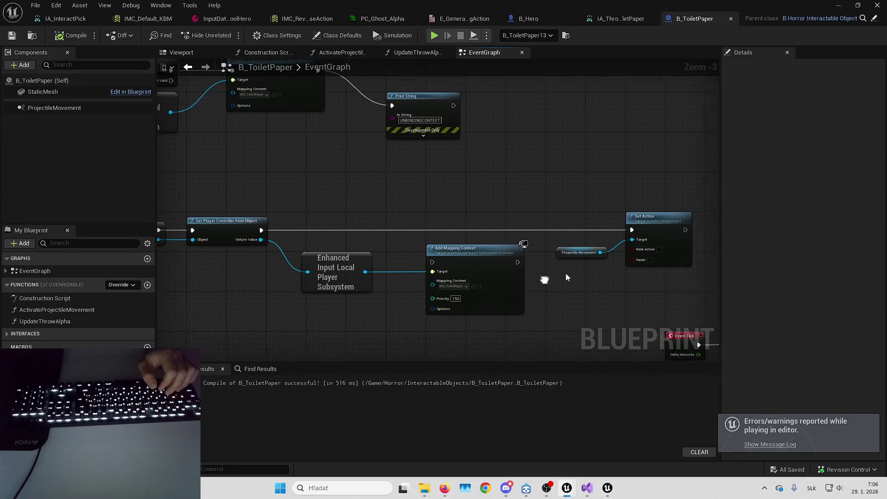
{"action": "scroll", "coordinate": [525, 206], "scroll_direction": "down", "scroll_amount": 1}
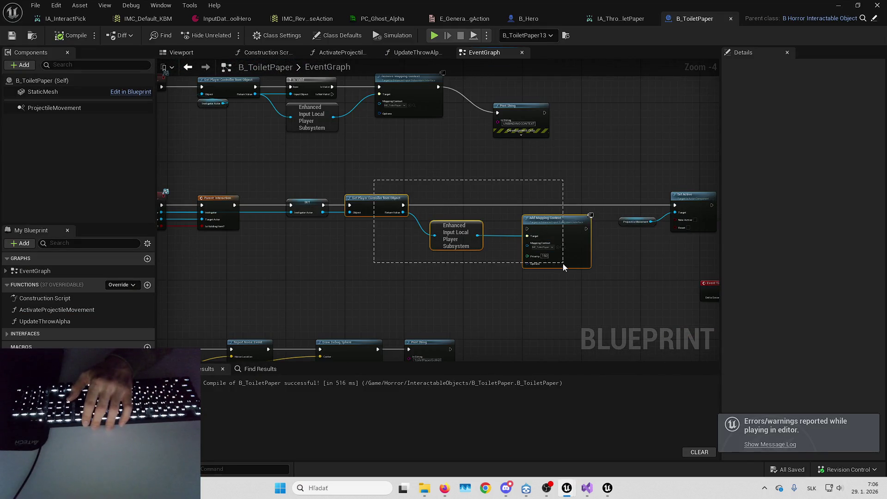
{"action": "left_click_drag", "start_coordinate": [374, 180], "coordinate": [563, 264]}
{"action": "scroll", "coordinate": [510, 234], "scroll_direction": "up", "scroll_amount": 2}
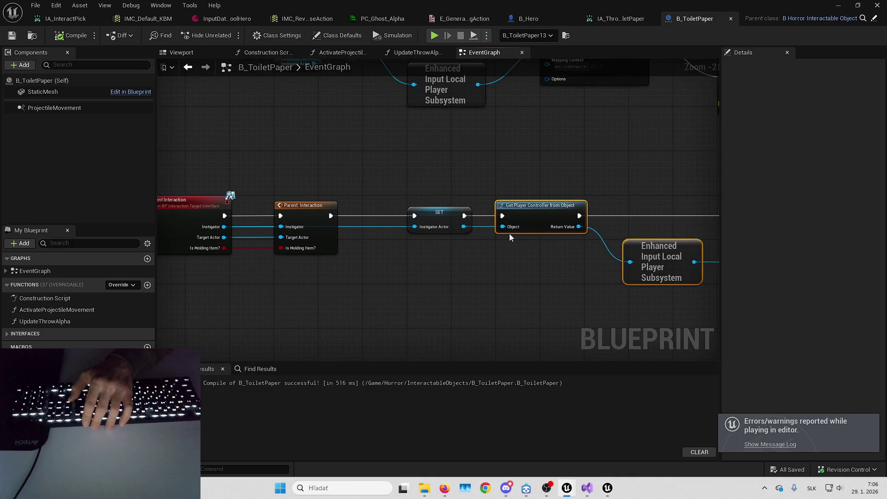
{"action": "key", "text": "Delete"}
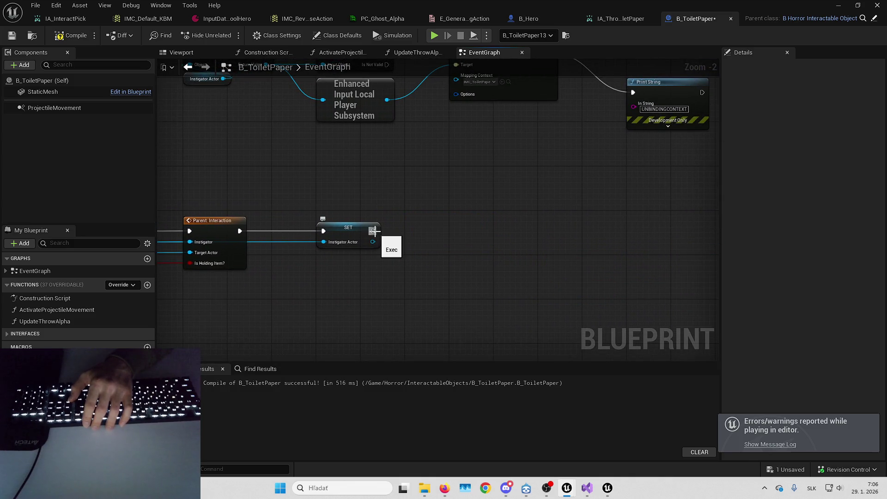
Wire SET into Set Active and place Set Active beside it
{"action": "left_click_drag", "start_coordinate": [373, 231], "coordinate": [655, 238]}
{"action": "mouse_move", "coordinate": [596, 215]}
{"action": "left_mouse_down"}
{"action": "mouse_move", "coordinate": [513, 264]}
{"action": "mouse_move", "coordinate": [449, 222]}
{"action": "left_mouse_up"}
{"action": "left_click_drag", "start_coordinate": [343, 232], "coordinate": [560, 232]}
{"action": "mouse_move", "coordinate": [490, 231]}
{"action": "left_mouse_down"}
{"action": "mouse_move", "coordinate": [412, 229]}
{"action": "mouse_move", "coordinate": [457, 223]}
{"action": "left_mouse_up"}
{"action": "left_click", "coordinate": [483, 171]}
Delete the whole Event OnItemDrop chain
{"action": "mouse_move", "coordinate": [483, 171]}
{"action": "left_mouse_down"}
{"action": "mouse_move", "coordinate": [514, 260]}
{"action": "mouse_move", "coordinate": [576, 248]}
{"action": "left_mouse_up"}
{"action": "scroll", "coordinate": [321, 122], "scroll_direction": "down", "scroll_amount": 2}
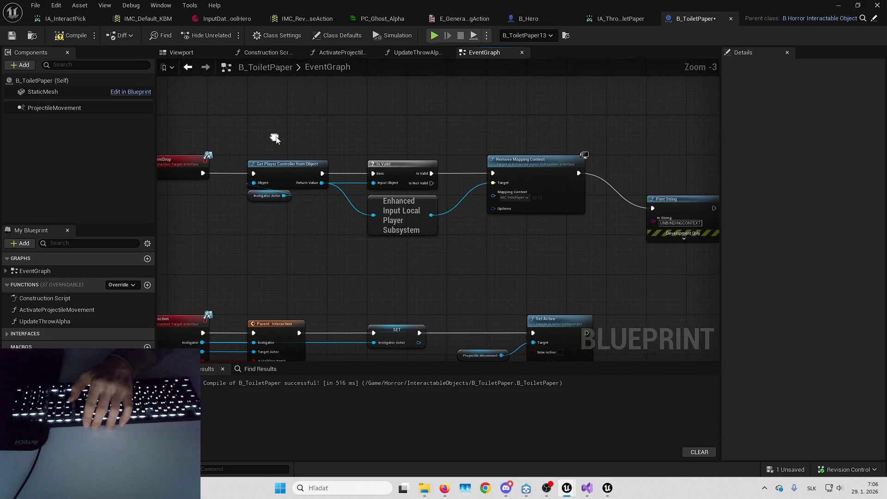
{"action": "left_click_drag", "start_coordinate": [226, 143], "coordinate": [577, 210]}
{"action": "key", "text": "Delete"}
{"action": "mouse_move", "coordinate": [473, 227]}
{"action": "left_mouse_down"}
{"action": "mouse_move", "coordinate": [562, 215]}
{"action": "mouse_move", "coordinate": [567, 137]}
{"action": "left_mouse_up"}
{"action": "left_click", "coordinate": [547, 170]}
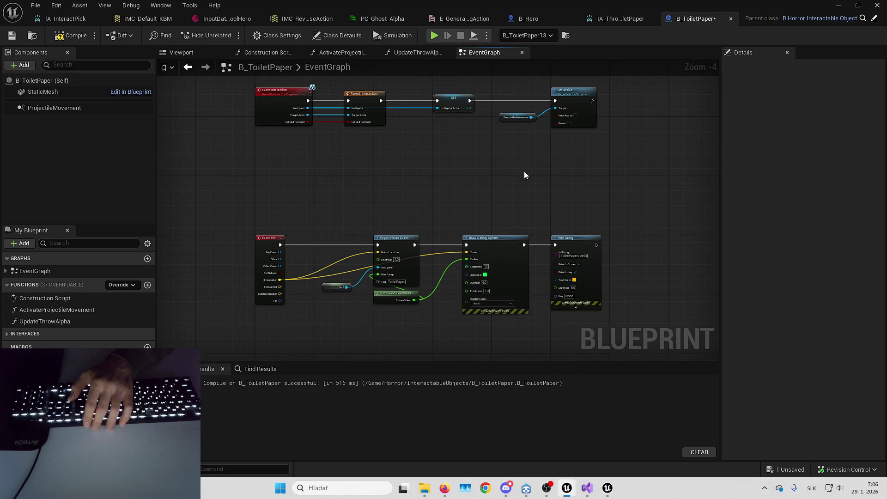
Inspect the Event Hit chain up to its Print String node
{"action": "left_click", "coordinate": [525, 190]}
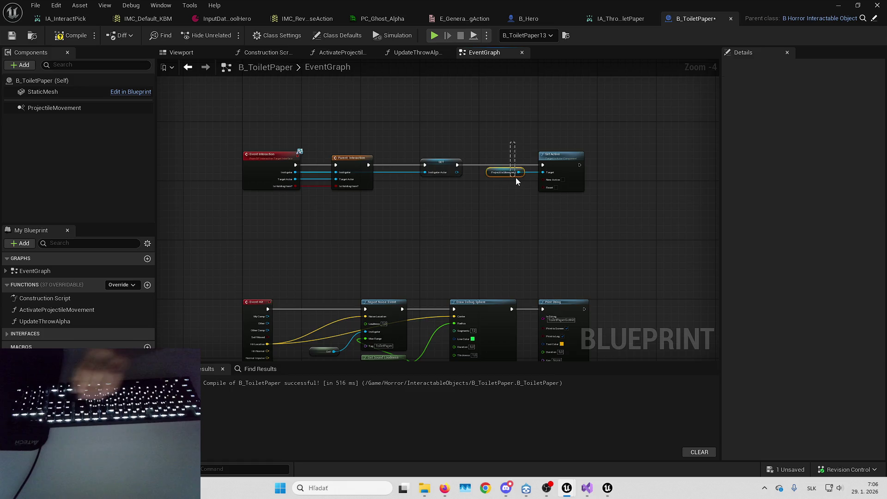
{"action": "left_click", "coordinate": [516, 180]}
{"action": "scroll", "coordinate": [515, 177], "scroll_direction": "up", "scroll_amount": 3}
{"action": "left_click", "coordinate": [495, 237]}
{"action": "scroll", "coordinate": [495, 237], "scroll_direction": "down", "scroll_amount": 3}
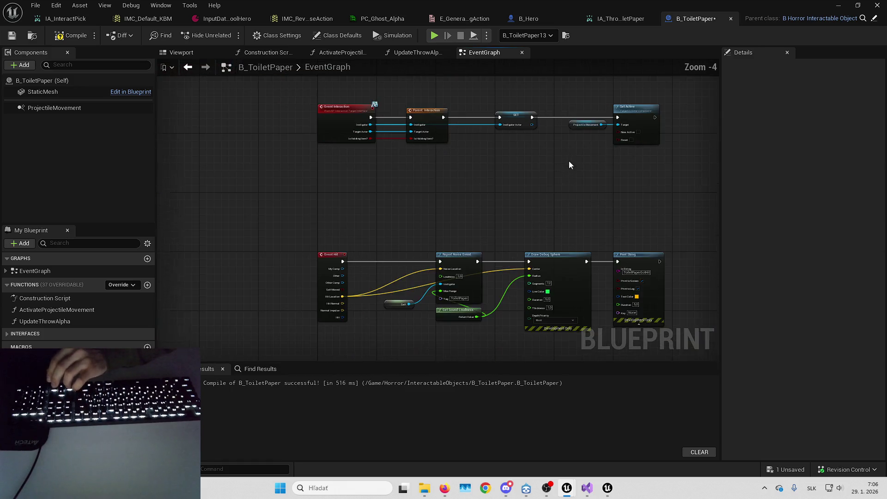
{"action": "left_click_drag", "start_coordinate": [471, 207], "coordinate": [473, 146]}
{"action": "scroll", "coordinate": [330, 150], "scroll_direction": "up", "scroll_amount": 1}
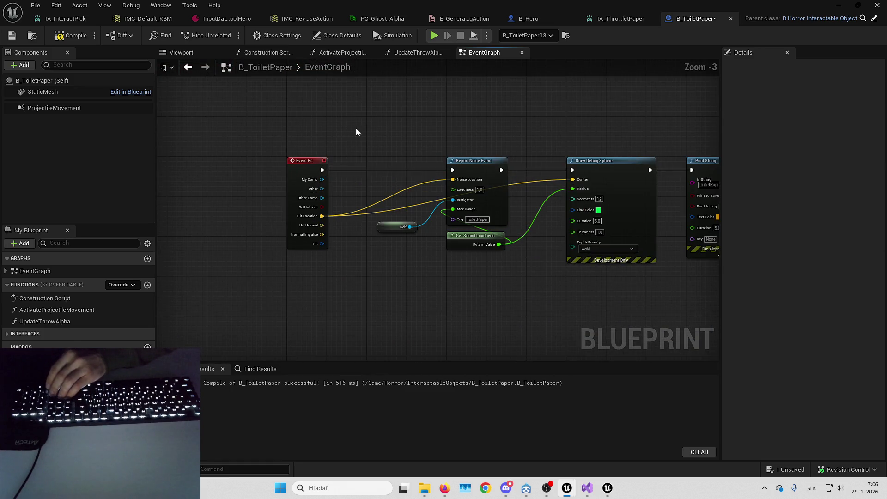
{"action": "left_click_drag", "start_coordinate": [534, 137], "coordinate": [448, 114]}
{"action": "left_click_drag", "start_coordinate": [553, 133], "coordinate": [603, 158]}
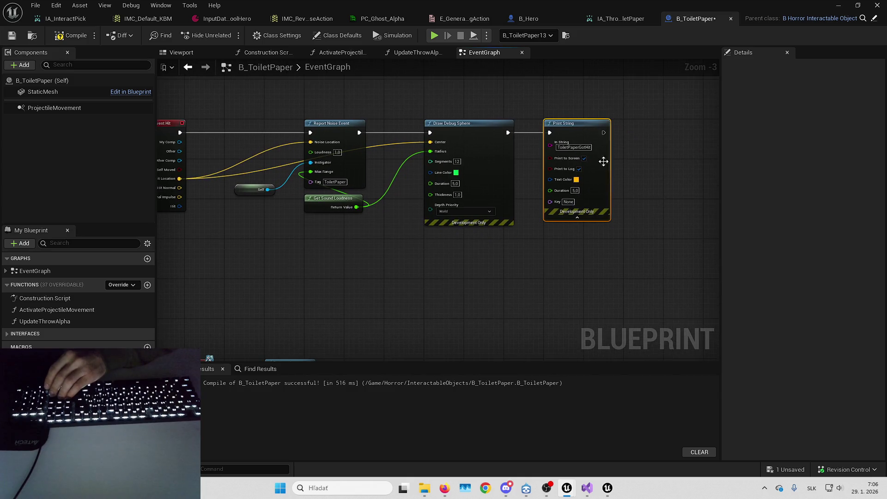
Delete the Set Owner node after Throw Carryable, then compile and save B_ToiletPaper
{"action": "mouse_move", "coordinate": [456, 253]}
{"action": "left_mouse_down"}
{"action": "mouse_move", "coordinate": [510, 232]}
{"action": "mouse_move", "coordinate": [500, 166]}
{"action": "mouse_move", "coordinate": [460, 263]}
{"action": "mouse_move", "coordinate": [507, 131]}
{"action": "mouse_move", "coordinate": [569, 149]}
{"action": "left_mouse_up"}
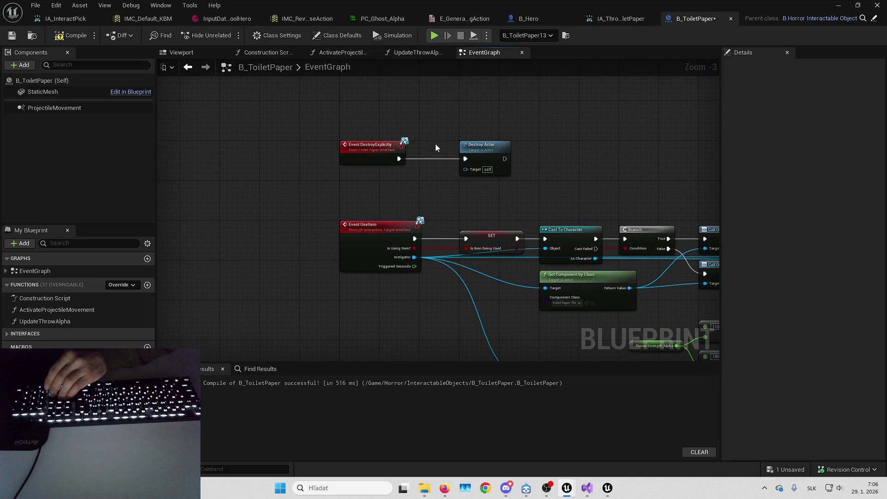
{"action": "left_click_drag", "start_coordinate": [554, 151], "coordinate": [447, 89]}
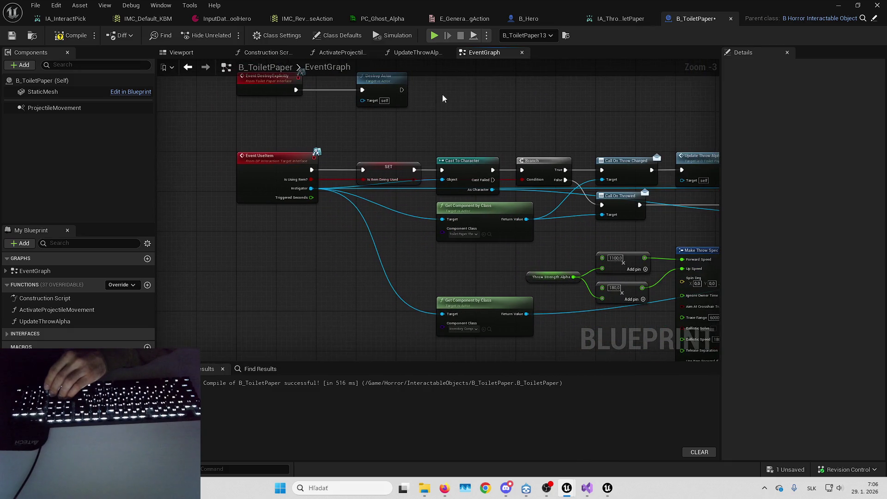
{"action": "left_click_drag", "start_coordinate": [314, 154], "coordinate": [331, 186]}
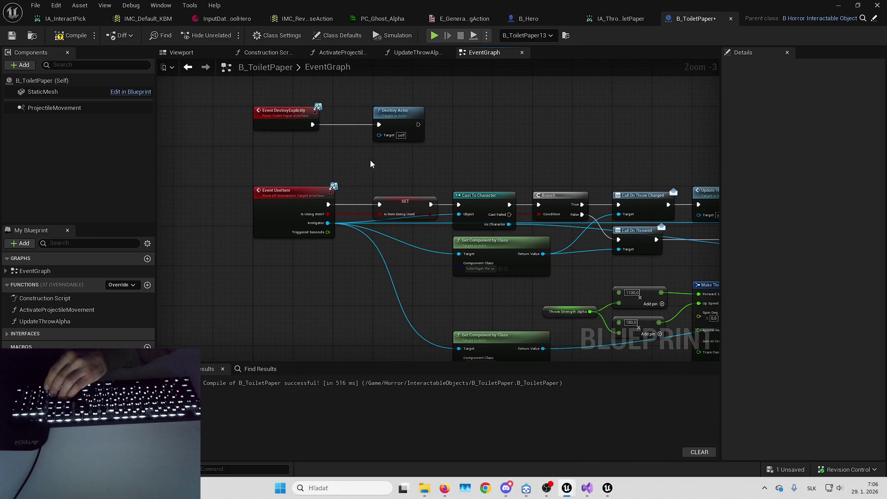
{"action": "left_click_drag", "start_coordinate": [370, 159], "coordinate": [326, 160]}
{"action": "left_click_drag", "start_coordinate": [419, 174], "coordinate": [332, 151]}
{"action": "left_click_drag", "start_coordinate": [545, 141], "coordinate": [222, 123]}
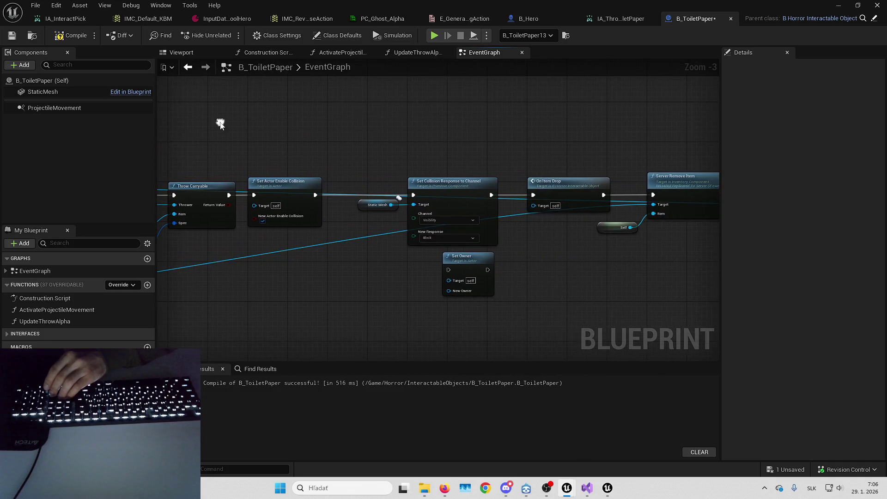
{"action": "left_click", "coordinate": [467, 257]}
{"action": "left_click_drag", "start_coordinate": [544, 279], "coordinate": [361, 265]}
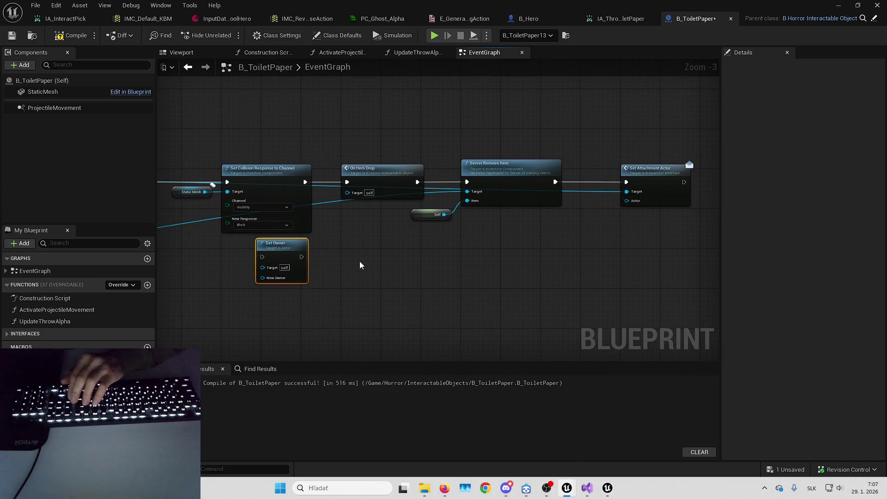
{"action": "mouse_move", "coordinate": [457, 256]}
{"action": "left_mouse_down"}
{"action": "mouse_move", "coordinate": [370, 269]}
{"action": "mouse_move", "coordinate": [388, 269]}
{"action": "mouse_move", "coordinate": [500, 150]}
{"action": "left_mouse_up"}
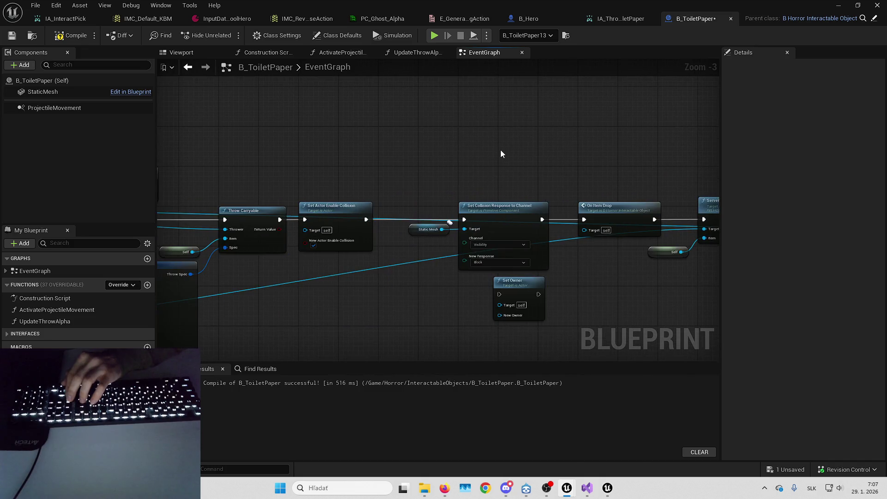
{"action": "key", "text": "Delete"}
{"action": "left_click", "coordinate": [65, 35]}
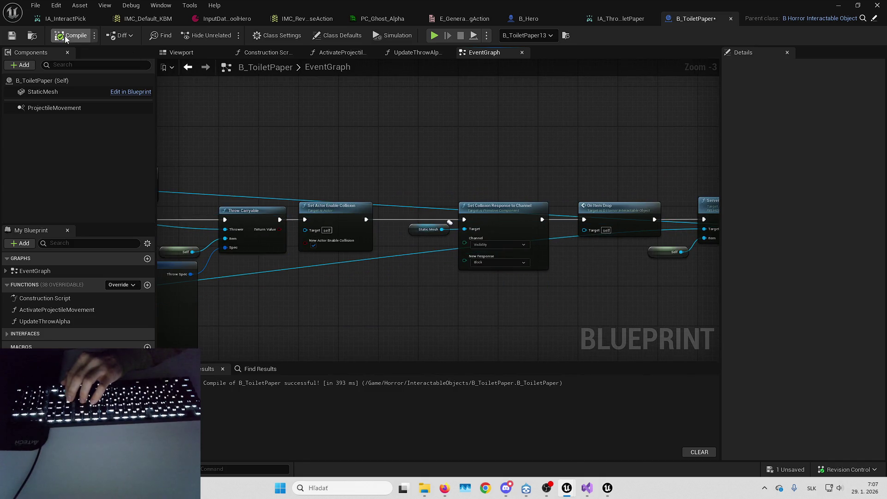
{"action": "key", "text": "ctrl+s"}
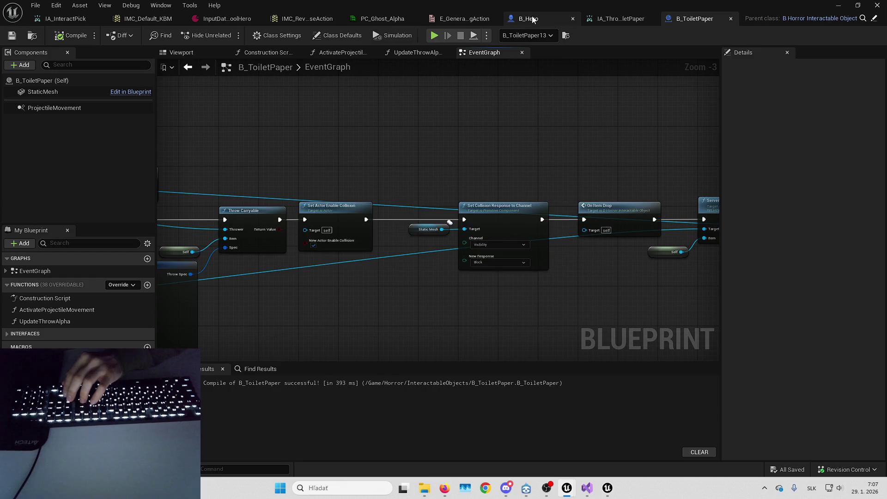
Look over B_Hero and the IMC_Default_KBM and IMC_ReverseAction mapping contexts
{"action": "left_click", "coordinate": [532, 19]}
{"action": "scroll", "coordinate": [369, 157], "scroll_direction": "down", "scroll_amount": 1}
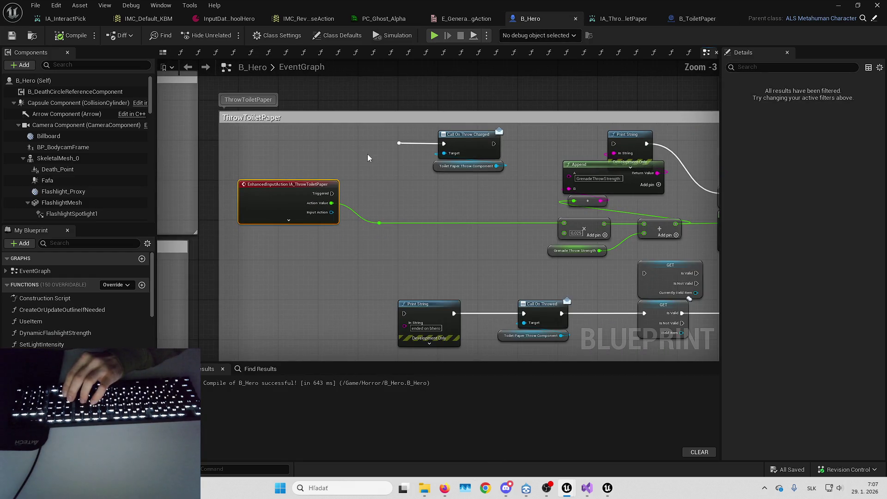
{"action": "left_click", "coordinate": [148, 19]}
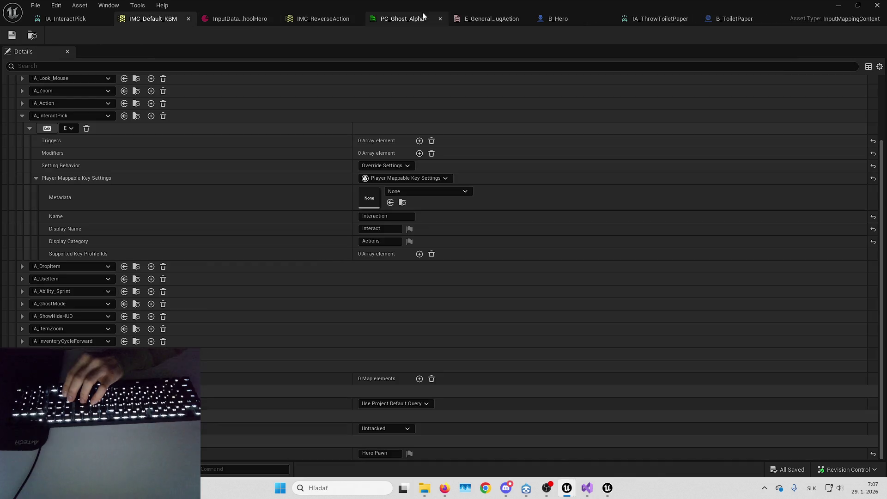
{"action": "left_click", "coordinate": [320, 17]}
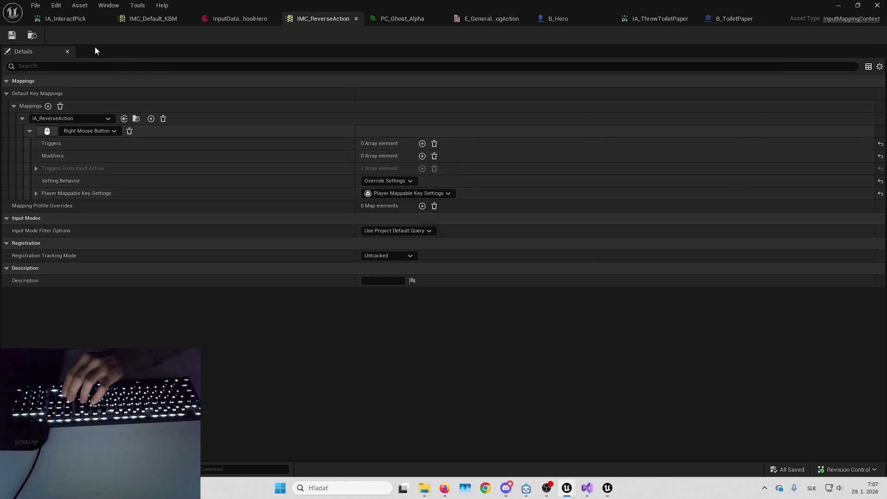
{"action": "key", "text": "alt+Tab"}
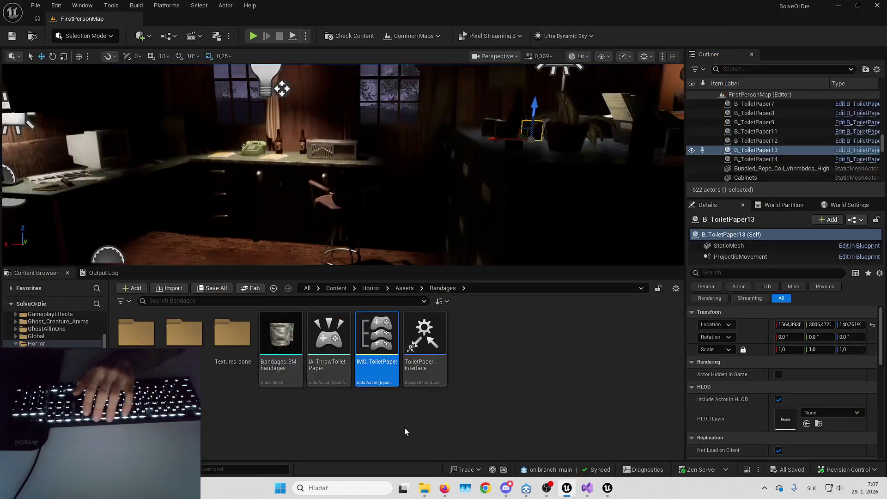
Force-delete both IA_ThrowToiletPaper and IMC_ToiletPaper from the Content Browser
{"action": "key", "text": "Delete"}
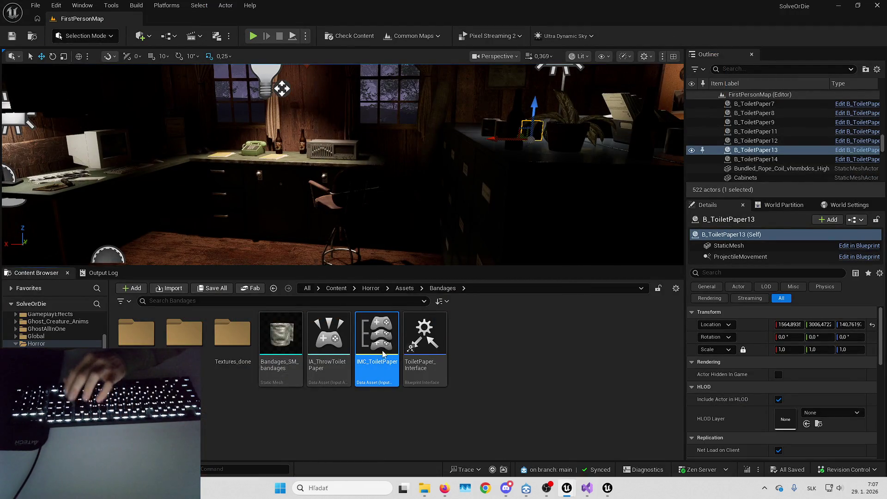
{"action": "left_click", "coordinate": [488, 393]}
{"action": "left_click", "coordinate": [329, 338], "text": "ctrl"}
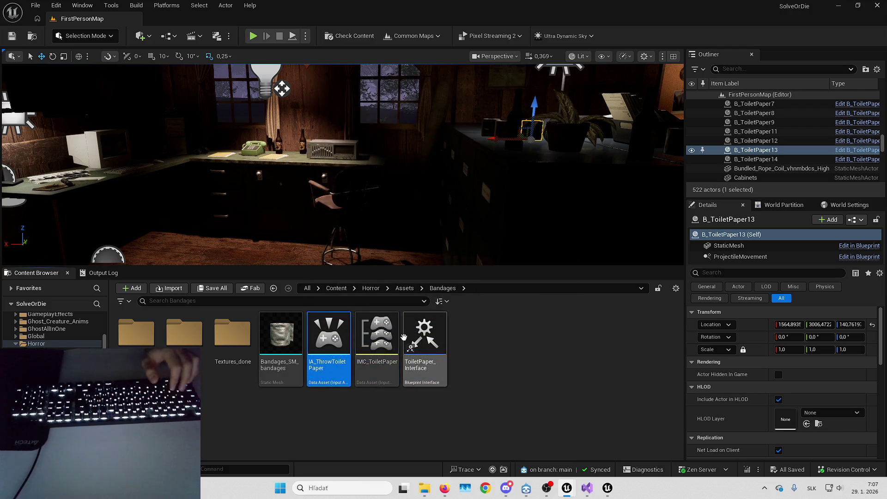
{"action": "key", "text": "Delete"}
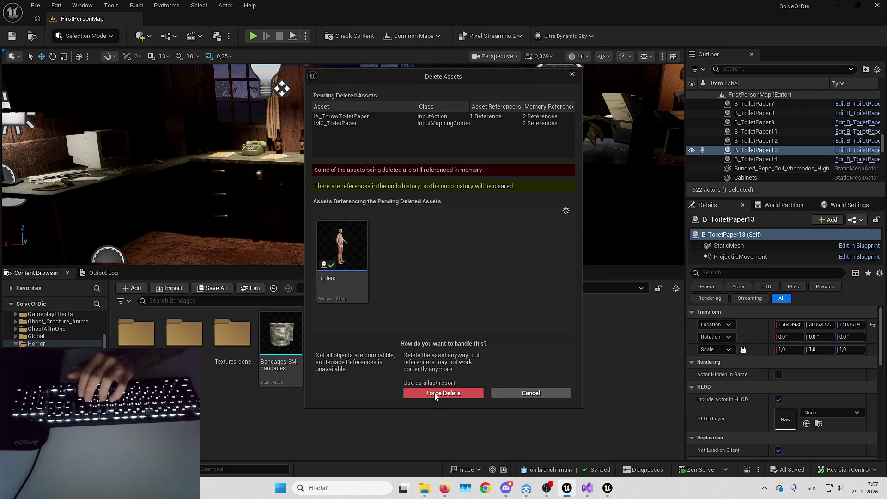
{"action": "left_click", "coordinate": [445, 393]}
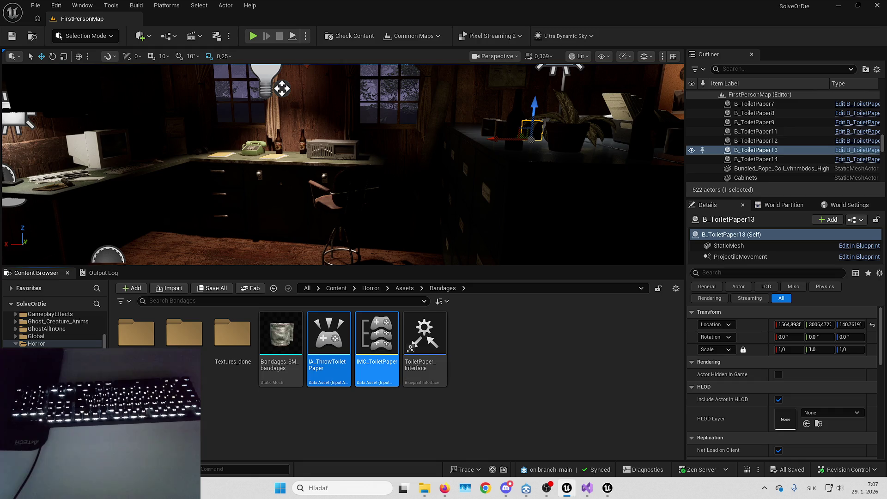
{"action": "key", "text": "Delete"}
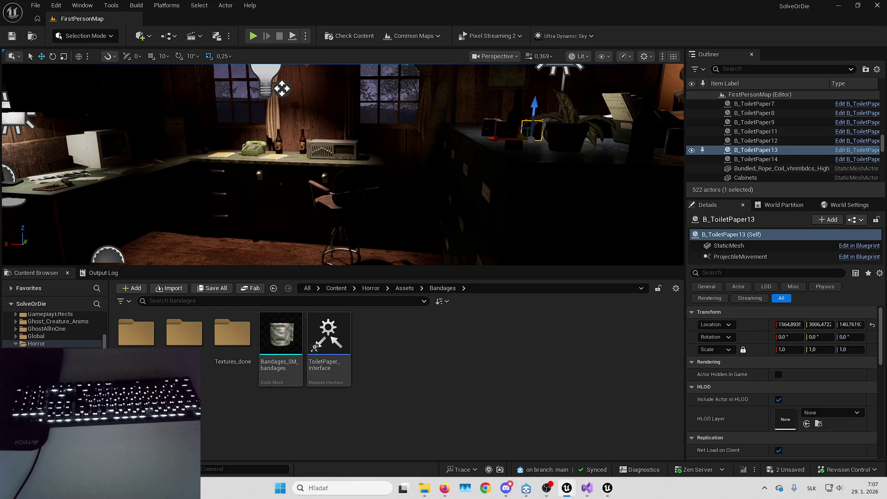
Open B_Hero from the Horror folder and select its broken EnhancedInputAction node
{"action": "left_click", "coordinate": [371, 288]}
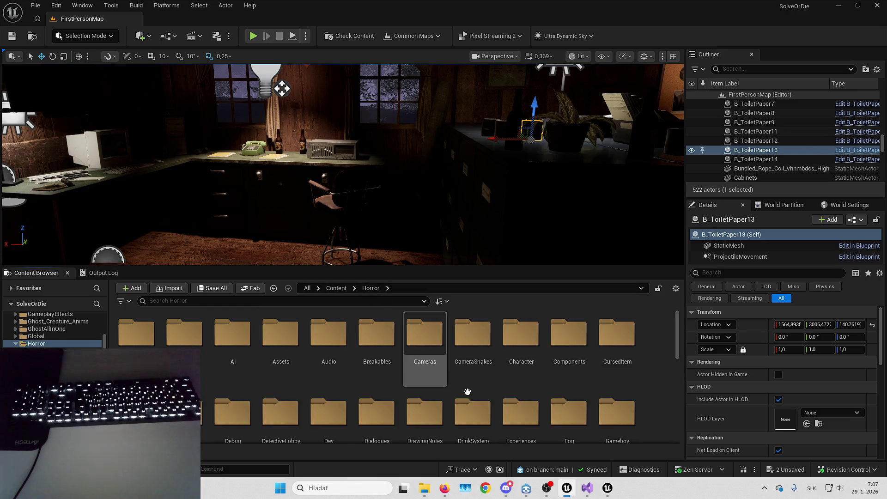
{"action": "scroll", "coordinate": [461, 386], "scroll_direction": "down", "scroll_amount": 3}
{"action": "left_click", "coordinate": [522, 373]}
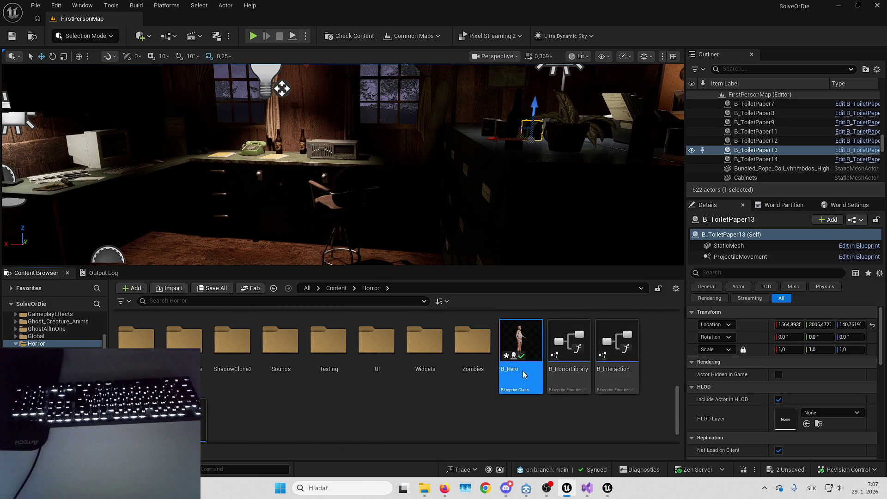
{"action": "double_click", "coordinate": [523, 368]}
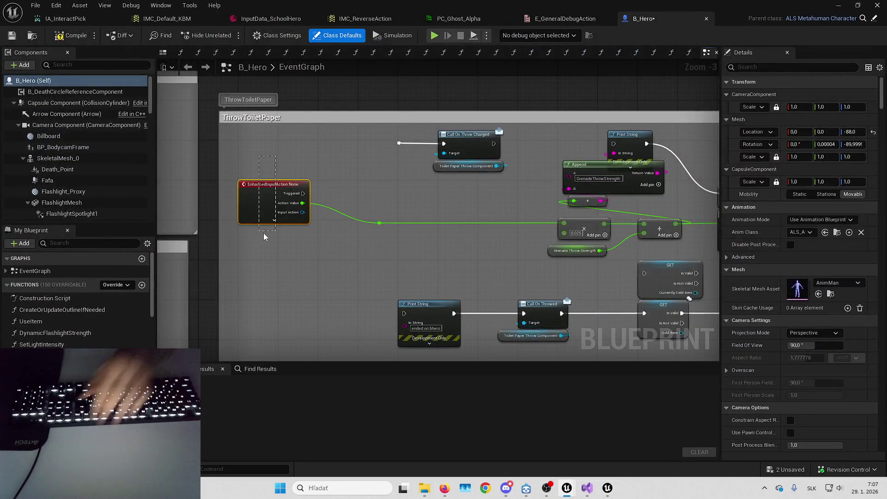
{"action": "left_click_drag", "start_coordinate": [264, 233], "coordinate": [264, 233]}
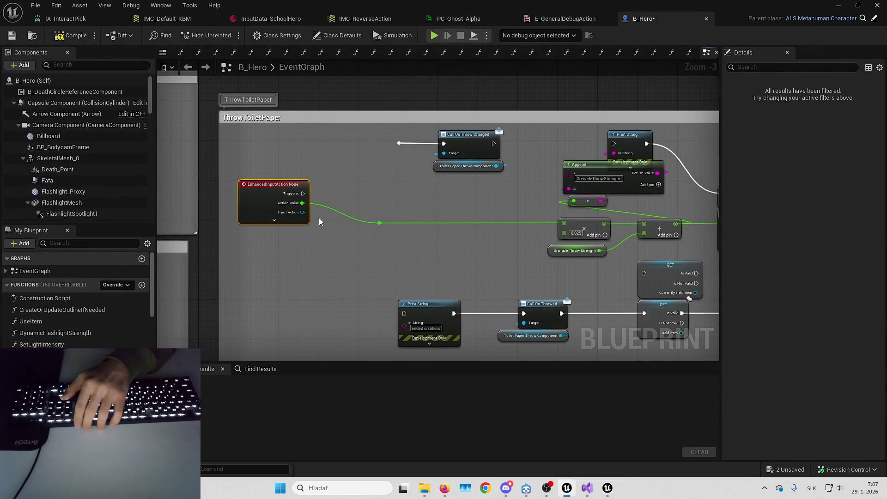
Delete the broken EnhancedInputAction node and select the Toilet Paper Throw Component node
{"action": "scroll", "coordinate": [335, 212], "scroll_direction": "up", "scroll_amount": 1}
{"action": "key", "text": "Delete"}
{"action": "scroll", "coordinate": [389, 184], "scroll_direction": "up", "scroll_amount": 1}
{"action": "scroll", "coordinate": [389, 184], "scroll_direction": "up", "scroll_amount": 1}
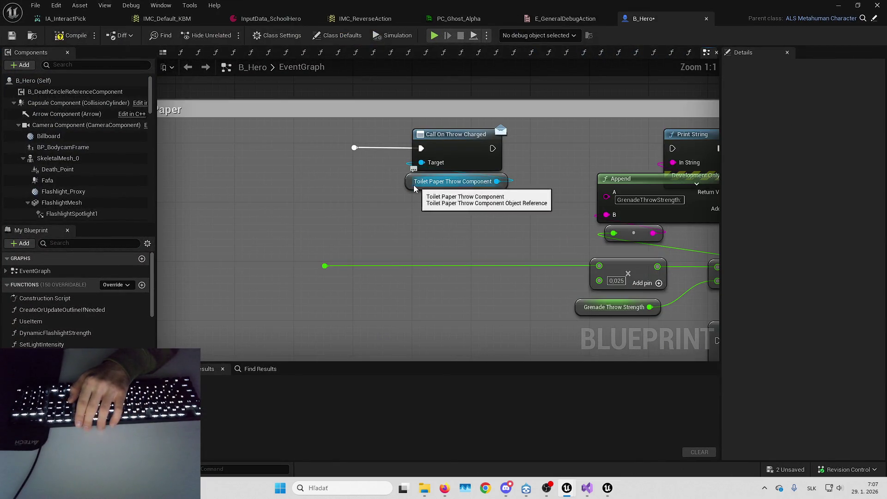
{"action": "left_click", "coordinate": [416, 181]}
Filter components for 'toil', open the ToiletPaperThrow_Component blueprint, then close its floating editor
{"action": "left_click", "coordinate": [91, 64]}
{"action": "type", "text": "toil"}
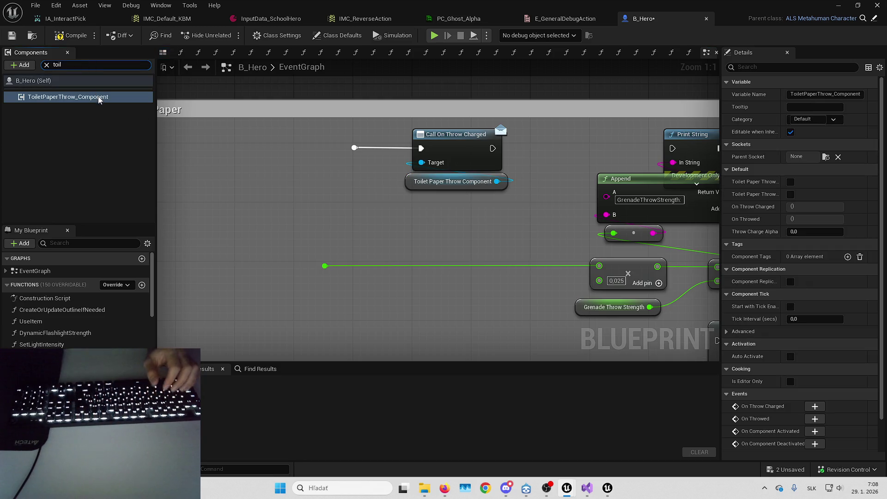
{"action": "right_click", "coordinate": [99, 98]}
{"action": "left_click", "coordinate": [158, 230]}
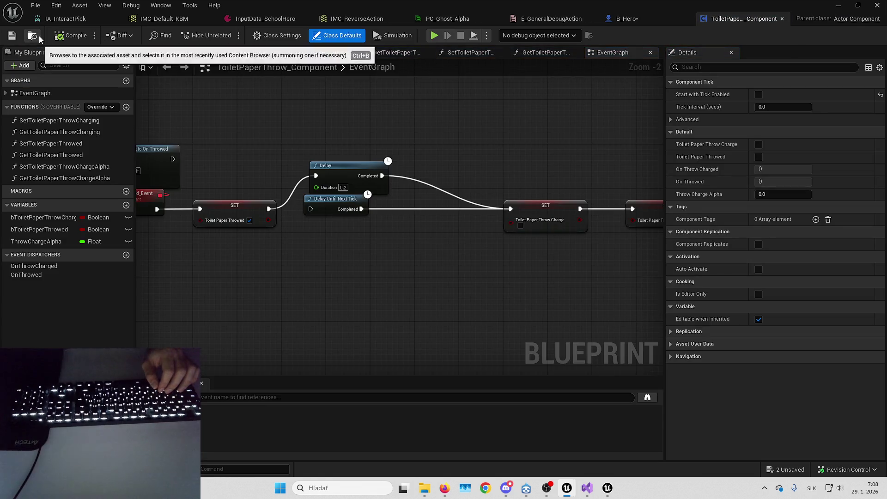
{"action": "left_click_drag", "start_coordinate": [497, 5], "coordinate": [688, 144]}
{"action": "left_click", "coordinate": [846, 139]}
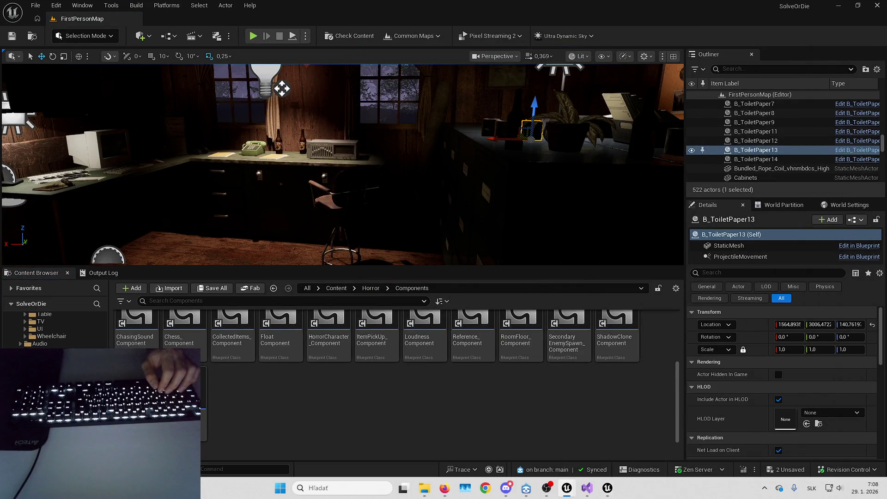
Check ToiletPaperThrow_Component's references and review its Delay and SET Toilet Paper Throwed nodes
{"action": "key", "text": "alt+shift+r"}
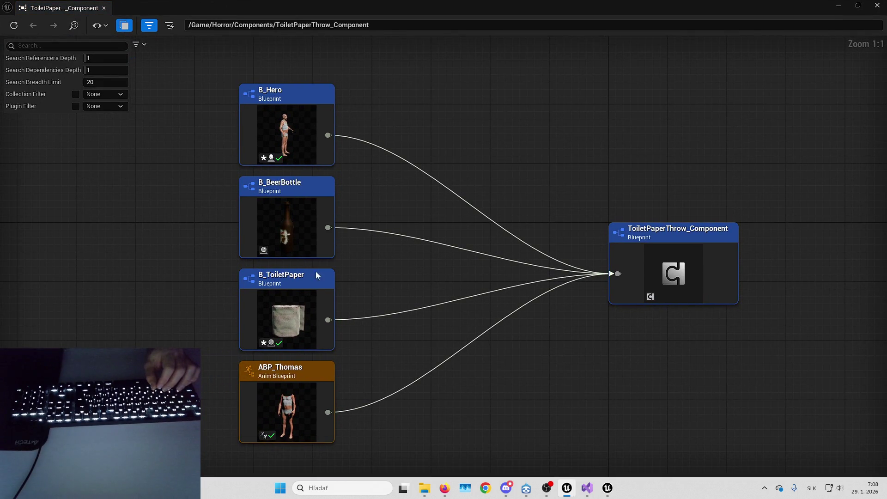
{"action": "left_click_drag", "start_coordinate": [385, 283], "coordinate": [406, 269]}
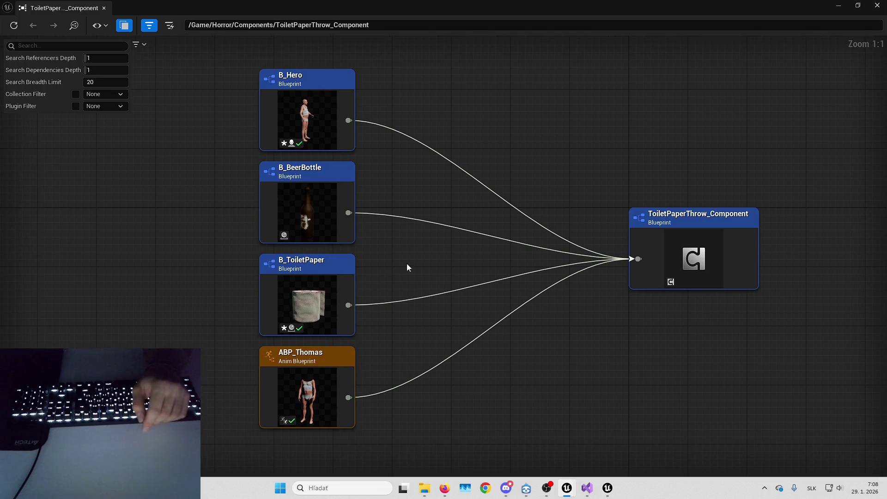
{"action": "key", "text": "alt+Tab"}
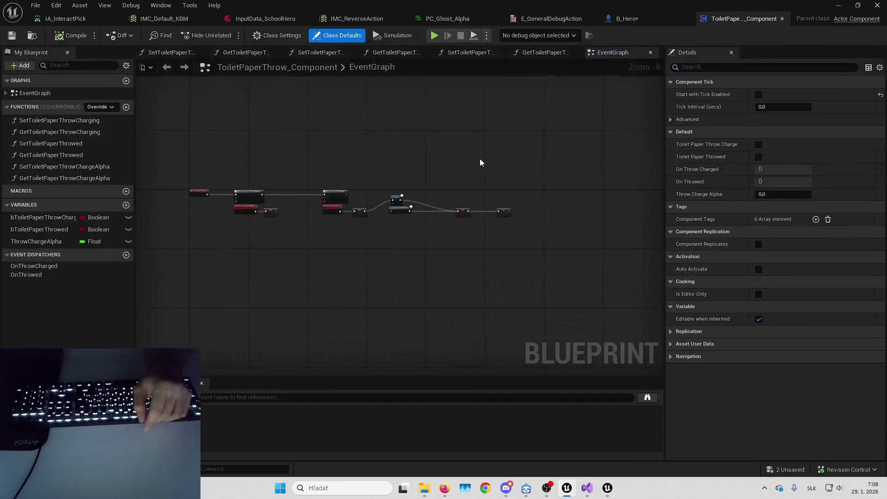
{"action": "left_click", "coordinate": [356, 249]}
{"action": "mouse_move", "coordinate": [356, 249]}
{"action": "left_mouse_down"}
{"action": "mouse_move", "coordinate": [439, 273]}
{"action": "mouse_move", "coordinate": [397, 228]}
{"action": "mouse_move", "coordinate": [318, 279]}
{"action": "left_mouse_up"}
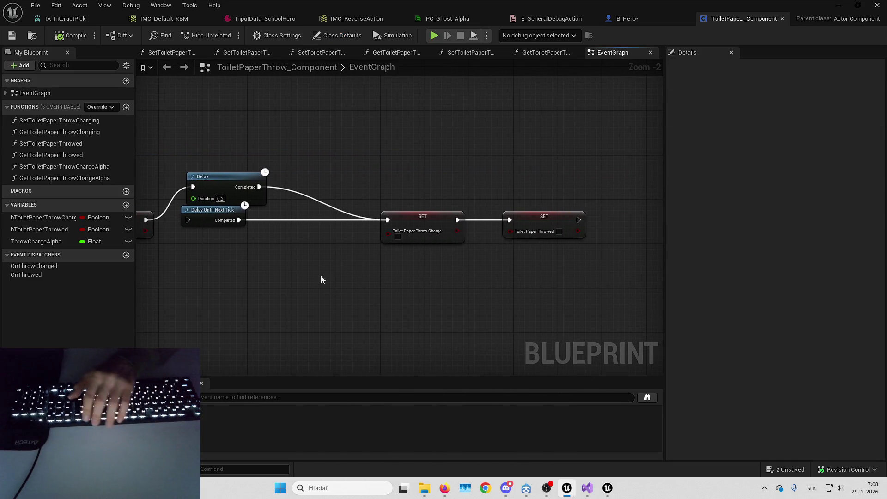
{"action": "left_click_drag", "start_coordinate": [412, 282], "coordinate": [516, 259]}
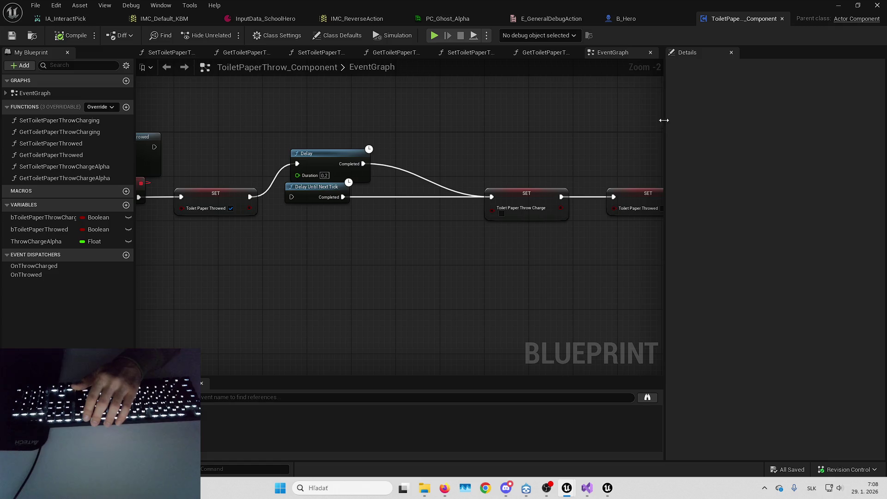
{"action": "left_click_drag", "start_coordinate": [664, 120], "coordinate": [693, 119]}
{"action": "left_click", "coordinate": [647, 21]}
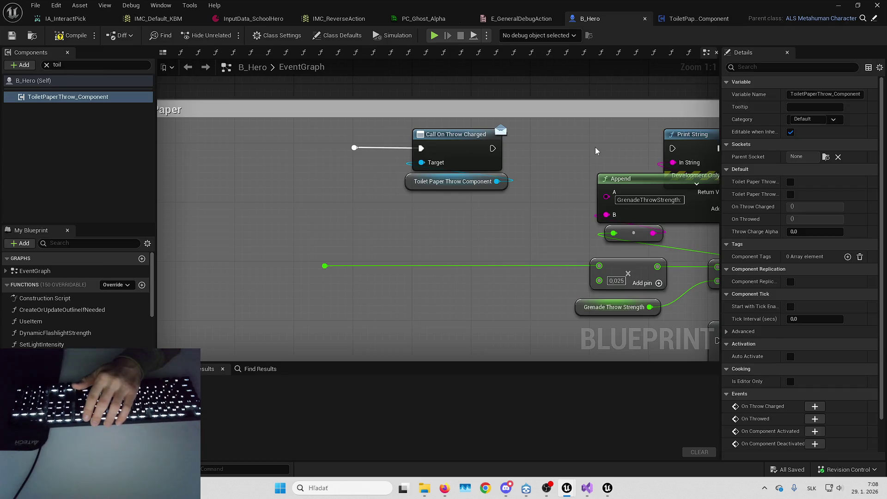
Delete the Call On Throw Charged, Print String and Append nodes from B_Hero's graph
{"action": "left_click_drag", "start_coordinate": [318, 151], "coordinate": [486, 216]}
{"action": "key", "text": "Delete"}
{"action": "scroll", "coordinate": [456, 187], "scroll_direction": "down", "scroll_amount": 3}
{"action": "mouse_move", "coordinate": [301, 145]}
{"action": "left_mouse_down"}
{"action": "mouse_move", "coordinate": [620, 270]}
{"action": "mouse_move", "coordinate": [653, 228]}
{"action": "left_mouse_up"}
{"action": "key", "text": "Delete"}
{"action": "left_click_drag", "start_coordinate": [414, 140], "coordinate": [519, 221]}
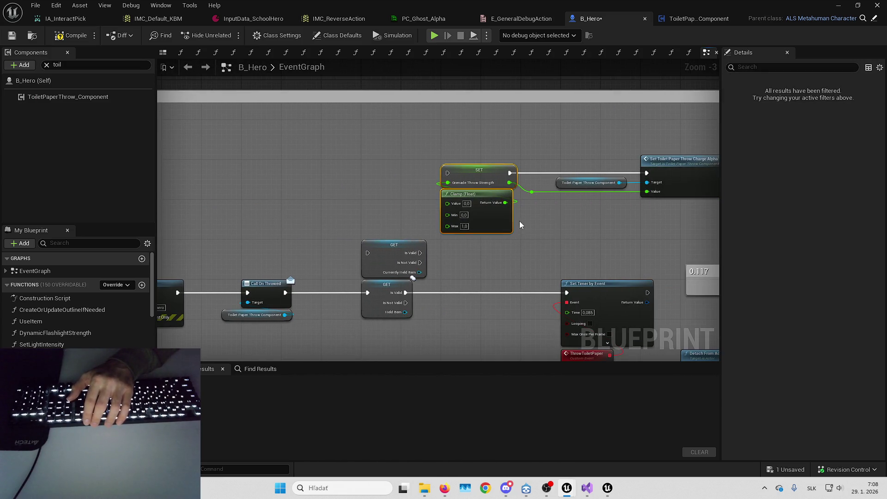
{"action": "left_click", "coordinate": [460, 157]}
{"action": "left_click_drag", "start_coordinate": [460, 157], "coordinate": [527, 162]}
Search members for 'grenade' and list every GrenadeThrowStrength reference, visiting its SET node and getter
{"action": "left_click", "coordinate": [93, 243]}
{"action": "type", "text": "grenade"}
{"action": "left_click", "coordinate": [69, 314]}
{"action": "right_click", "coordinate": [68, 314]}
{"action": "mouse_move", "coordinate": [139, 365]}
{"action": "left_click", "coordinate": [213, 368]}
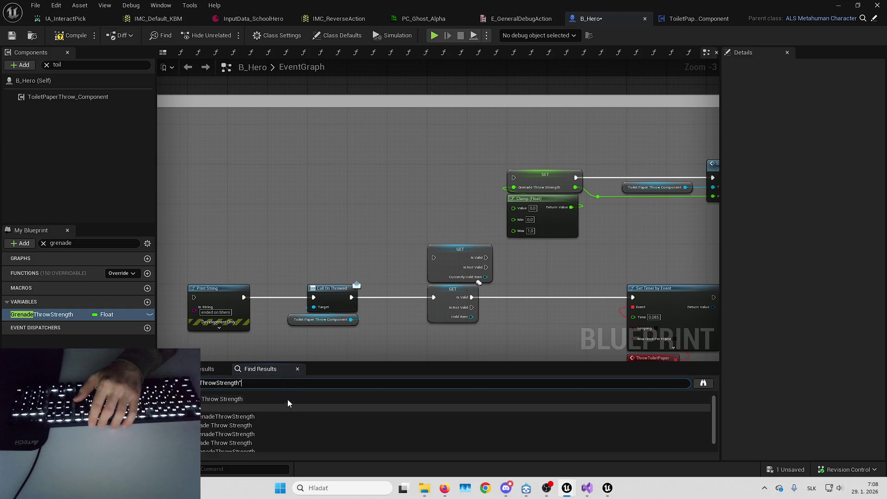
{"action": "left_click", "coordinate": [253, 402]}
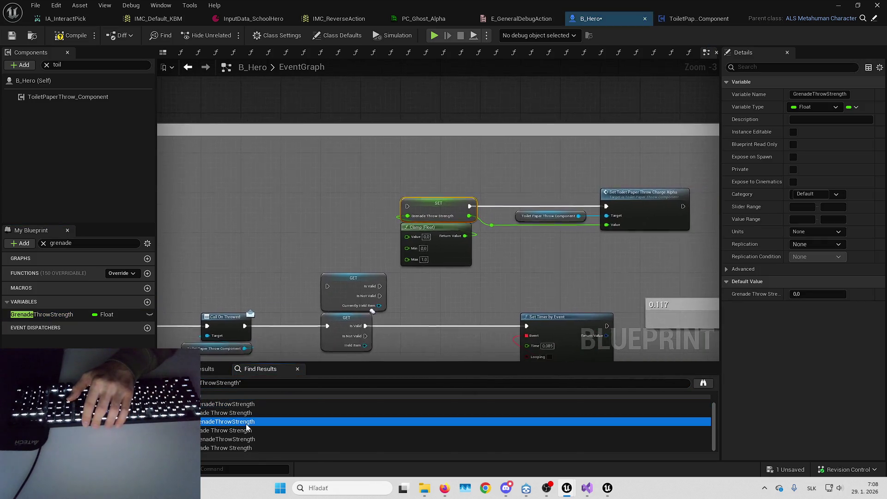
{"action": "left_click", "coordinate": [253, 439]}
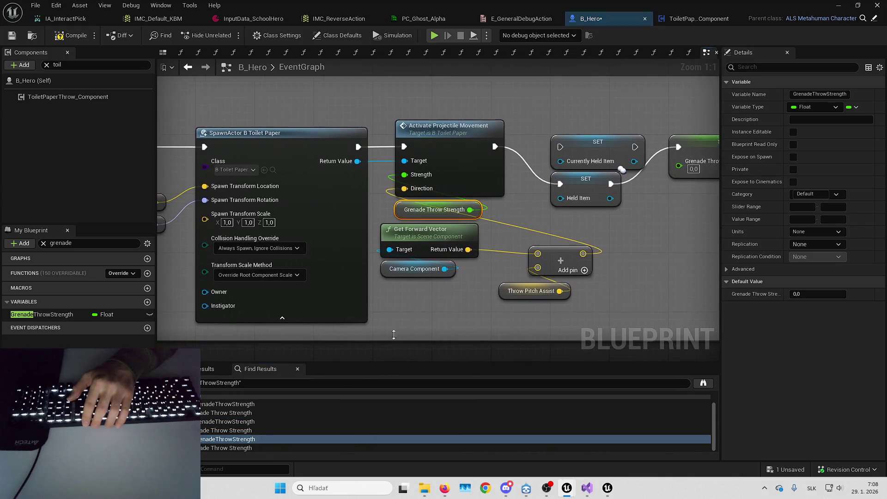
{"action": "scroll", "coordinate": [427, 226], "scroll_direction": "down", "scroll_amount": 6}
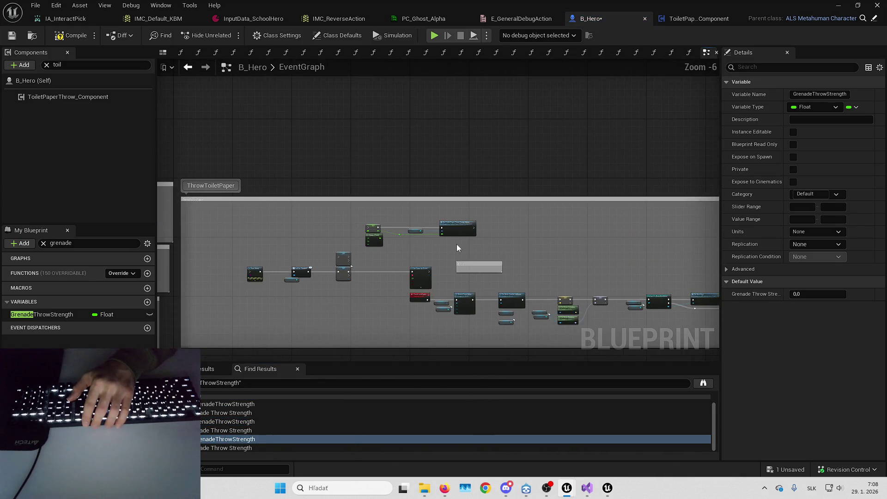
{"action": "scroll", "coordinate": [466, 249], "scroll_direction": "up", "scroll_amount": 3}
{"action": "left_click_drag", "start_coordinate": [547, 254], "coordinate": [481, 194]}
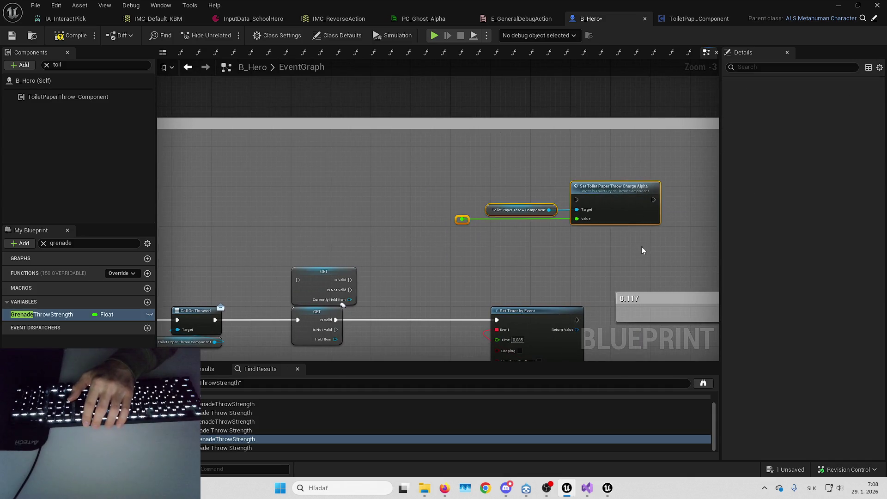
{"action": "left_click", "coordinate": [642, 250]}
Delete the Set Timer by Event, ThrowToiletPaper, Detach From Actor and collision nodes
{"action": "mouse_move", "coordinate": [526, 303]}
{"action": "left_mouse_down"}
{"action": "mouse_move", "coordinate": [335, 240]}
{"action": "mouse_move", "coordinate": [439, 244]}
{"action": "mouse_move", "coordinate": [370, 225]}
{"action": "mouse_move", "coordinate": [327, 172]}
{"action": "mouse_move", "coordinate": [303, 190]}
{"action": "left_mouse_up"}
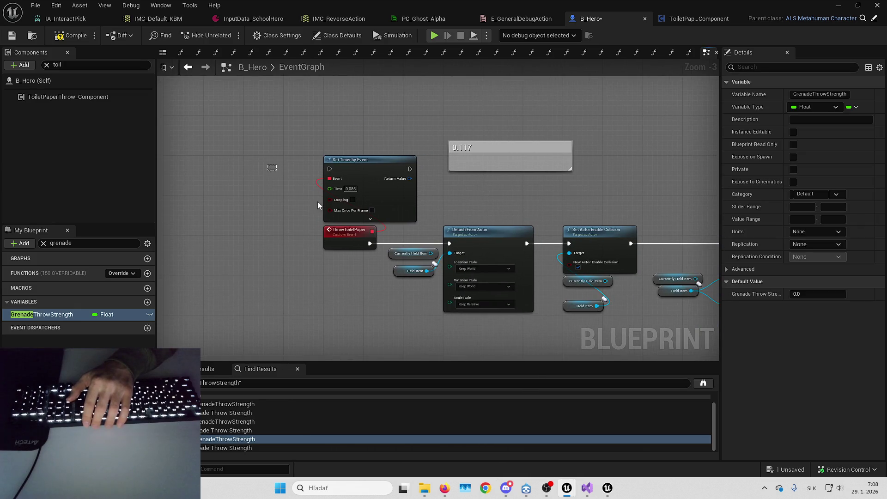
{"action": "left_click_drag", "start_coordinate": [270, 154], "coordinate": [378, 250]}
{"action": "key", "text": "Delete"}
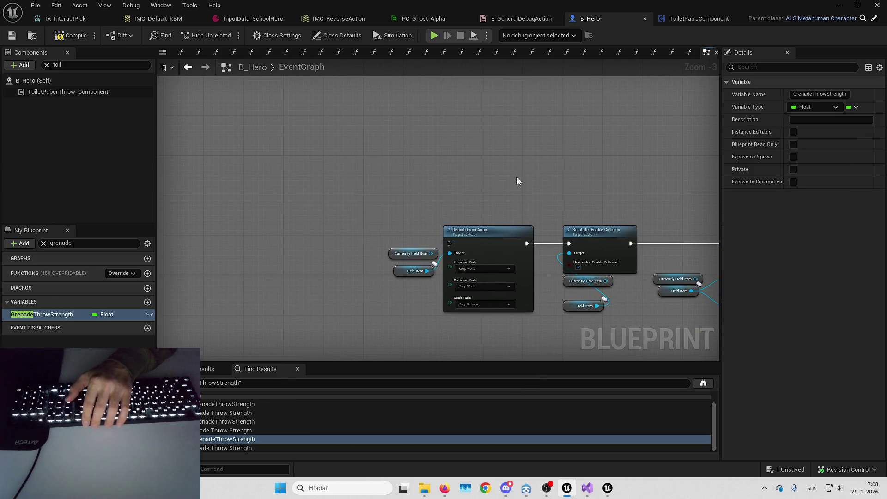
{"action": "left_click_drag", "start_coordinate": [438, 198], "coordinate": [347, 151]}
{"action": "key", "text": "Delete"}
{"action": "key", "text": "Delete"}
{"action": "mouse_move", "coordinate": [453, 160]}
{"action": "left_mouse_down"}
{"action": "mouse_move", "coordinate": [549, 278]}
{"action": "mouse_move", "coordinate": [342, 259]}
{"action": "left_mouse_up"}
{"action": "left_click_drag", "start_coordinate": [355, 163], "coordinate": [463, 243]}
{"action": "mouse_move", "coordinate": [432, 146]}
{"action": "left_mouse_down"}
{"action": "mouse_move", "coordinate": [353, 159]}
{"action": "mouse_move", "coordinate": [441, 139]}
{"action": "mouse_move", "coordinate": [440, 153]}
{"action": "mouse_move", "coordinate": [187, 140]}
{"action": "left_mouse_up"}
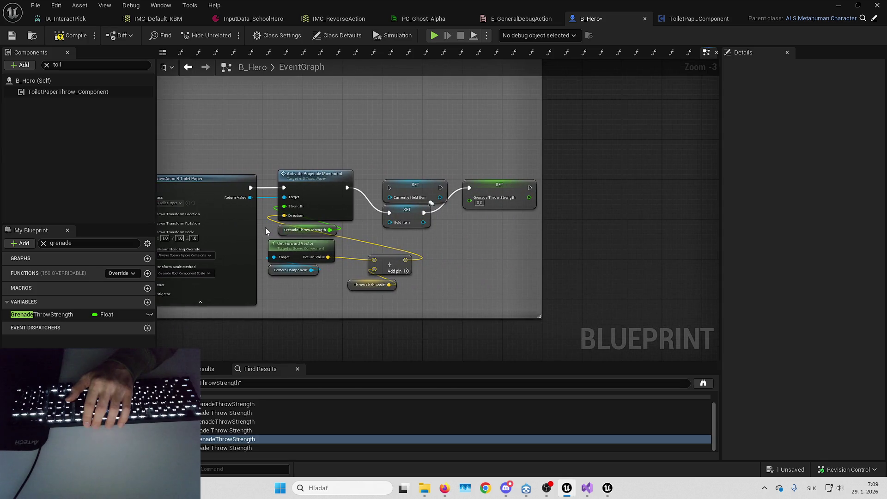
Delete the Grenade Throw Strength getter and SET nodes, then the GrenadeThrowStrength variable itself
{"action": "left_click", "coordinate": [305, 230]}
{"action": "key", "text": "Delete"}
{"action": "left_click_drag", "start_coordinate": [452, 166], "coordinate": [541, 215]}
{"action": "key", "text": "Delete"}
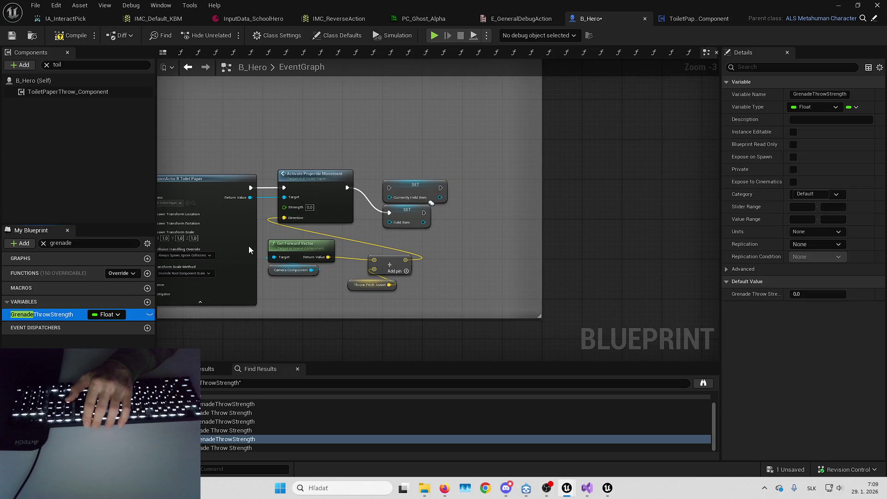
{"action": "key", "text": "Delete"}
{"action": "mouse_move", "coordinate": [538, 247]}
{"action": "left_mouse_down"}
{"action": "mouse_move", "coordinate": [561, 213]}
{"action": "mouse_move", "coordinate": [715, 241]}
{"action": "mouse_move", "coordinate": [885, 244]}
{"action": "left_mouse_up"}
{"action": "left_click", "coordinate": [94, 245]}
{"action": "type", "text": "toile"}
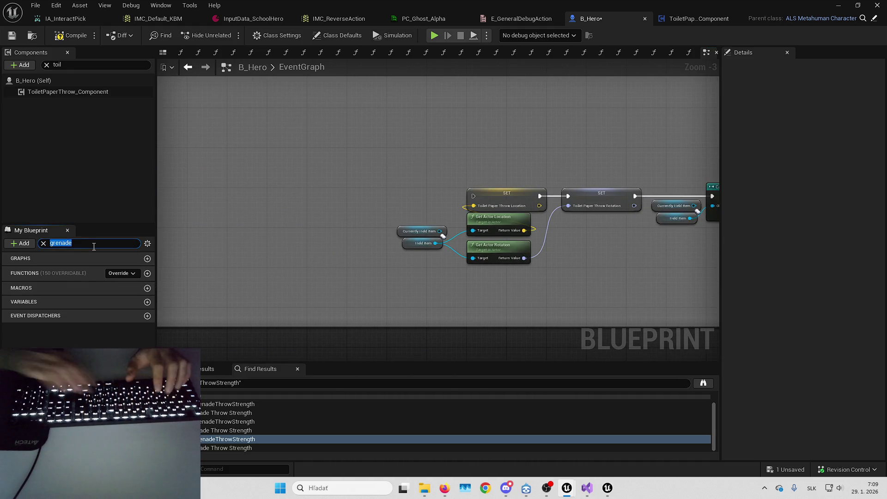
{"action": "type", "text": "t"}
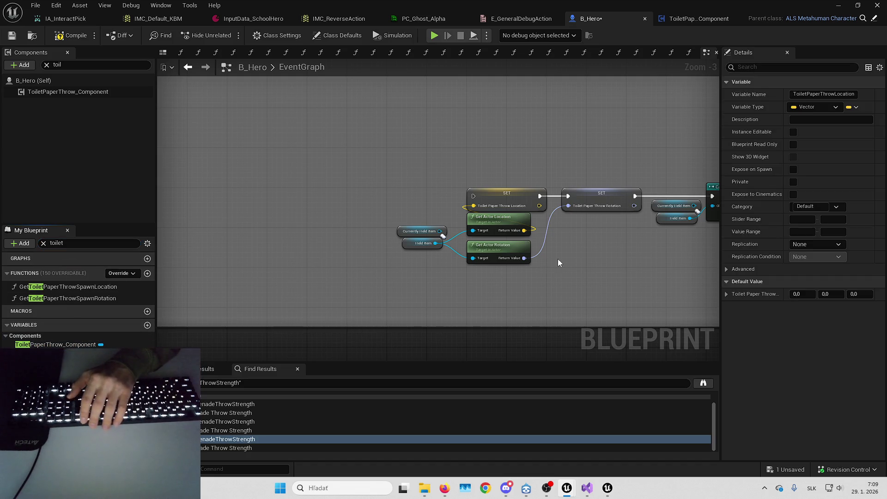
Undo several recent graph edits while inspecting ToiletPaperThrow_Component and ToiletPaperThrowRotation
{"action": "key", "text": "ctrl+z"}
{"action": "key", "text": "ctrl+z"}
{"action": "key", "text": "ctrl+z"}
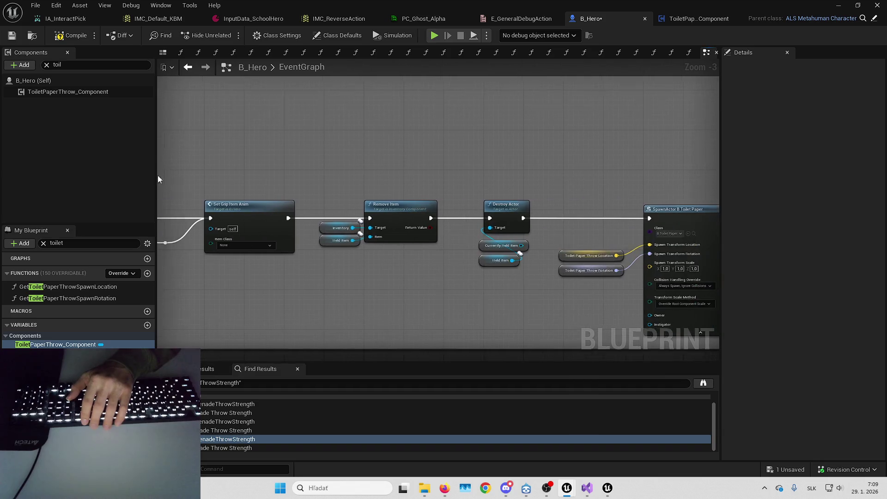
{"action": "key", "text": "ctrl+z"}
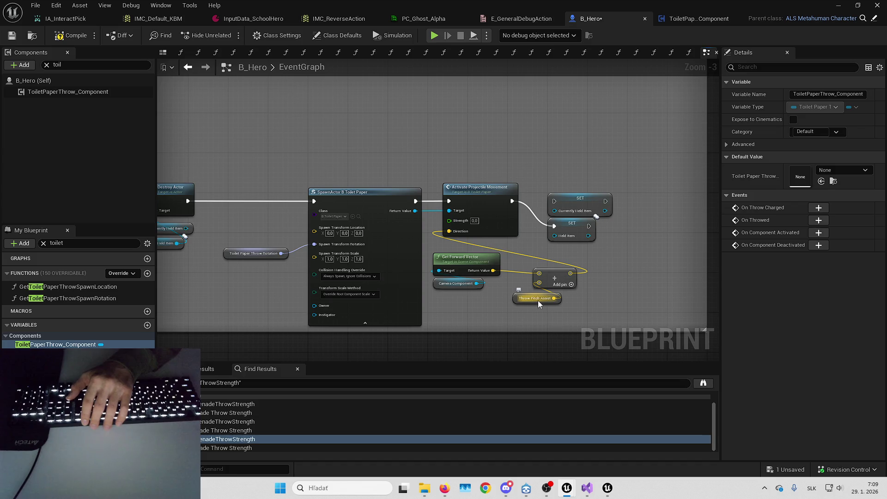
{"action": "key", "text": "ctrl+z"}
{"action": "key", "text": "ctrl+z"}
{"action": "key", "text": "ctrl+z"}
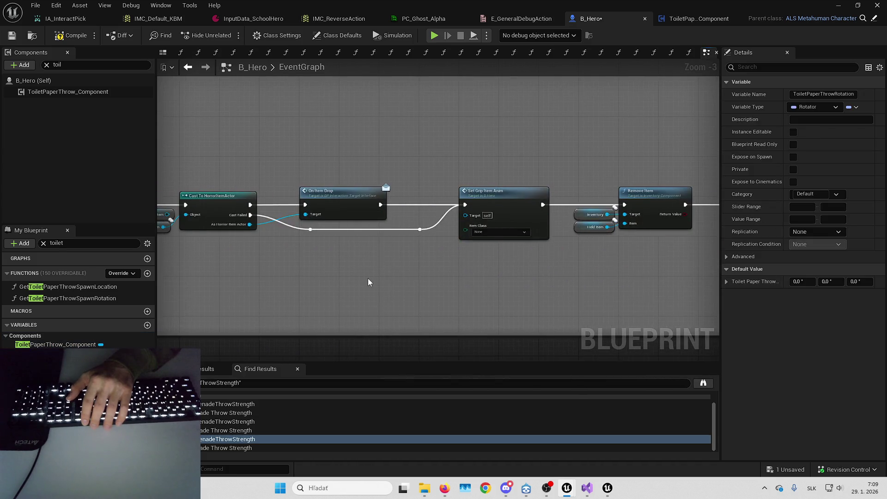
{"action": "key", "text": "ctrl+z"}
{"action": "left_click", "coordinate": [132, 344]}
{"action": "key", "text": "ctrl+z"}
{"action": "key", "text": "ctrl+z"}
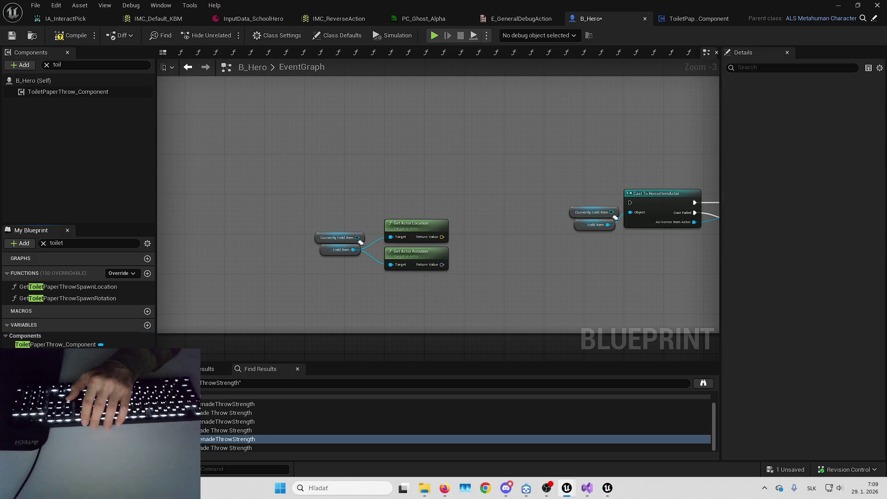
{"action": "left_click", "coordinate": [63, 345]}
{"action": "key", "text": "ctrl+z"}
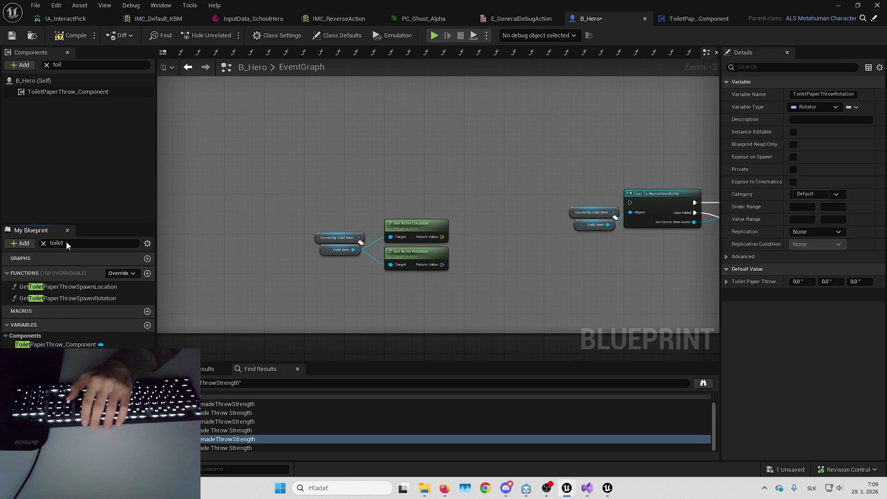
Filter members for 'throw', find ThrowPitchAssist's reference and delete that Throw Pitch Assist node
{"action": "left_click", "coordinate": [67, 244]}
{"action": "type", "text": "throw"}
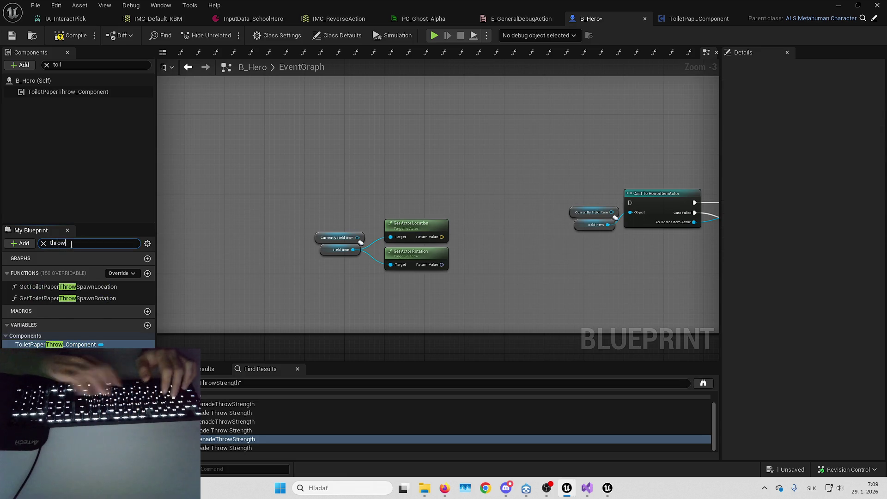
{"action": "left_click", "coordinate": [142, 333]}
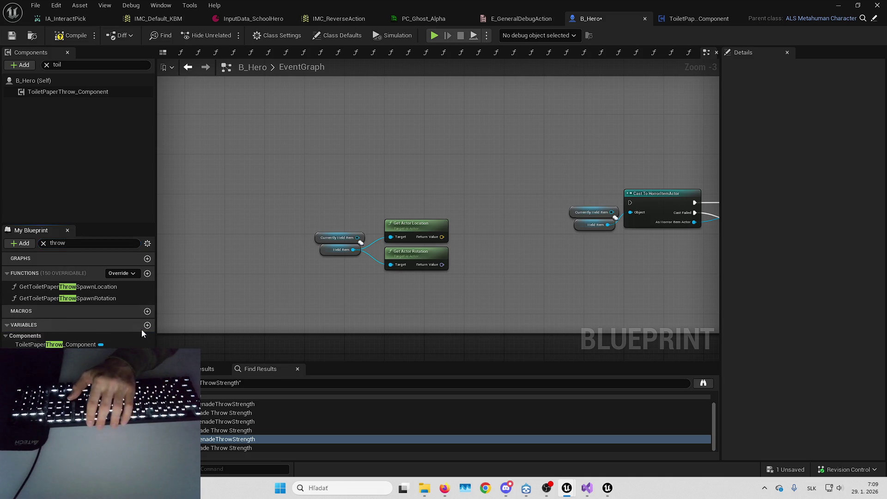
{"action": "left_click", "coordinate": [100, 355]}
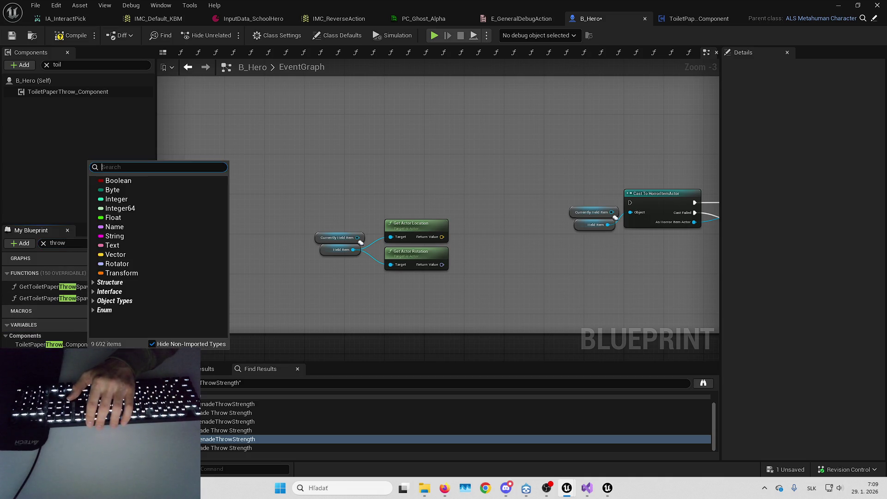
{"action": "right_click", "coordinate": [113, 356]}
{"action": "mouse_move", "coordinate": [217, 387]}
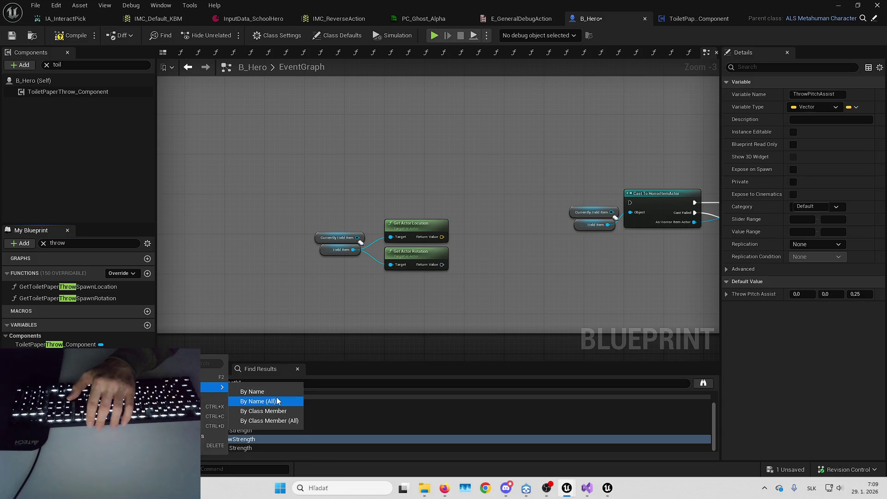
{"action": "left_click", "coordinate": [249, 400]}
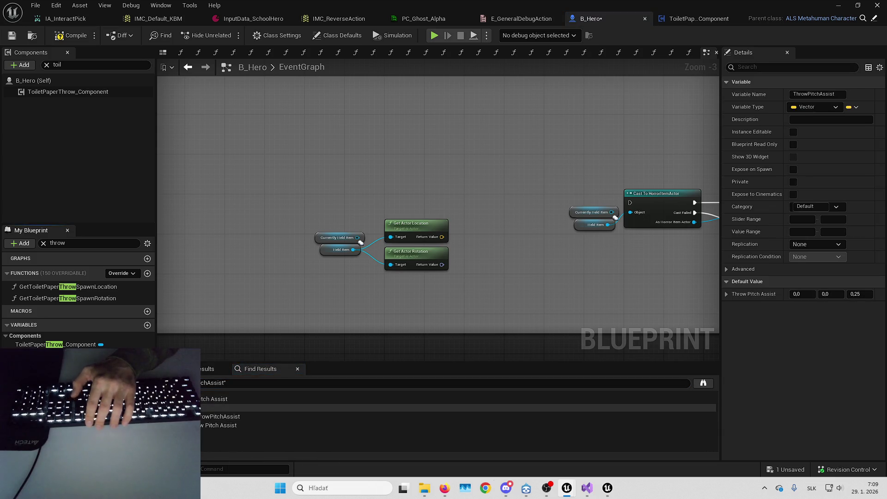
{"action": "double_click", "coordinate": [221, 426]}
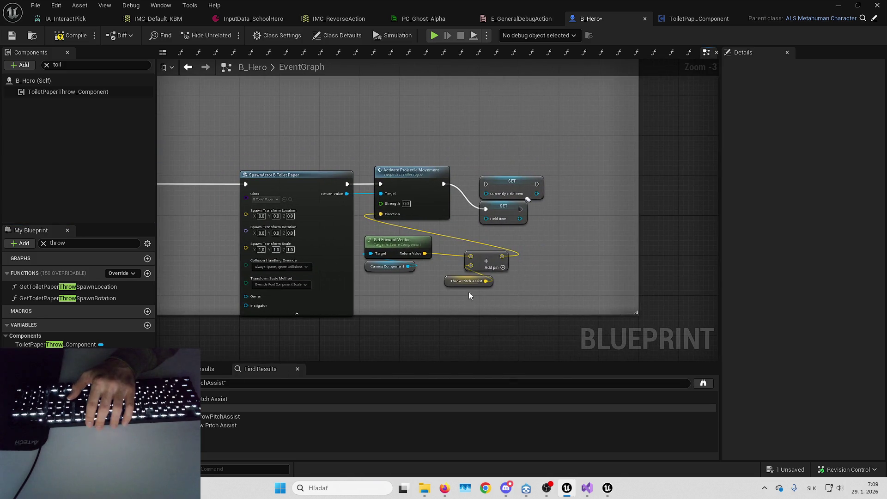
{"action": "key", "text": "Delete"}
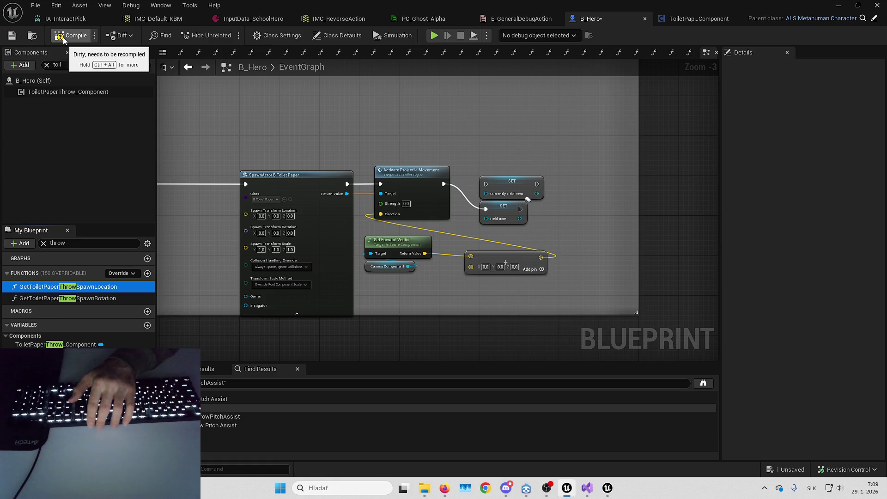
Compile B_Hero, then delete the toilet paper spawning, grip, remove-item, destroy and item-drop nodes
{"action": "left_click", "coordinate": [62, 60]}
{"action": "left_click", "coordinate": [47, 65]}
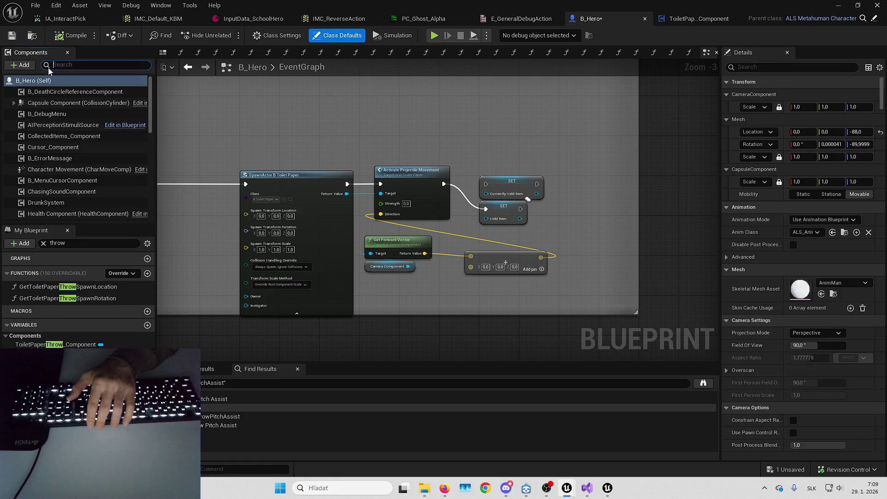
{"action": "left_click_drag", "start_coordinate": [365, 142], "coordinate": [684, 299]}
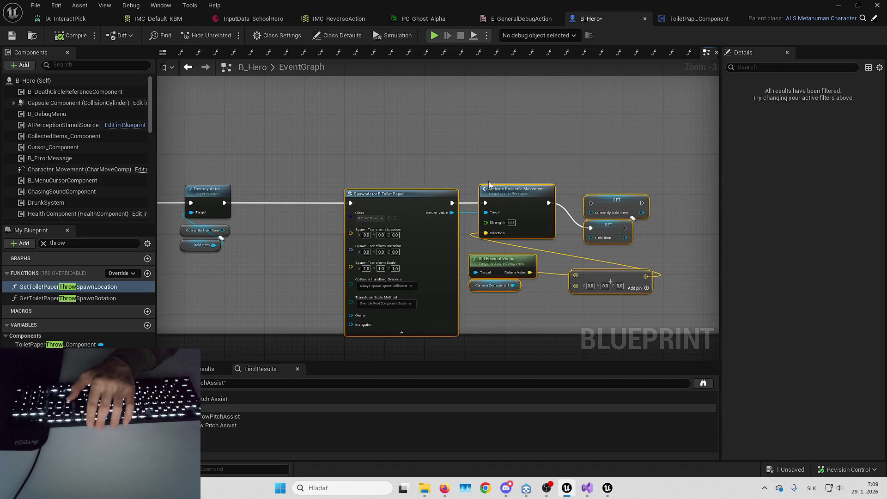
{"action": "key", "text": "Delete"}
{"action": "left_click_drag", "start_coordinate": [349, 159], "coordinate": [628, 236]}
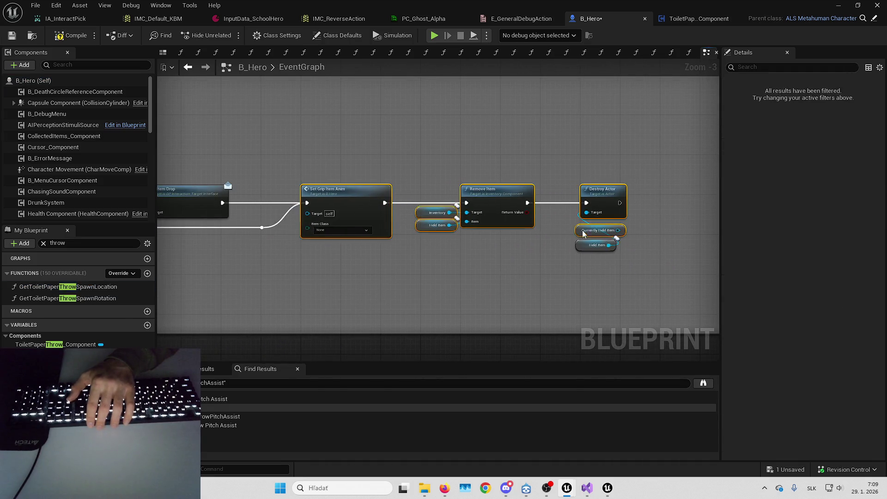
{"action": "key", "text": "Delete"}
{"action": "key", "text": "Delete"}
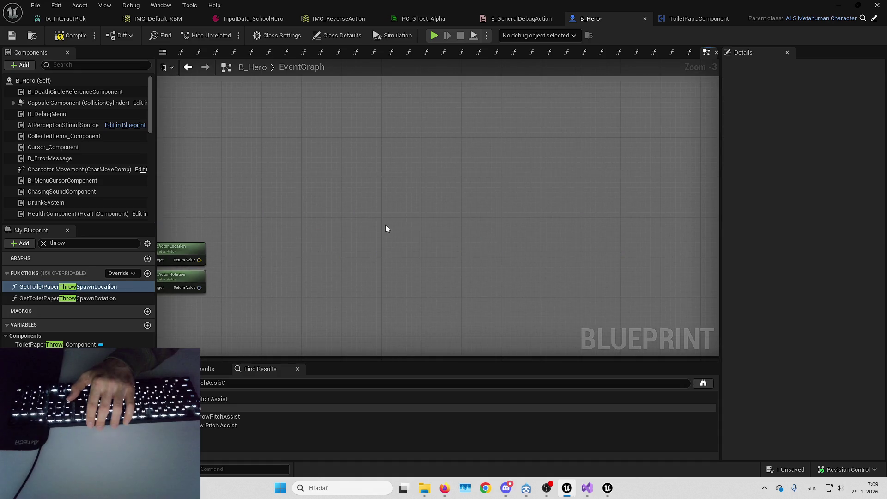
{"action": "key", "text": "Delete"}
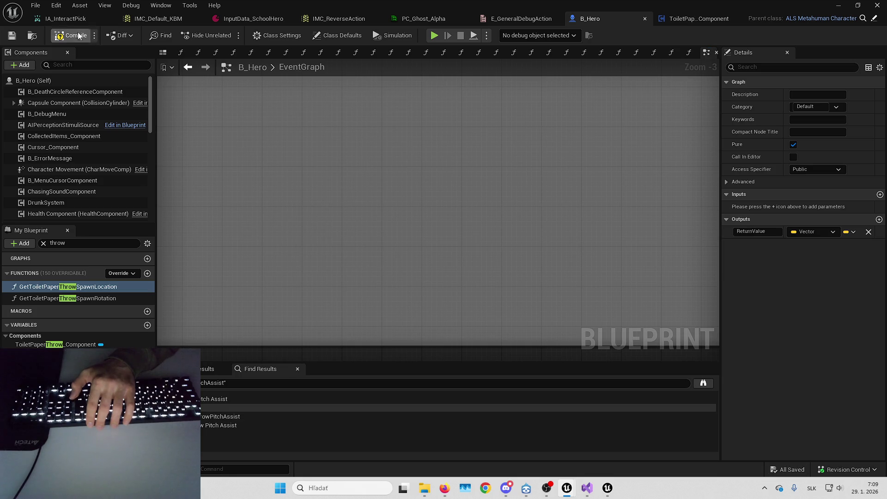
Delete the now-empty ThrowToiletPaper comment box from the event graph
{"action": "left_click", "coordinate": [205, 67]}
{"action": "mouse_move", "coordinate": [477, 228]}
{"action": "left_mouse_down"}
{"action": "mouse_move", "coordinate": [451, 234]}
{"action": "mouse_move", "coordinate": [236, 206]}
{"action": "left_mouse_up"}
{"action": "key", "text": "Delete"}
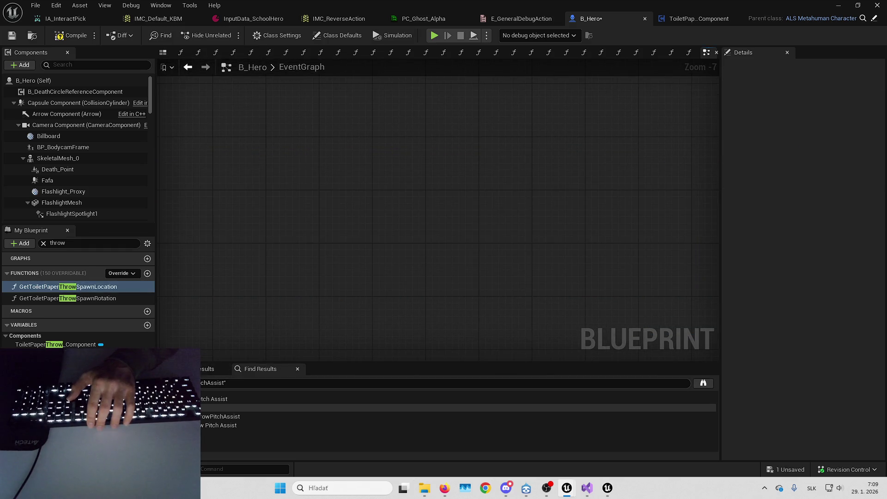
{"action": "left_click_drag", "start_coordinate": [356, 232], "coordinate": [491, 232]}
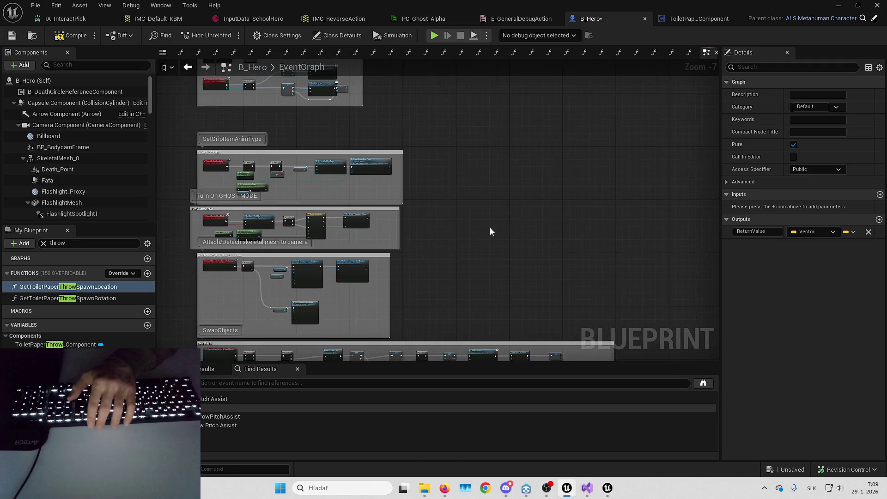
{"action": "left_click", "coordinate": [44, 243]}
Filter members for 'throw' and find GetToiletPaperThrowSpawnLocation's reference inside the spawn rotation function
{"action": "type", "text": "throw"}
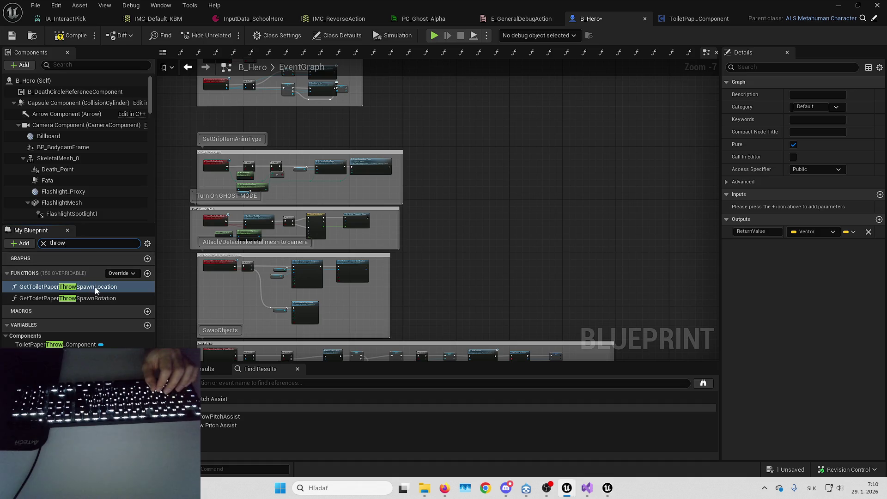
{"action": "right_click", "coordinate": [103, 289]}
{"action": "mouse_move", "coordinate": [178, 341]}
{"action": "left_click", "coordinate": [219, 343]}
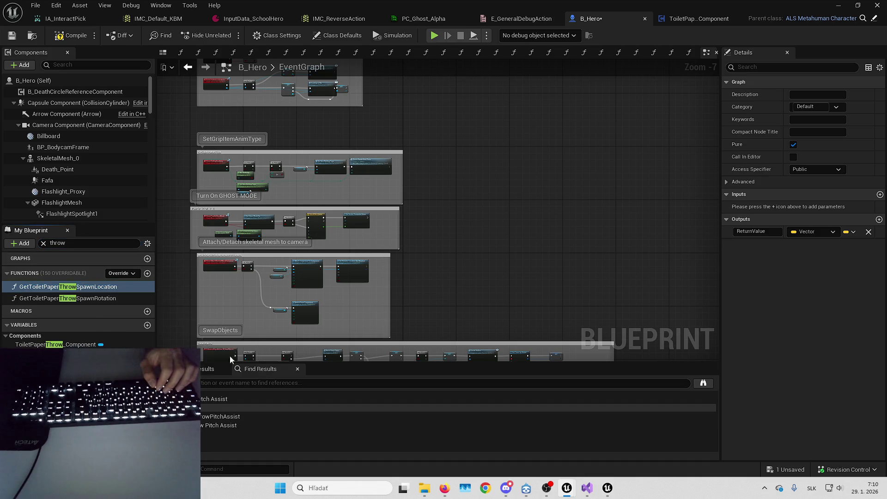
{"action": "double_click", "coordinate": [271, 426]}
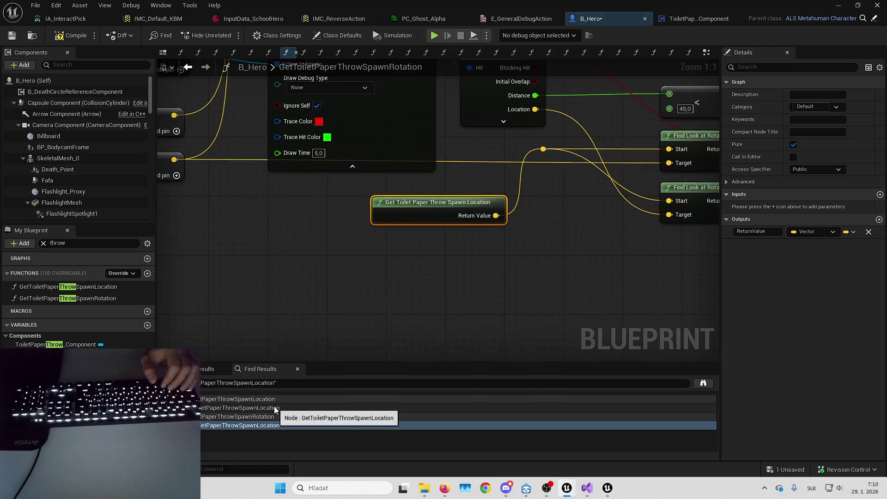
{"action": "scroll", "coordinate": [364, 267], "scroll_direction": "down", "scroll_amount": 3}
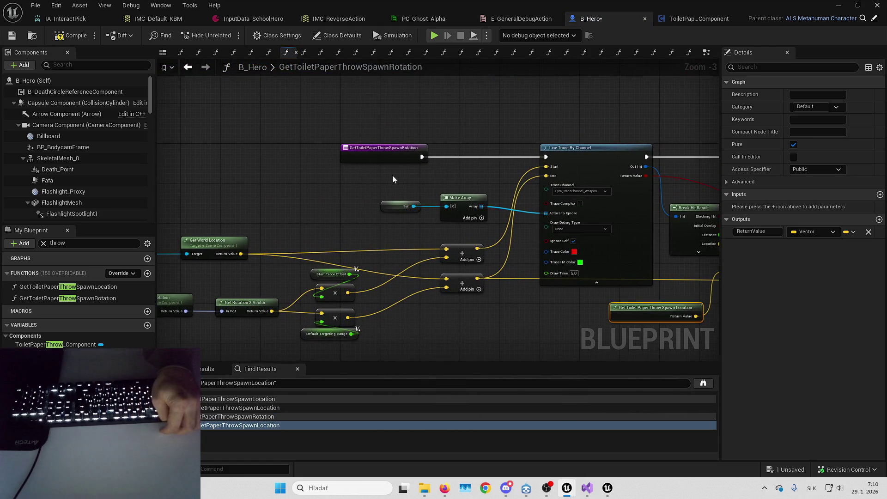
{"action": "mouse_move", "coordinate": [395, 169]}
{"action": "left_mouse_down"}
{"action": "mouse_move", "coordinate": [334, 172]}
{"action": "mouse_move", "coordinate": [335, 185]}
{"action": "left_mouse_up"}
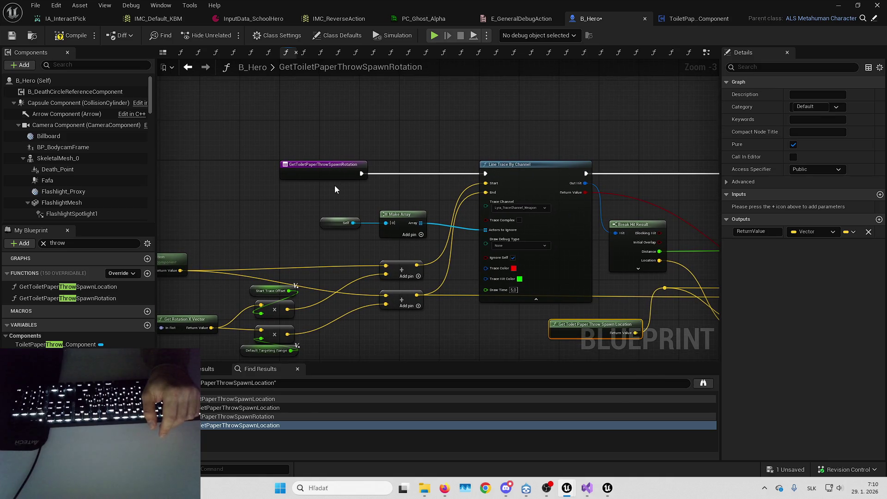
Find references to GetToiletPaperThrowSpawnRotation, including a search across all blueprints
{"action": "right_click", "coordinate": [320, 170]}
{"action": "mouse_move", "coordinate": [386, 268]}
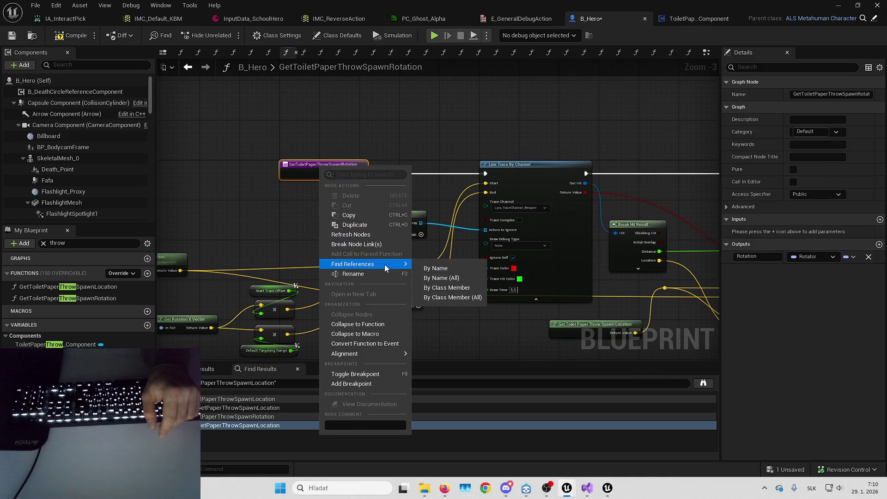
{"action": "left_click", "coordinate": [456, 272]}
{"action": "left_click_drag", "start_coordinate": [422, 346], "coordinate": [366, 322]}
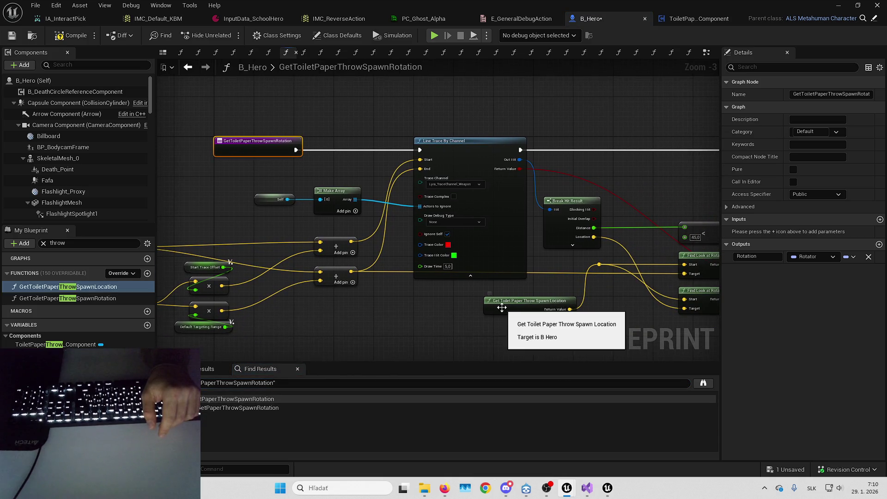
{"action": "right_click", "coordinate": [262, 147]}
{"action": "mouse_move", "coordinate": [332, 245]}
{"action": "left_click", "coordinate": [393, 262]}
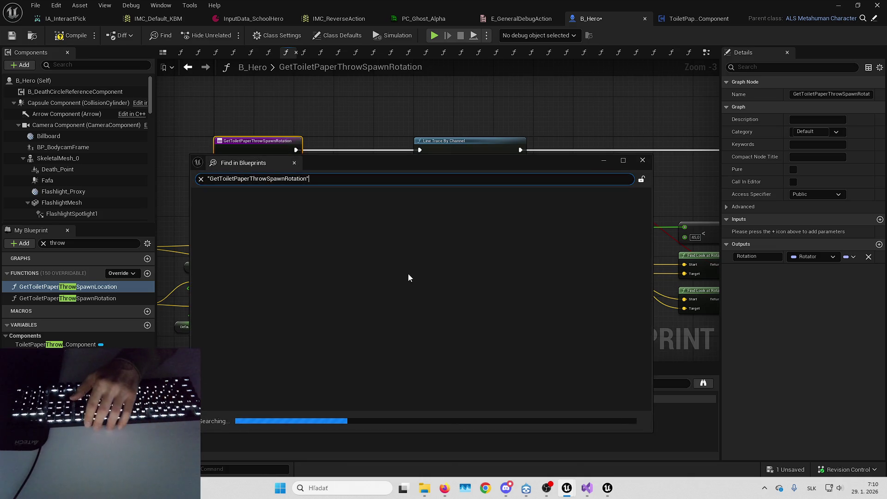
{"action": "left_click", "coordinate": [643, 160]}
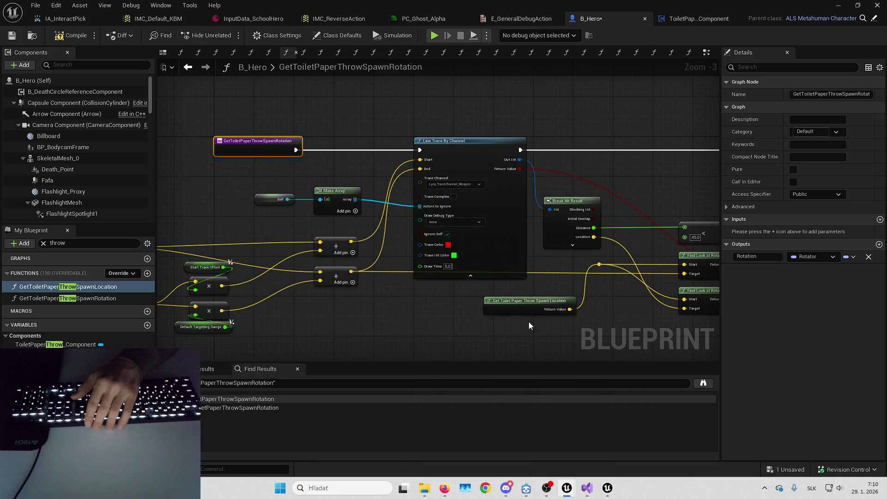
Search all blueprints for references to GetToiletPaperThrowSpawnLocation
{"action": "right_click", "coordinate": [513, 304]}
{"action": "mouse_move", "coordinate": [576, 152]}
{"action": "left_click", "coordinate": [643, 162]}
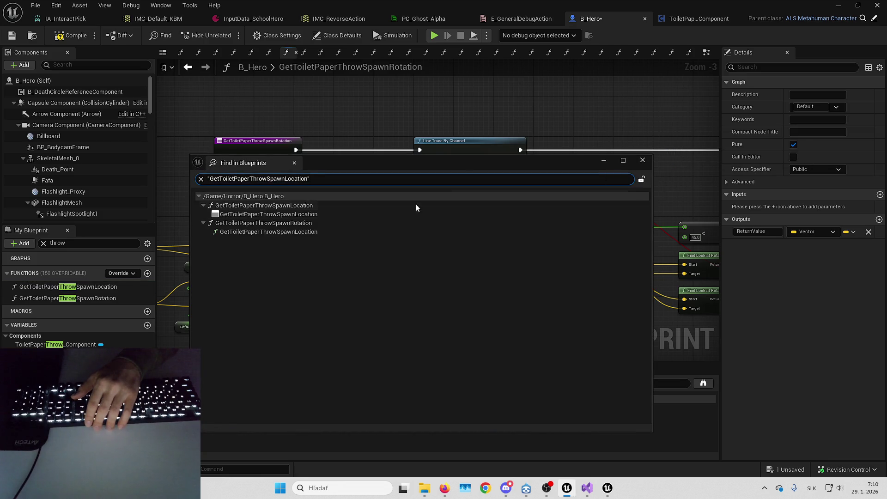
{"action": "left_click", "coordinate": [644, 161]}
{"action": "scroll", "coordinate": [372, 164], "scroll_direction": "down", "scroll_amount": 3}
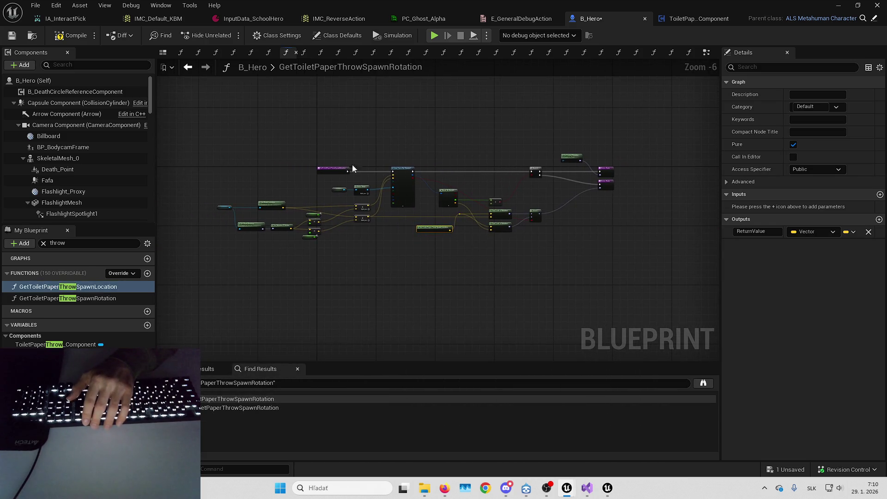
Delete the GetToiletPaperThrowSpawnLocation function from B_Hero and clear the members filter
{"action": "left_click", "coordinate": [110, 300]}
{"action": "left_click", "coordinate": [115, 288]}
{"action": "left_click", "coordinate": [110, 299]}
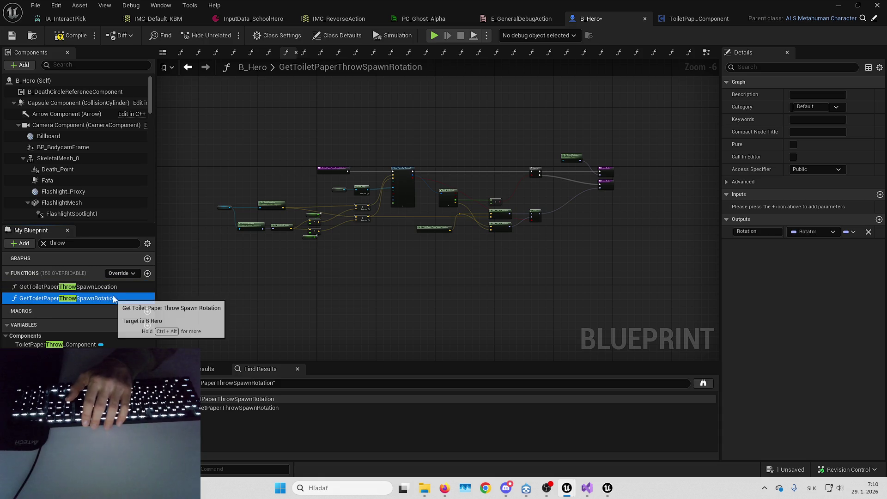
{"action": "double_click", "coordinate": [115, 287]}
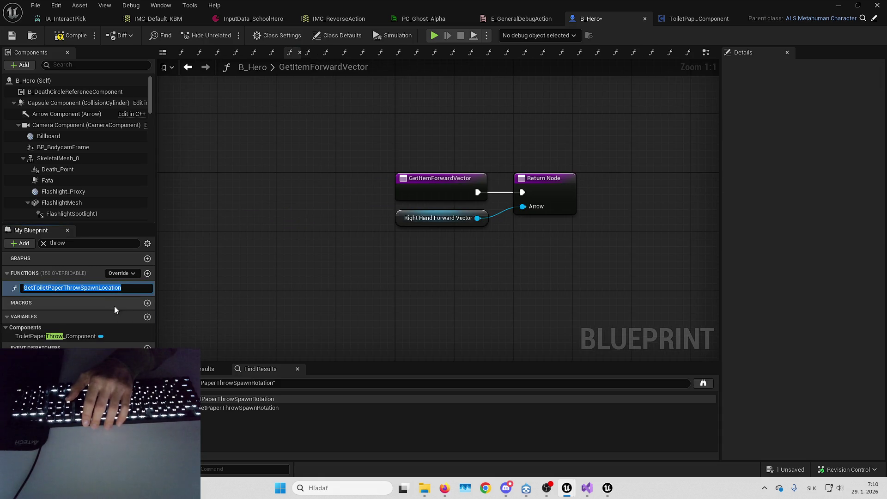
{"action": "left_click_drag", "start_coordinate": [236, 303], "coordinate": [239, 310]}
{"action": "double_click", "coordinate": [125, 287]}
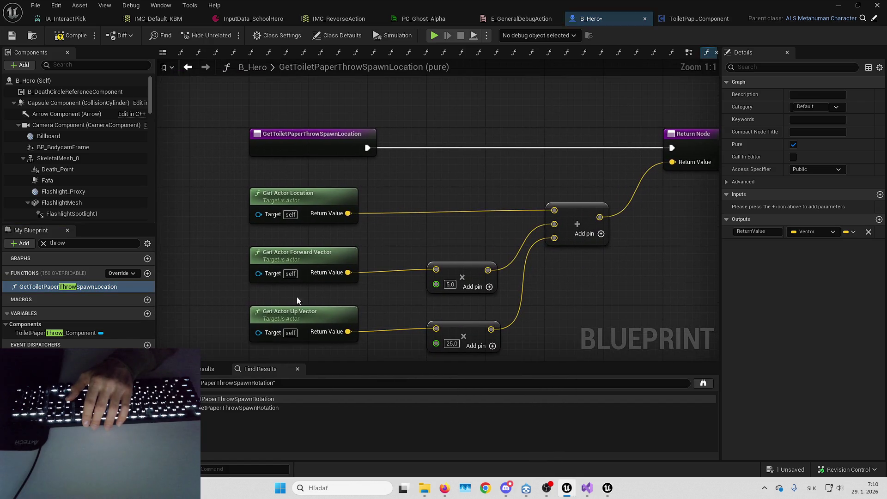
{"action": "key", "text": "Delete"}
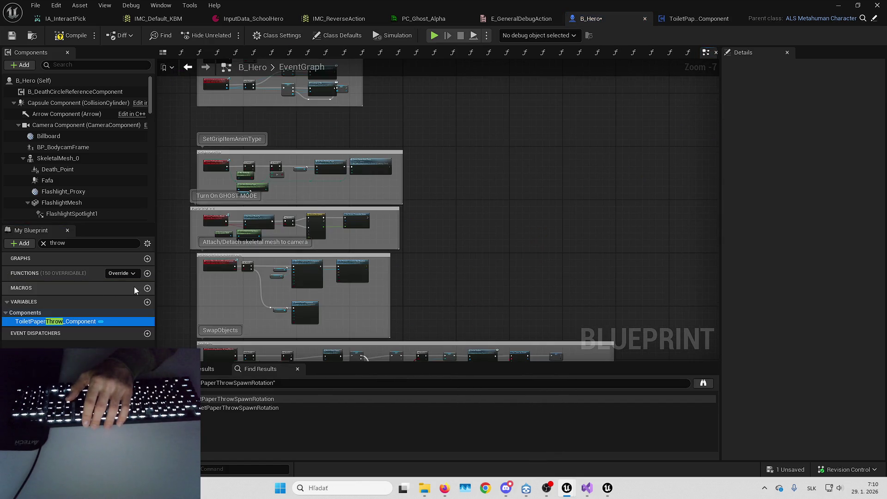
{"action": "left_click", "coordinate": [43, 243]}
{"action": "scroll", "coordinate": [340, 218], "scroll_direction": "up", "scroll_amount": 3}
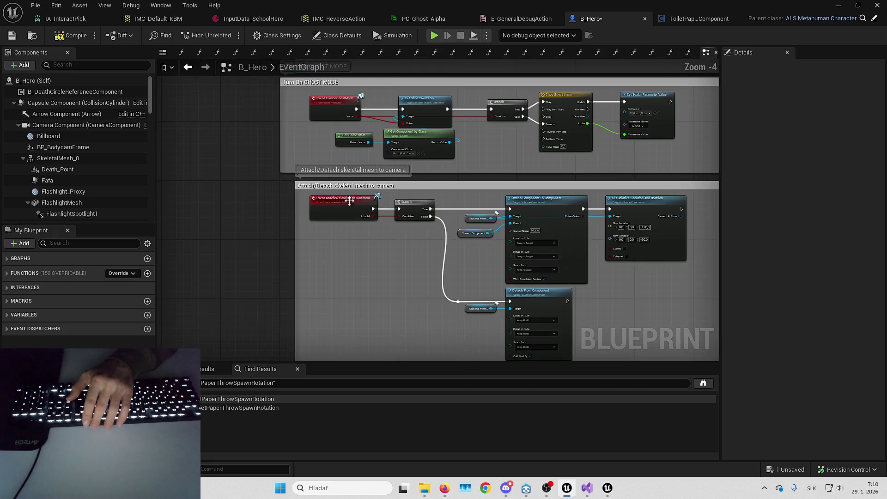
{"action": "scroll", "coordinate": [369, 220], "scroll_direction": "down", "scroll_amount": 3}
{"action": "scroll", "coordinate": [302, 152], "scroll_direction": "up", "scroll_amount": 5}
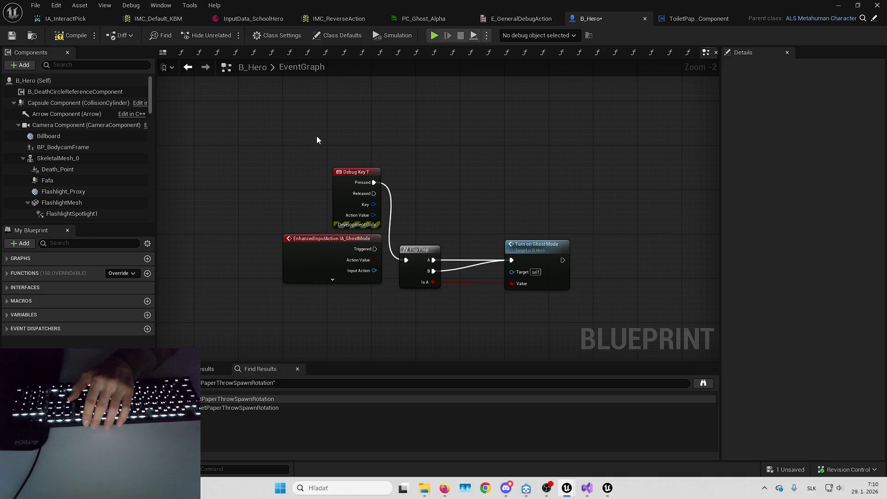
{"action": "left_click", "coordinate": [507, 18]}
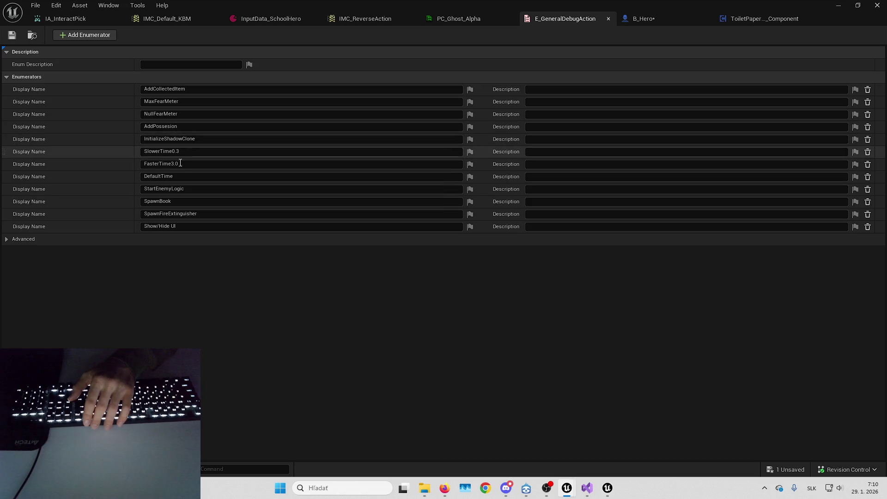
Add a thirteenth enumerator named 'Turn On/Off GhostMode' and save E_GeneralDebugAction
{"action": "left_click", "coordinate": [98, 35]}
{"action": "left_click", "coordinate": [200, 239]}
{"action": "type", "text": "Turn"}
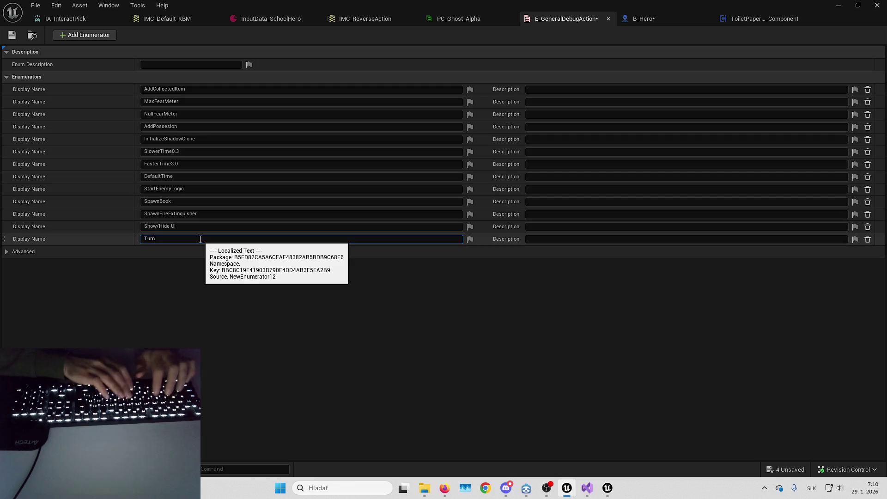
{"action": "type", "text": "On"}
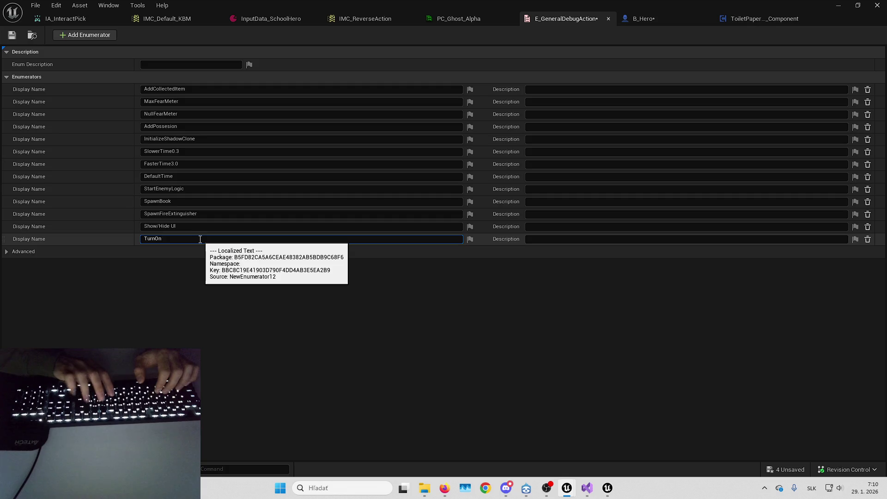
{"action": "type", "text": "/Off GhostMode"}
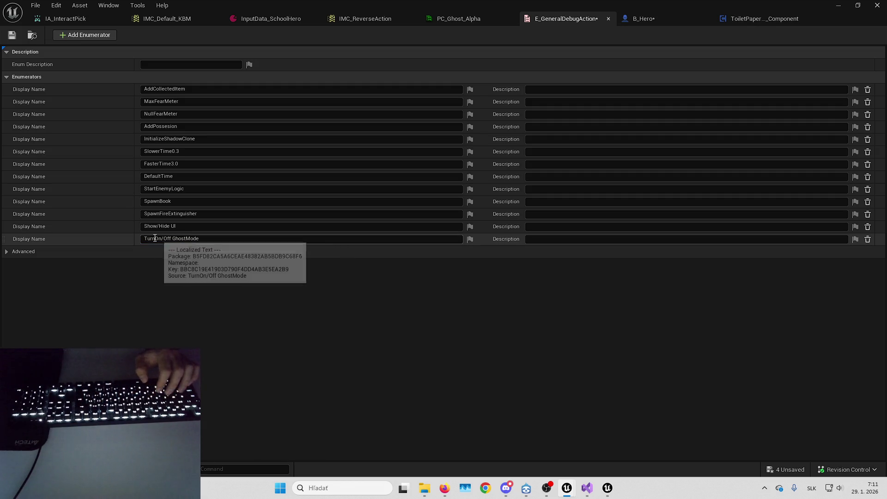
{"action": "key", "text": "Return"}
{"action": "left_click", "coordinate": [154, 238]}
{"action": "key", "text": "Return"}
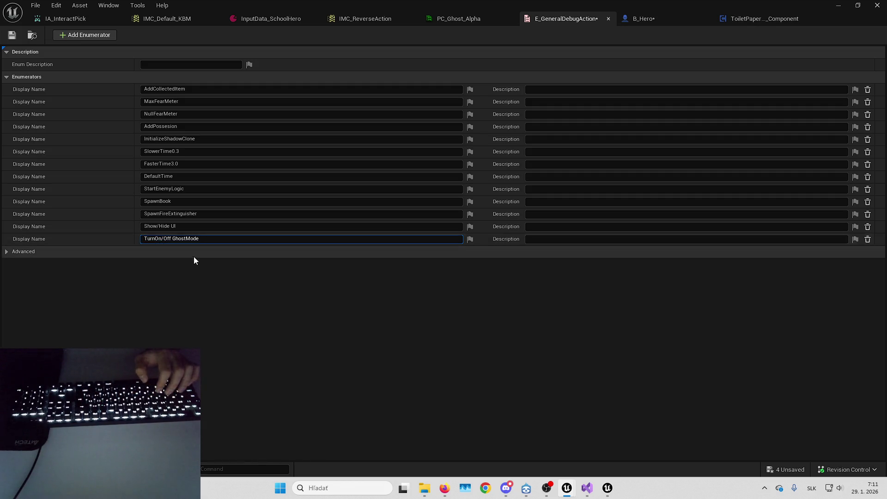
{"action": "left_click", "coordinate": [21, 35]}
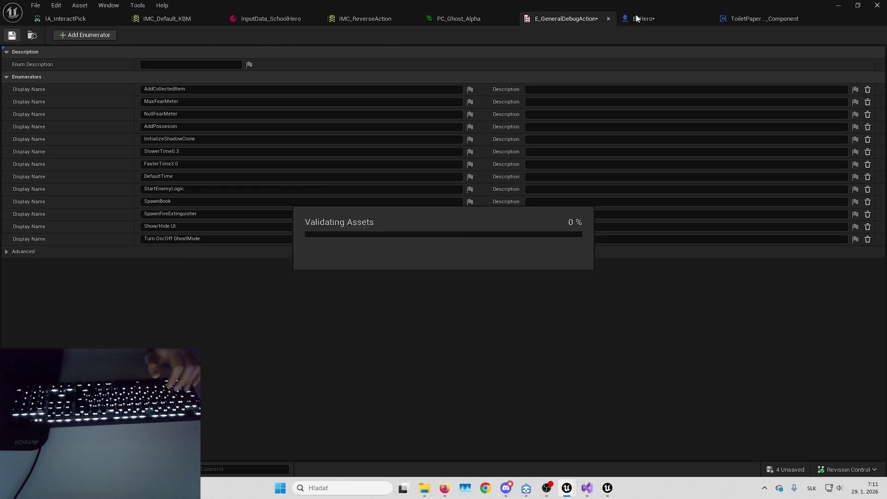
{"action": "left_click", "coordinate": [765, 18]}
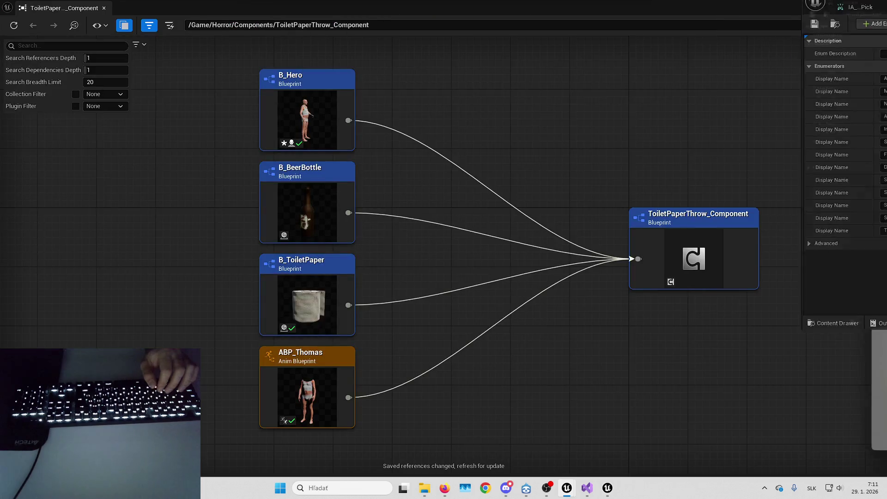
Find 'general debug' in the Horror content and open the W_GeneralDebugMenu widget blueprint
{"action": "left_click", "coordinate": [877, 5]}
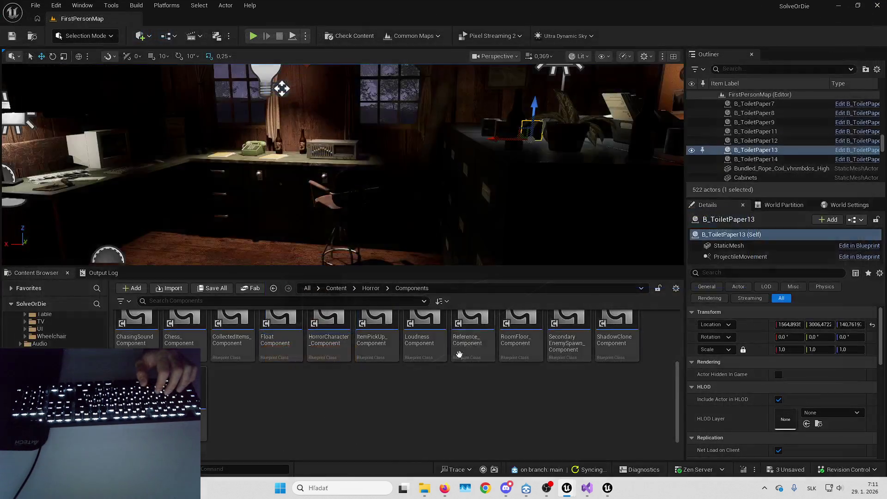
{"action": "left_click", "coordinate": [370, 288]}
{"action": "left_click", "coordinate": [370, 301]}
{"action": "type", "text": "general de"}
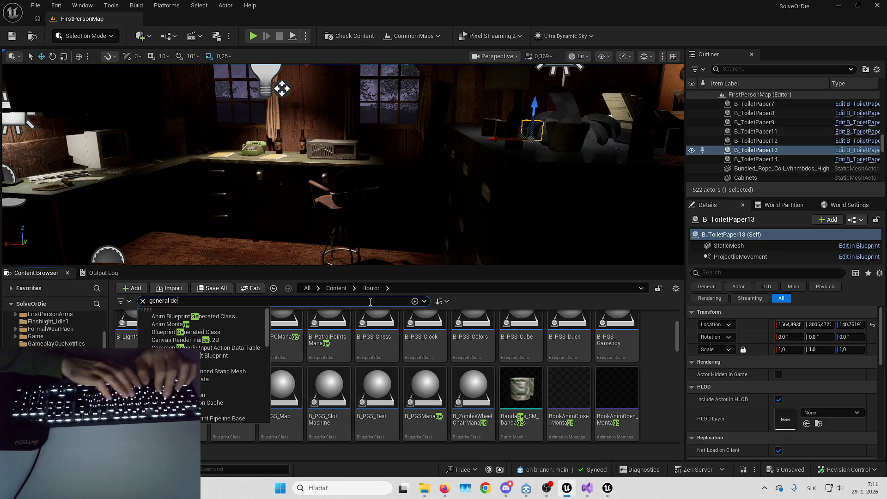
{"action": "type", "text": "bug"}
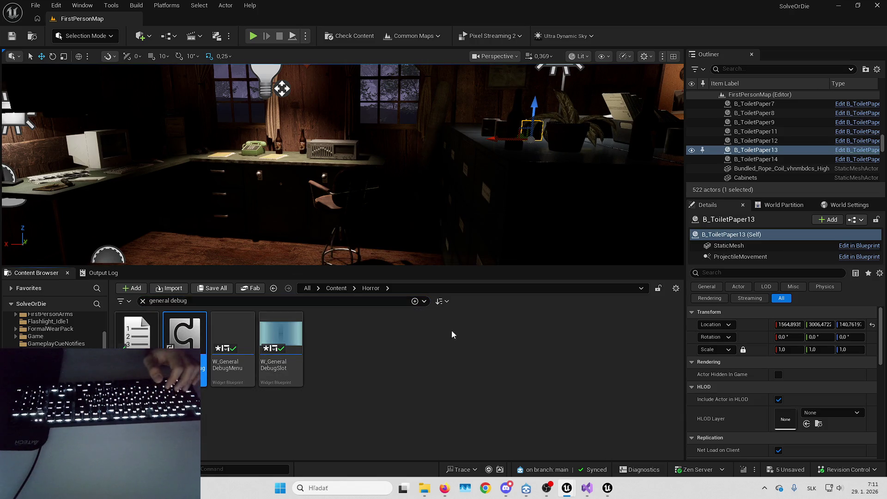
{"action": "left_click", "coordinate": [246, 342]}
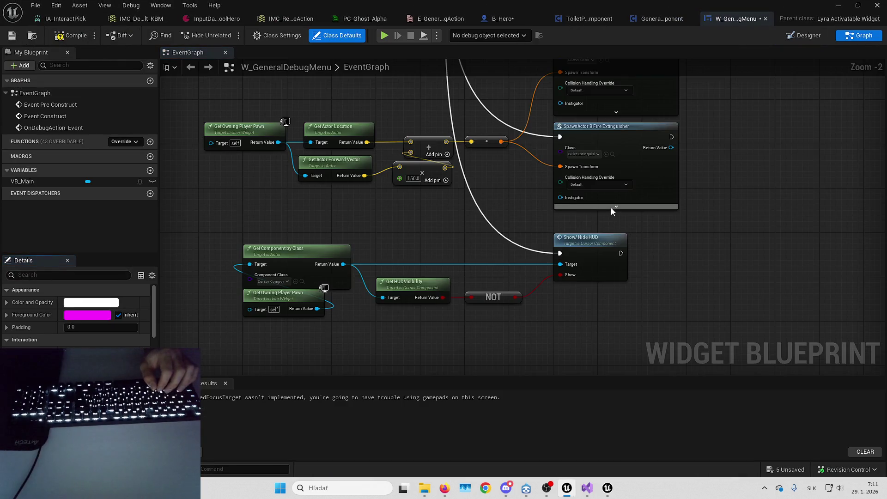
{"action": "left_click", "coordinate": [691, 19]}
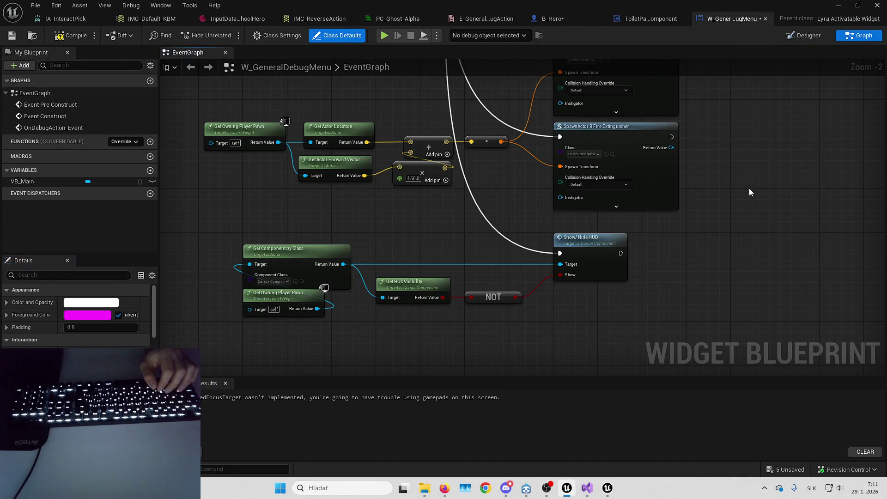
{"action": "scroll", "coordinate": [770, 251], "scroll_direction": "down", "scroll_amount": 3}
{"action": "scroll", "coordinate": [614, 274], "scroll_direction": "up", "scroll_amount": 3}
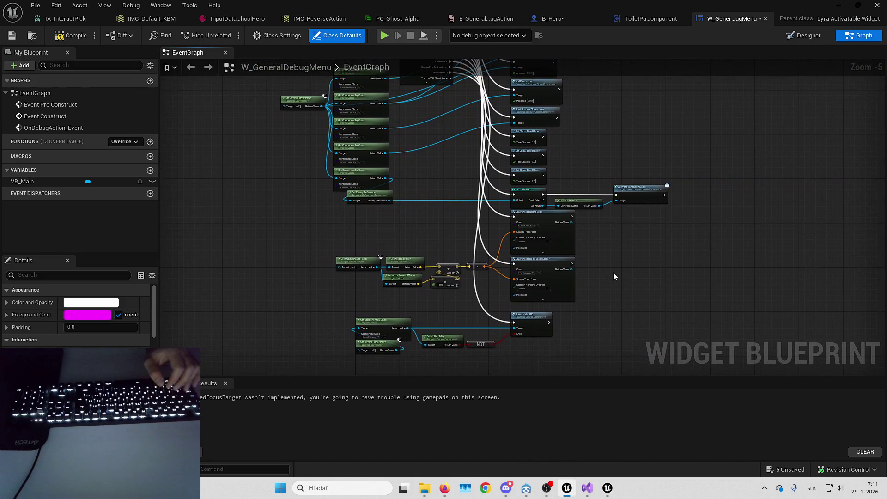
{"action": "mouse_move", "coordinate": [598, 264]}
{"action": "left_mouse_down"}
{"action": "mouse_move", "coordinate": [464, 257]}
{"action": "mouse_move", "coordinate": [504, 240]}
{"action": "left_mouse_up"}
{"action": "mouse_move", "coordinate": [443, 227]}
{"action": "left_mouse_down"}
{"action": "mouse_move", "coordinate": [484, 147]}
{"action": "mouse_move", "coordinate": [465, 229]}
{"action": "left_mouse_up"}
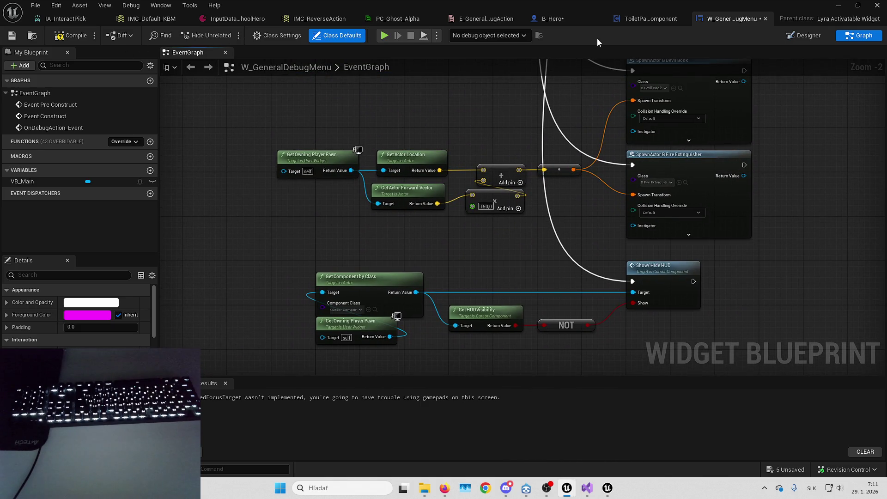
Add a Get Game State node feeding a Get Component by Class set to Ghost World Component
{"action": "left_click", "coordinate": [557, 17]}
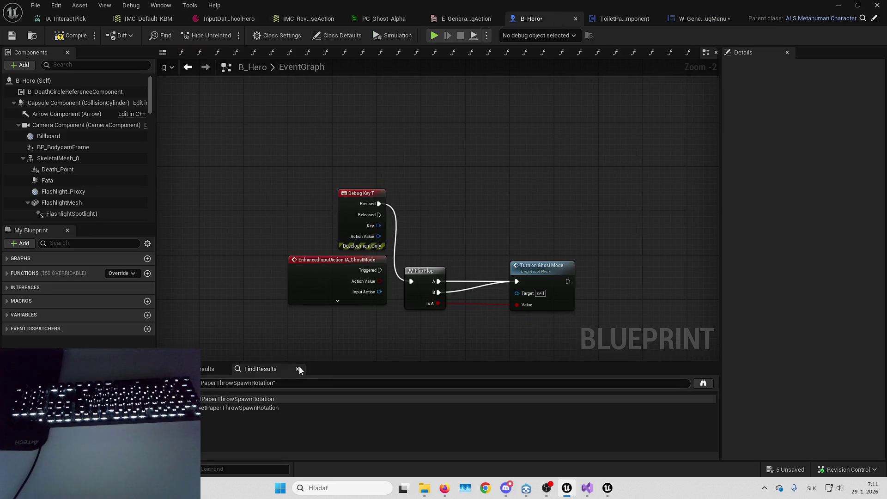
{"action": "key", "text": "ctrl+Tab"}
{"action": "mouse_move", "coordinate": [302, 313]}
{"action": "left_mouse_down"}
{"action": "mouse_move", "coordinate": [311, 277]}
{"action": "mouse_move", "coordinate": [376, 277]}
{"action": "left_mouse_up"}
{"action": "right_click", "coordinate": [376, 277]}
{"action": "type", "text": "get game state"}
{"action": "key", "text": "Return"}
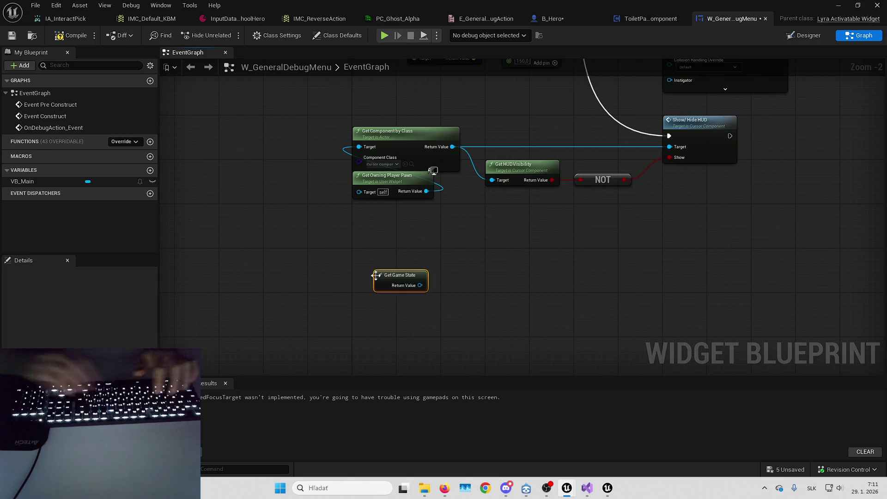
{"action": "key", "text": "ctrl+c"}
{"action": "key", "text": "ctrl+v"}
{"action": "left_click_drag", "start_coordinate": [420, 285], "coordinate": [436, 247]}
{"action": "left_click", "coordinate": [455, 265]}
{"action": "type", "text": "ghost world"}
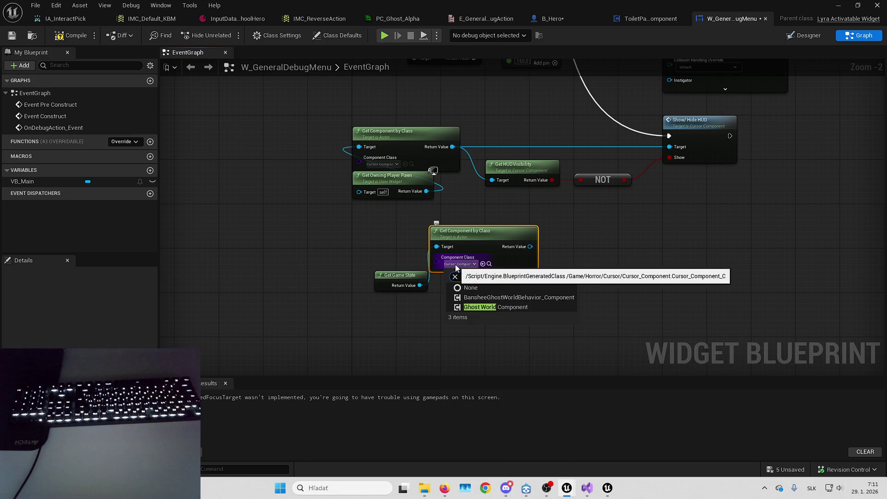
{"action": "key", "text": "Return"}
Add Get and Set Ghost World On nodes, inverting the value through a NOT
{"action": "left_click_drag", "start_coordinate": [393, 286], "coordinate": [443, 290]}
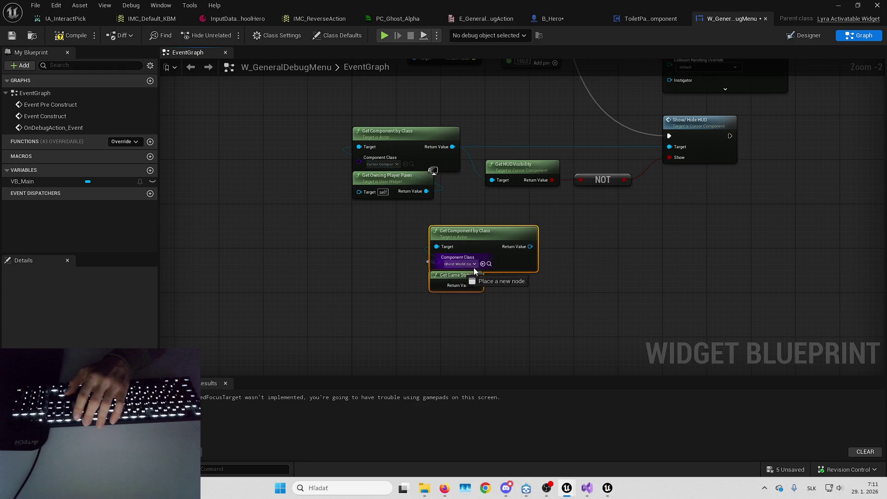
{"action": "mouse_move", "coordinate": [477, 245]}
{"action": "left_mouse_down"}
{"action": "mouse_move", "coordinate": [414, 267]}
{"action": "mouse_move", "coordinate": [395, 263]}
{"action": "left_mouse_up"}
{"action": "left_click_drag", "start_coordinate": [483, 270], "coordinate": [479, 270]}
{"action": "type", "text": "ghos"}
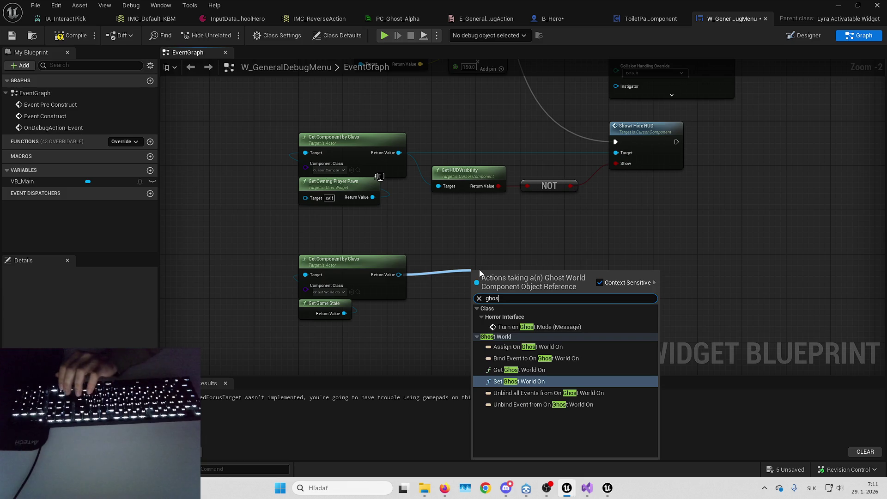
{"action": "key", "text": "Return"}
{"action": "left_click_drag", "start_coordinate": [399, 275], "coordinate": [440, 285]}
{"action": "type", "text": "get ghost"}
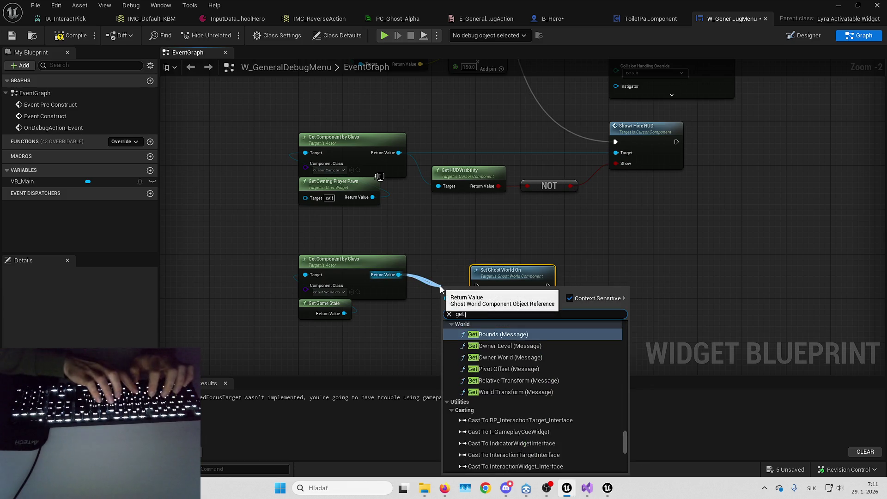
{"action": "key", "text": "Return"}
{"action": "left_click_drag", "start_coordinate": [541, 273], "coordinate": [681, 219]}
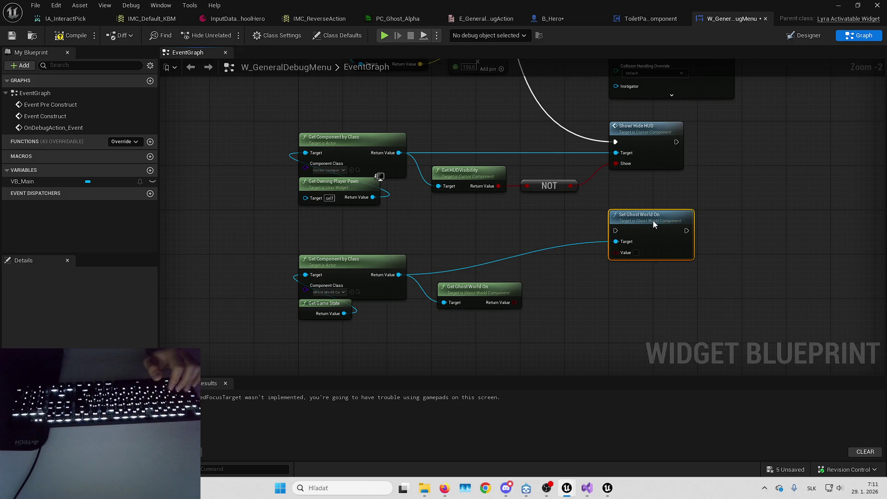
{"action": "left_click", "coordinate": [549, 185]}
{"action": "left_click_drag", "start_coordinate": [514, 300], "coordinate": [514, 300]}
{"action": "left_click", "coordinate": [466, 173]}
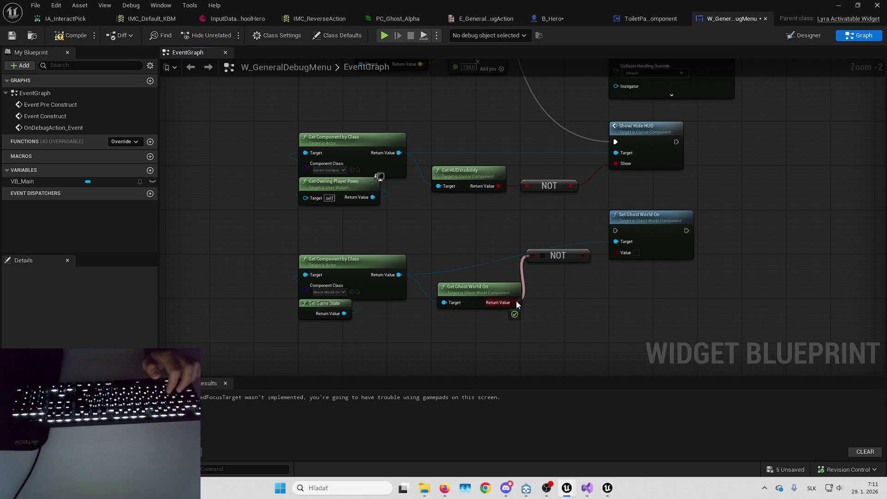
{"action": "left_click_drag", "start_coordinate": [574, 254], "coordinate": [624, 256]}
Tidy the nodes, run them from the ghost-mode debug action, and save all blueprints
{"action": "left_click_drag", "start_coordinate": [474, 290], "coordinate": [472, 275]}
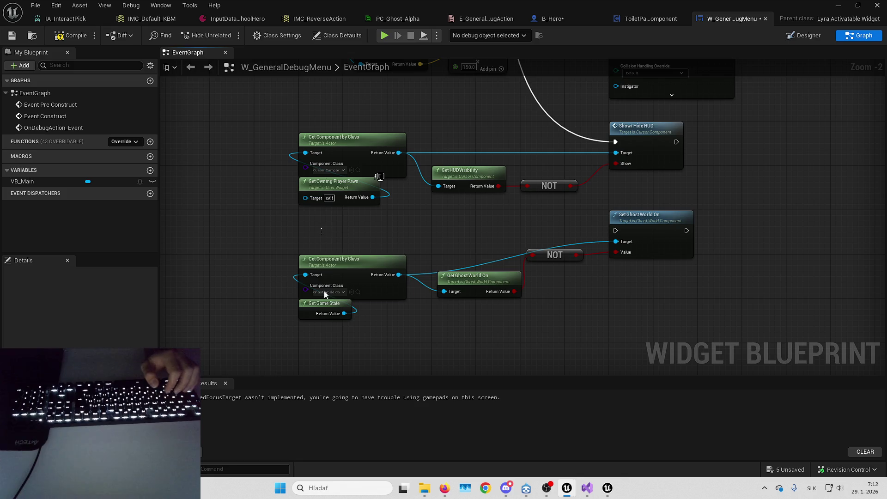
{"action": "left_click_drag", "start_coordinate": [366, 263], "coordinate": [365, 230]}
{"action": "left_click", "coordinate": [440, 227]}
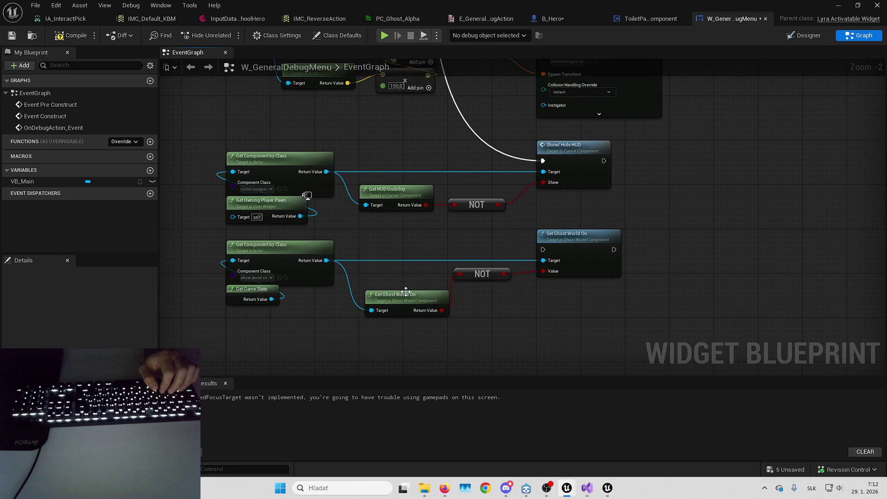
{"action": "left_click_drag", "start_coordinate": [406, 292], "coordinate": [400, 278]}
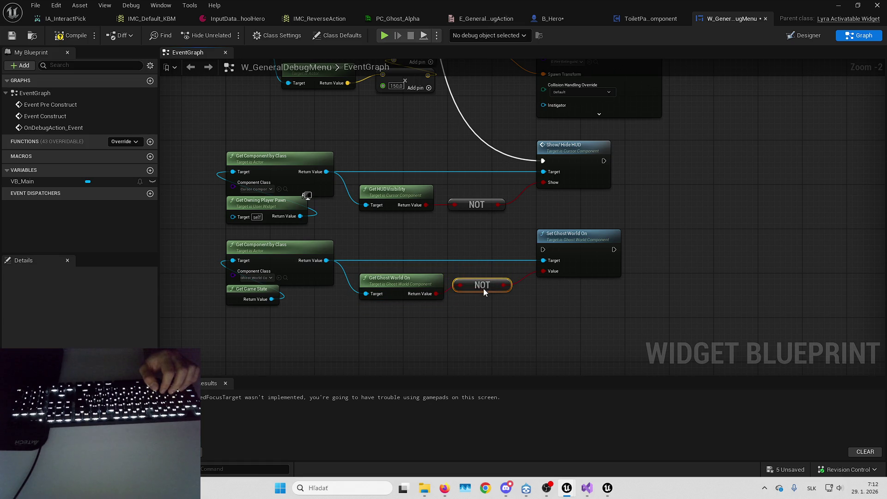
{"action": "left_click", "coordinate": [455, 278]}
{"action": "scroll", "coordinate": [479, 221], "scroll_direction": "down", "scroll_amount": 1}
{"action": "mouse_move", "coordinate": [488, 158]}
{"action": "left_mouse_down"}
{"action": "mouse_move", "coordinate": [621, 418]}
{"action": "mouse_move", "coordinate": [615, 304]}
{"action": "left_mouse_up"}
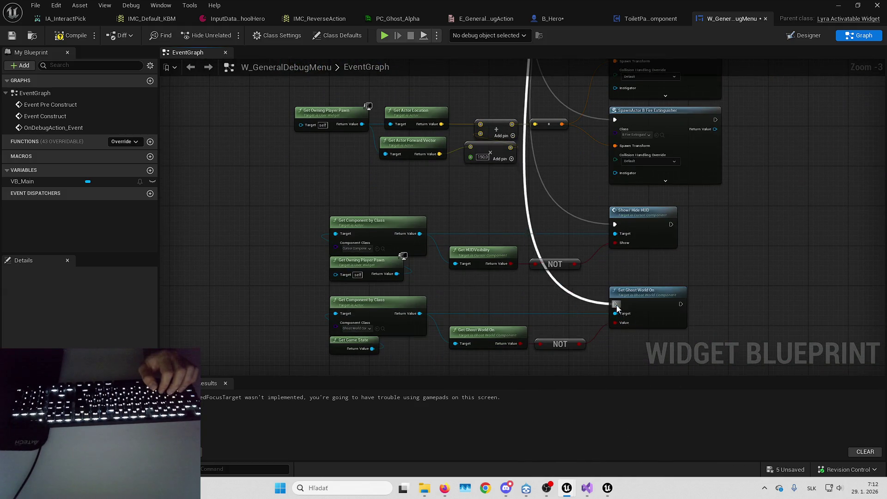
{"action": "key", "text": "ctrl+shift+s"}
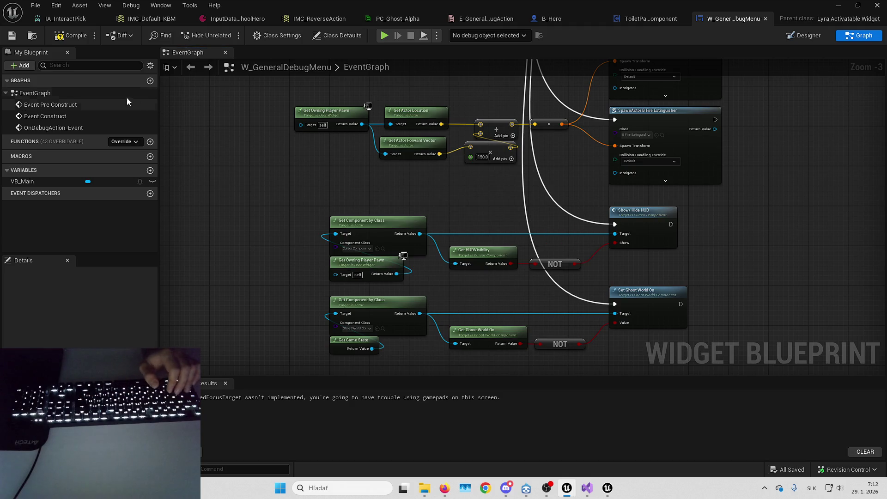
{"action": "left_click", "coordinate": [838, 5]}
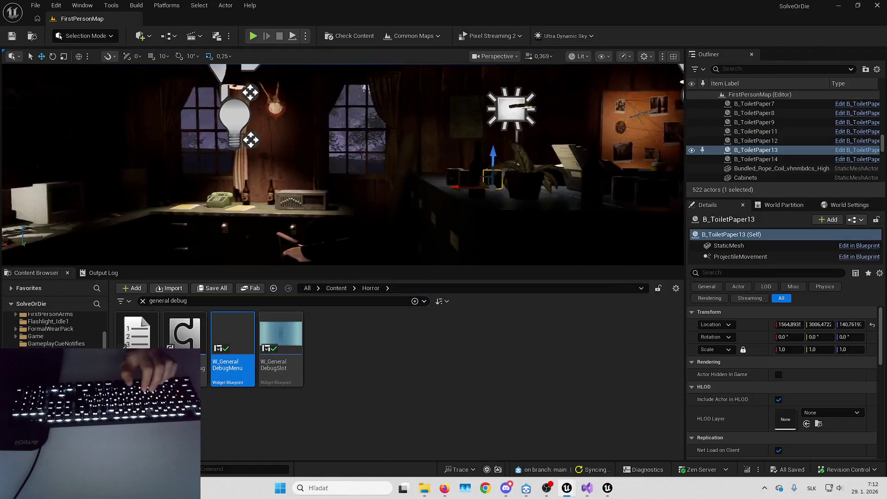
Play L_Playground full screen, open the Tab debug menu, toggle ghost mode, then stop
{"action": "left_click", "coordinate": [142, 300]}
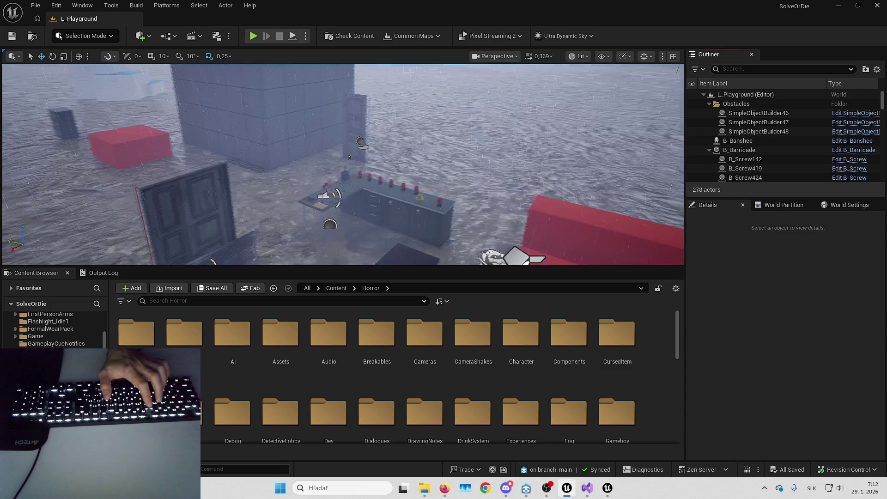
{"action": "key", "text": "alt+p"}
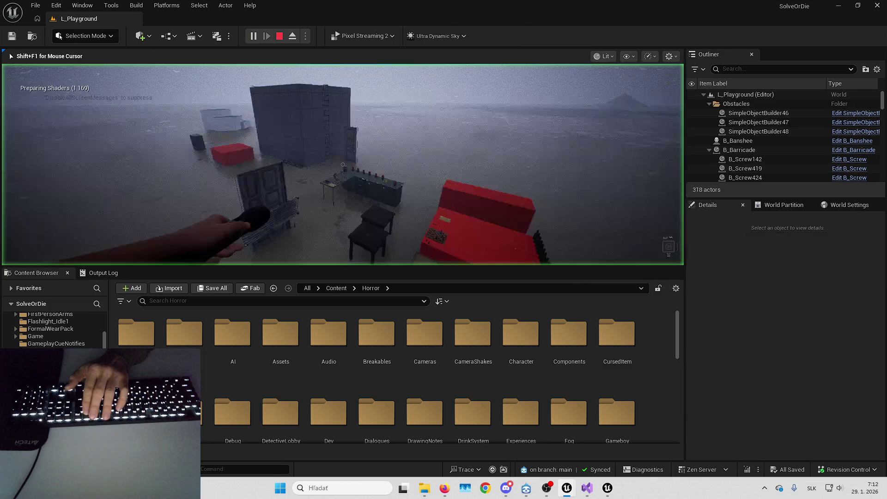
{"action": "key", "text": "F11"}
{"action": "key", "text": "s"}
{"action": "key", "text": "w"}
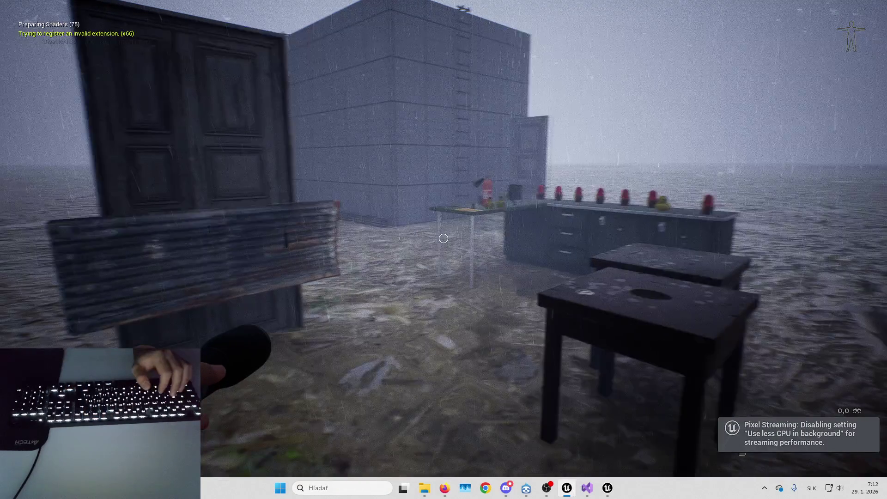
{"action": "key", "text": "Tab"}
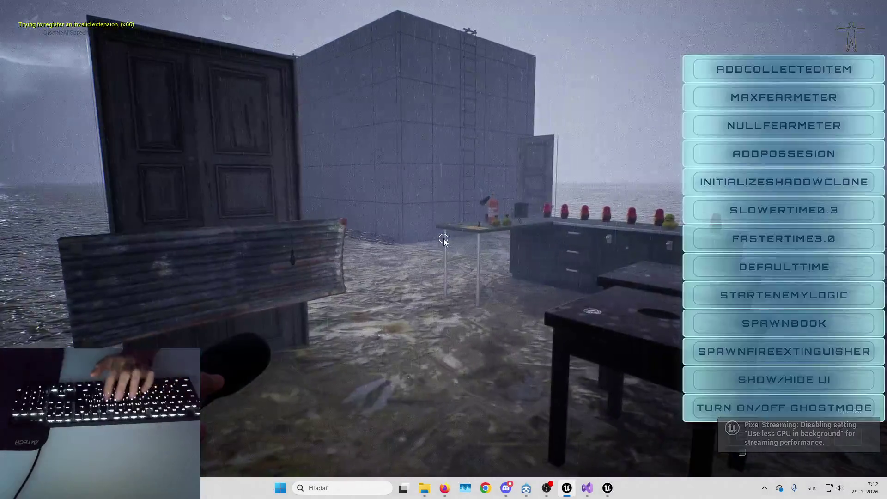
{"action": "key", "text": "p"}
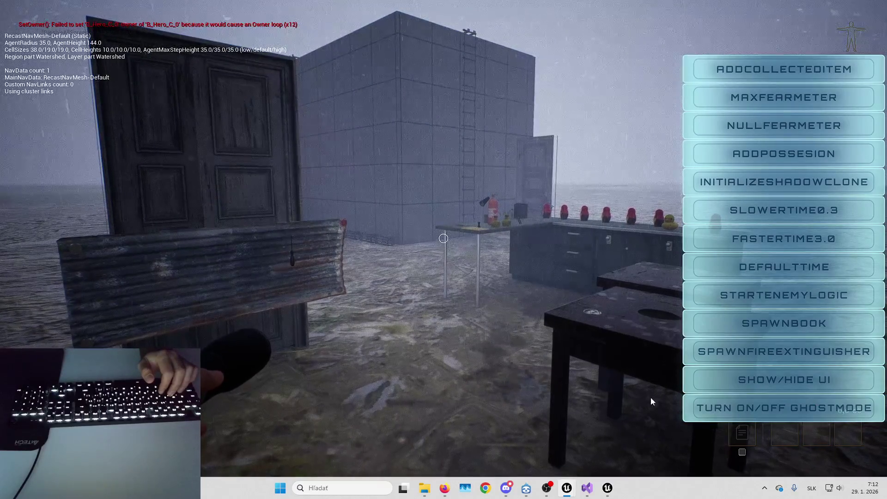
{"action": "left_click", "coordinate": [750, 405]}
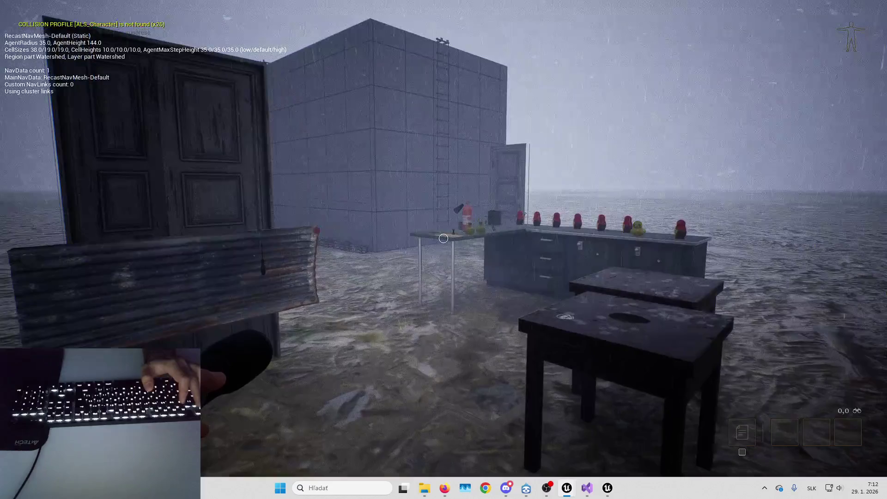
{"action": "key", "text": "Escape"}
Switch back to the B_Hero blueprint and box-select the Turn on Ghost Mode node
{"action": "mouse_move", "coordinate": [567, 488]}
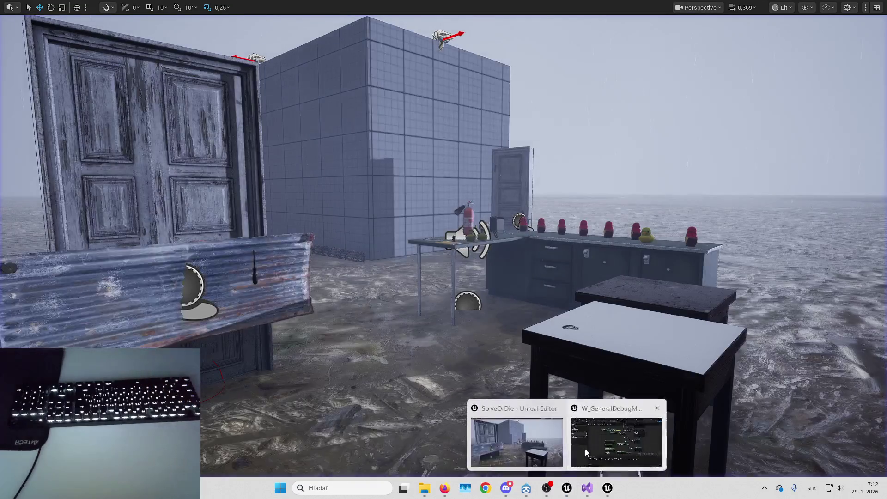
{"action": "left_click", "coordinate": [586, 453]}
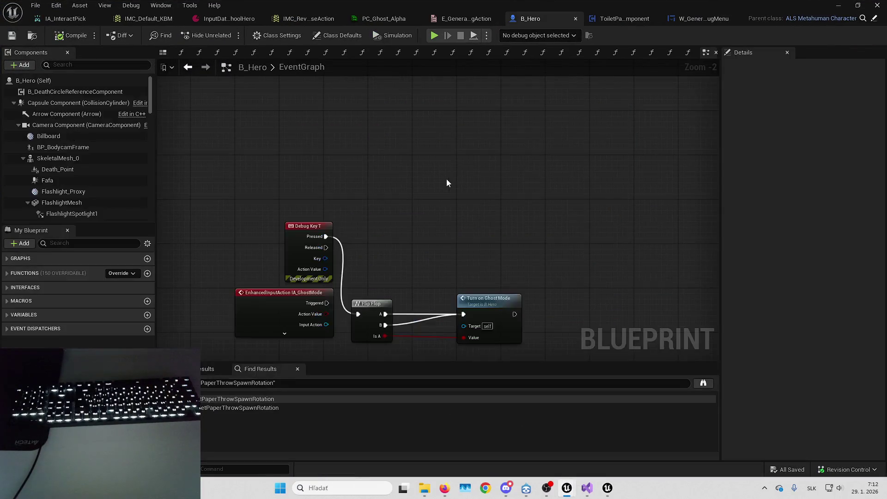
{"action": "mouse_move", "coordinate": [499, 187]}
{"action": "left_mouse_down"}
{"action": "mouse_move", "coordinate": [564, 246]}
{"action": "mouse_move", "coordinate": [574, 239]}
{"action": "left_mouse_up"}
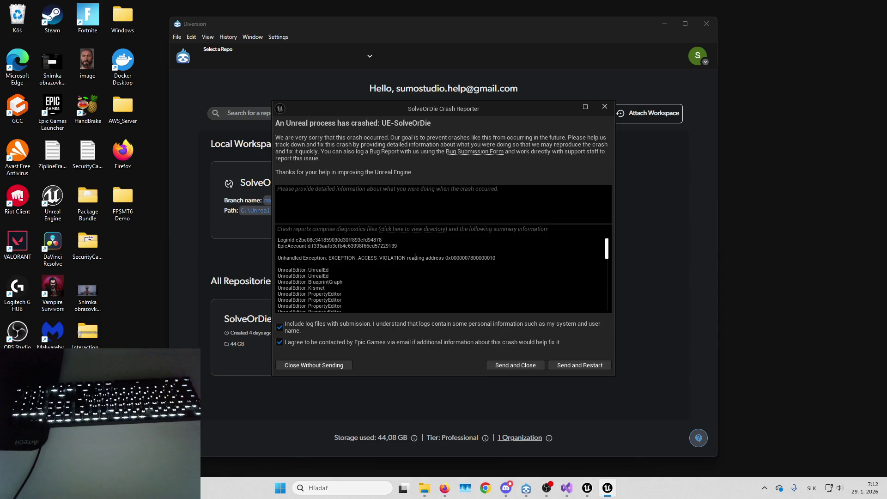
Close the crash report without sending and, after relaunch, open the B_Hero blueprint graph
{"action": "scroll", "coordinate": [415, 256], "scroll_direction": "down", "scroll_amount": 10}
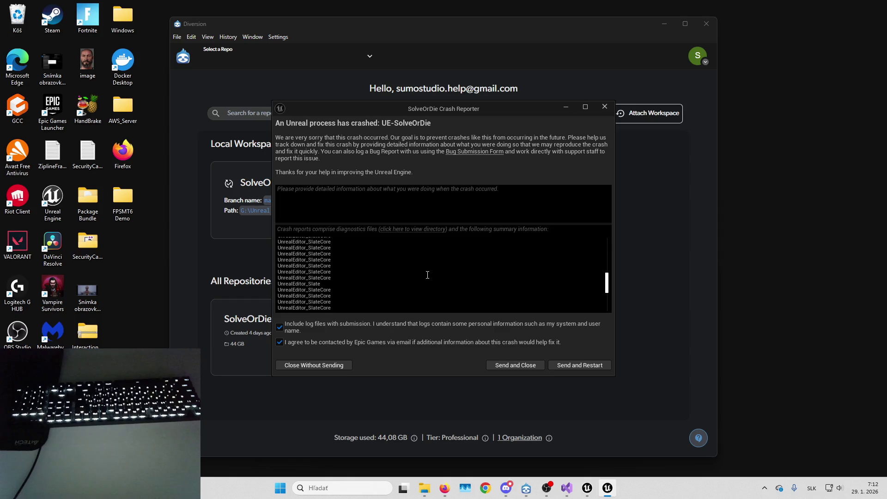
{"action": "left_click", "coordinate": [580, 365]}
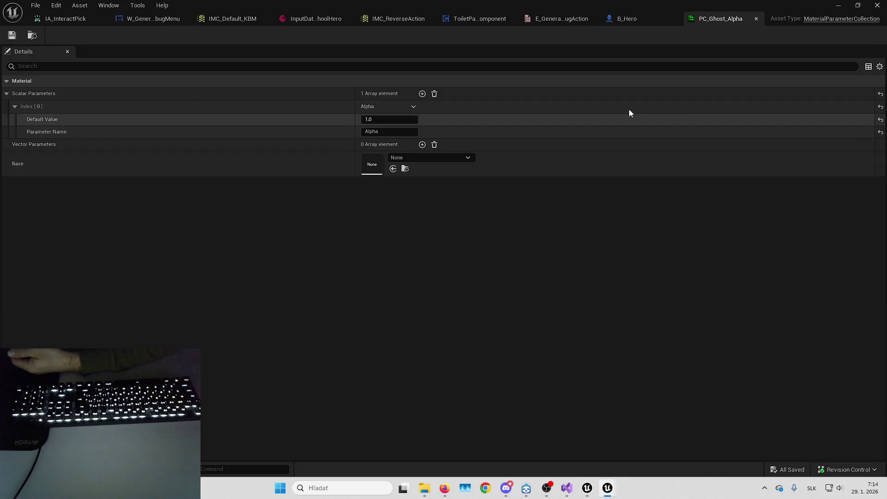
{"action": "left_click", "coordinate": [630, 20]}
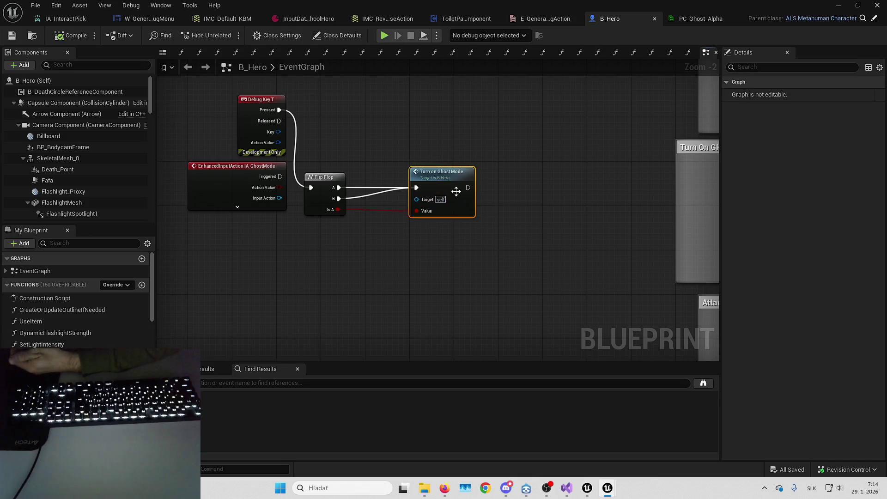
Find references to the Turn on Ghost Mode call and jump to the TurnOnGhostMode event
{"action": "scroll", "coordinate": [387, 71], "scroll_direction": "down", "scroll_amount": 5}
{"action": "left_click_drag", "start_coordinate": [446, 161], "coordinate": [445, 263]}
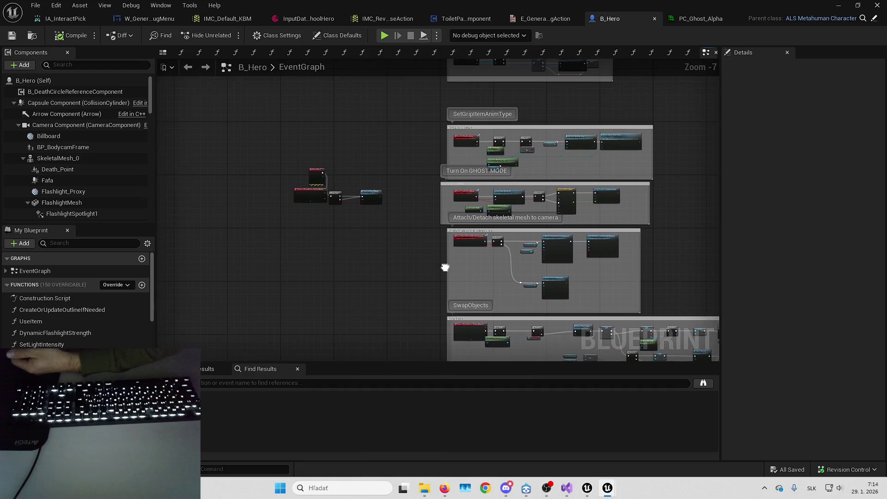
{"action": "scroll", "coordinate": [379, 191], "scroll_direction": "up", "scroll_amount": 3}
{"action": "left_click", "coordinate": [342, 184]}
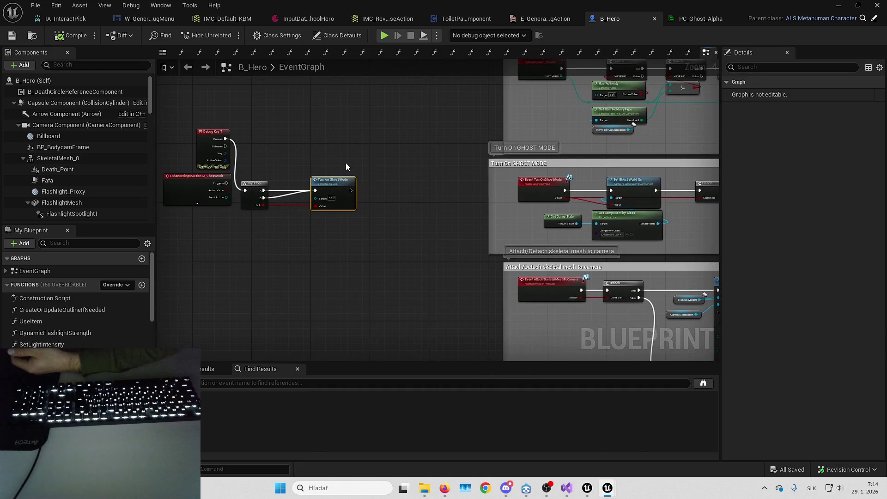
{"action": "scroll", "coordinate": [345, 163], "scroll_direction": "up", "scroll_amount": 3}
{"action": "right_click", "coordinate": [335, 198]}
{"action": "left_click", "coordinate": [404, 326]}
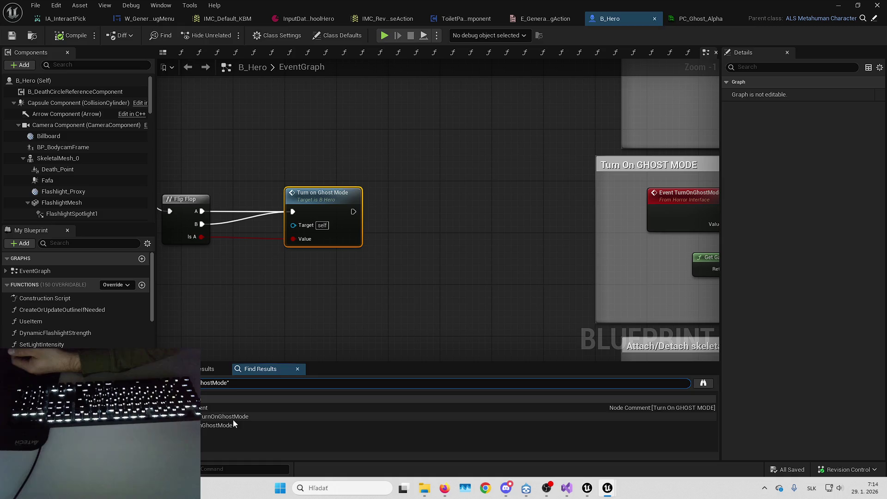
{"action": "double_click", "coordinate": [233, 417]}
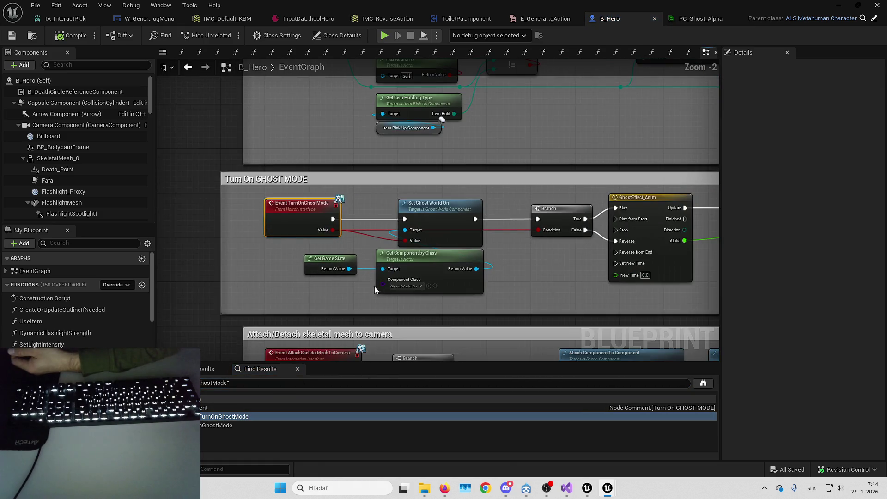
Reposition the GhostEffect_Anim and Set Scalar Parameter Value nodes in the ghost mode group
{"action": "mouse_move", "coordinate": [404, 310]}
{"action": "left_mouse_down"}
{"action": "mouse_move", "coordinate": [306, 238]}
{"action": "mouse_move", "coordinate": [315, 222]}
{"action": "left_mouse_up"}
{"action": "left_click", "coordinate": [473, 260]}
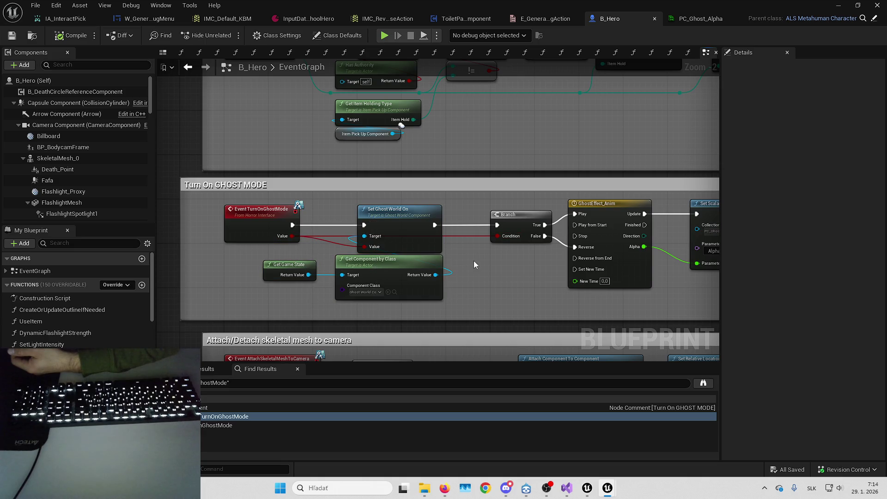
{"action": "left_click_drag", "start_coordinate": [473, 260], "coordinate": [365, 256]}
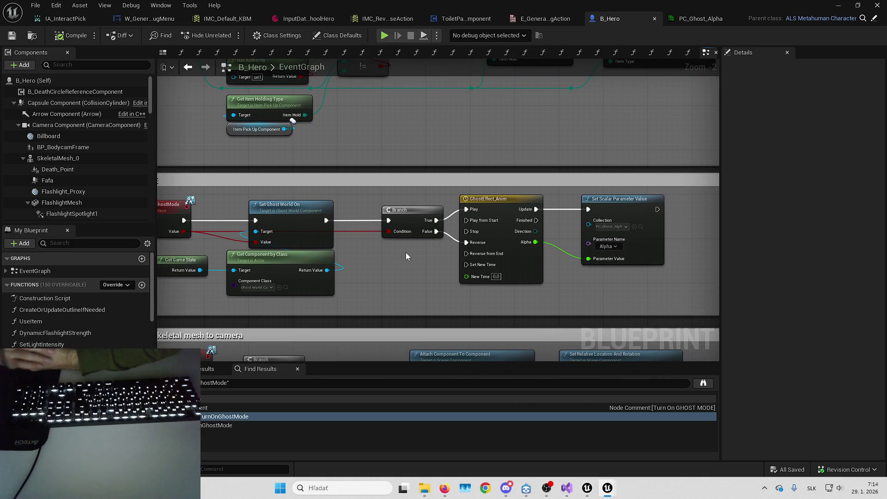
{"action": "mouse_move", "coordinate": [545, 279]}
{"action": "left_mouse_down"}
{"action": "mouse_move", "coordinate": [560, 288]}
{"action": "mouse_move", "coordinate": [512, 264]}
{"action": "mouse_move", "coordinate": [556, 291]}
{"action": "left_mouse_up"}
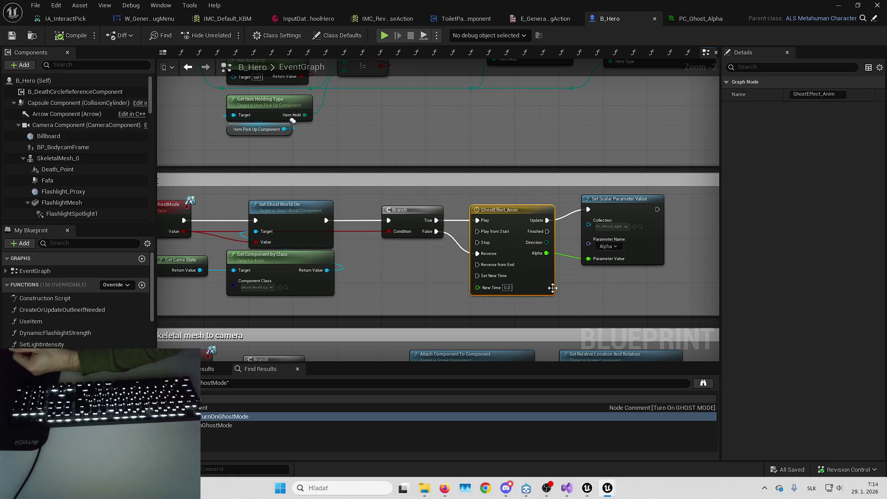
{"action": "mouse_move", "coordinate": [628, 205]}
{"action": "left_mouse_down"}
{"action": "mouse_move", "coordinate": [651, 216]}
{"action": "mouse_move", "coordinate": [539, 196]}
{"action": "left_mouse_up"}
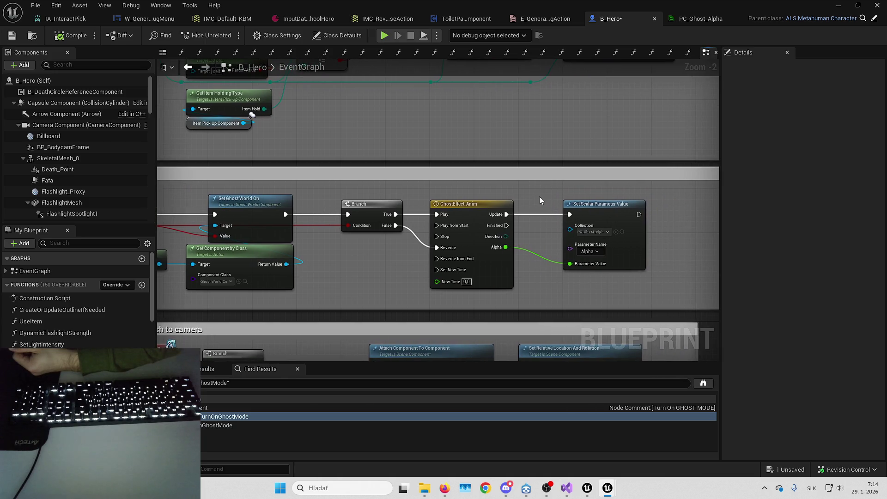
{"action": "left_click_drag", "start_coordinate": [166, 173], "coordinate": [265, 159]}
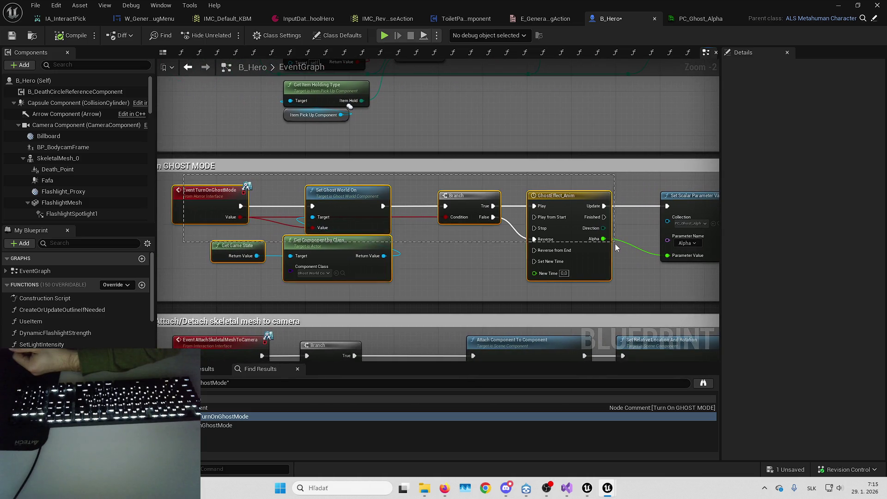
{"action": "mouse_move", "coordinate": [691, 280]}
{"action": "left_mouse_down"}
{"action": "mouse_move", "coordinate": [327, 194]}
{"action": "mouse_move", "coordinate": [169, 183]}
{"action": "left_mouse_up"}
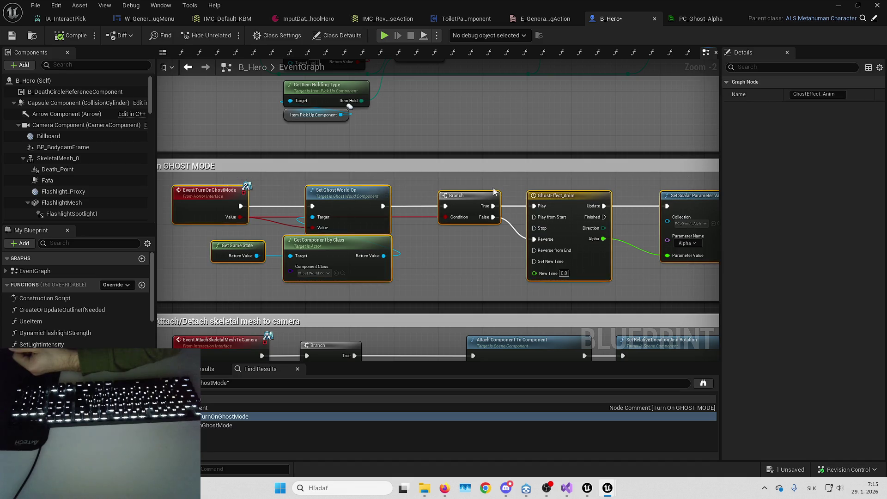
{"action": "left_click_drag", "start_coordinate": [667, 197], "coordinate": [549, 190]}
{"action": "left_click", "coordinate": [617, 222]}
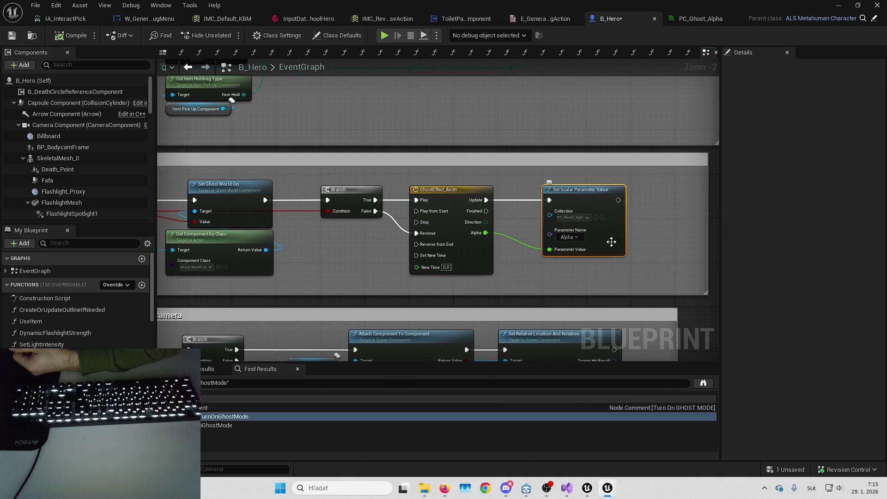
{"action": "left_click", "coordinate": [684, 217]}
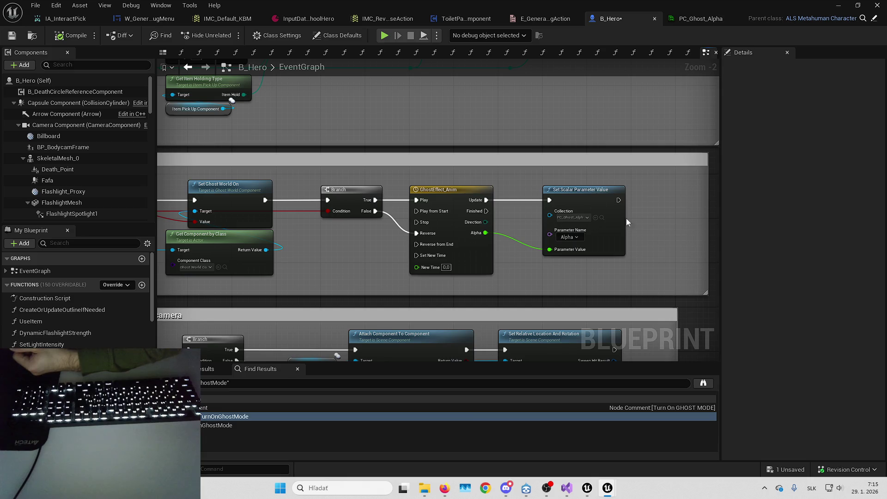
Save B_Hero from the unsaved-assets list and select the Event TurnOnGhostMode node
{"action": "left_click", "coordinate": [779, 467]}
{"action": "key", "text": "Return"}
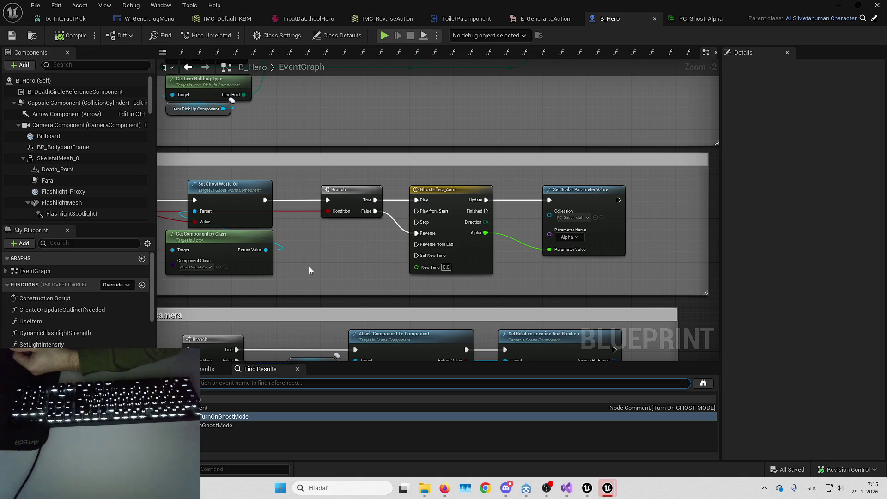
{"action": "left_click_drag", "start_coordinate": [296, 268], "coordinate": [427, 246]}
{"action": "left_click_drag", "start_coordinate": [436, 213], "coordinate": [493, 219]}
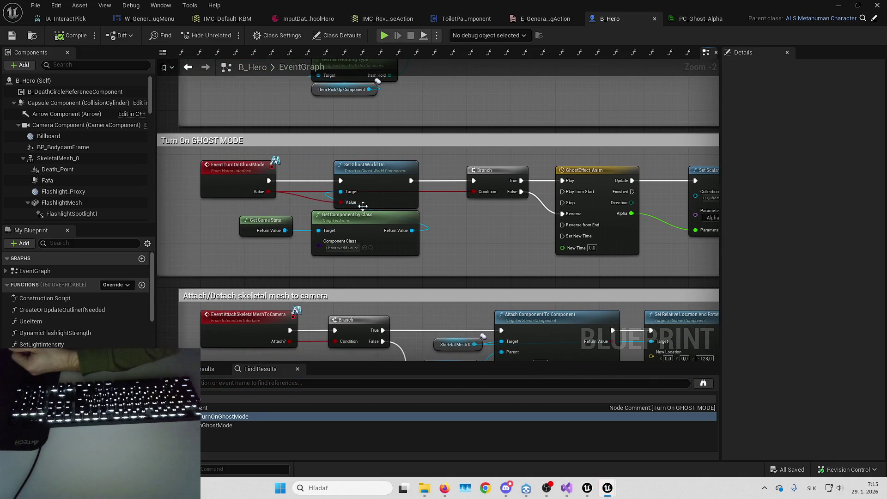
{"action": "left_click", "coordinate": [254, 169]}
{"action": "right_click", "coordinate": [240, 178]}
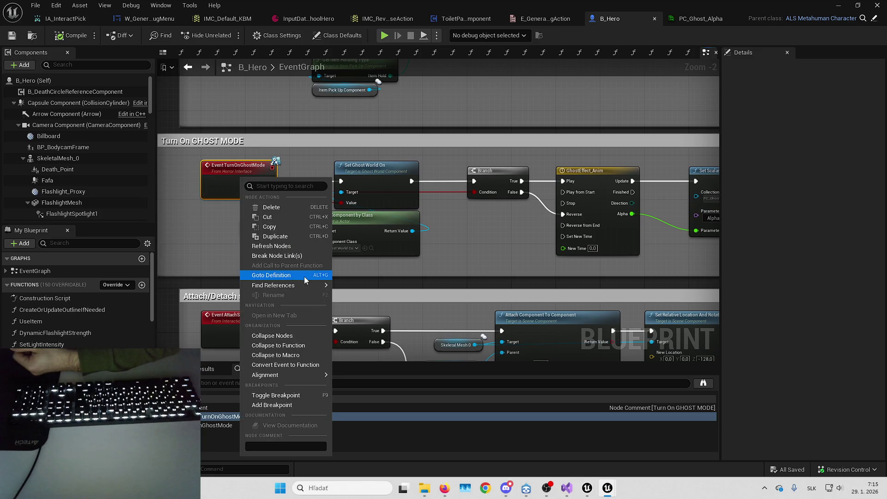
Find all TurnOnGhostMode references and inspect the call in B_DeathCircle near Banshee Exorcism End
{"action": "mouse_move", "coordinate": [326, 286]}
{"action": "left_click", "coordinate": [362, 299]}
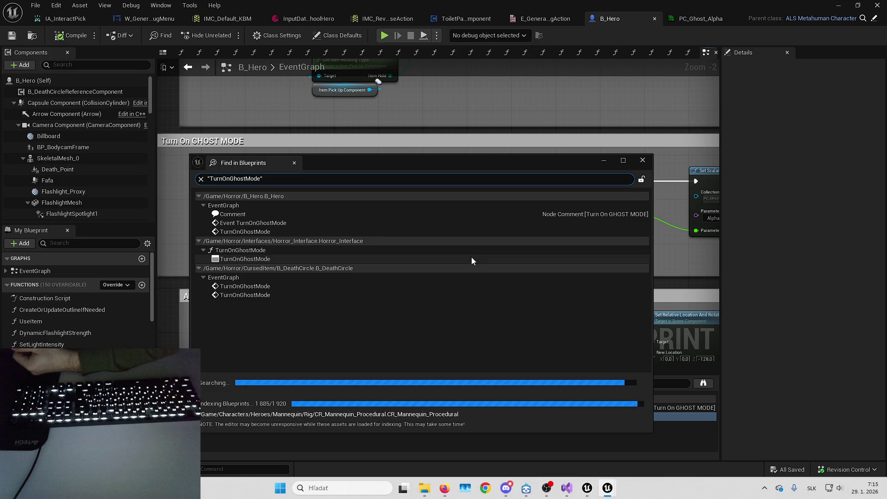
{"action": "double_click", "coordinate": [258, 287]}
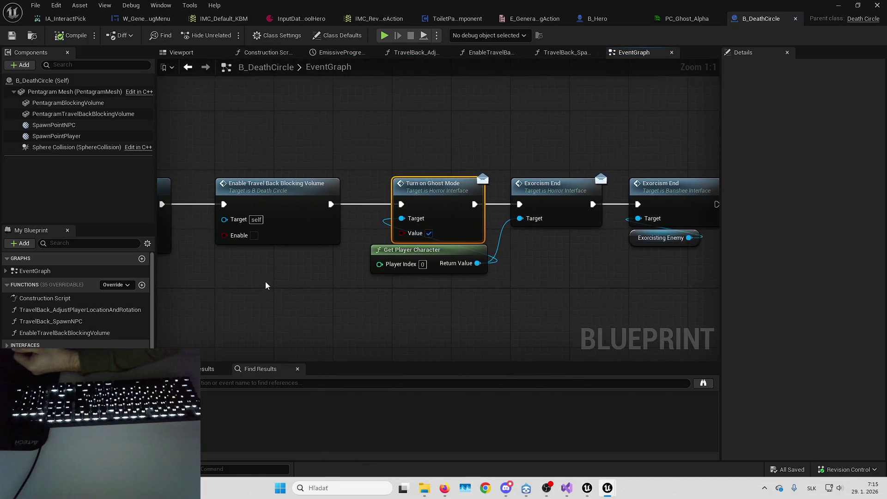
{"action": "left_click_drag", "start_coordinate": [265, 285], "coordinate": [344, 248]}
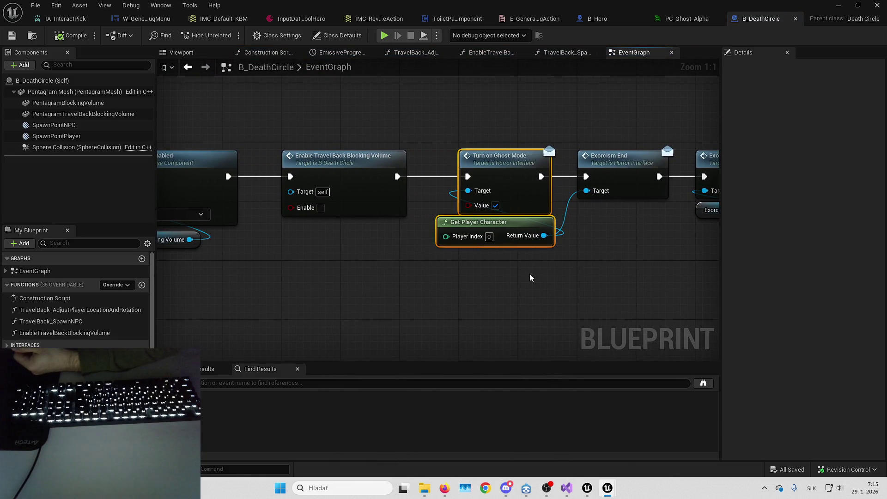
{"action": "left_click_drag", "start_coordinate": [527, 282], "coordinate": [466, 279]}
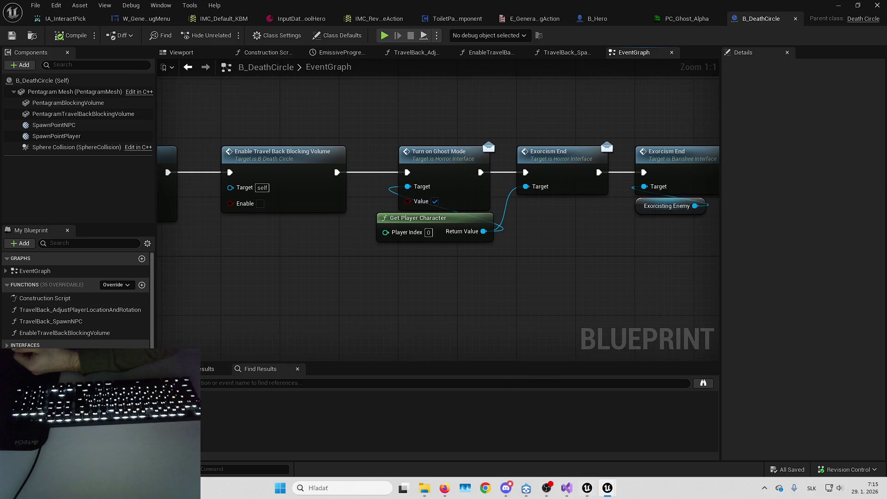
{"action": "mouse_move", "coordinate": [631, 491]}
{"action": "left_click", "coordinate": [702, 444]}
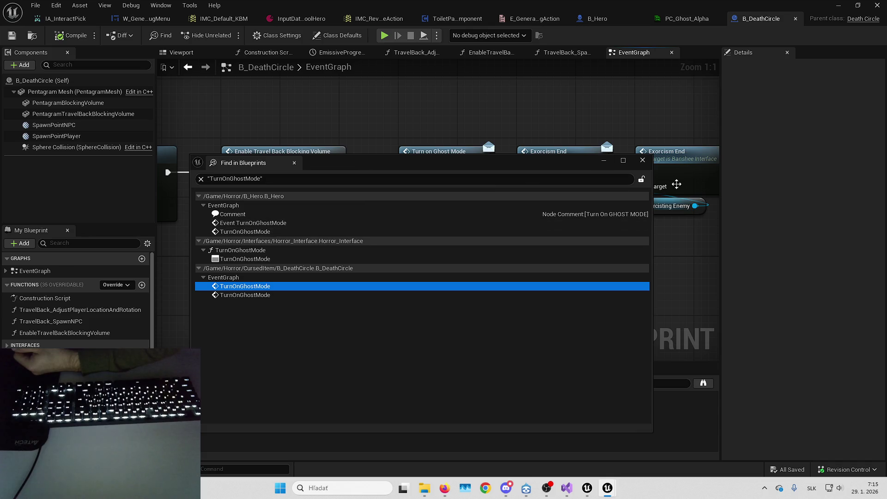
{"action": "left_click", "coordinate": [317, 224]}
Jump to the ghost mode event in B_Hero and close the Find in Blueprints results
{"action": "double_click", "coordinate": [317, 223]}
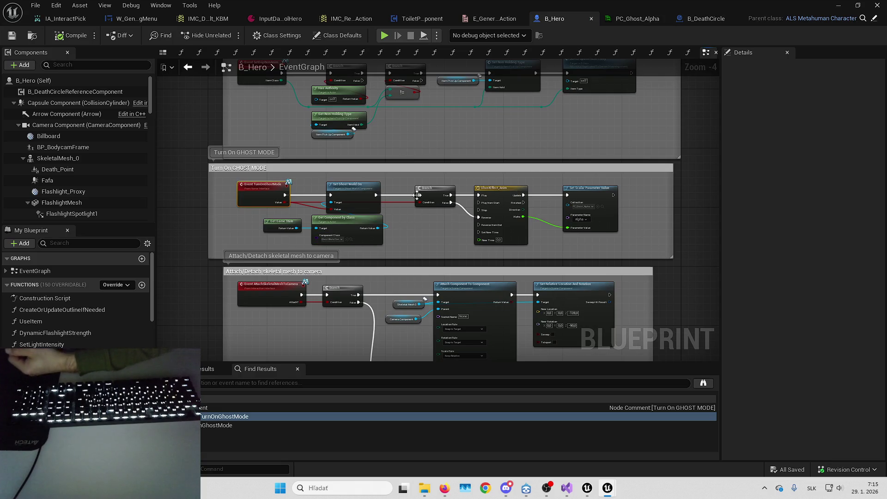
{"action": "left_click_drag", "start_coordinate": [425, 225], "coordinate": [418, 224]}
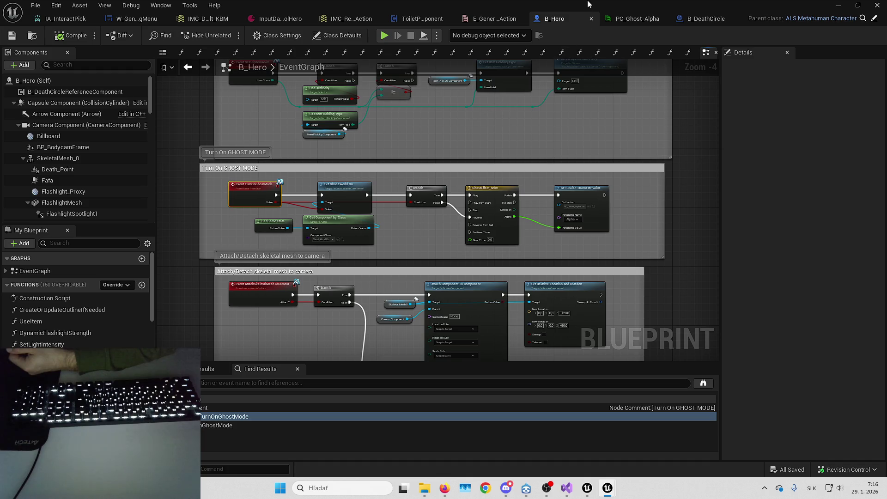
{"action": "key", "text": "alt+Tab"}
{"action": "left_click", "coordinate": [649, 162]}
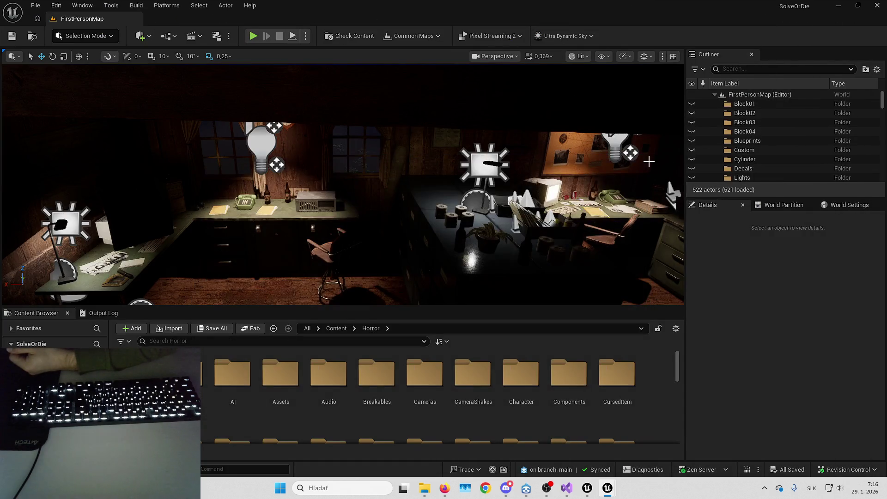
Open L_Playground from Recent Levels and locate its B_Playground_Experience asset
{"action": "left_click", "coordinate": [845, 204]}
{"action": "left_click", "coordinate": [826, 322]}
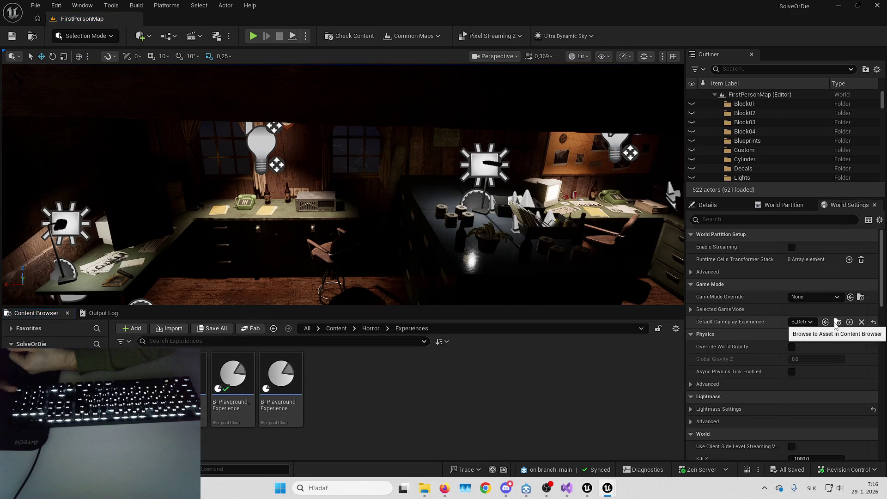
{"action": "left_click", "coordinate": [40, 4]}
{"action": "mouse_move", "coordinate": [116, 70]}
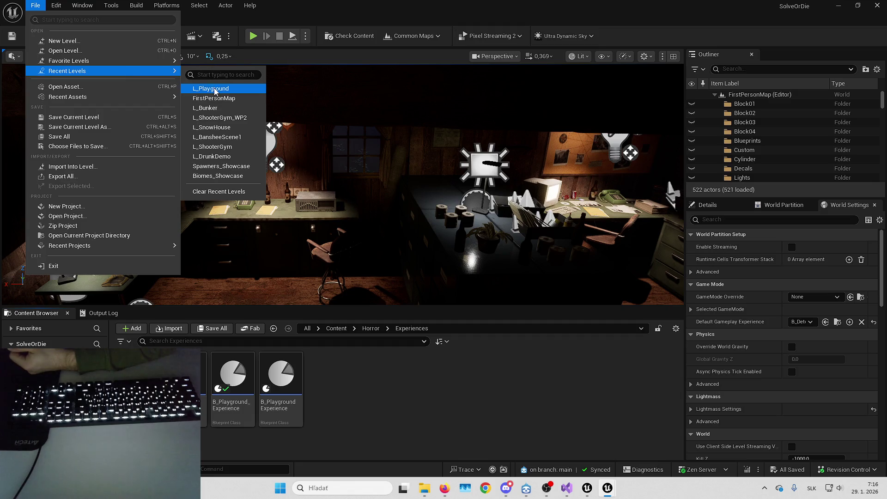
{"action": "left_click", "coordinate": [214, 90]}
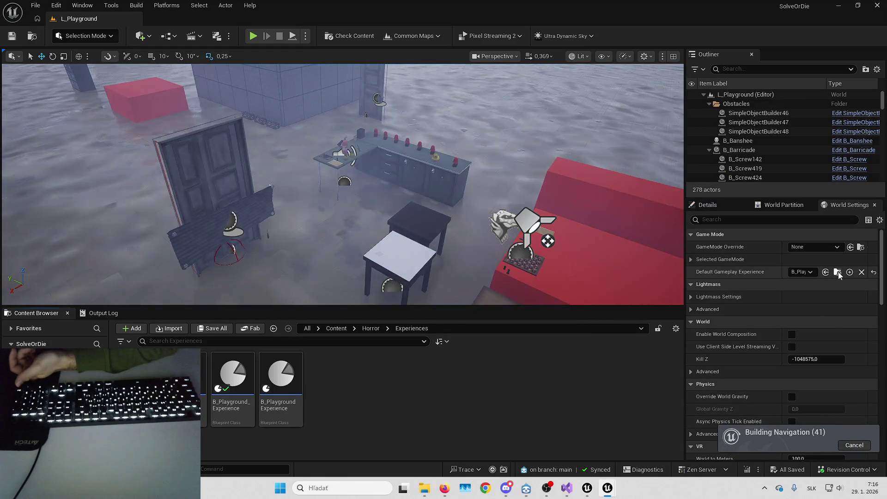
{"action": "left_click", "coordinate": [837, 272]}
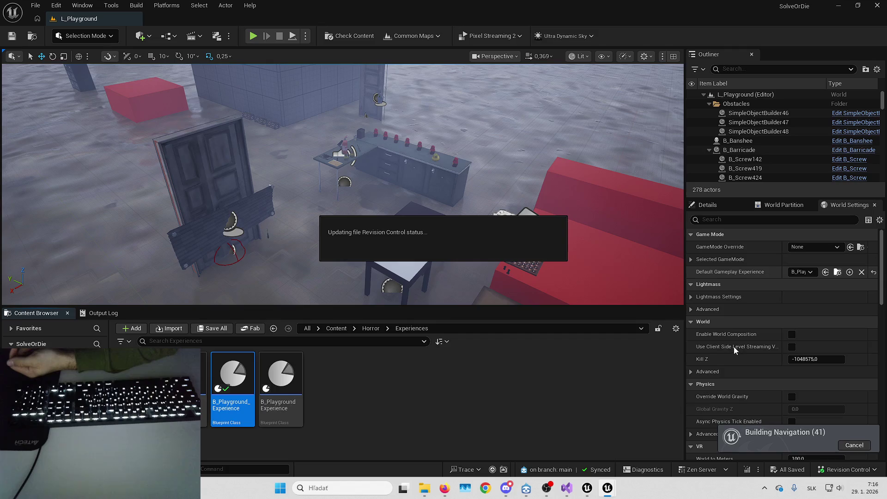